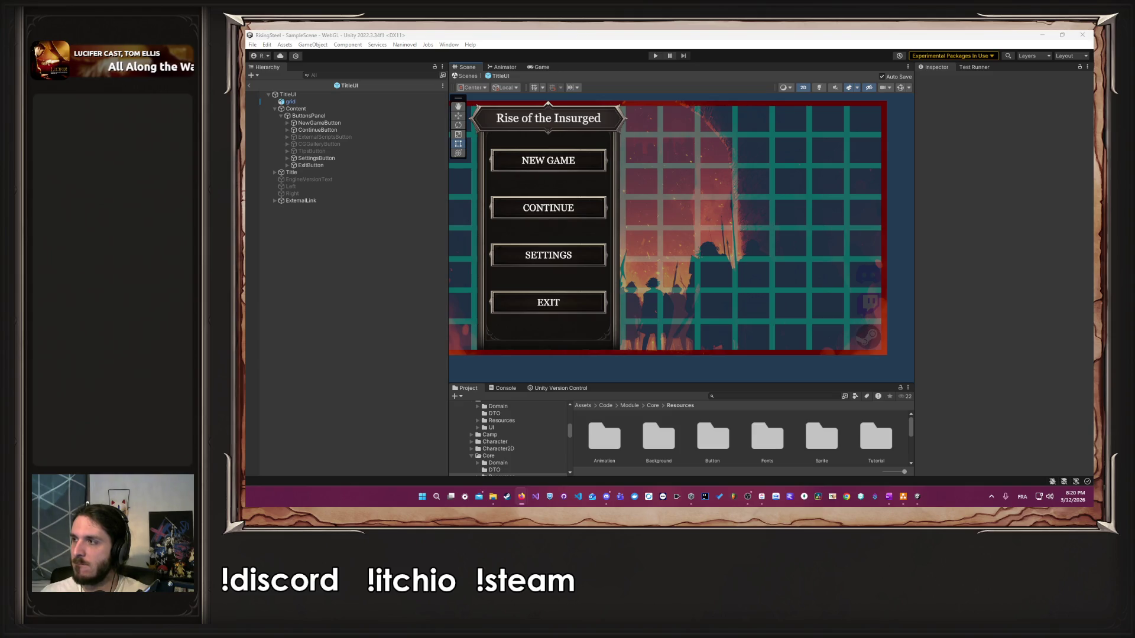
# Step: Restore the Content image alpha to 0.305, then drag ButtonsPanel left to Pos X -631
pyautogui.hotkey('alt', 'Tab')
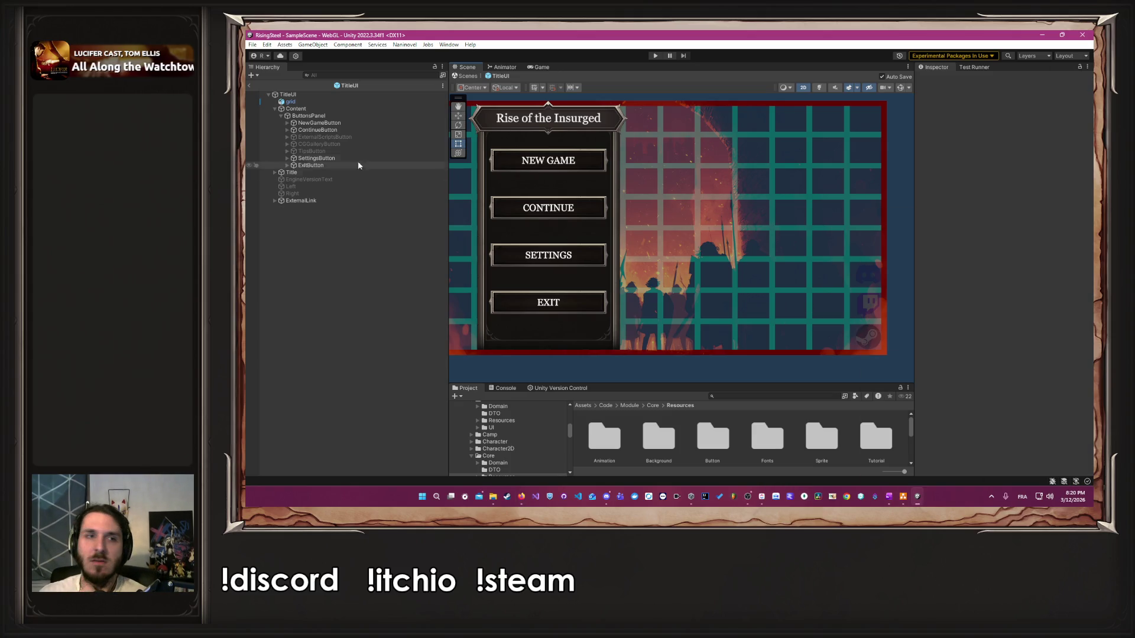
pyautogui.click(328, 110)
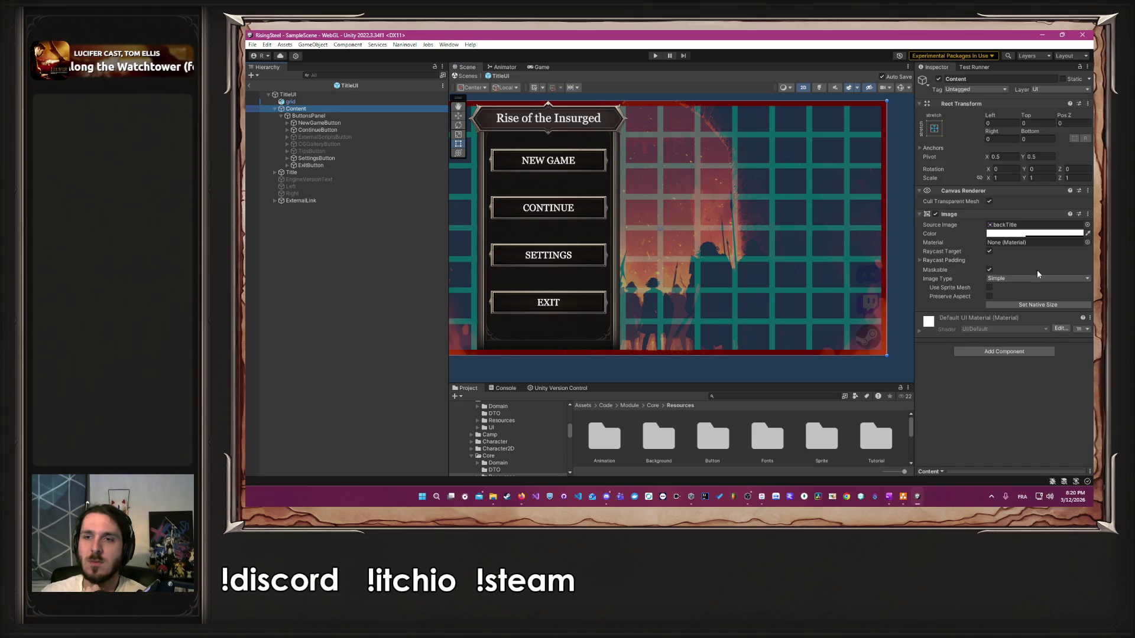
pyautogui.click(1047, 234)
pyautogui.moveTo(1032, 403); pyautogui.dragTo(1092, 410)
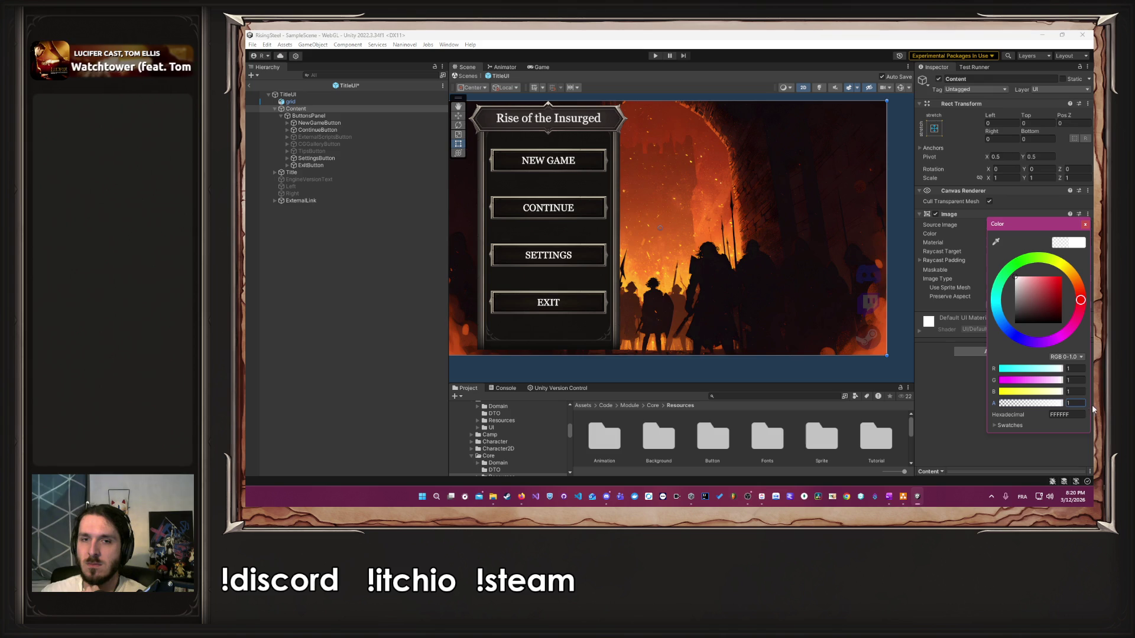
pyautogui.click(1085, 226)
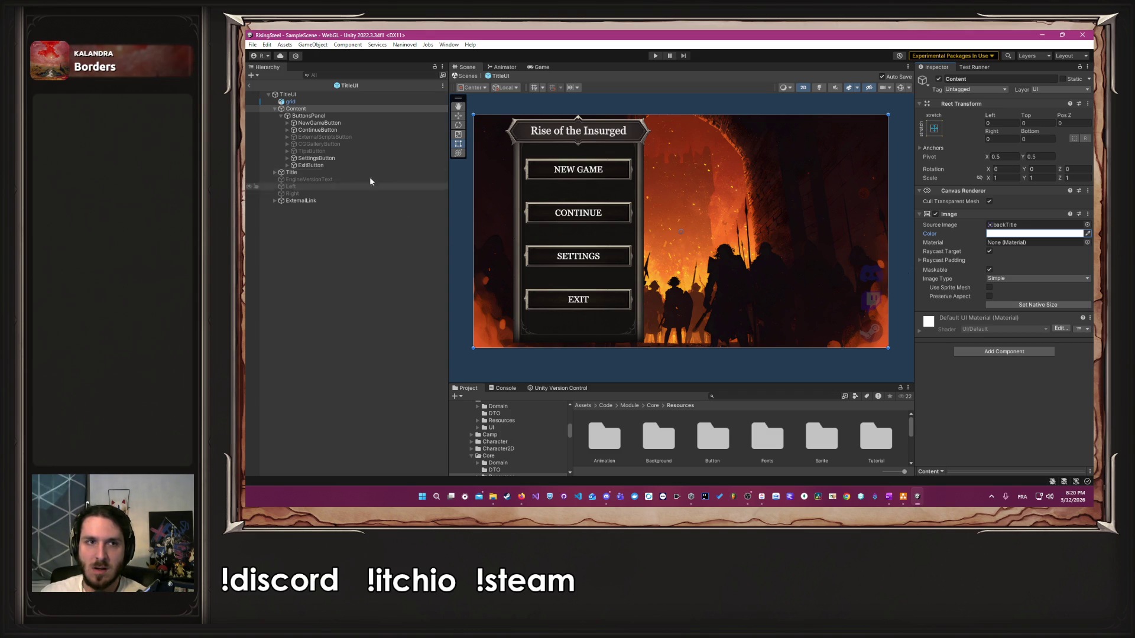
pyautogui.click(1029, 234)
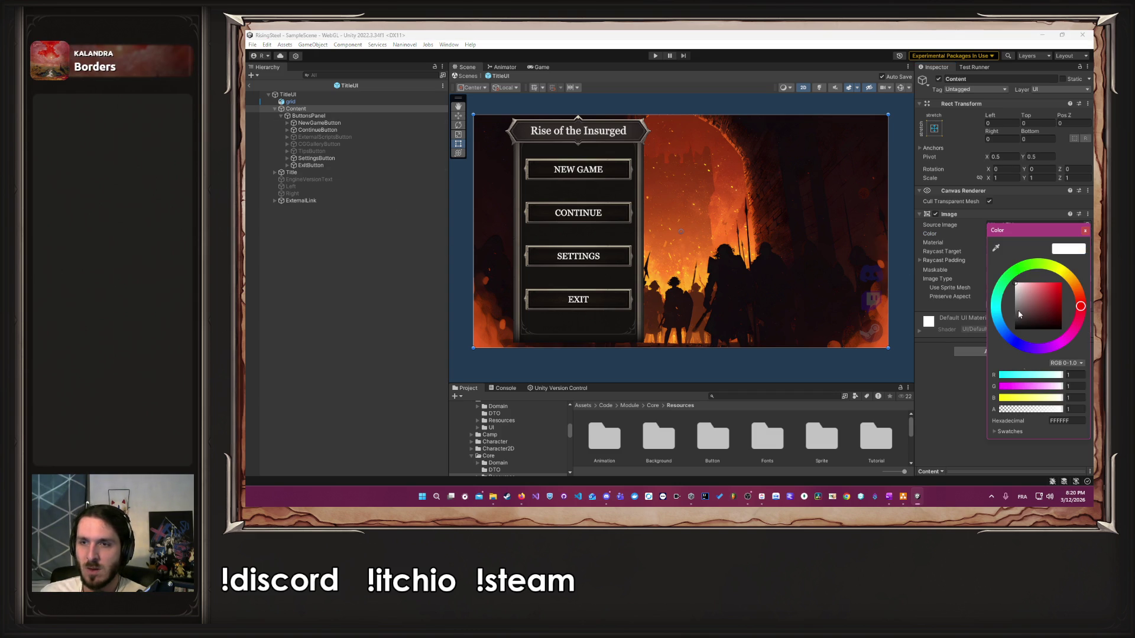
pyautogui.click(1019, 410)
pyautogui.click(1085, 230)
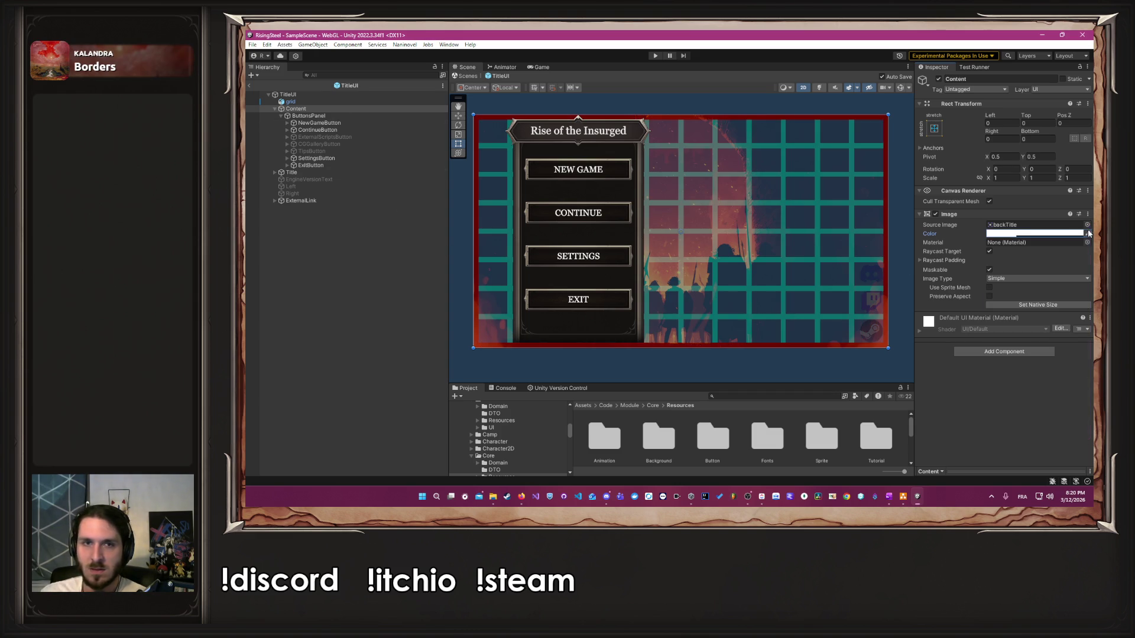
pyautogui.click(514, 155)
pyautogui.moveTo(549, 169); pyautogui.dragTo(513, 170)
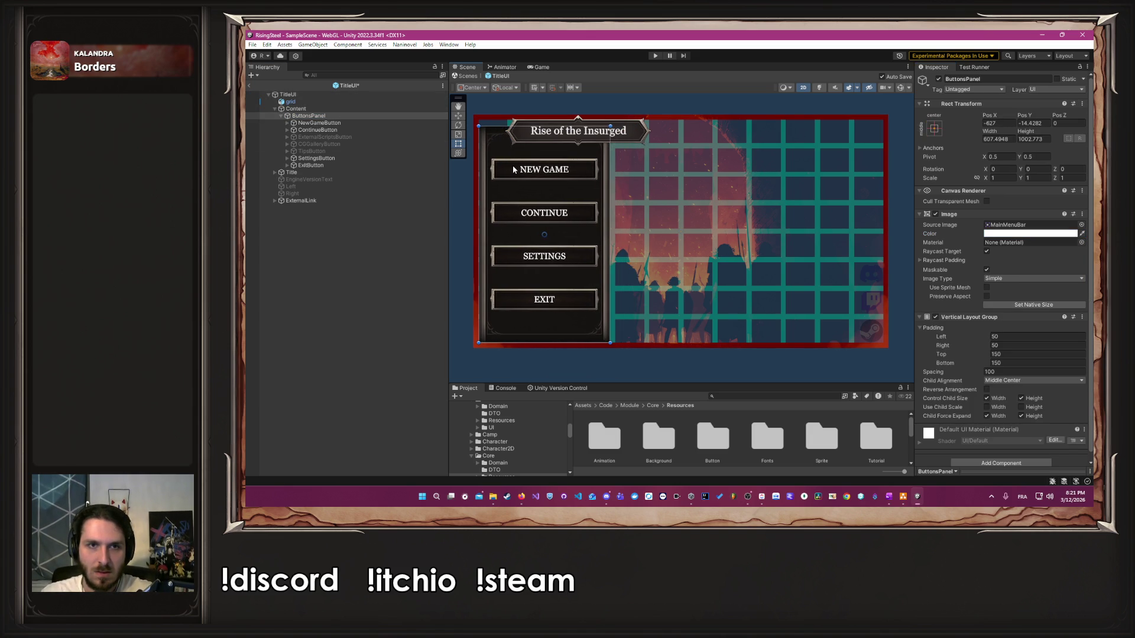
# Step: Move the title banner to the right side and pull ButtonsPanel's top edge to the canvas border
pyautogui.click(322, 173)
pyautogui.moveTo(590, 133); pyautogui.dragTo(780, 175)
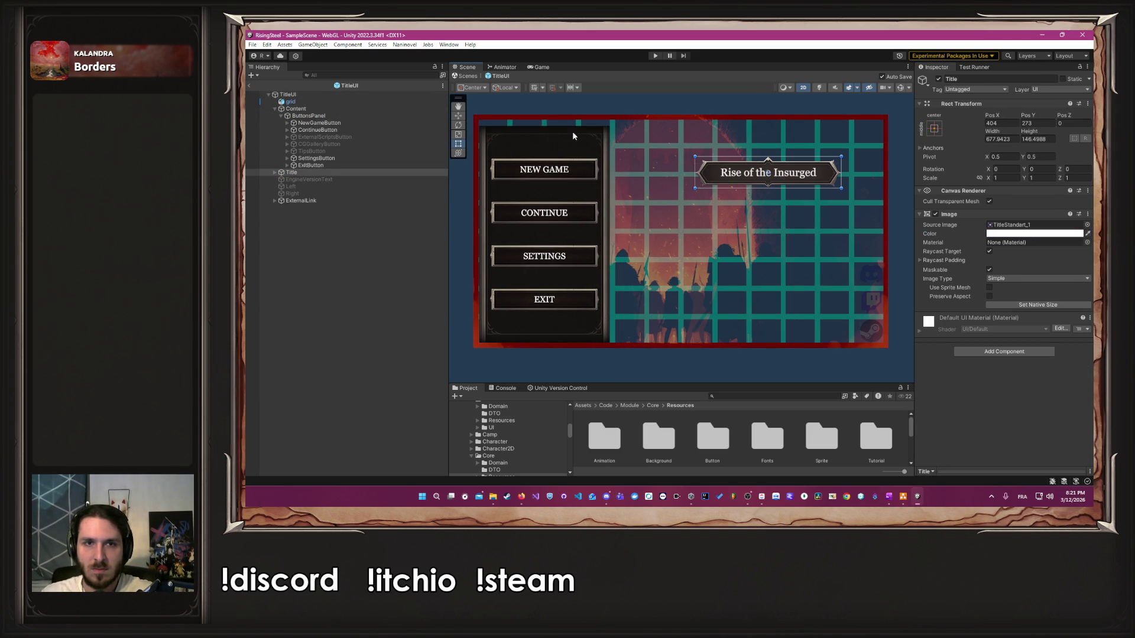
pyautogui.click(320, 116)
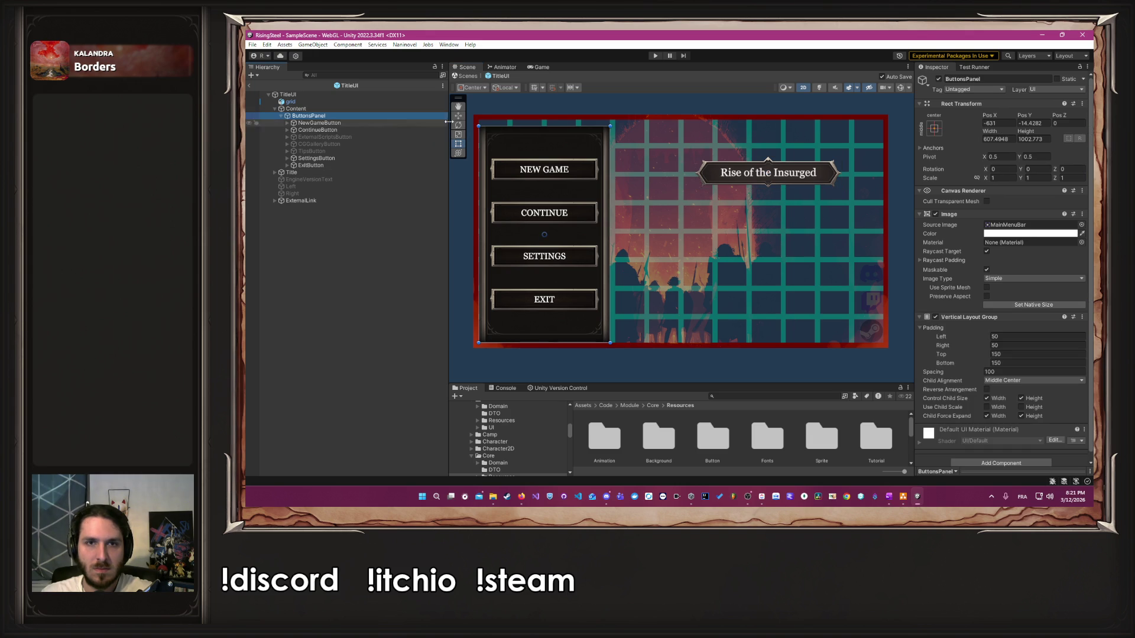
pyautogui.moveTo(530, 128); pyautogui.dragTo(529, 121)
pyautogui.scroll(3, 486, 119)
pyautogui.scroll(2, 486, 119)
pyautogui.scroll(-1, 627, 189)
pyautogui.scroll(3, 627, 192)
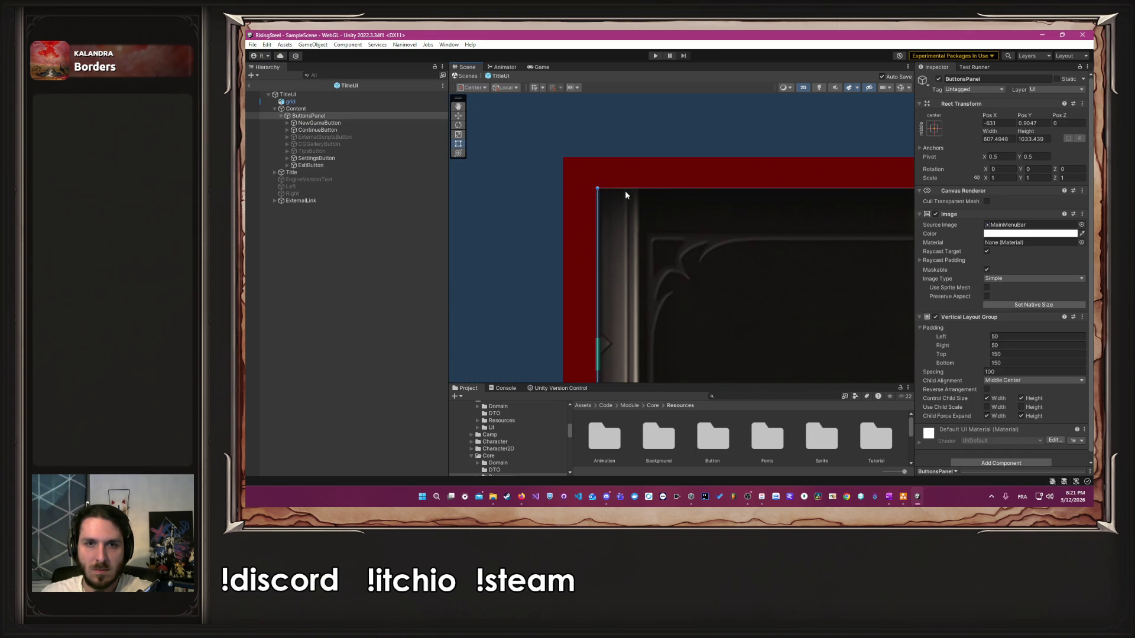
pyautogui.moveTo(628, 192); pyautogui.dragTo(610, 191)
pyautogui.scroll(3, 615, 195)
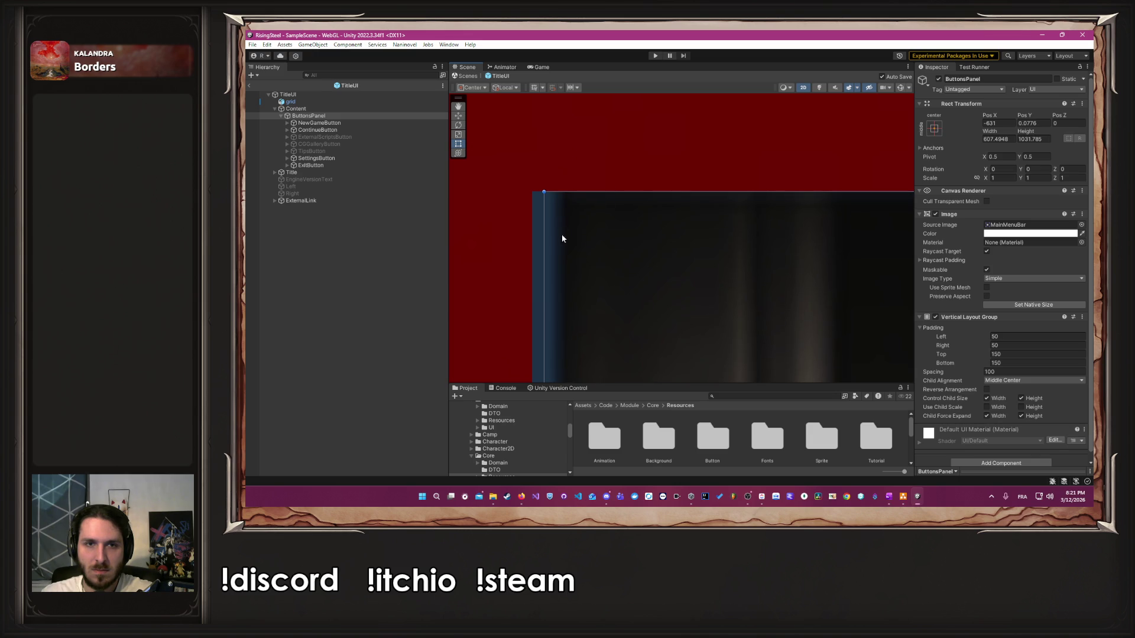
# Step: Align ButtonsPanel's left, top, bottom and right edges with the canvas edges
pyautogui.moveTo(624, 253); pyautogui.dragTo(611, 255)
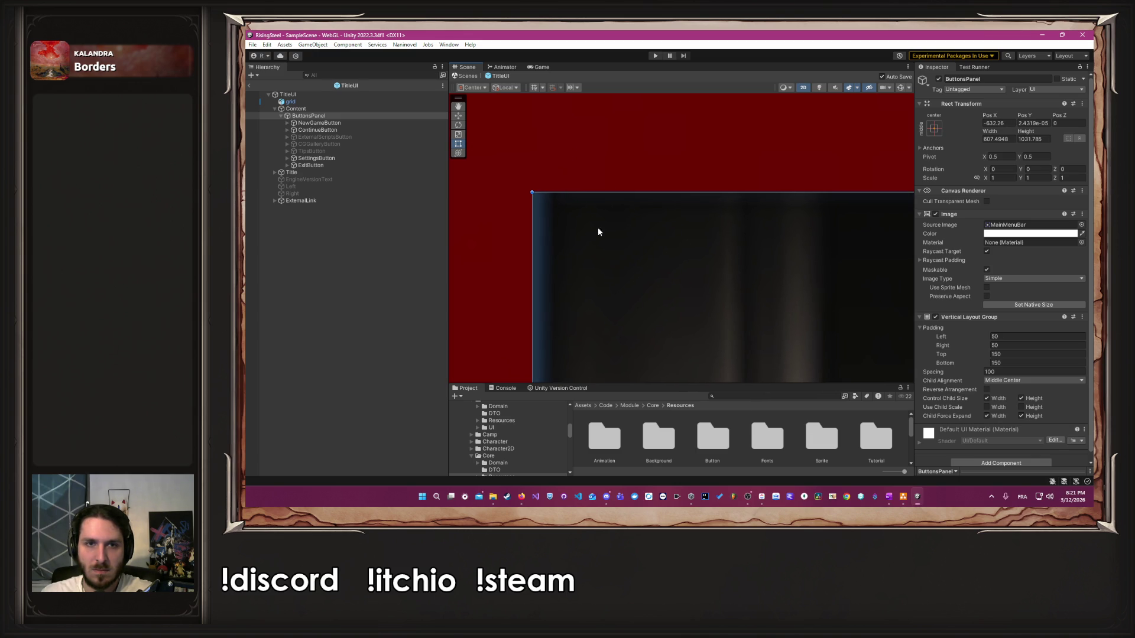
pyautogui.moveTo(574, 194); pyautogui.dragTo(573, 190)
pyautogui.scroll(-4, 580, 205)
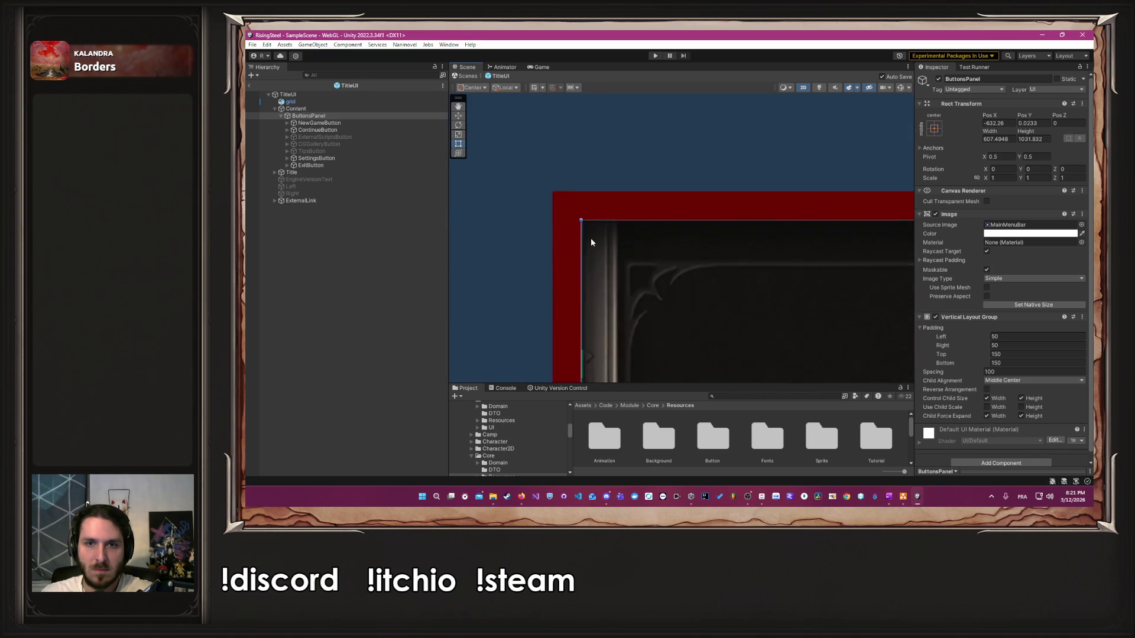
pyautogui.moveTo(603, 273)
pyautogui.mouseDown()
pyautogui.moveTo(557, 218)
pyautogui.moveTo(557, 83)
pyautogui.mouseUp()
pyautogui.scroll(4, 676, 321)
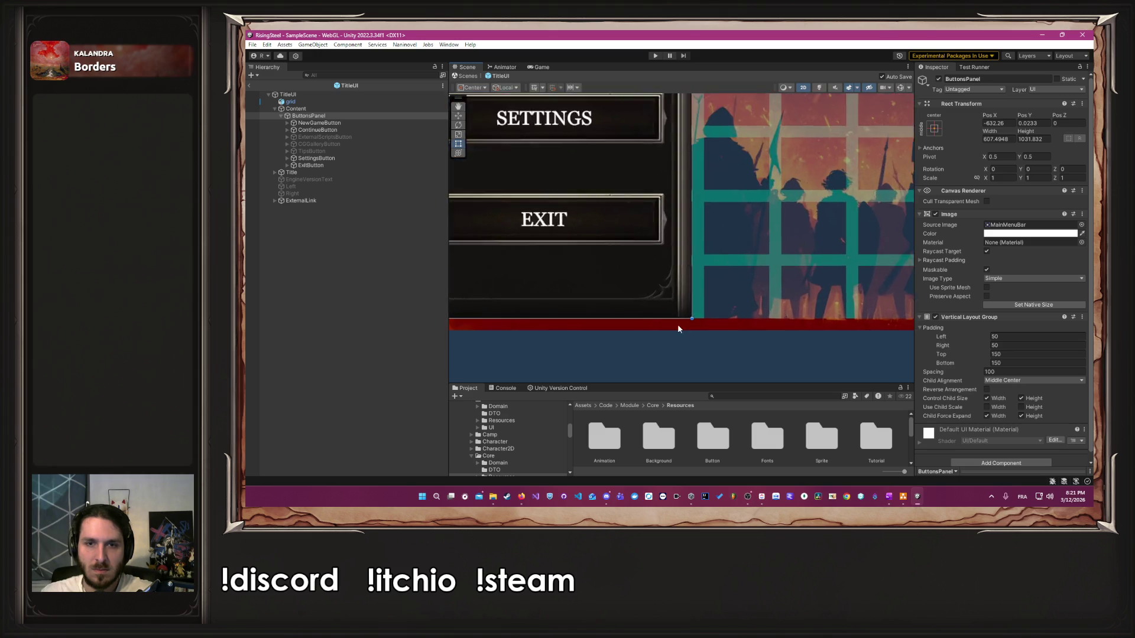
pyautogui.scroll(5, 688, 321)
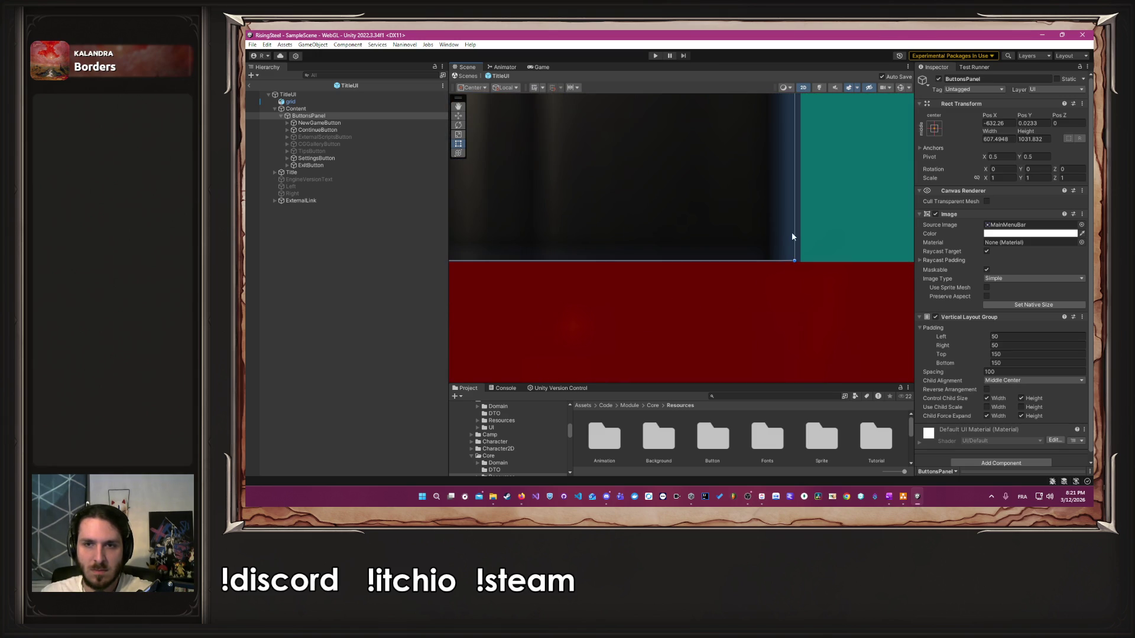
pyautogui.moveTo(796, 233); pyautogui.dragTo(778, 262)
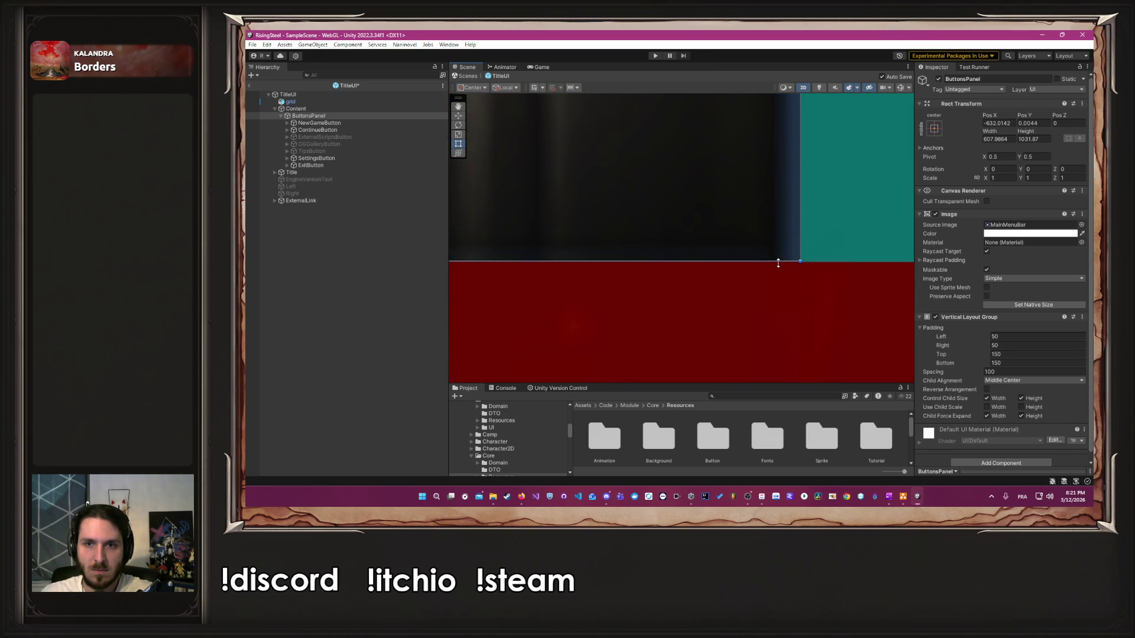
# Step: Deselect the panel, frame the whole title menu in view, and reselect the title banner
pyautogui.click(770, 283)
pyautogui.scroll(-10, 769, 280)
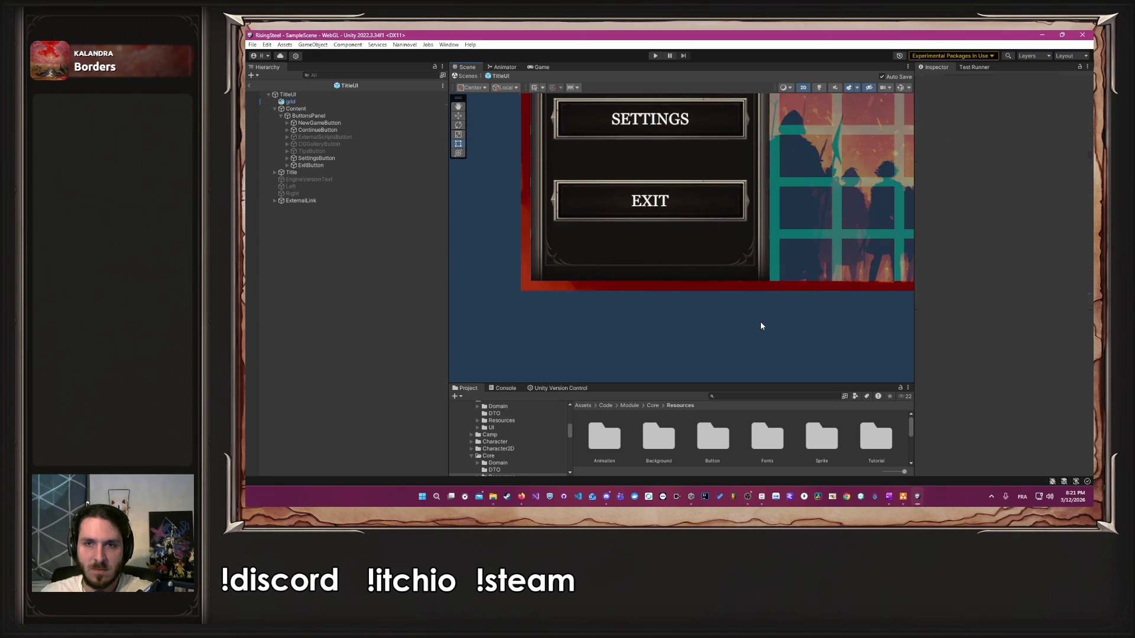
pyautogui.moveTo(789, 292); pyautogui.dragTo(640, 328)
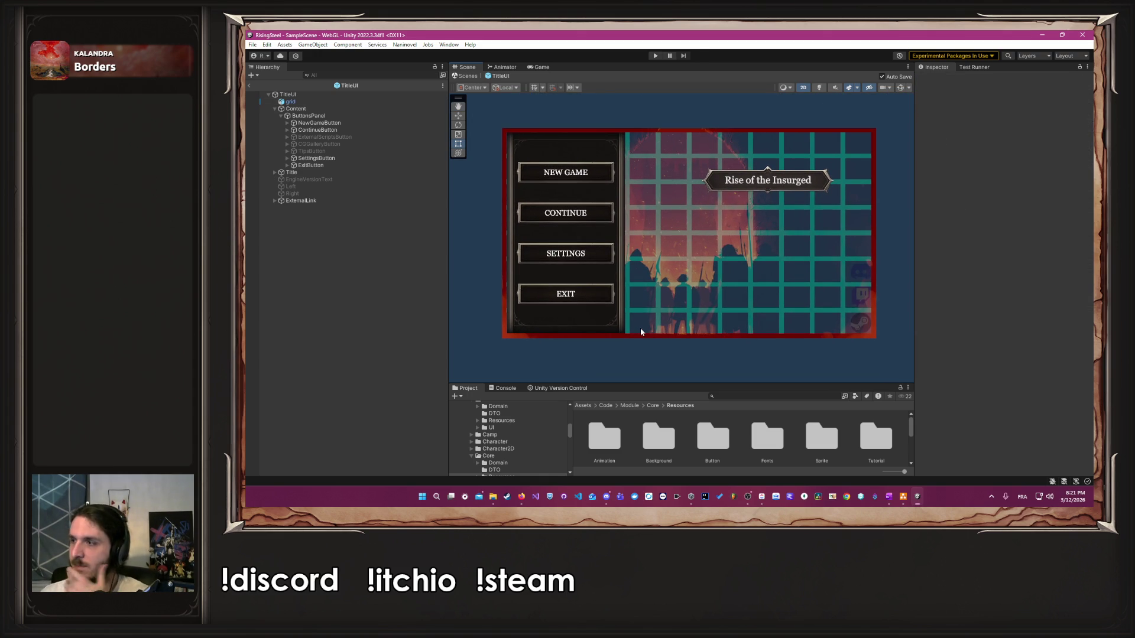
pyautogui.click(302, 172)
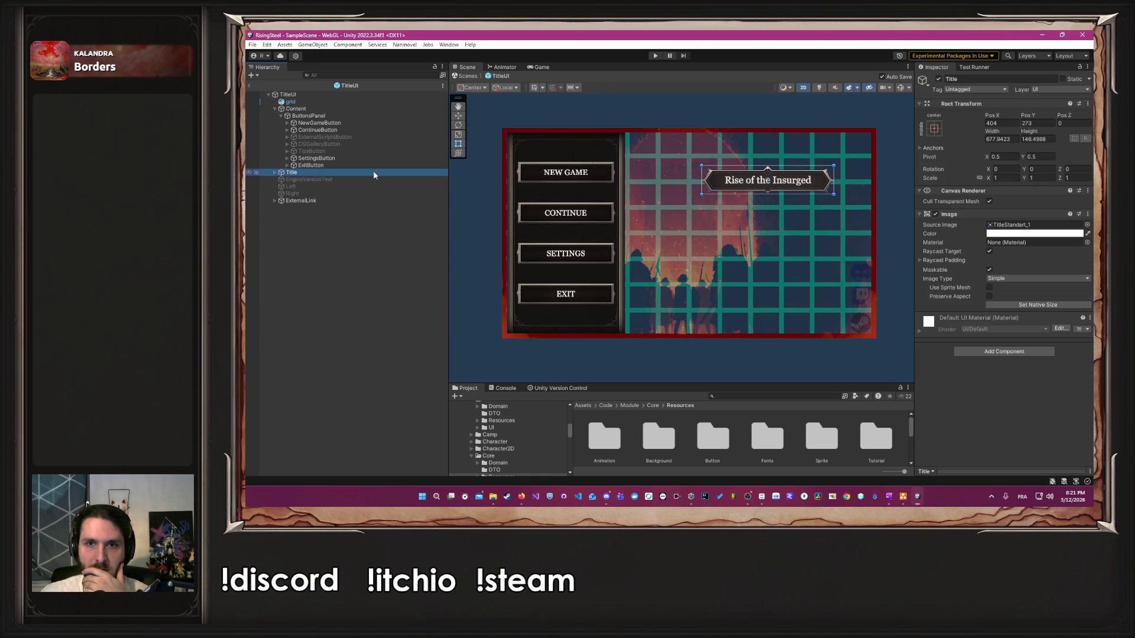
# Step: Drag the Rise of the Insurged banner up to the top-right corner and deselect it
pyautogui.moveTo(766, 181)
pyautogui.mouseDown()
pyautogui.moveTo(689, 149)
pyautogui.moveTo(685, 180)
pyautogui.moveTo(686, 148)
pyautogui.moveTo(801, 149)
pyautogui.mouseUp()
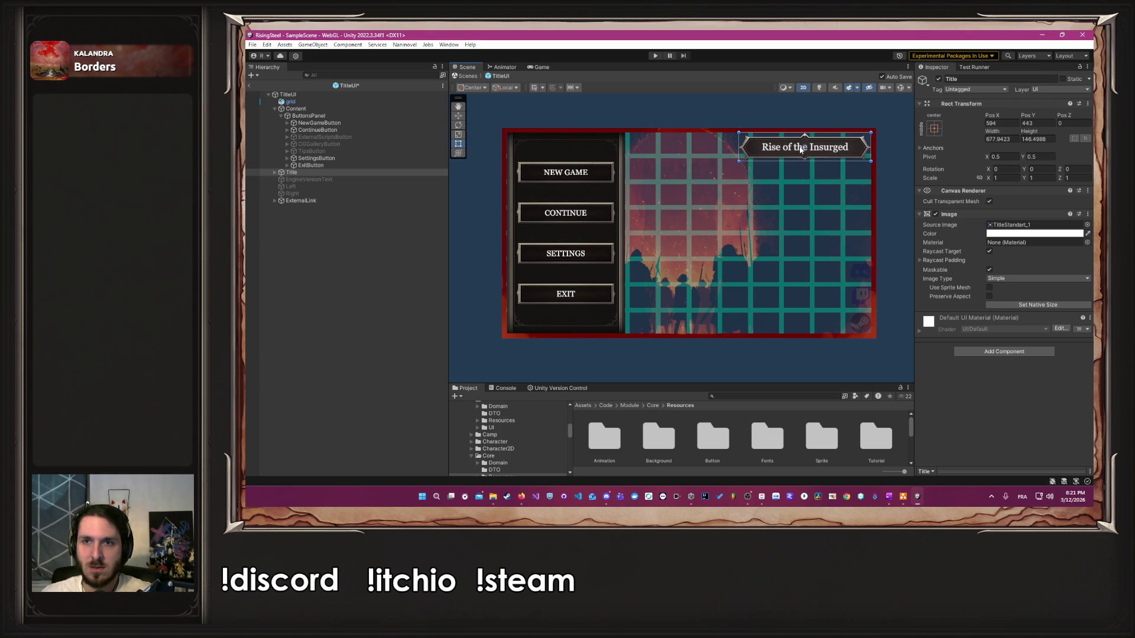
pyautogui.click(899, 187)
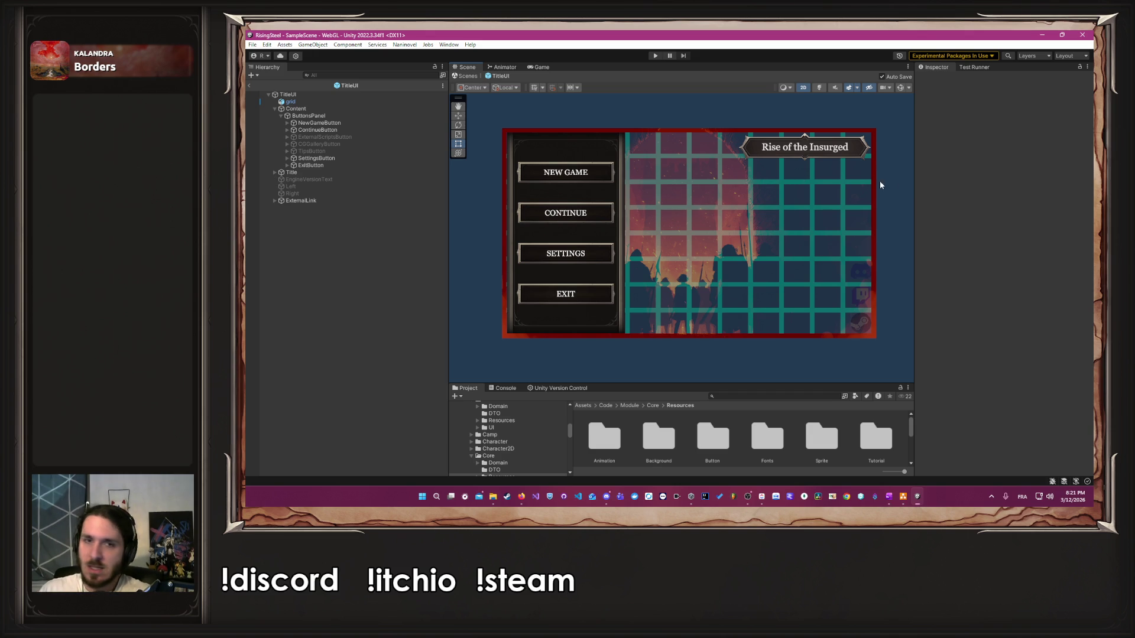
# Step: Search Google Images for elden ring start screens and preview the ELDEN RING NIGHTREIGN image
pyautogui.moveTo(525, 500)
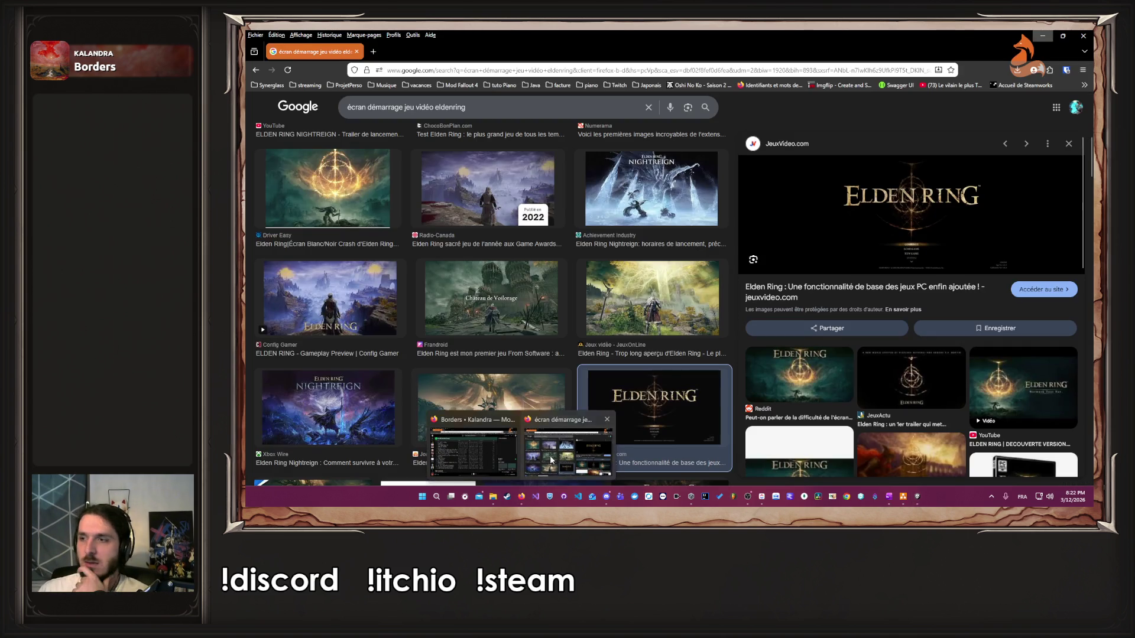
pyautogui.click(567, 449)
pyautogui.scroll(-10, 622, 270)
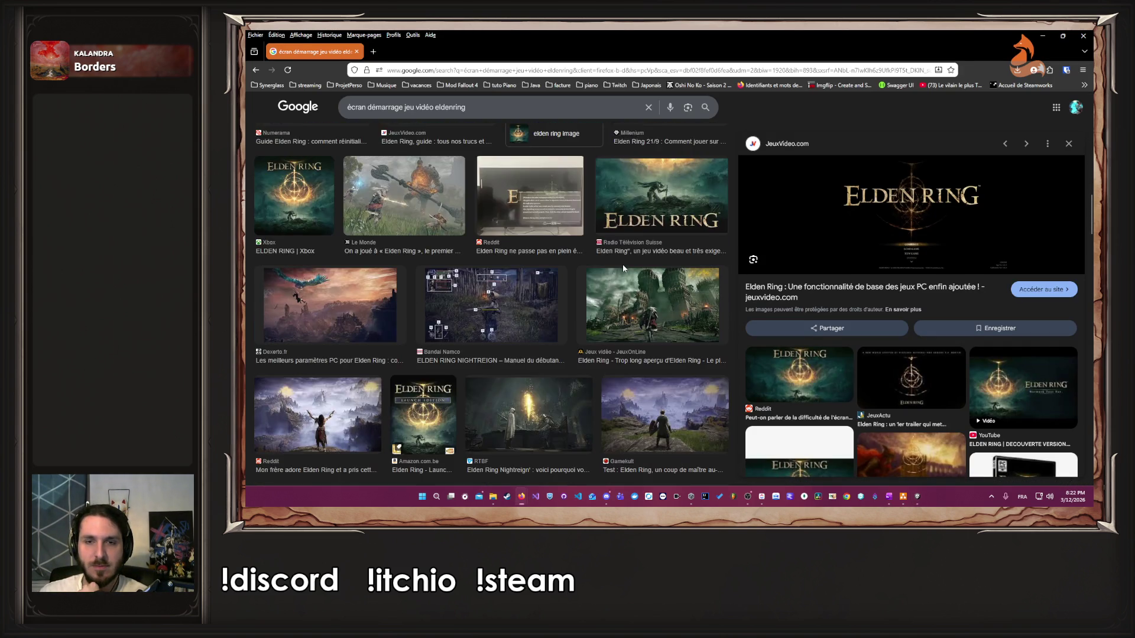
pyautogui.scroll(10, 622, 270)
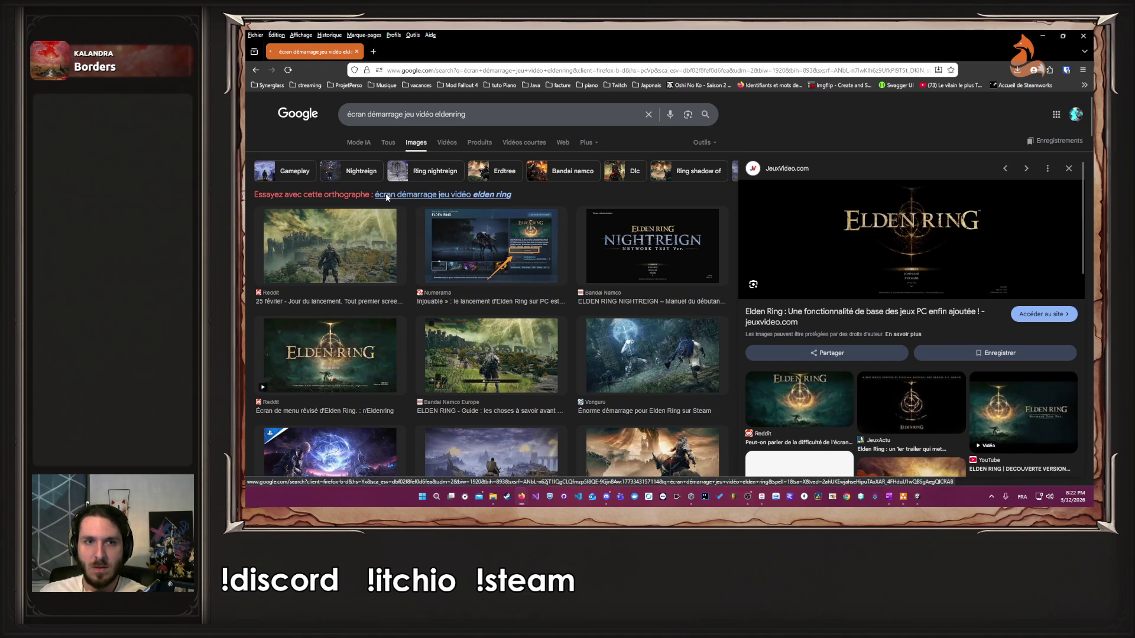
pyautogui.click(386, 195)
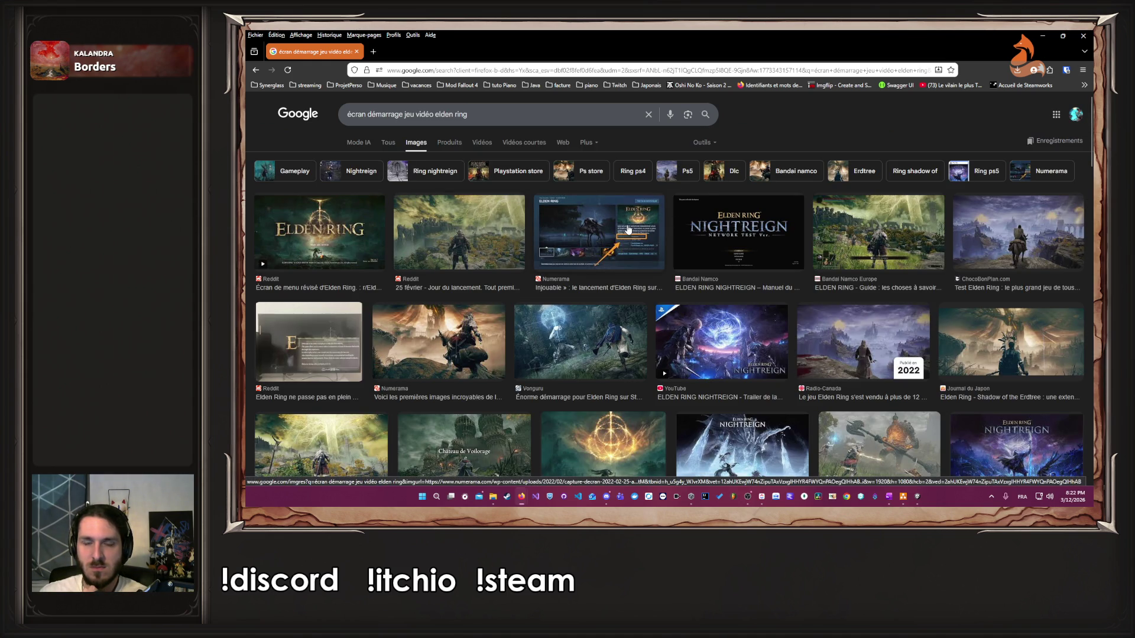
pyautogui.click(729, 225)
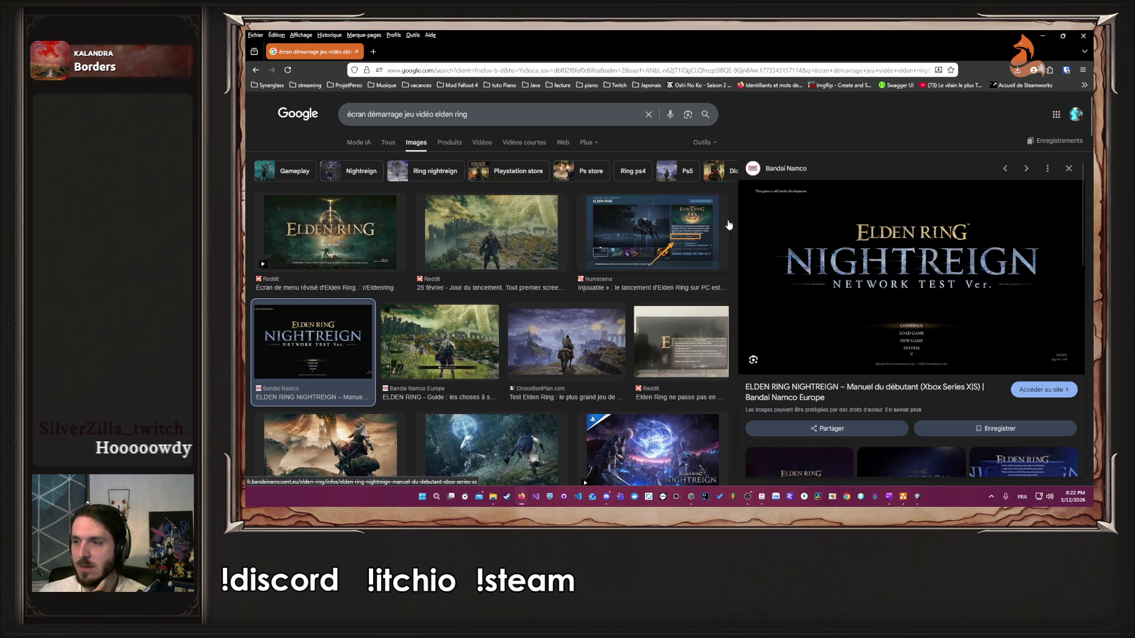
pyautogui.scroll(-5, 513, 230)
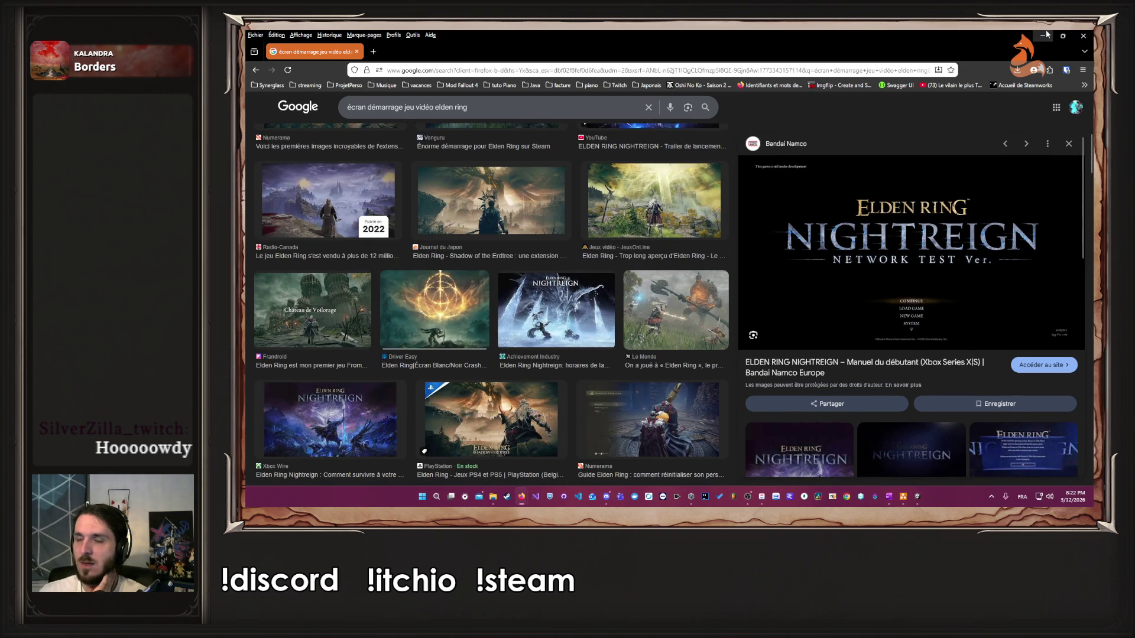
pyautogui.scroll(5, 590, 244)
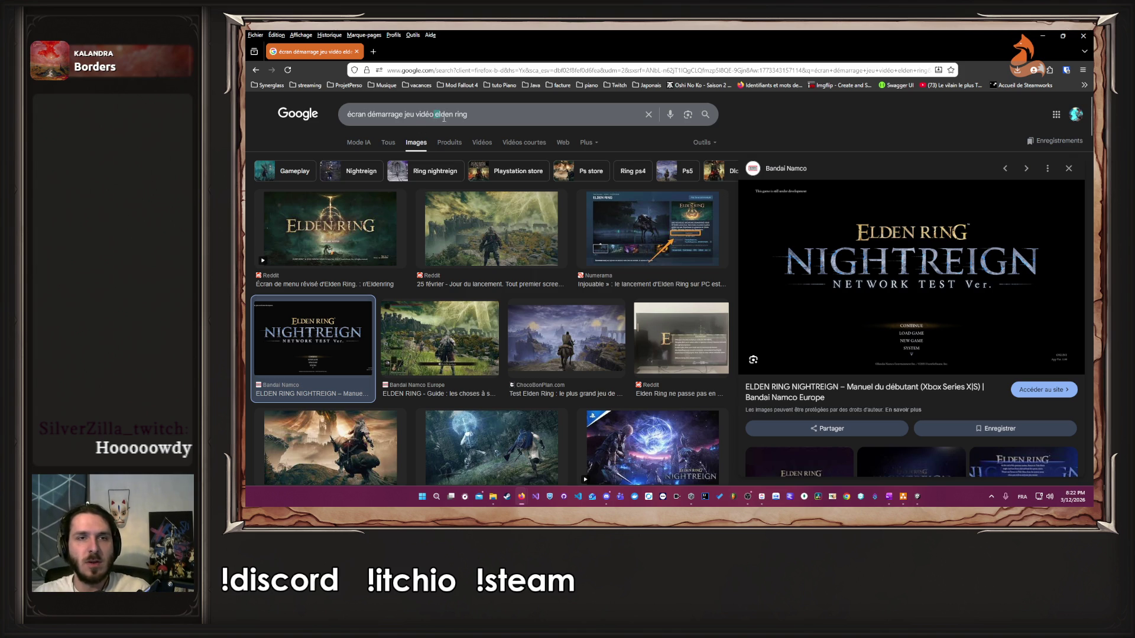
# Step: Change the image search to Pokopia start screens and preview one result
pyautogui.moveTo(435, 116); pyautogui.dragTo(468, 116)
pyautogui.press('BackSpace')
pyautogui.write('poko')
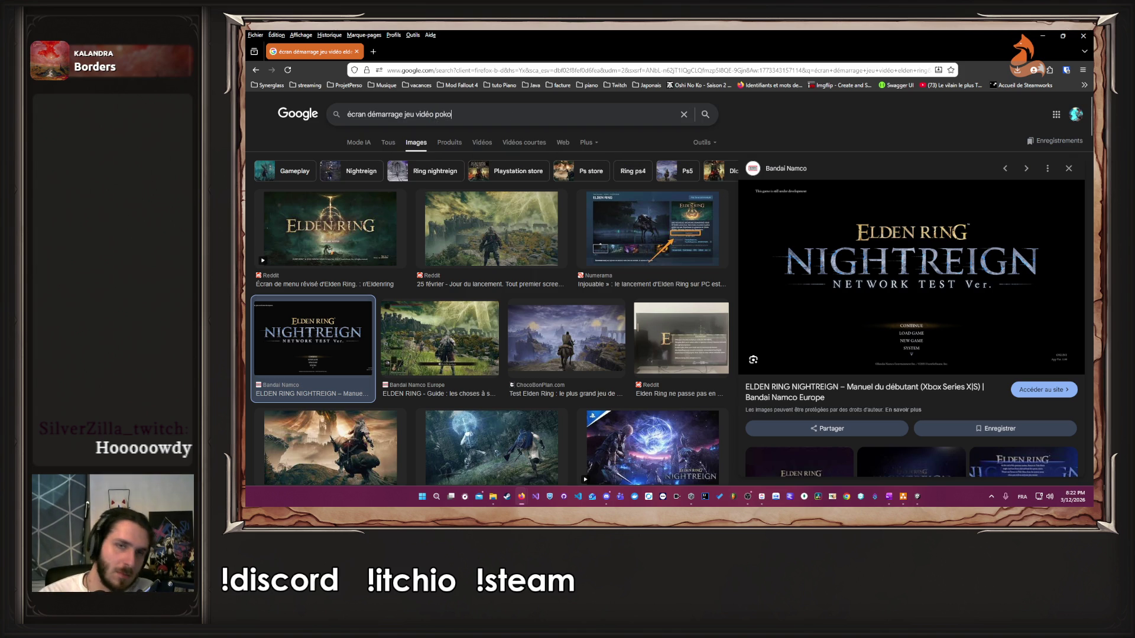
pyautogui.write('pia')
pyautogui.press('Return')
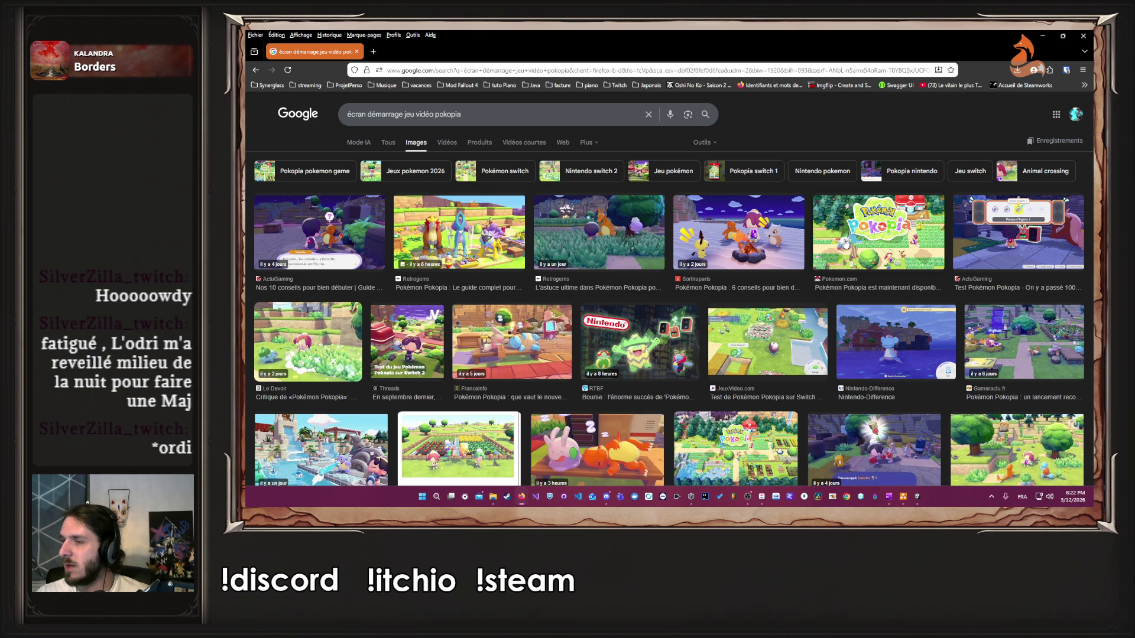
pyautogui.scroll(-3, 847, 242)
pyautogui.scroll(3, 847, 243)
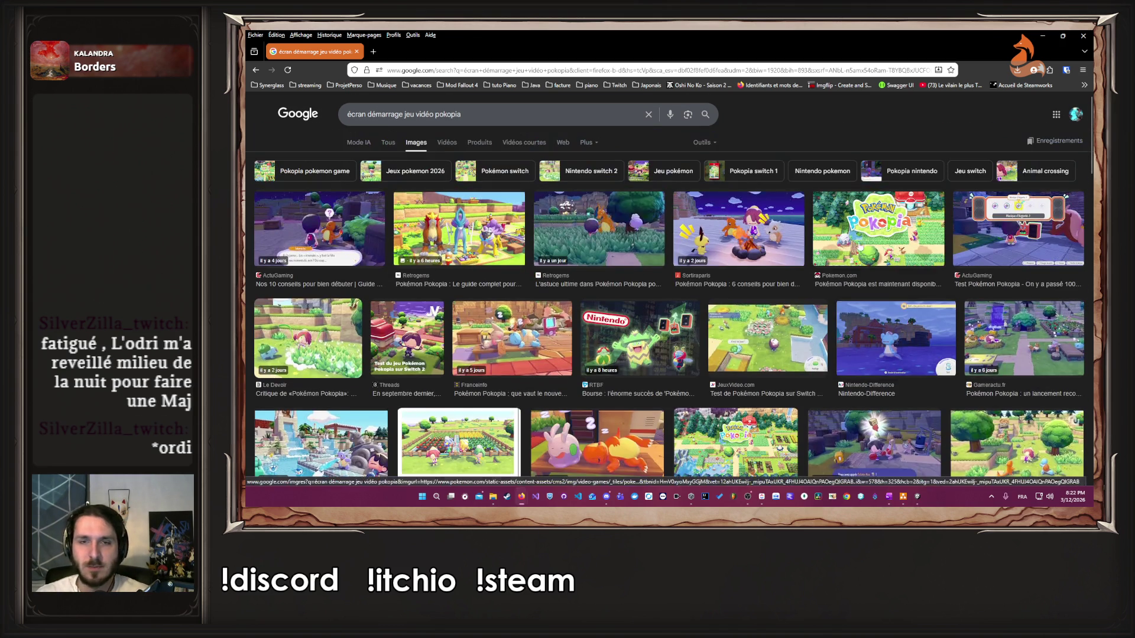
pyautogui.click(995, 217)
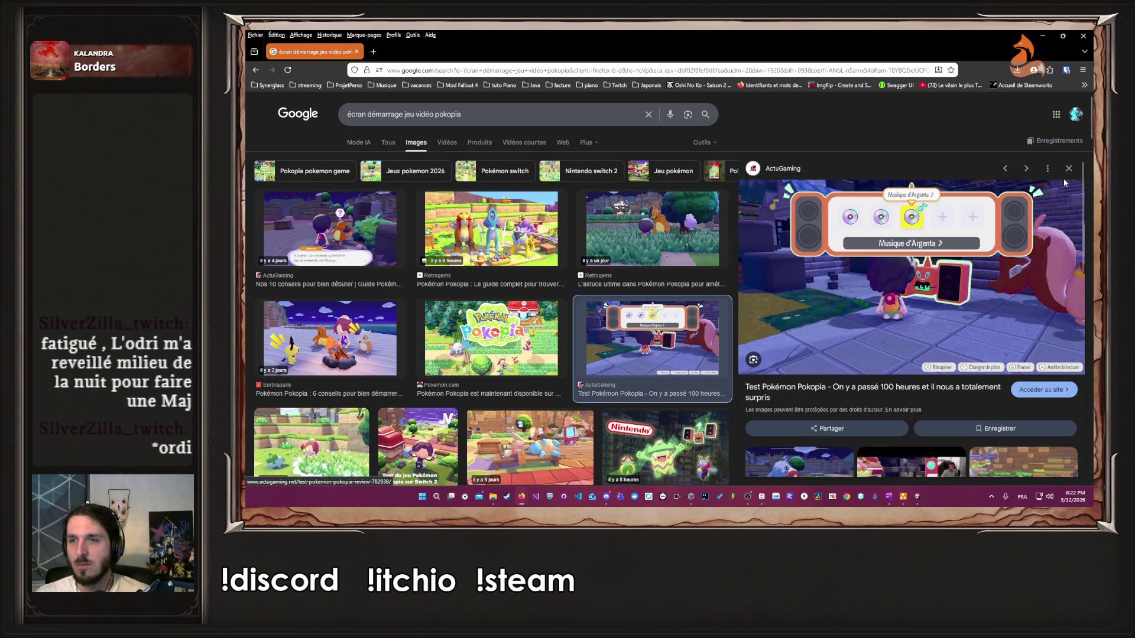
pyautogui.press('Escape')
pyautogui.scroll(-5, 630, 186)
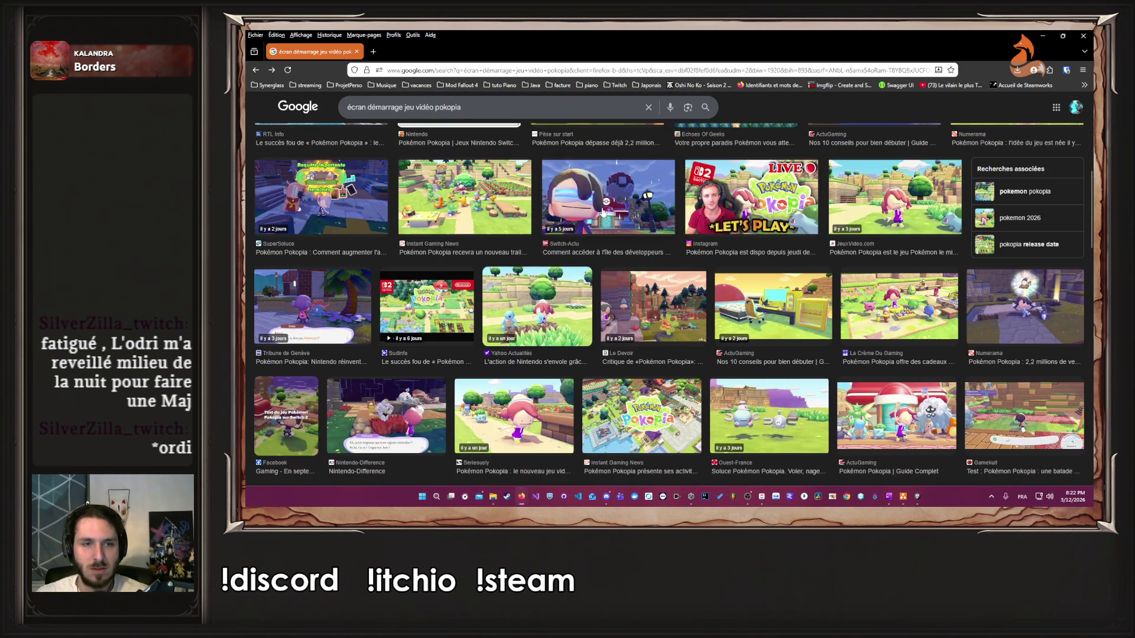
pyautogui.scroll(10, 602, 211)
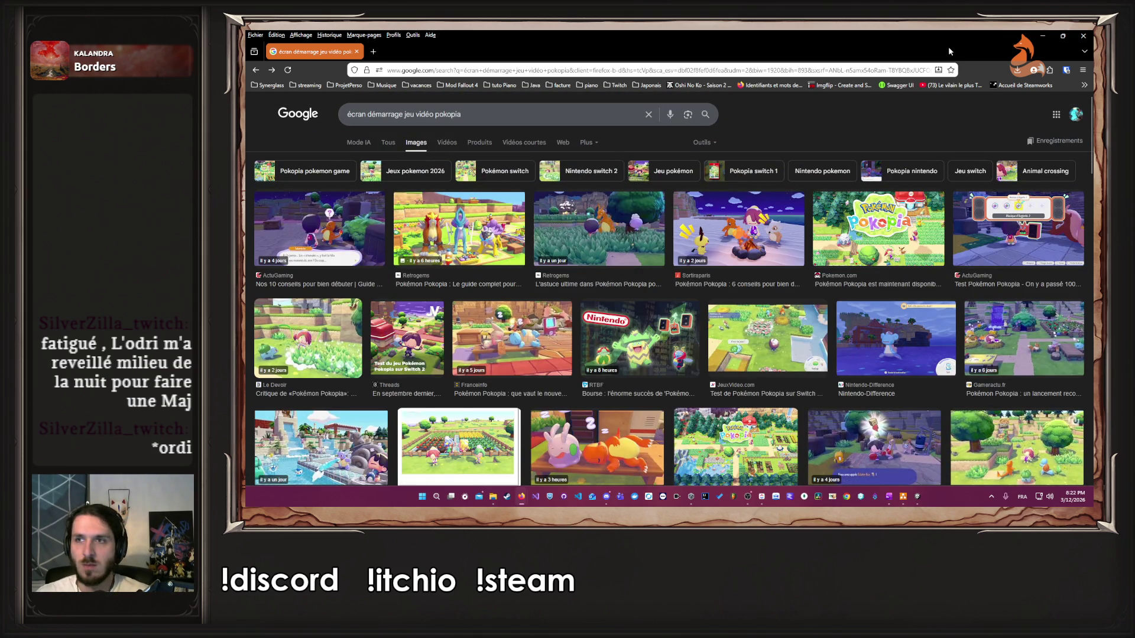
# Step: Minimize Firefox and select the Content object in the Unity Hierarchy
pyautogui.click(1040, 36)
pyautogui.click(341, 102)
pyautogui.click(343, 109)
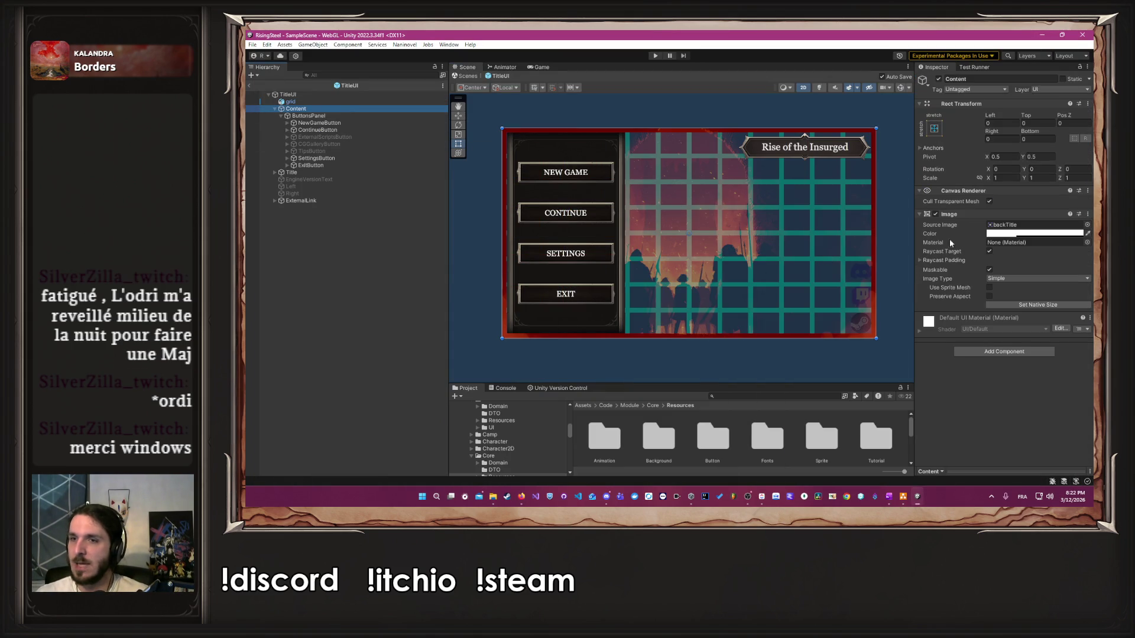
# Step: Set the Content image colour alpha to about 0.46 after briefly testing full opacity
pyautogui.click(1034, 234)
pyautogui.moveTo(1054, 411); pyautogui.dragTo(1085, 412)
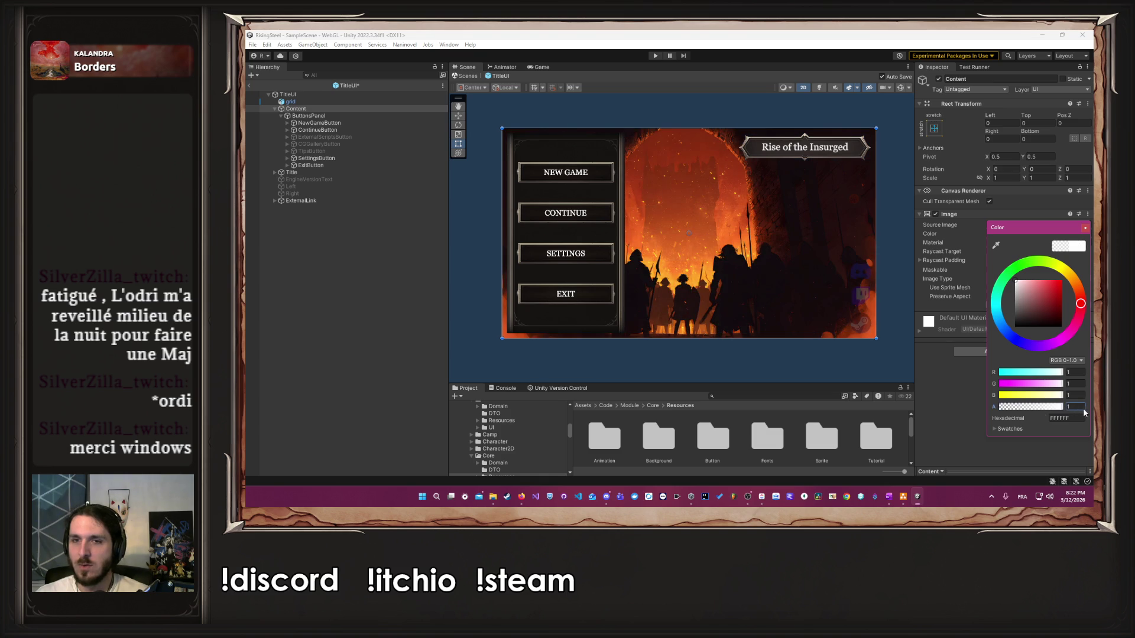
pyautogui.click(1085, 230)
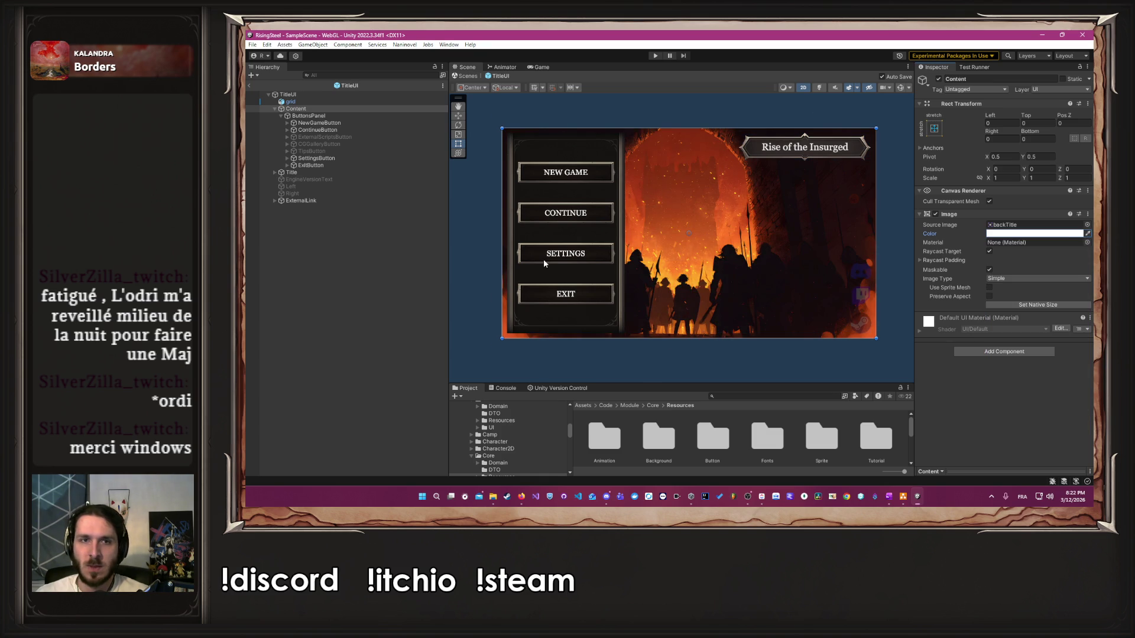
pyautogui.scroll(3, 544, 259)
pyautogui.scroll(-2, 564, 317)
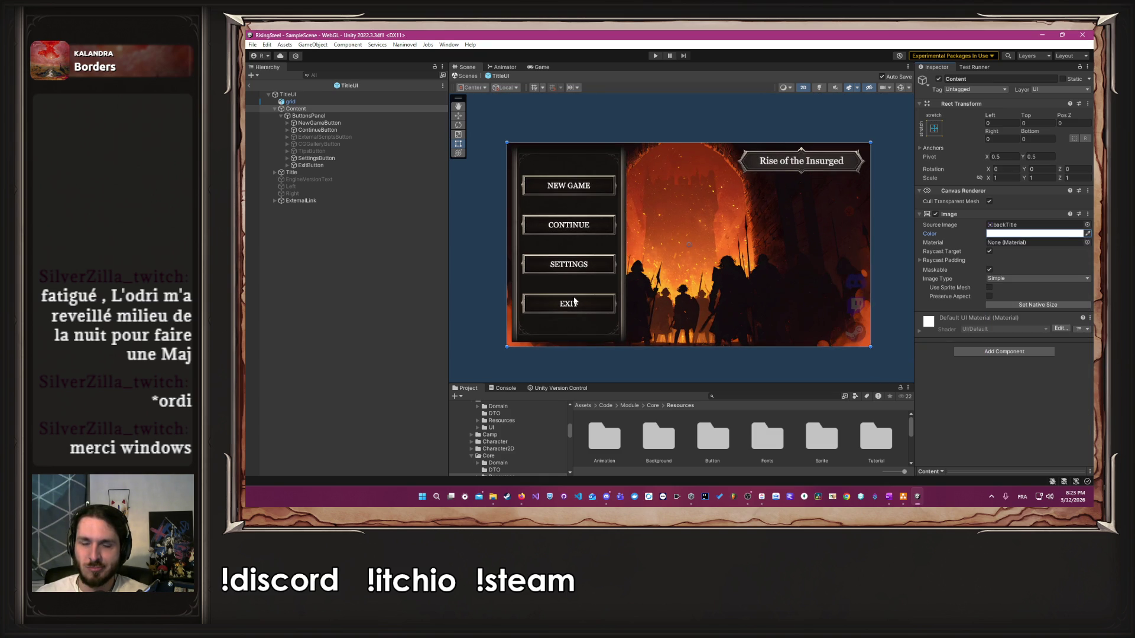
pyautogui.click(330, 117)
pyautogui.click(296, 109)
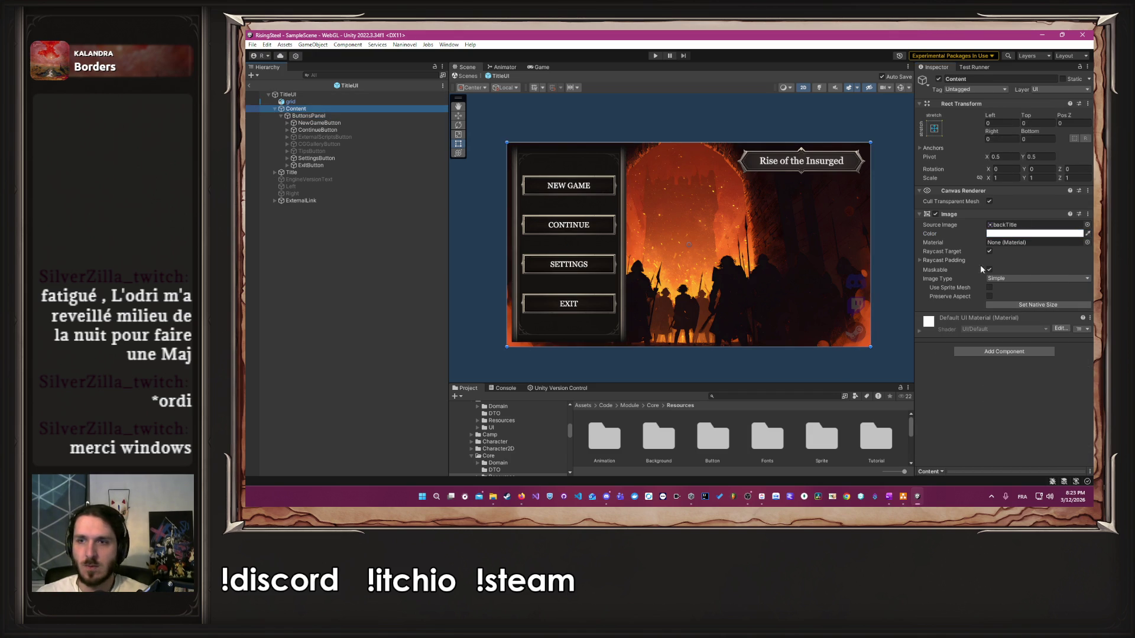
pyautogui.click(1035, 234)
pyautogui.click(1033, 407)
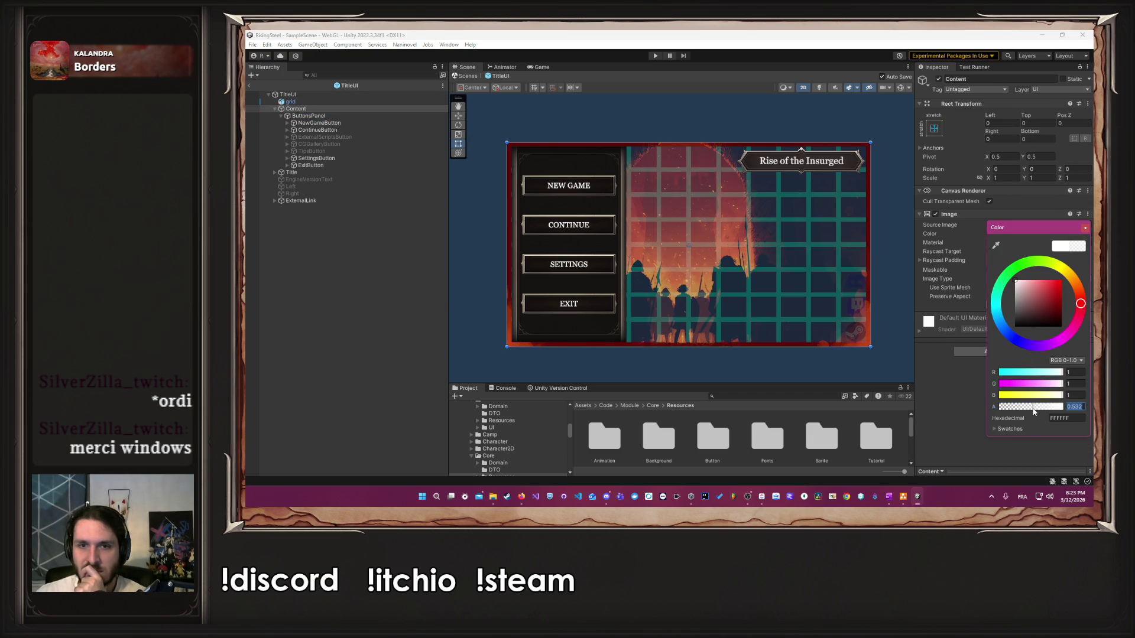
pyautogui.moveTo(1033, 409); pyautogui.dragTo(1028, 409)
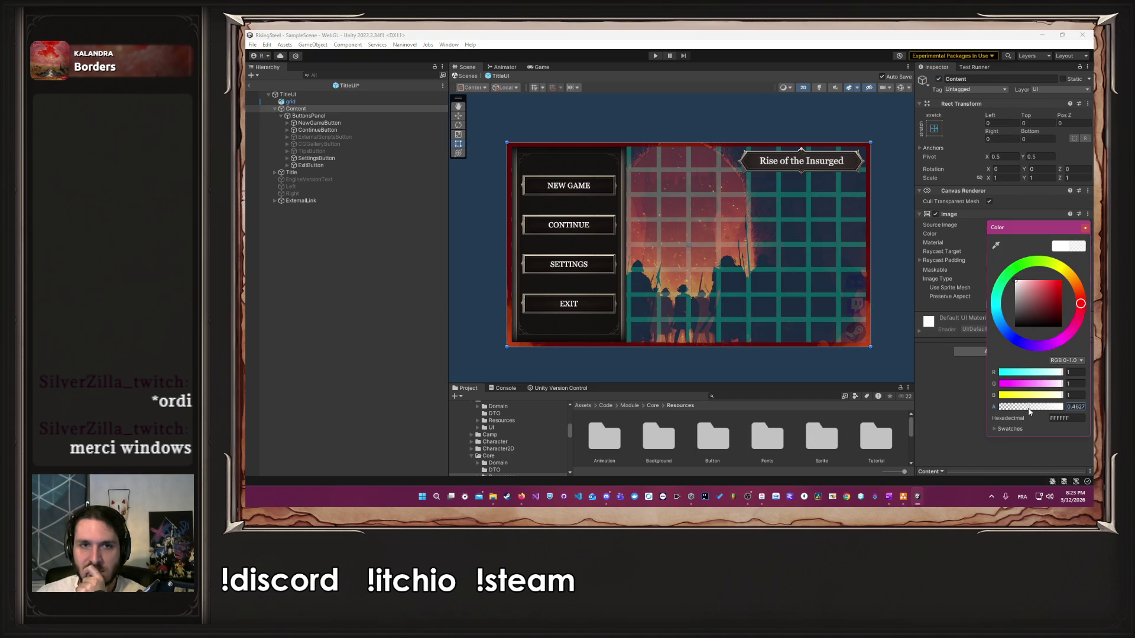
# Step: Shrink ButtonsPanel to about 447 by 765 by pulling its right, bottom and top edges inward
pyautogui.click(376, 116)
pyautogui.moveTo(626, 214)
pyautogui.mouseDown()
pyautogui.moveTo(585, 214)
pyautogui.moveTo(596, 214)
pyautogui.mouseUp()
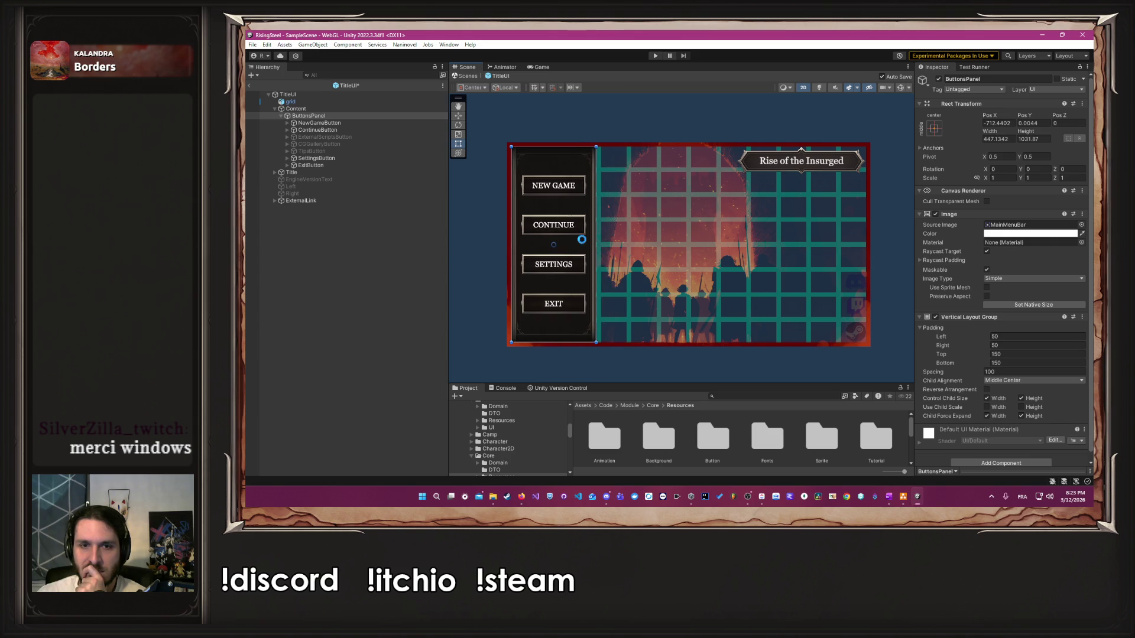
pyautogui.moveTo(563, 342); pyautogui.dragTo(556, 316)
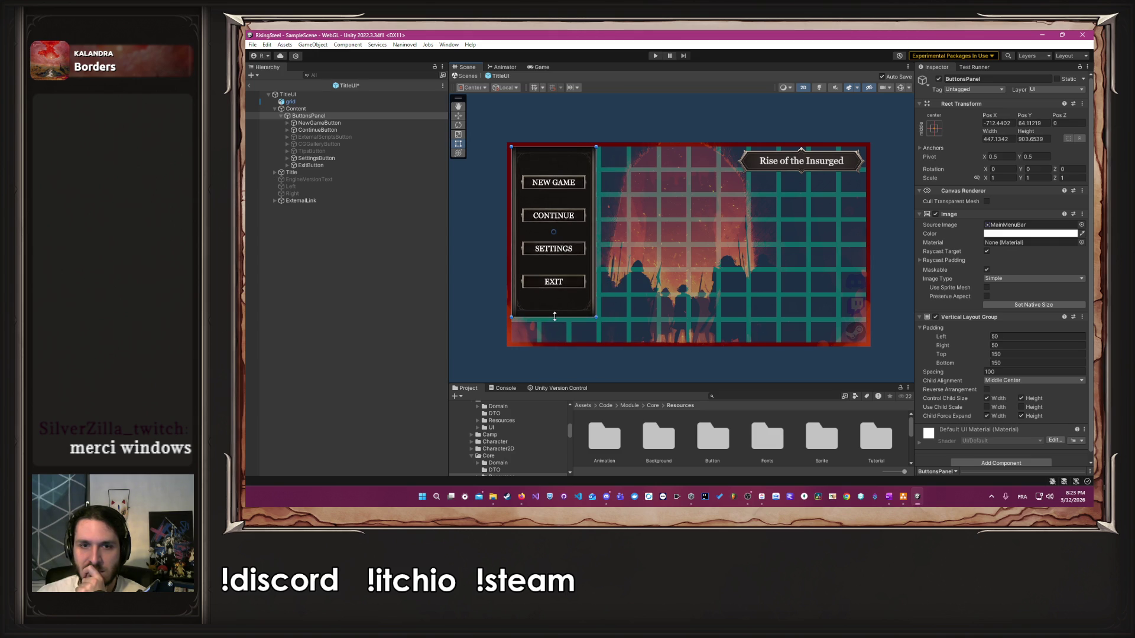
pyautogui.moveTo(559, 147); pyautogui.dragTo(561, 172)
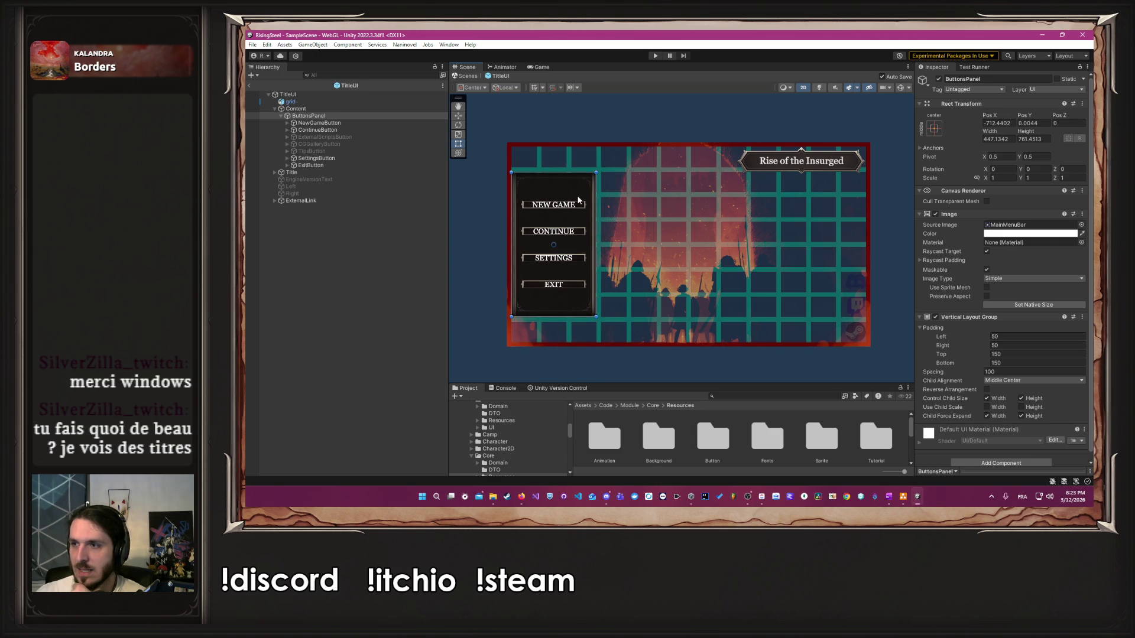
pyautogui.scroll(2, 731, 214)
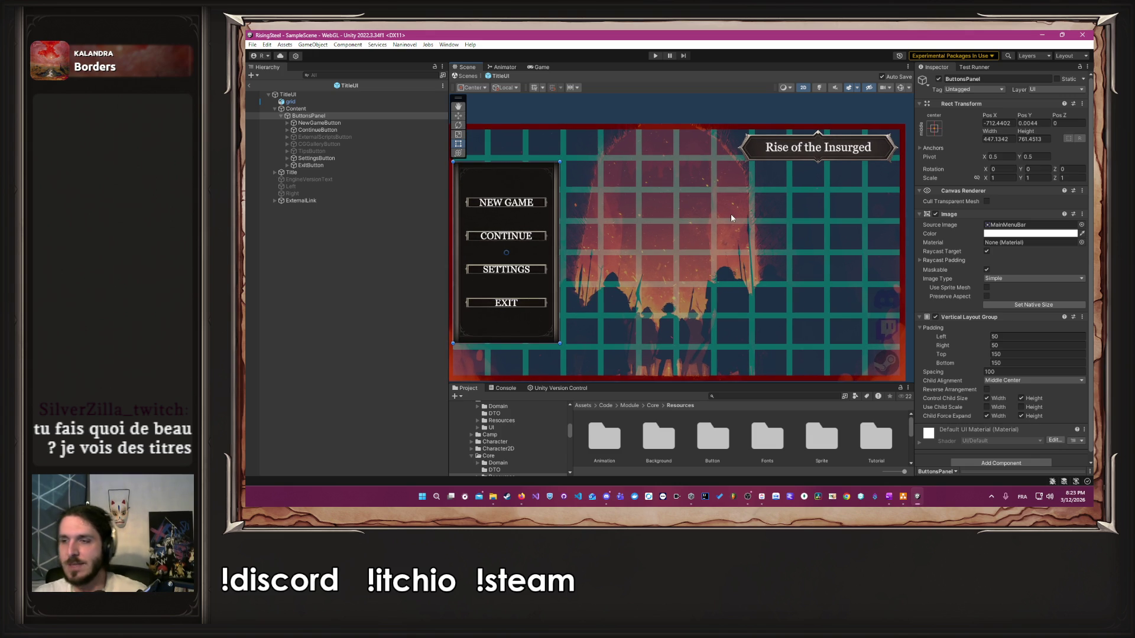
pyautogui.click(295, 109)
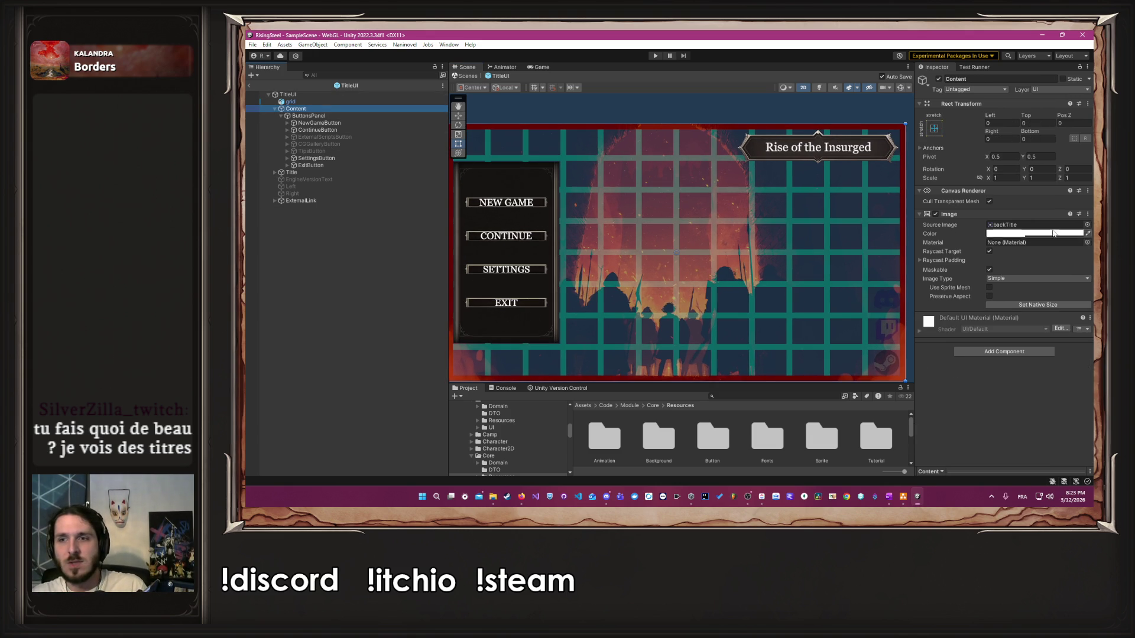
# Step: Center ButtonsPanel with the title banner on top and set Content's Source Image to Background_2
pyautogui.click(1046, 233)
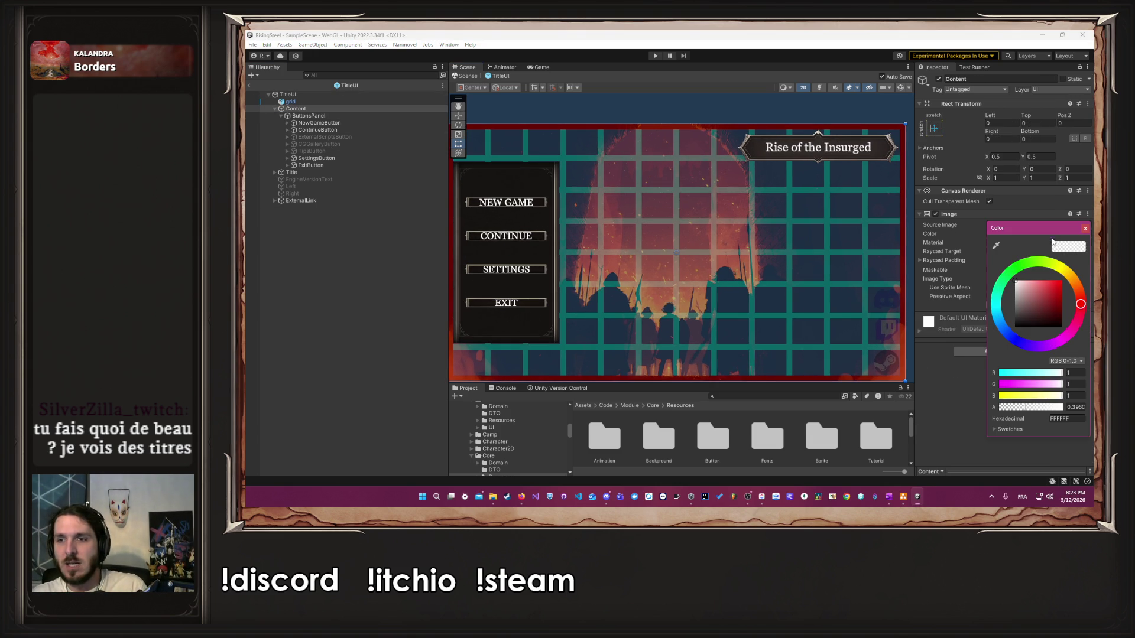
pyautogui.click(1086, 229)
pyautogui.scroll(-2, 796, 240)
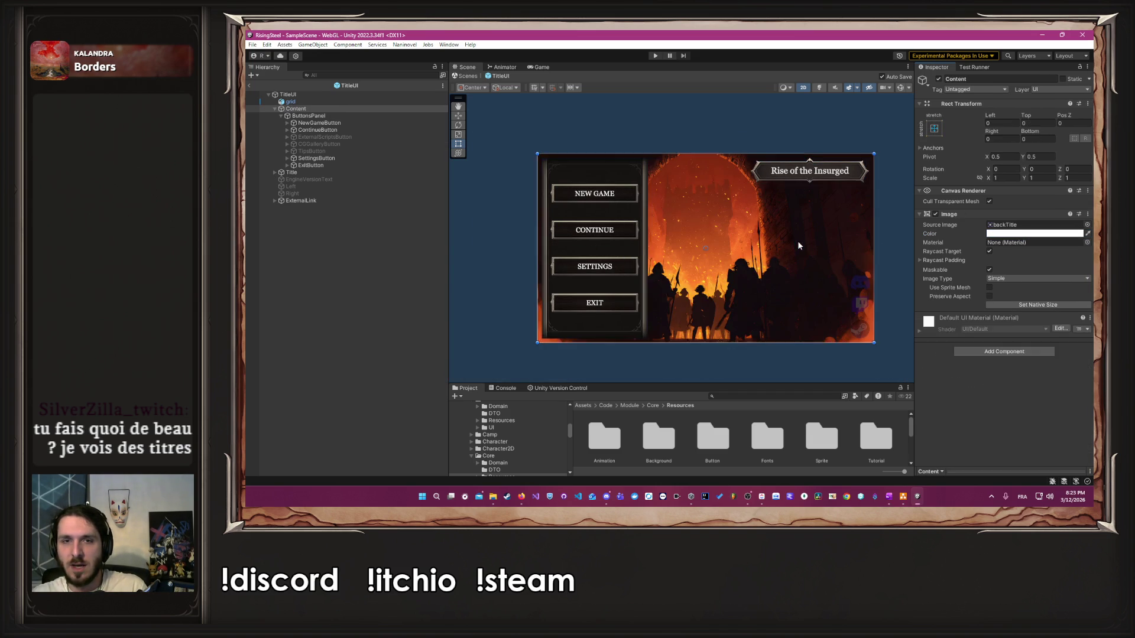
pyautogui.click(797, 241)
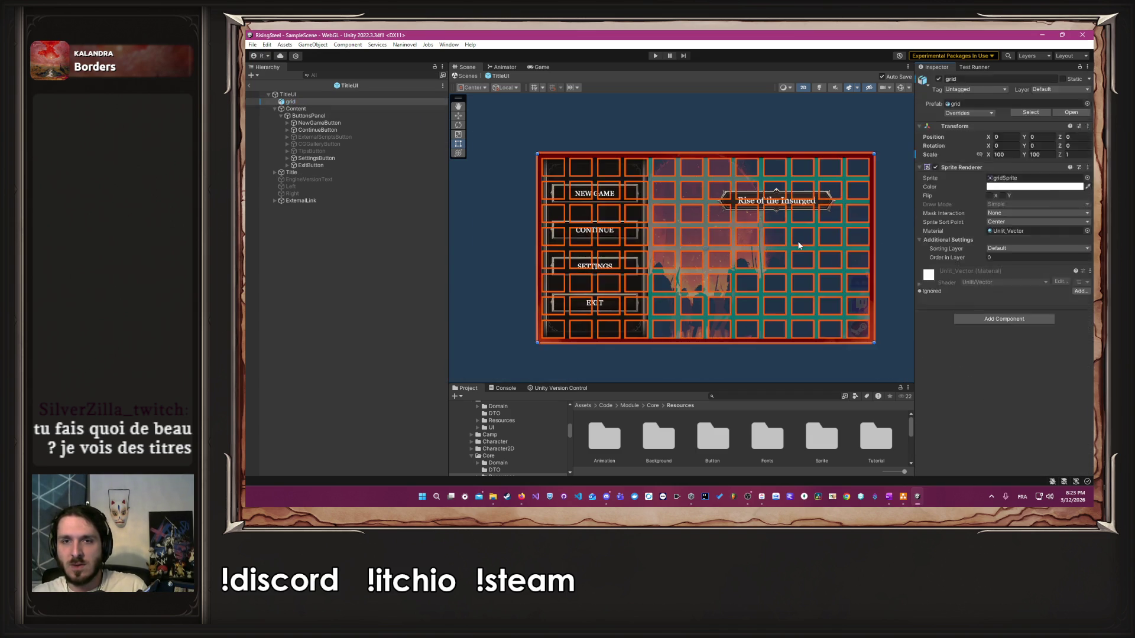
pyautogui.click(799, 246)
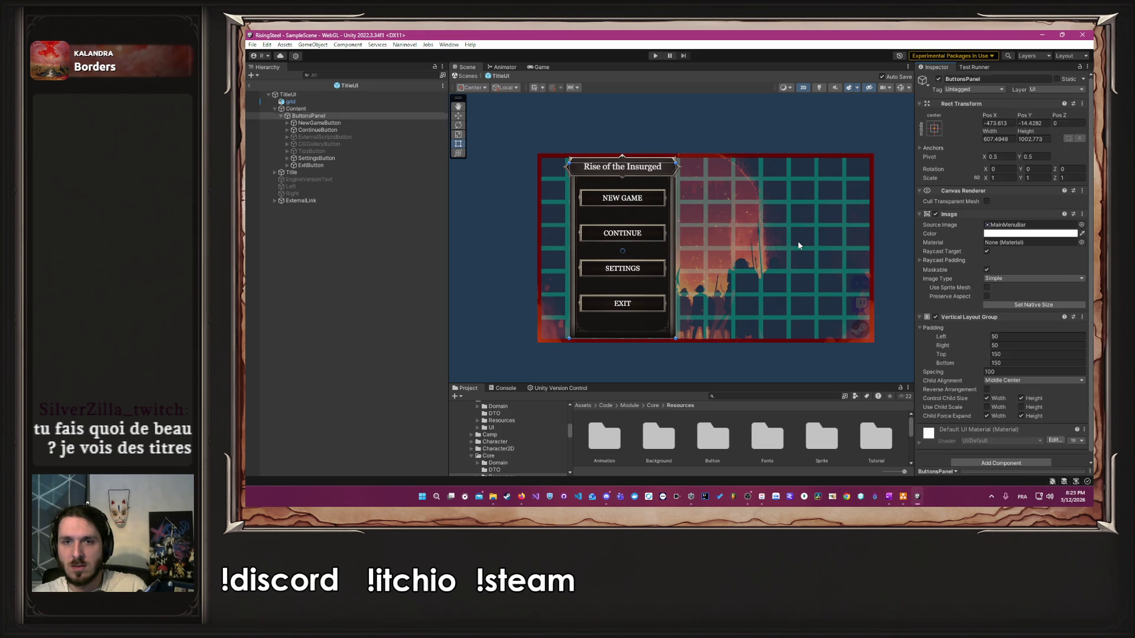
pyautogui.click(798, 245)
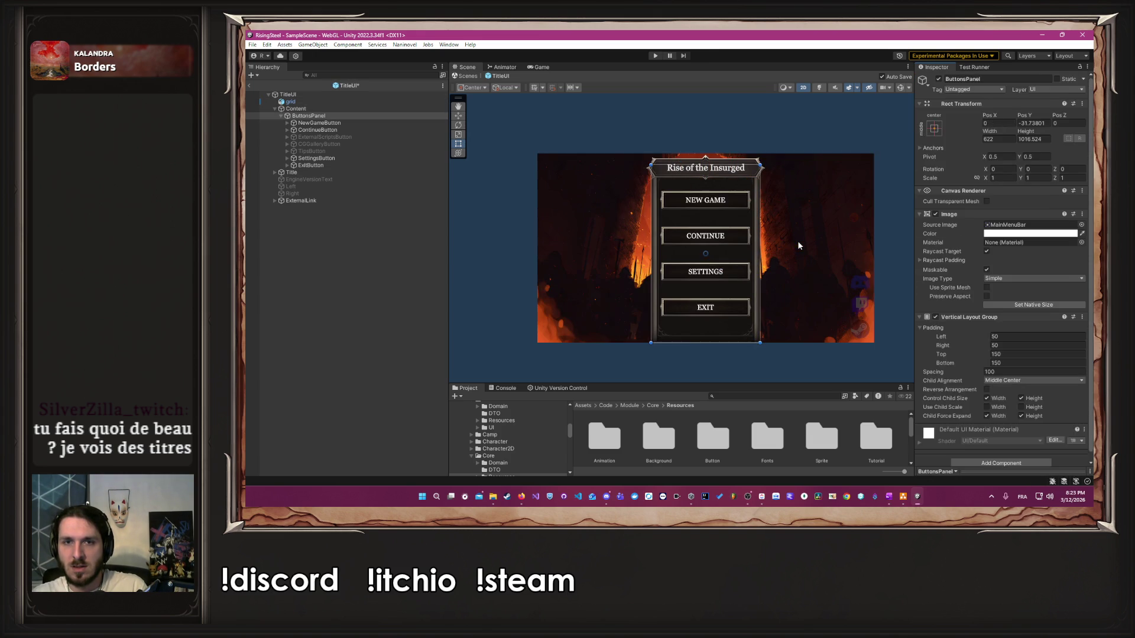
pyautogui.click(798, 243)
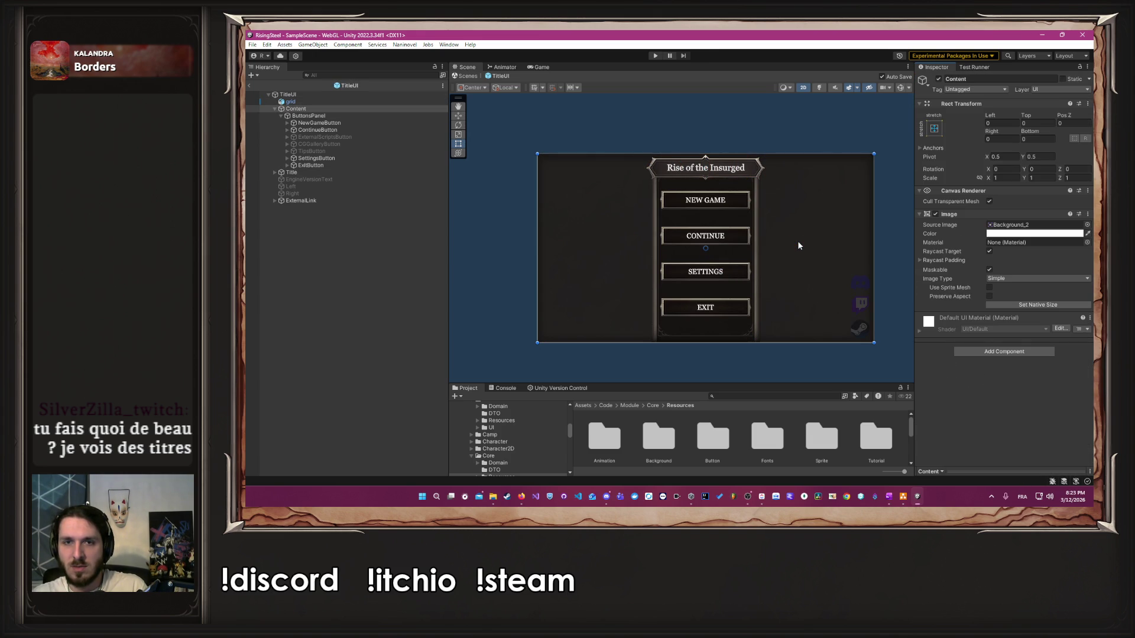
pyautogui.click(879, 257)
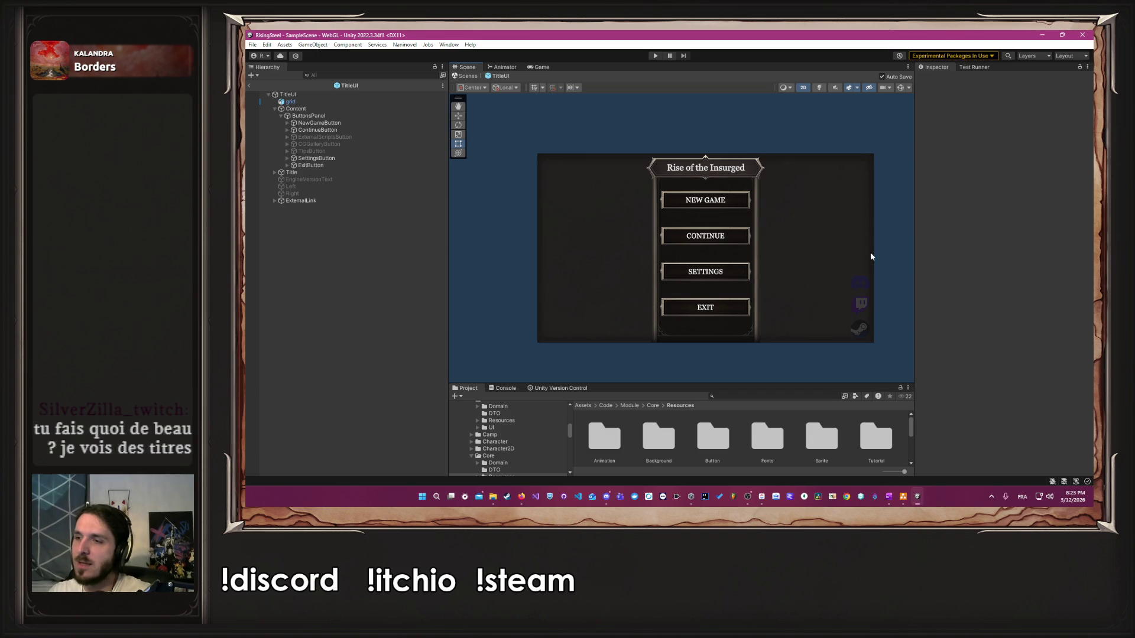
# Step: Enable the Left and Right knight statues beside the menu and enlarge the bottom panel
pyautogui.click(732, 270)
pyautogui.hotkey('alt', 'shift', 'a')
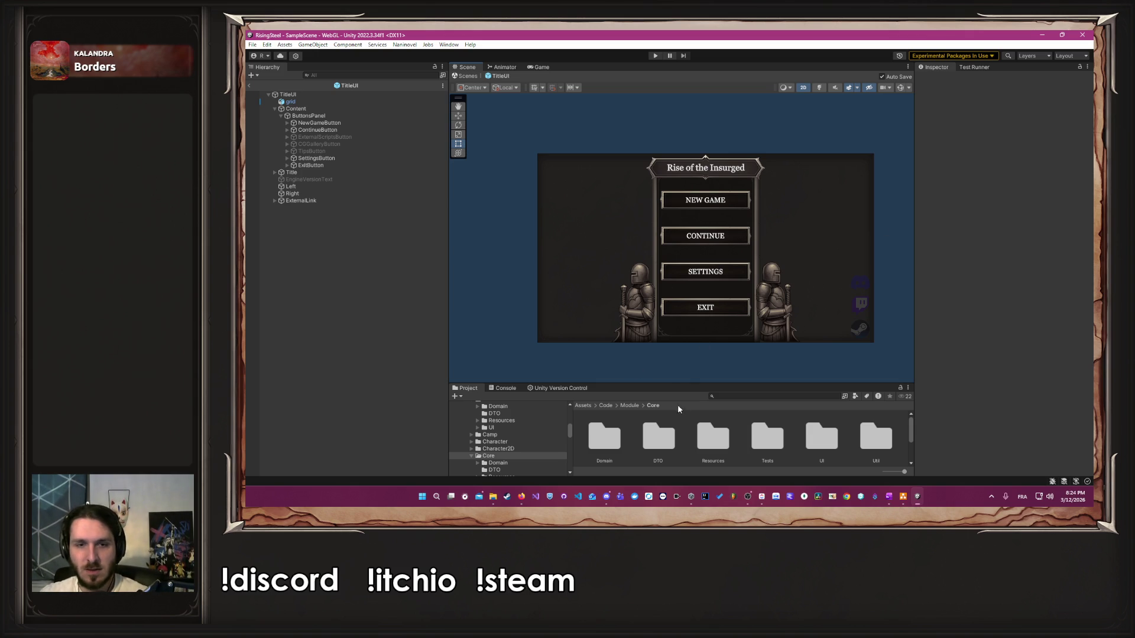
pyautogui.moveTo(688, 382); pyautogui.dragTo(661, 306)
# Step: Check in pending changes with a WIP comment and return to the Project browser at Assets/Code/Module/Core
pyautogui.click(556, 313)
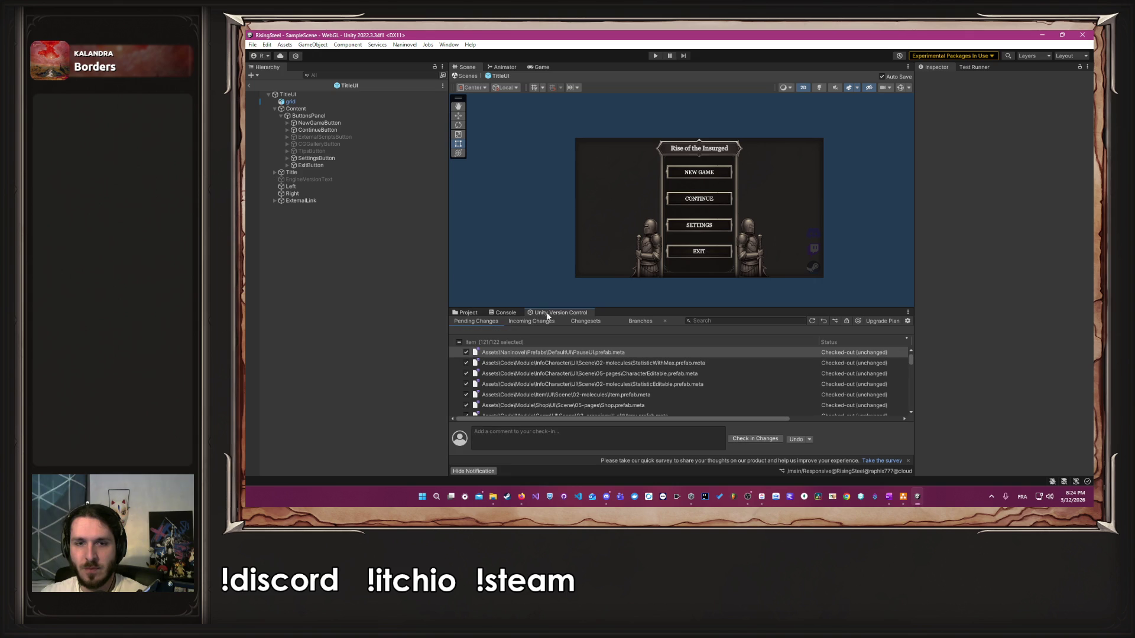
pyautogui.scroll(-20, 522, 361)
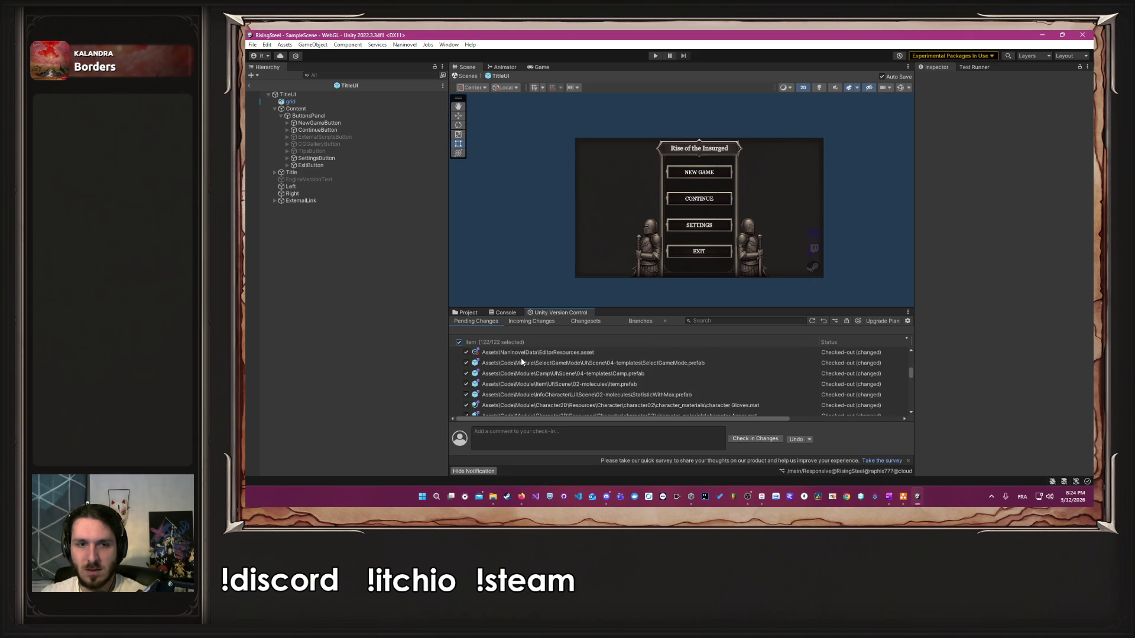
pyautogui.click(569, 432)
pyautogui.write('WIP')
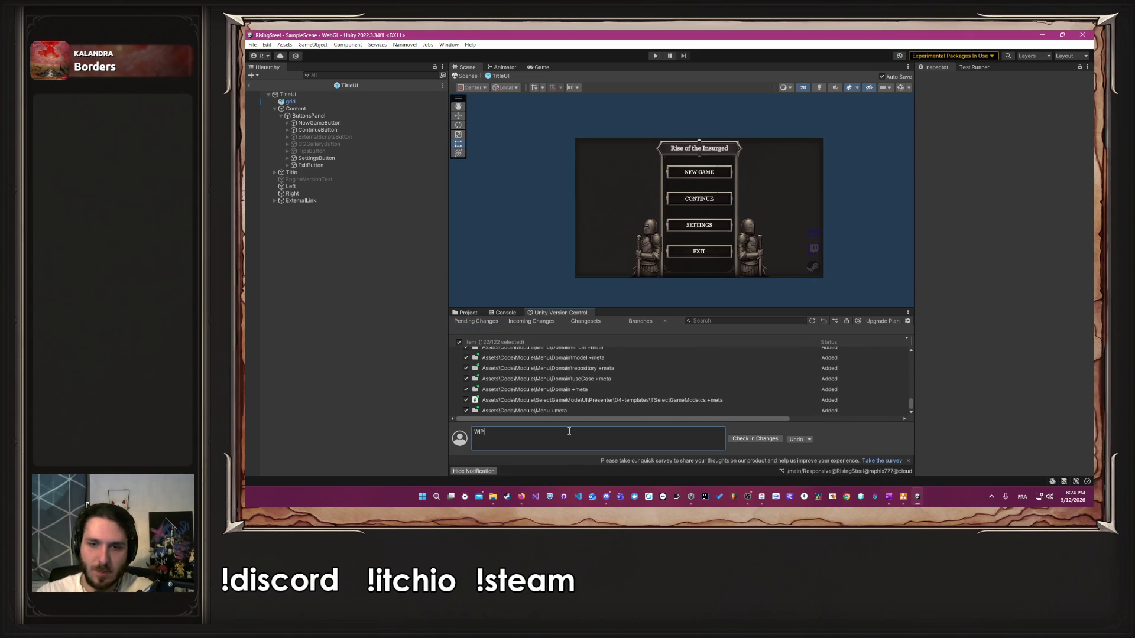
pyautogui.click(739, 440)
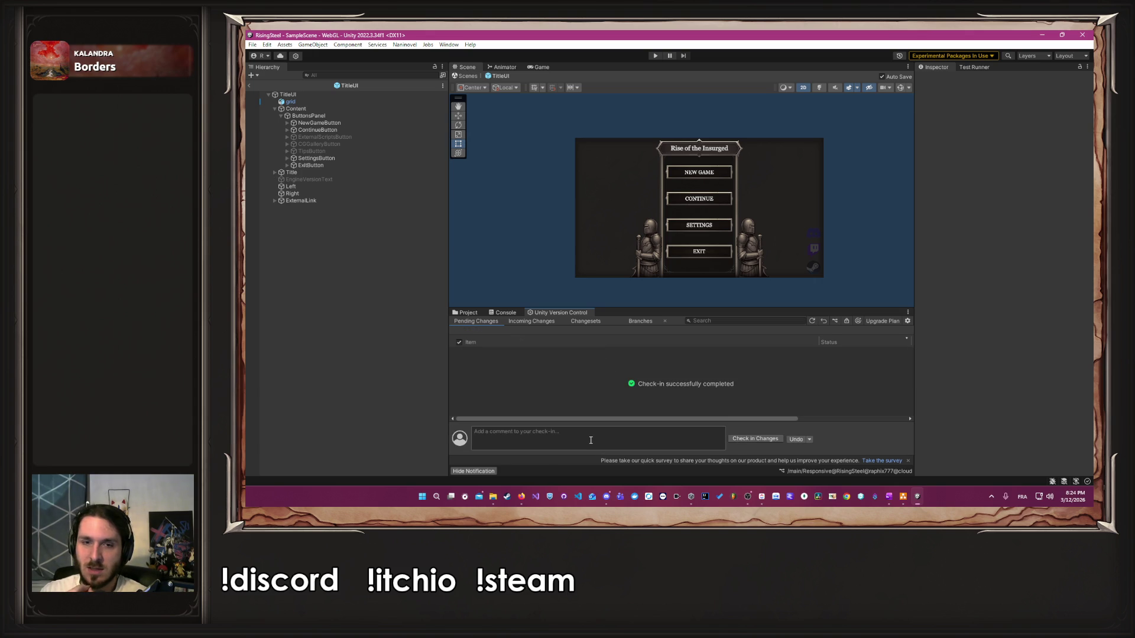
pyautogui.click(591, 441)
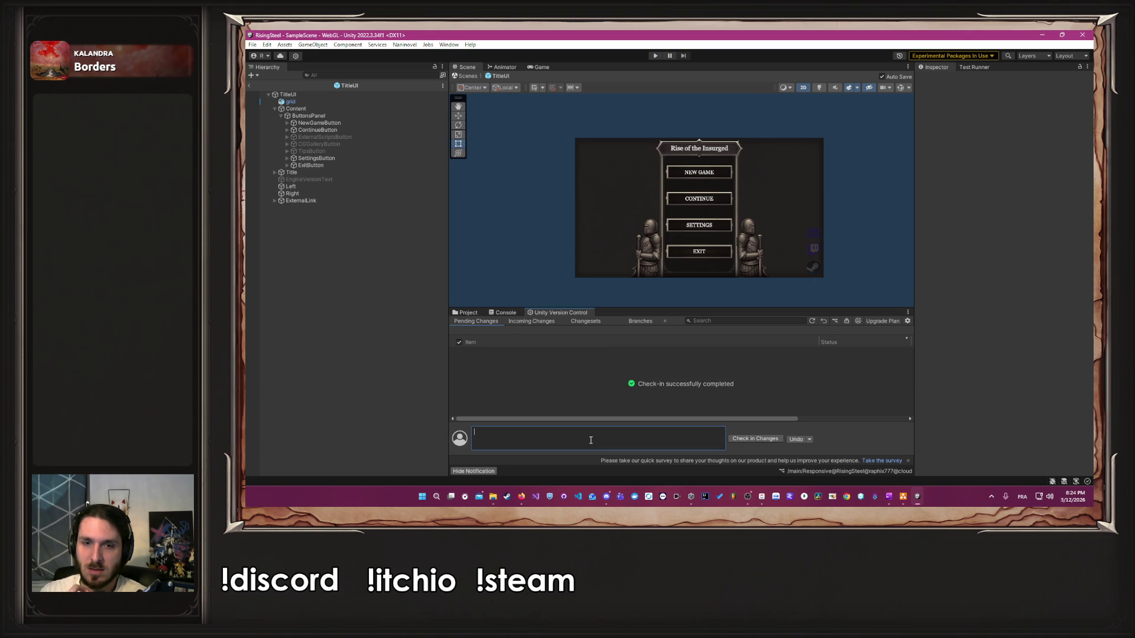
pyautogui.click(462, 314)
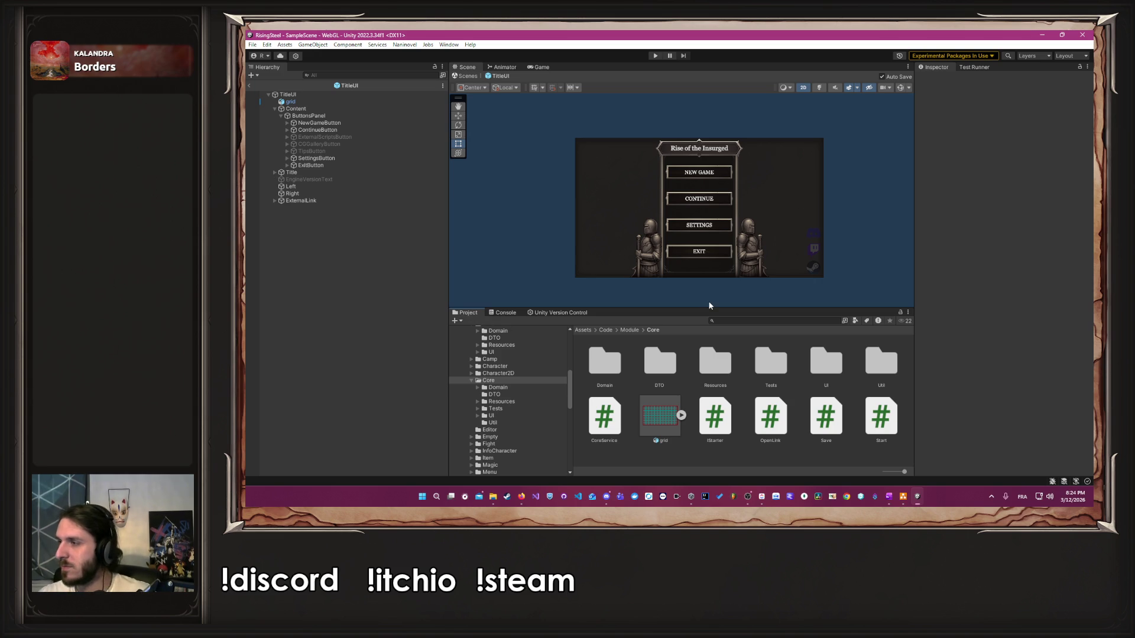
# Step: Set Content's Source Image to the backTitle image from Core > Resources
pyautogui.scroll(3, 491, 406)
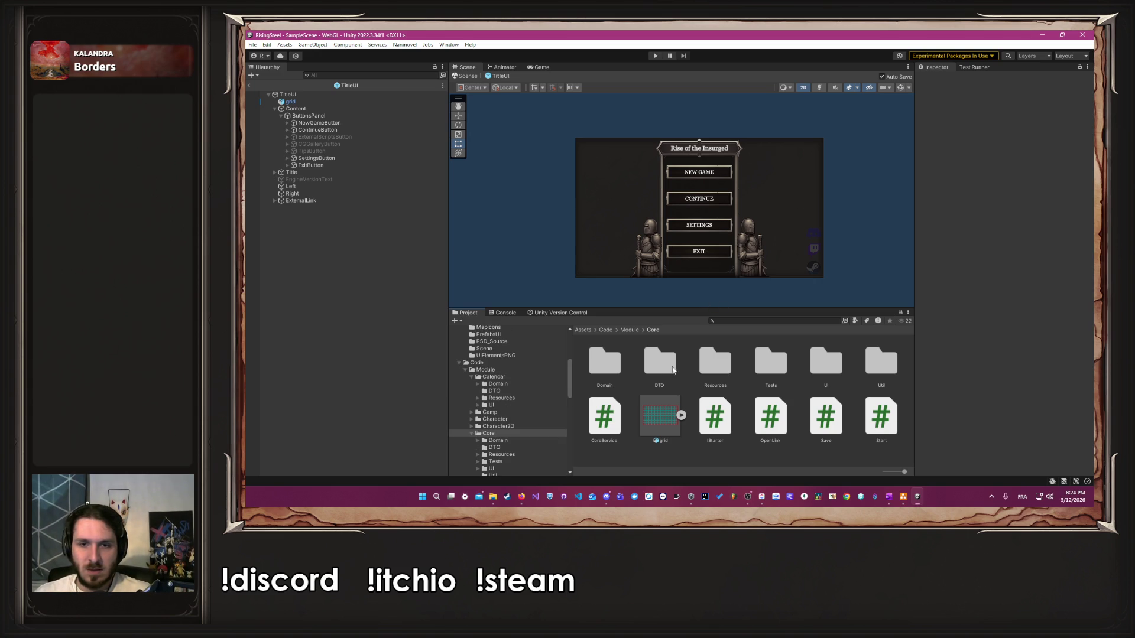
pyautogui.doubleClick(709, 363)
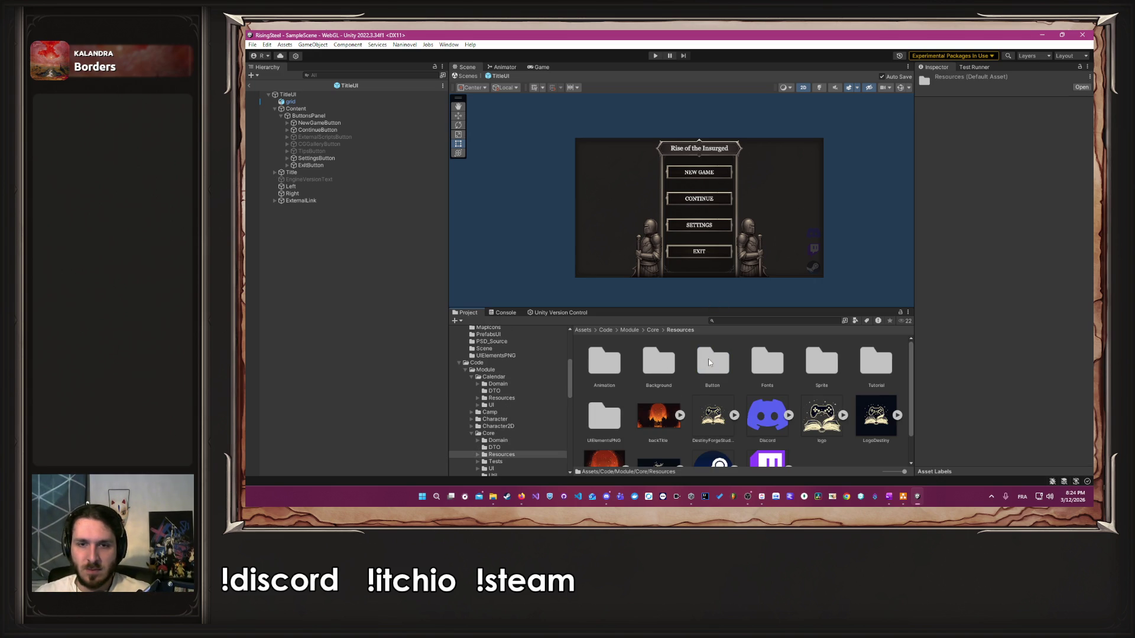
pyautogui.click(323, 110)
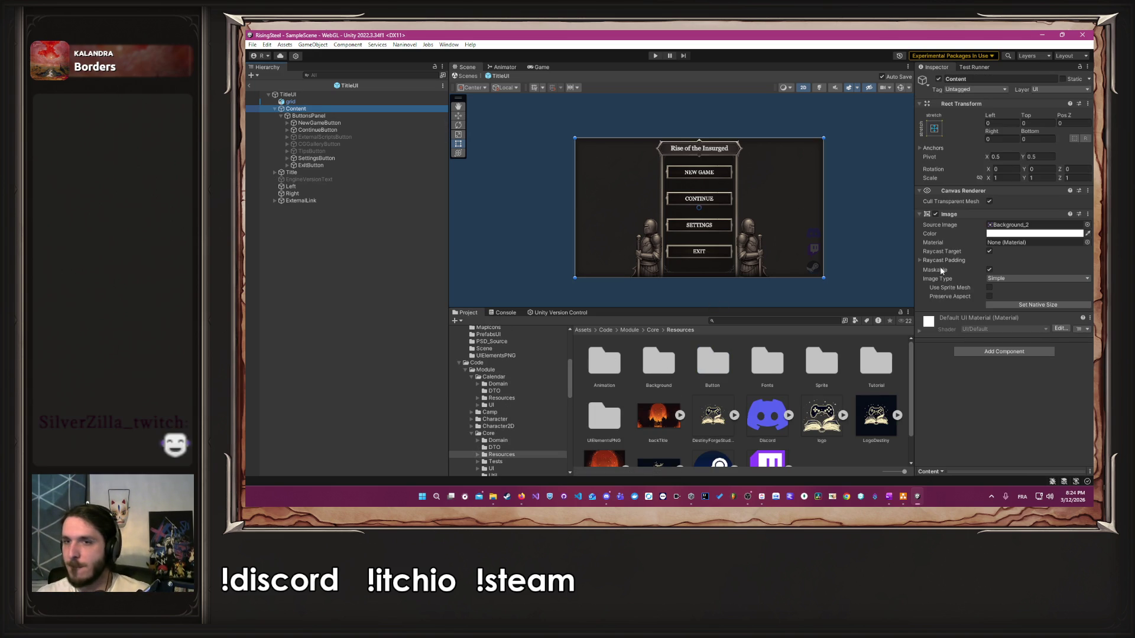
pyautogui.moveTo(658, 415)
pyautogui.mouseDown()
pyautogui.moveTo(1005, 228)
pyautogui.moveTo(1035, 225)
pyautogui.mouseUp()
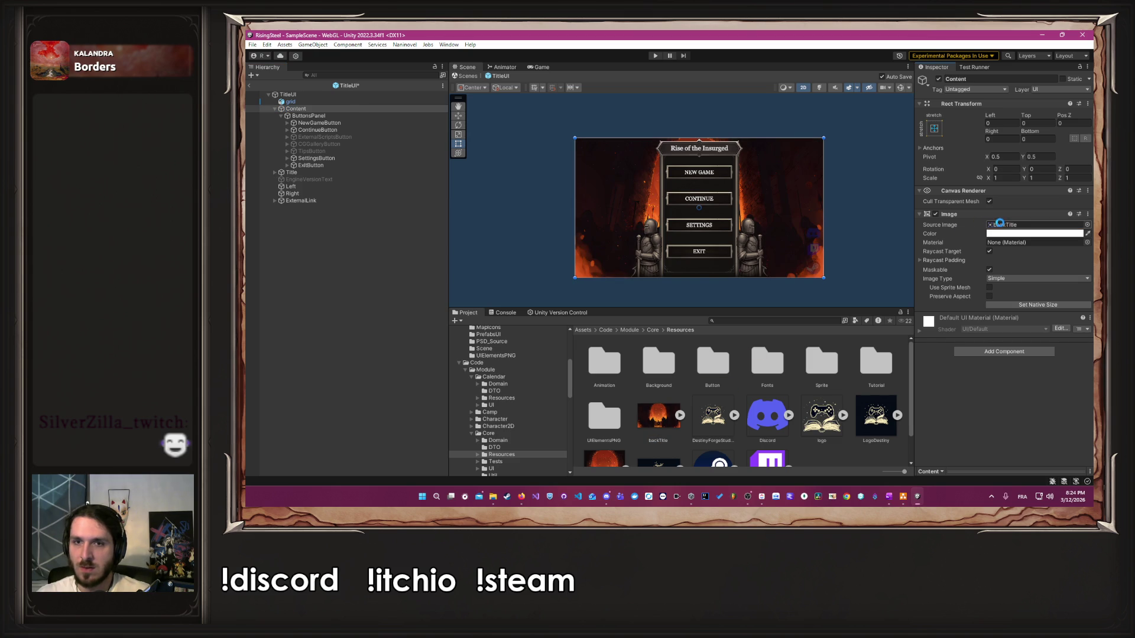
# Step: Adjust the Scene view to inspect the fiery background and reselect Content
pyautogui.click(866, 209)
pyautogui.scroll(2, 810, 246)
pyautogui.scroll(2, 693, 255)
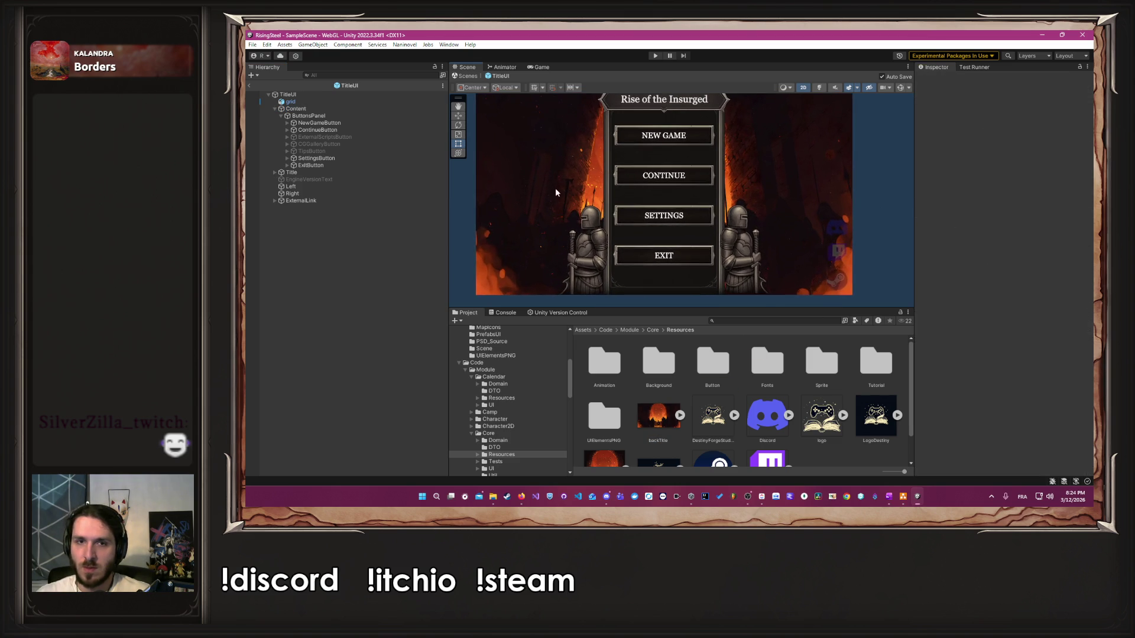
pyautogui.moveTo(555, 188); pyautogui.dragTo(567, 221)
pyautogui.scroll(-1, 567, 222)
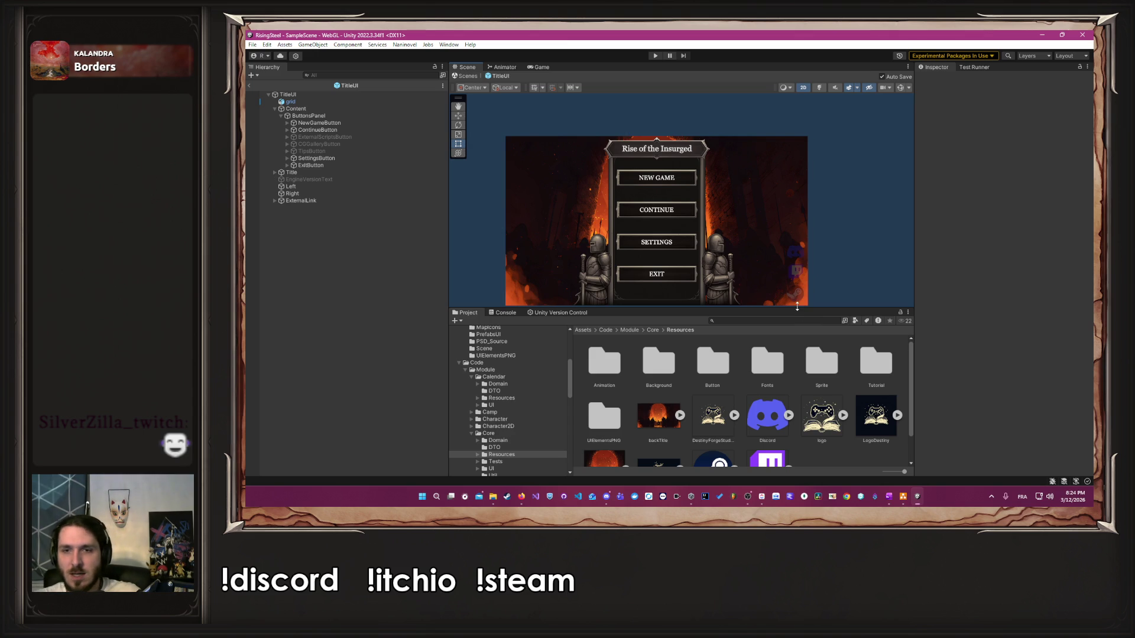
pyautogui.moveTo(797, 307); pyautogui.dragTo(797, 402)
pyautogui.scroll(2, 685, 222)
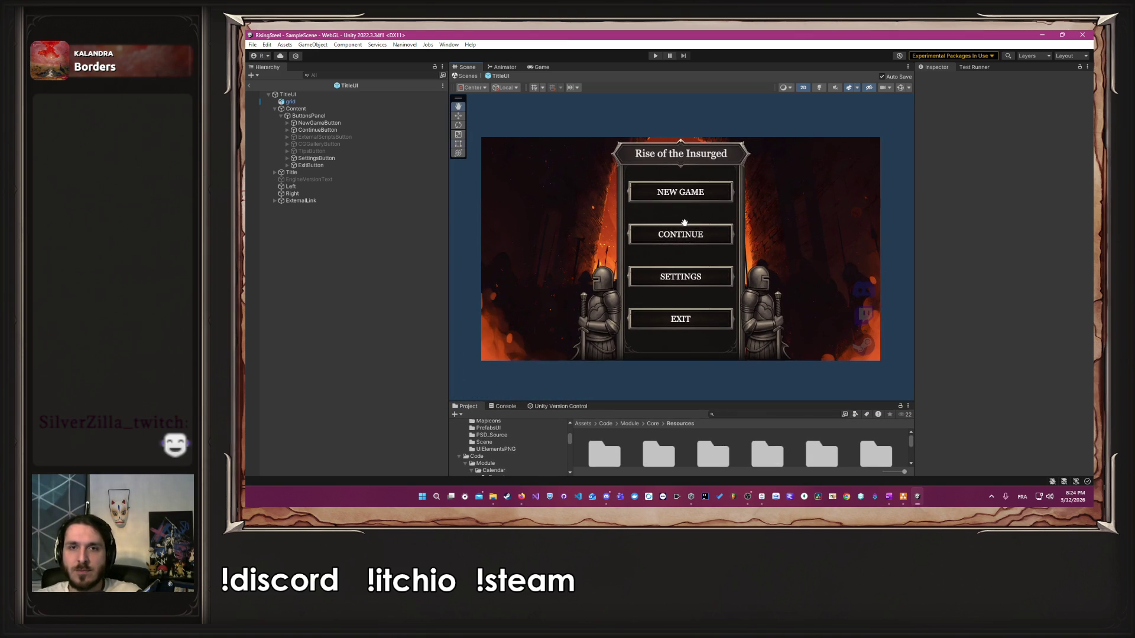
pyautogui.click(319, 110)
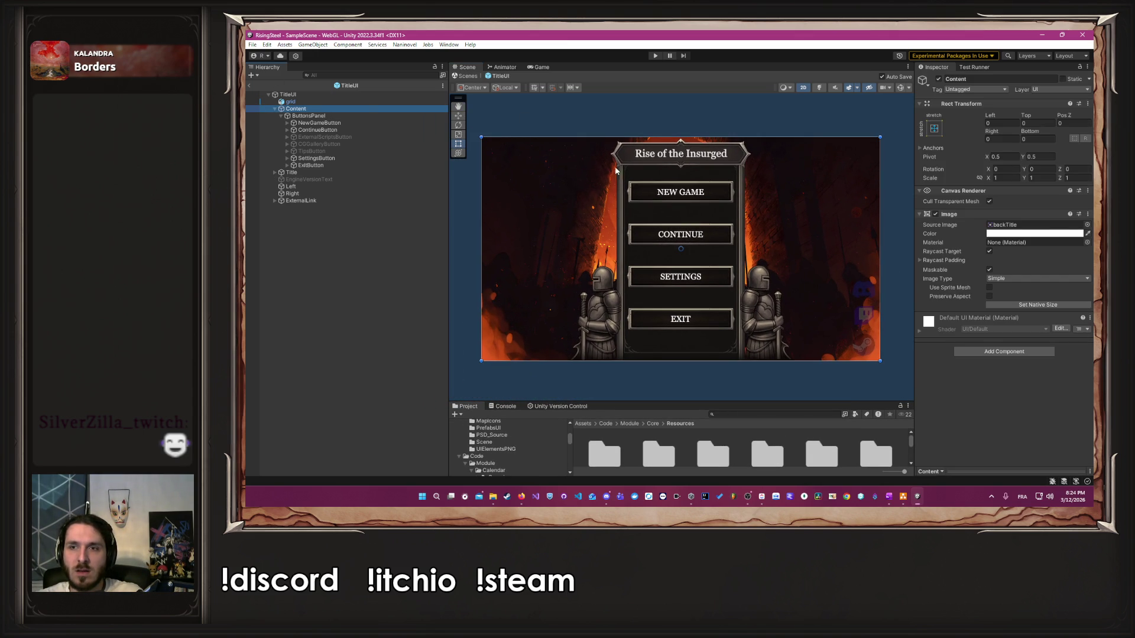
# Step: Lower the Content image alpha to about 0.22
pyautogui.click(1073, 234)
pyautogui.click(1014, 404)
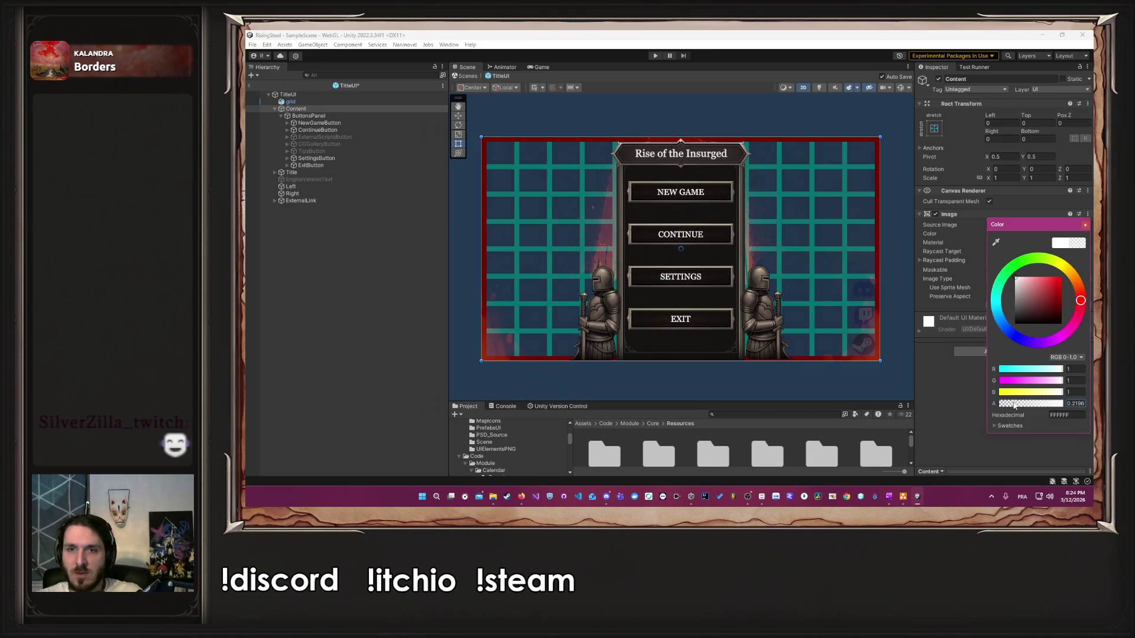
pyautogui.click(1085, 226)
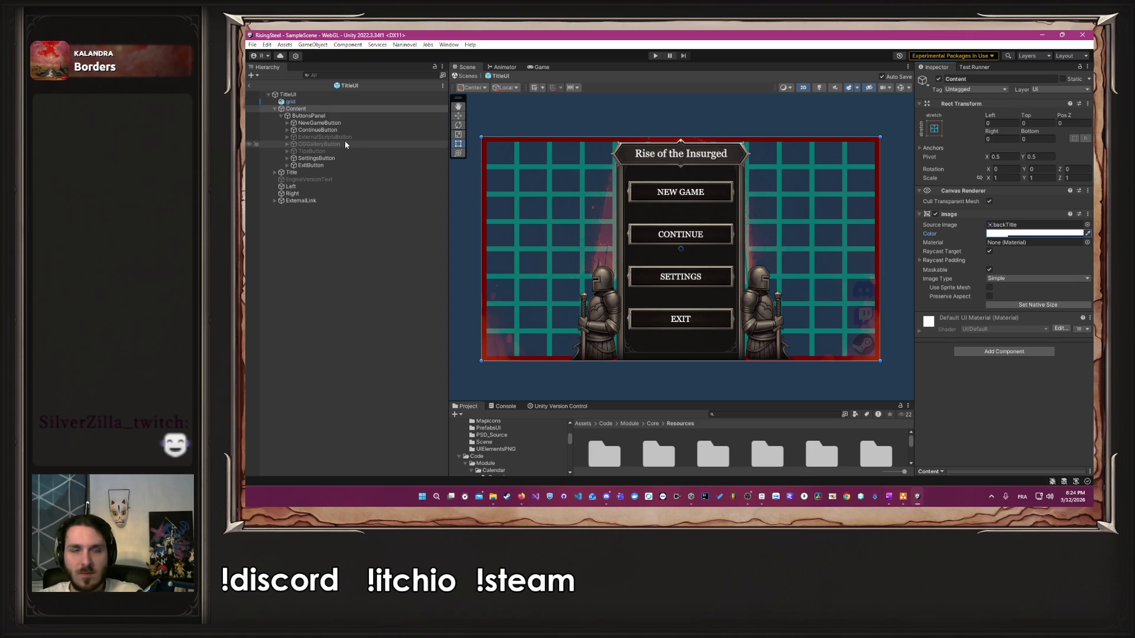
# Step: Move ButtonsPanel to the left edge of the canvas
pyautogui.click(322, 116)
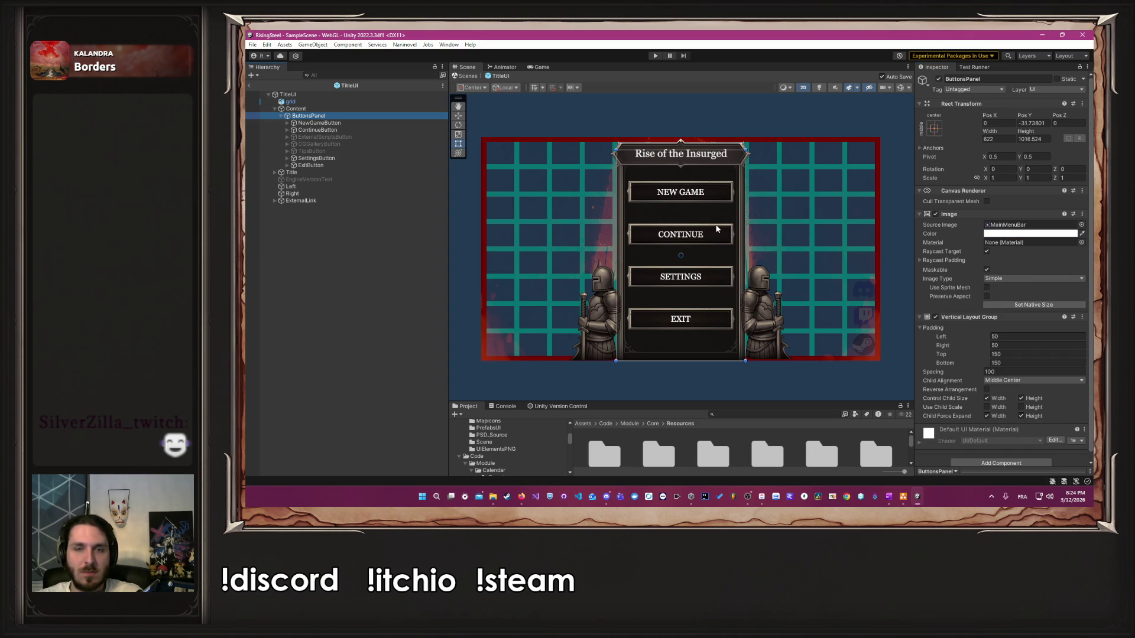
pyautogui.click(295, 108)
pyautogui.click(309, 116)
pyautogui.moveTo(657, 215); pyautogui.dragTo(526, 214)
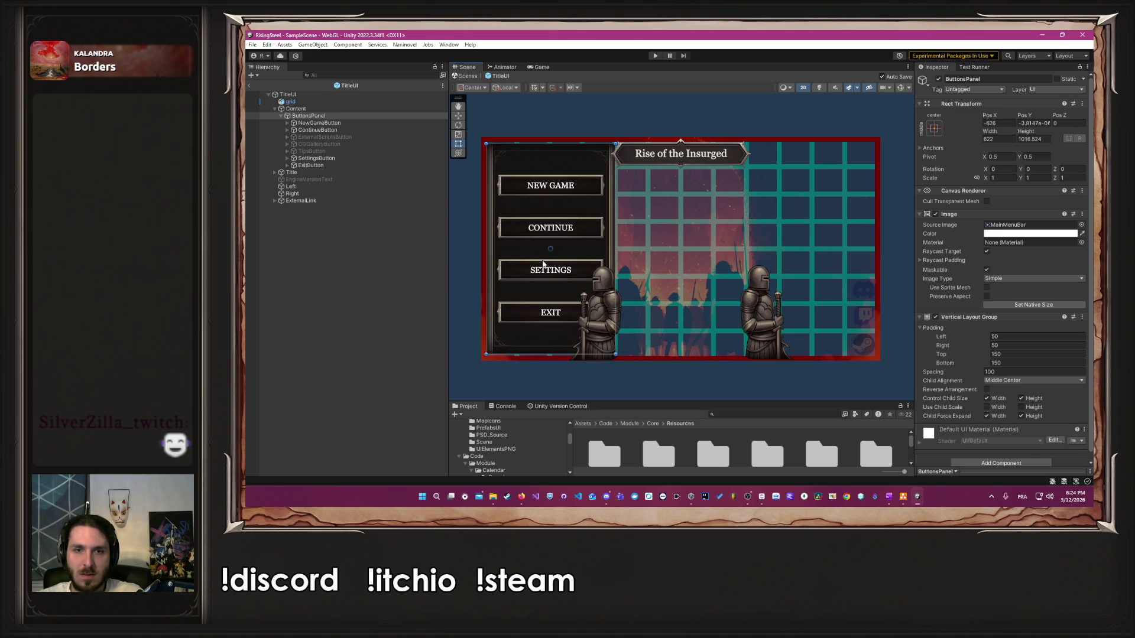
pyautogui.scroll(5, 533, 347)
pyautogui.click(538, 353)
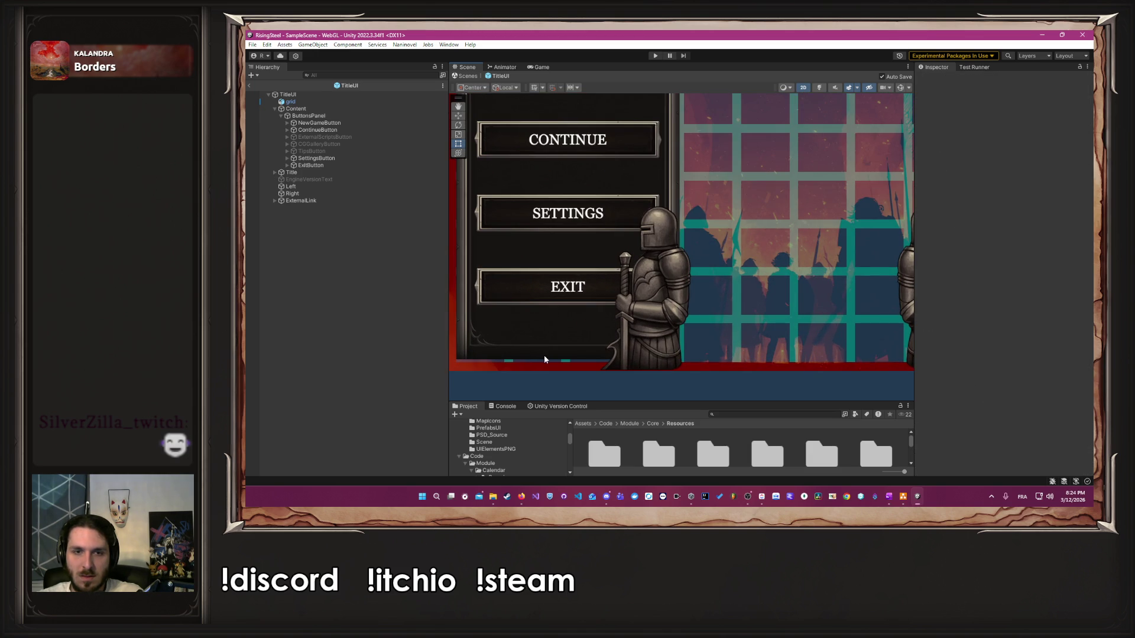
# Step: Resize ButtonsPanel to about 449 wide, stretching top and bottom to the frame (about 1032 tall)
pyautogui.click(337, 115)
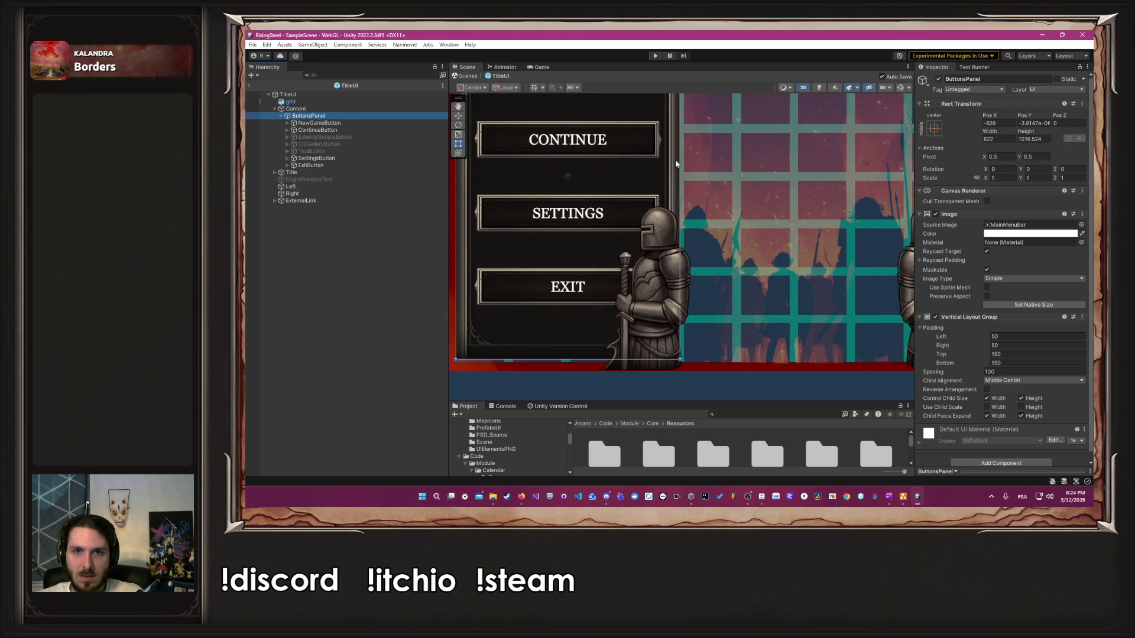
pyautogui.moveTo(680, 161); pyautogui.dragTo(617, 165)
pyautogui.scroll(4, 544, 376)
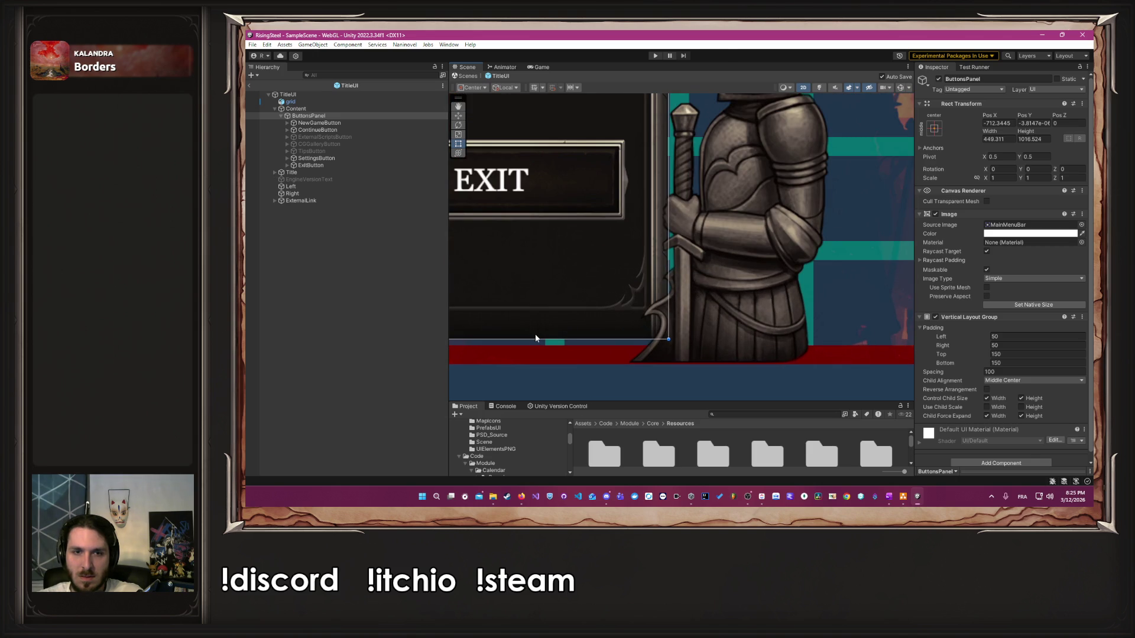
pyautogui.moveTo(536, 339); pyautogui.dragTo(536, 346)
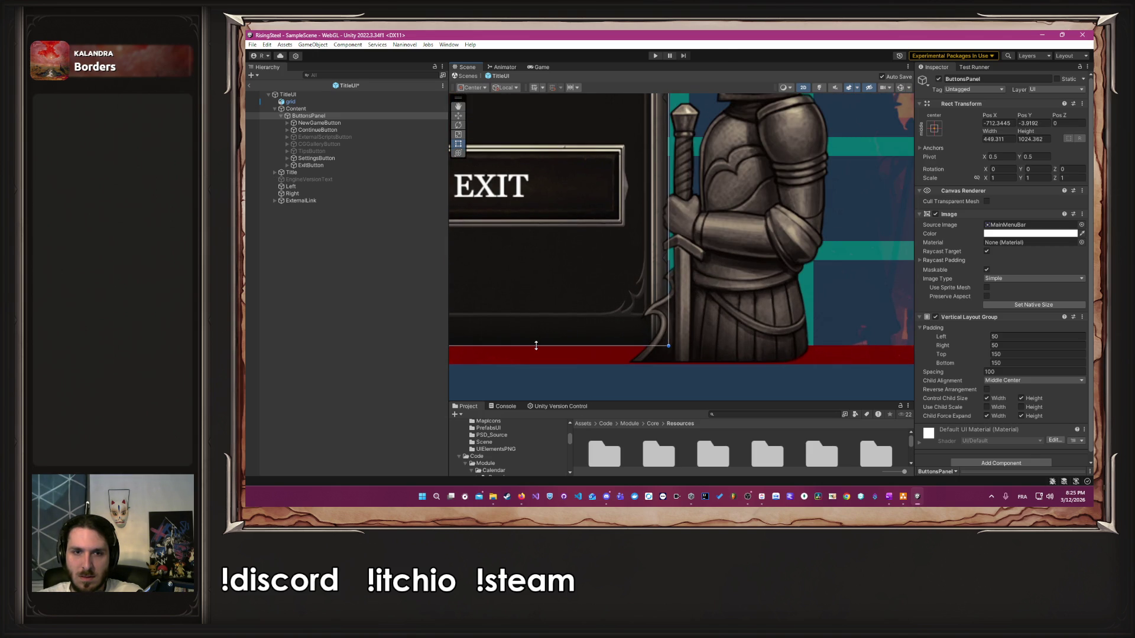
pyautogui.scroll(-4, 631, 308)
pyautogui.scroll(3, 609, 202)
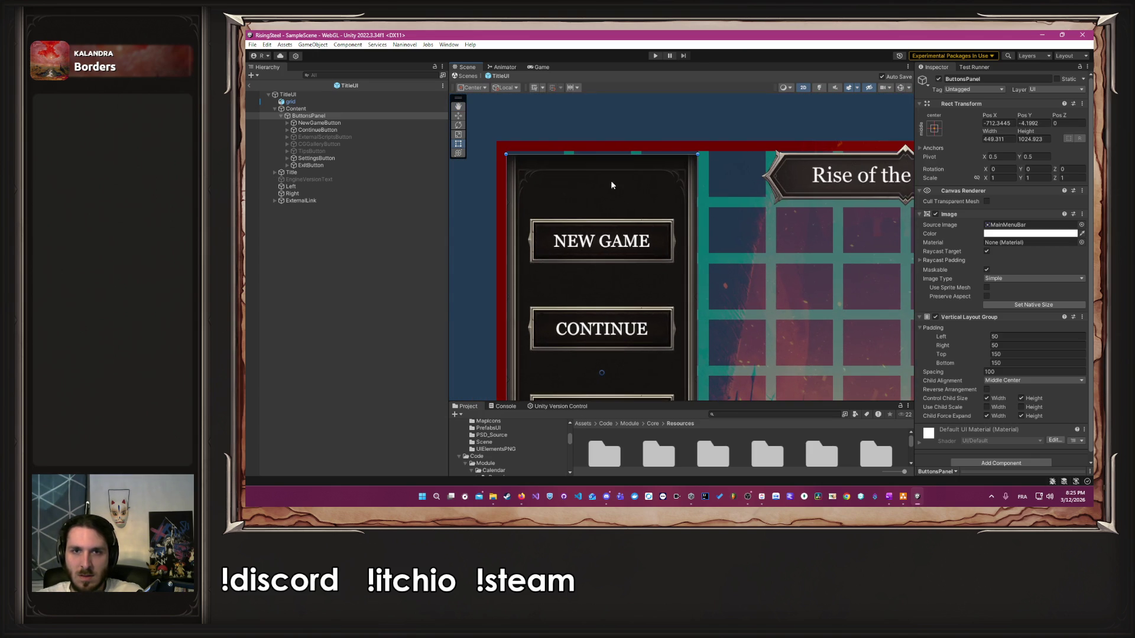
pyautogui.moveTo(616, 157); pyautogui.dragTo(609, 152)
pyautogui.moveTo(712, 258); pyautogui.dragTo(702, 131)
pyautogui.scroll(-1, 704, 177)
pyautogui.moveTo(705, 214); pyautogui.dragTo(686, 270)
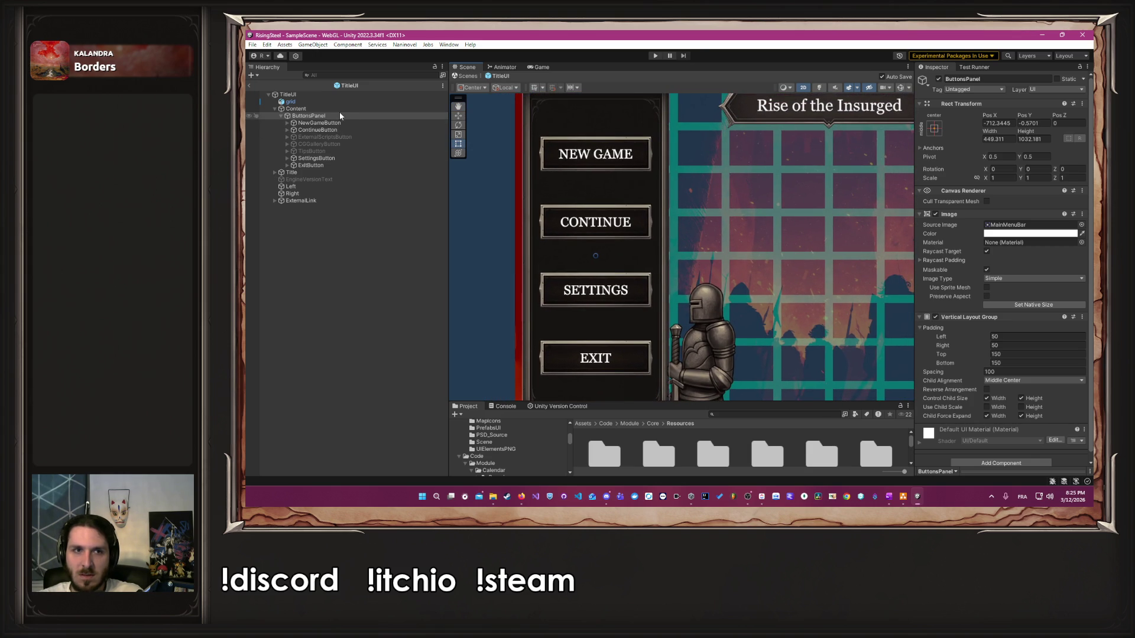
# Step: Set the ButtonsPanel image alpha near 0 for a transparent backing
pyautogui.click(1021, 234)
pyautogui.click(1003, 408)
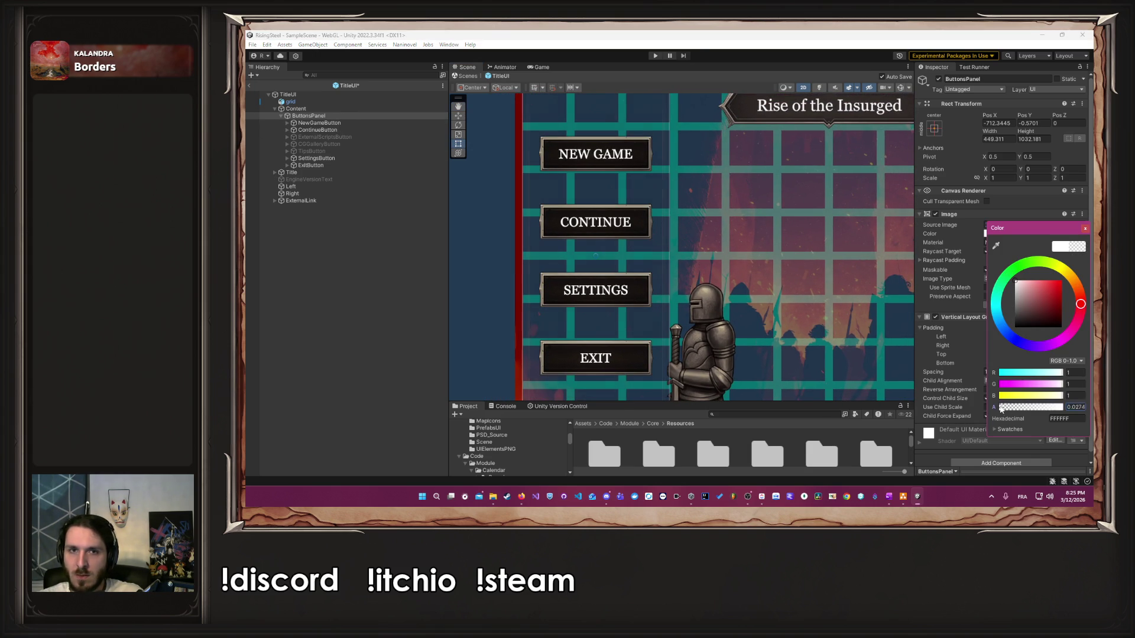
pyautogui.click(1085, 232)
pyautogui.scroll(-5, 797, 243)
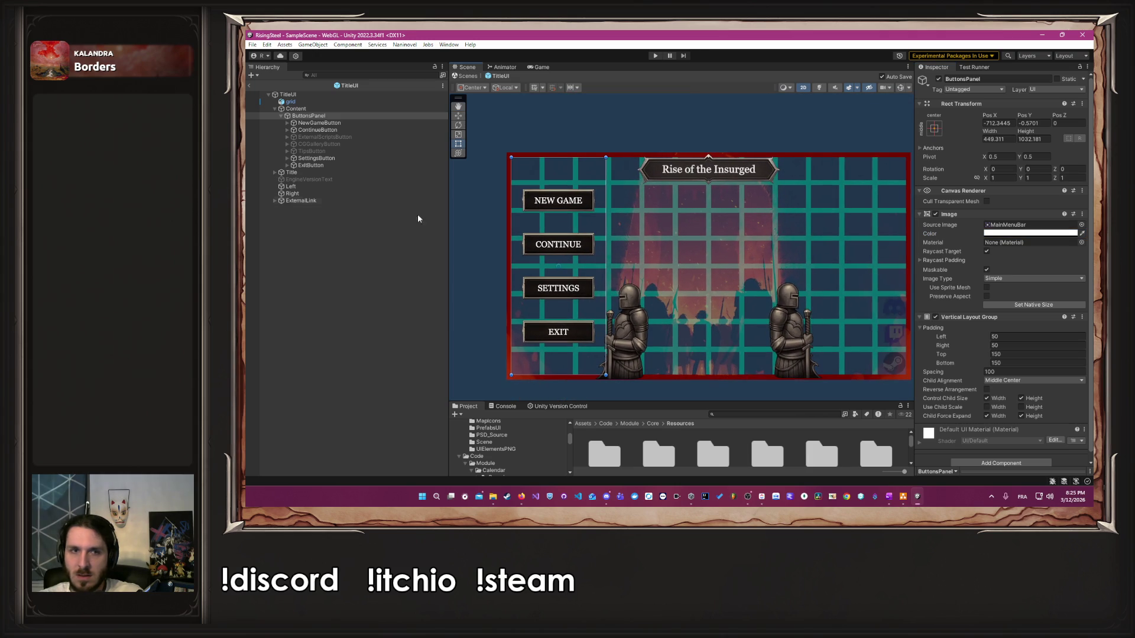
# Step: Deactivate the Left and Right knight statue objects
pyautogui.click(346, 188)
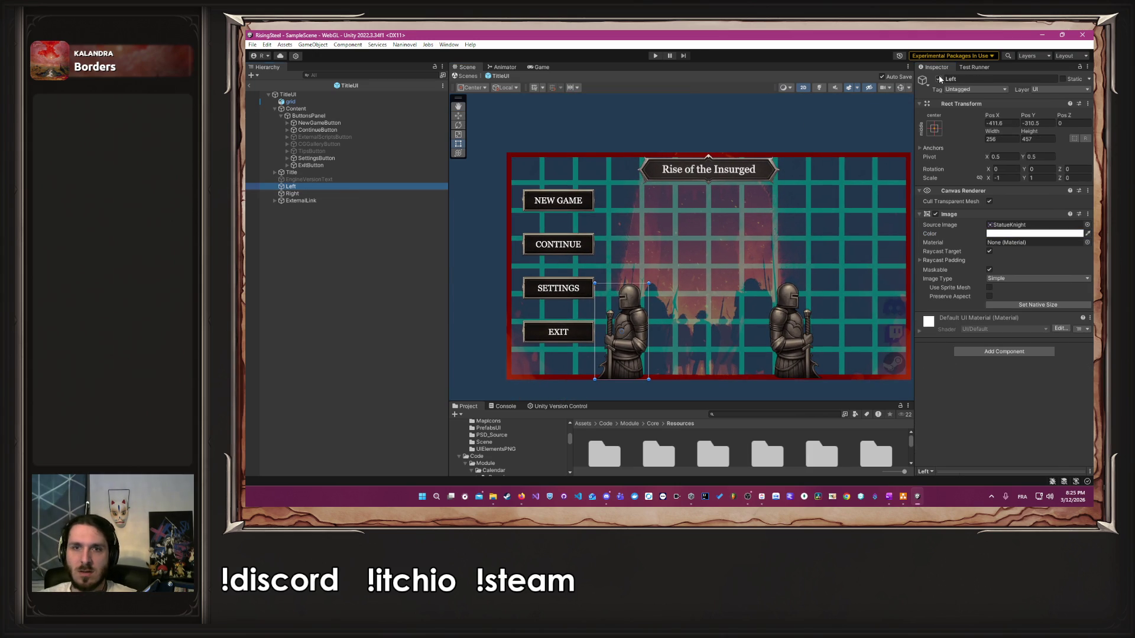
pyautogui.hotkey('alt', 'shift', 'a')
pyautogui.click(334, 192)
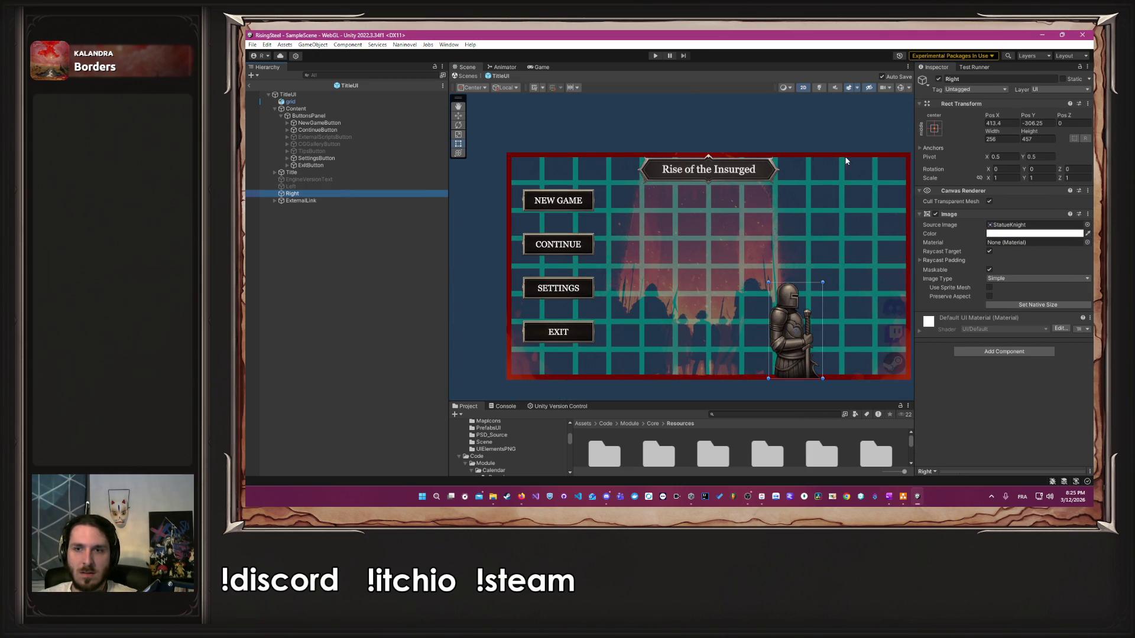
pyautogui.click(940, 80)
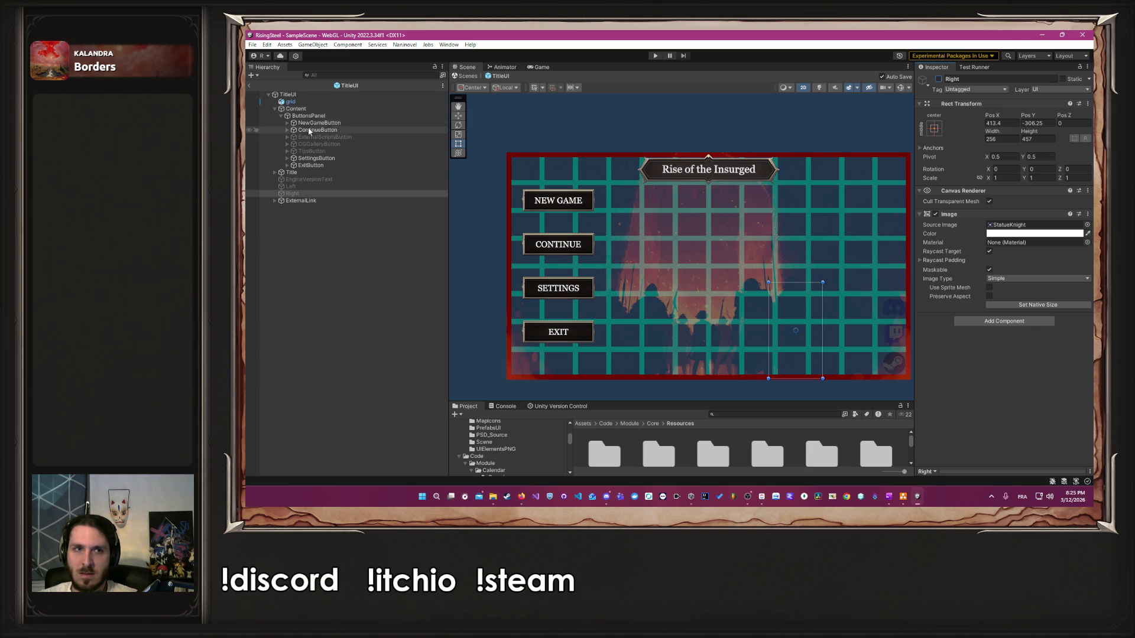
# Step: Set the Content image colour alpha back to 1 so the fiery background is fully opaque
pyautogui.click(355, 108)
pyautogui.click(1017, 234)
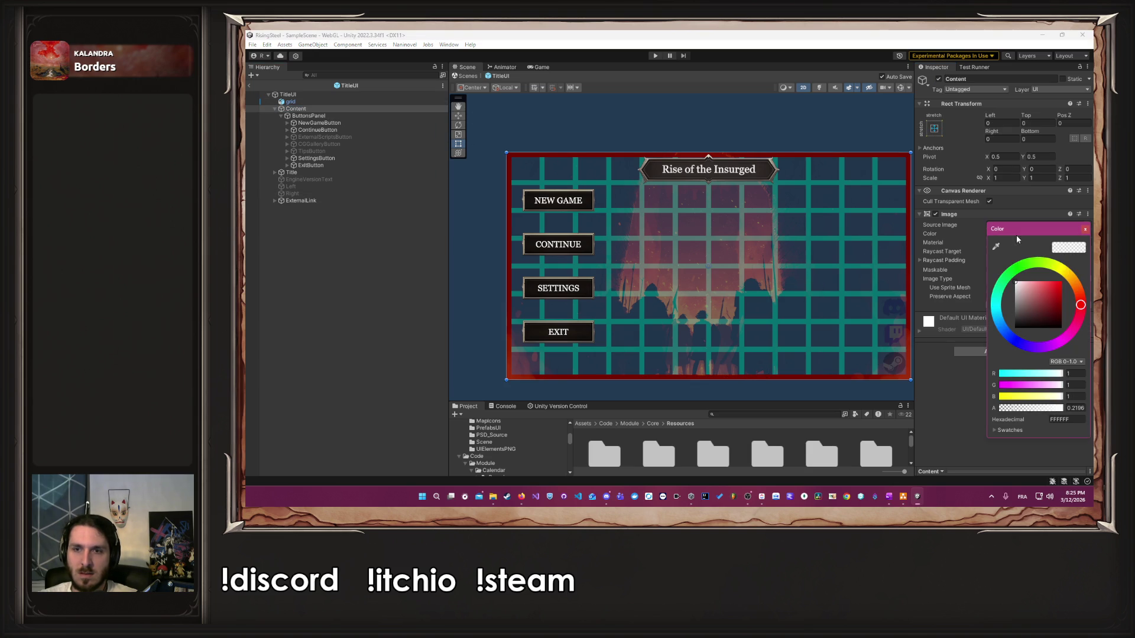
pyautogui.click(1075, 408)
pyautogui.write('1')
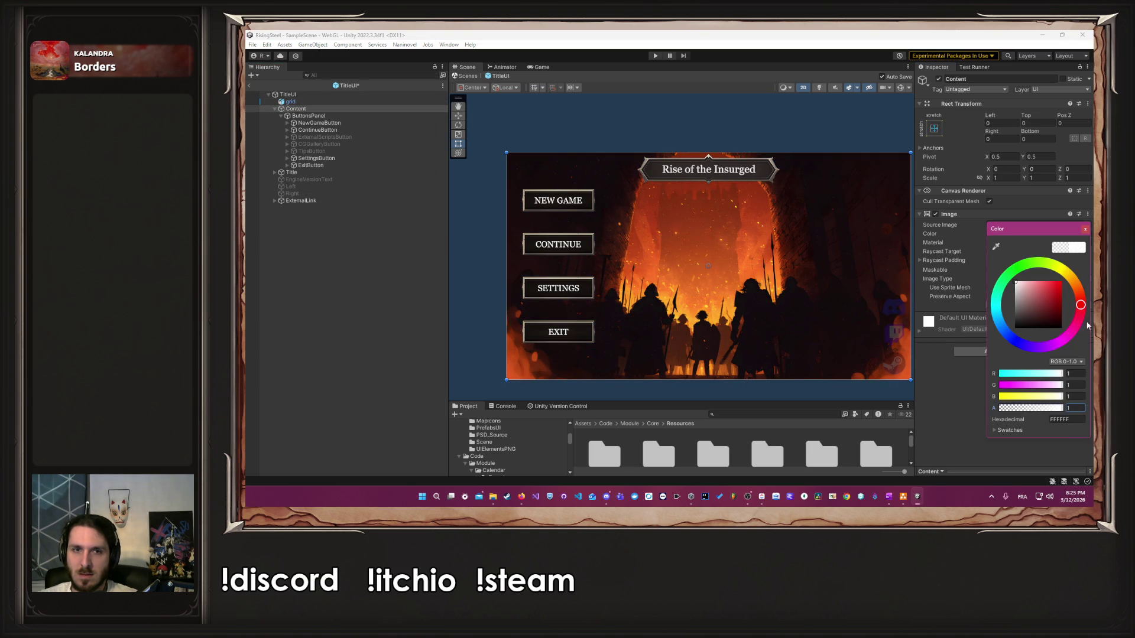
pyautogui.click(1086, 229)
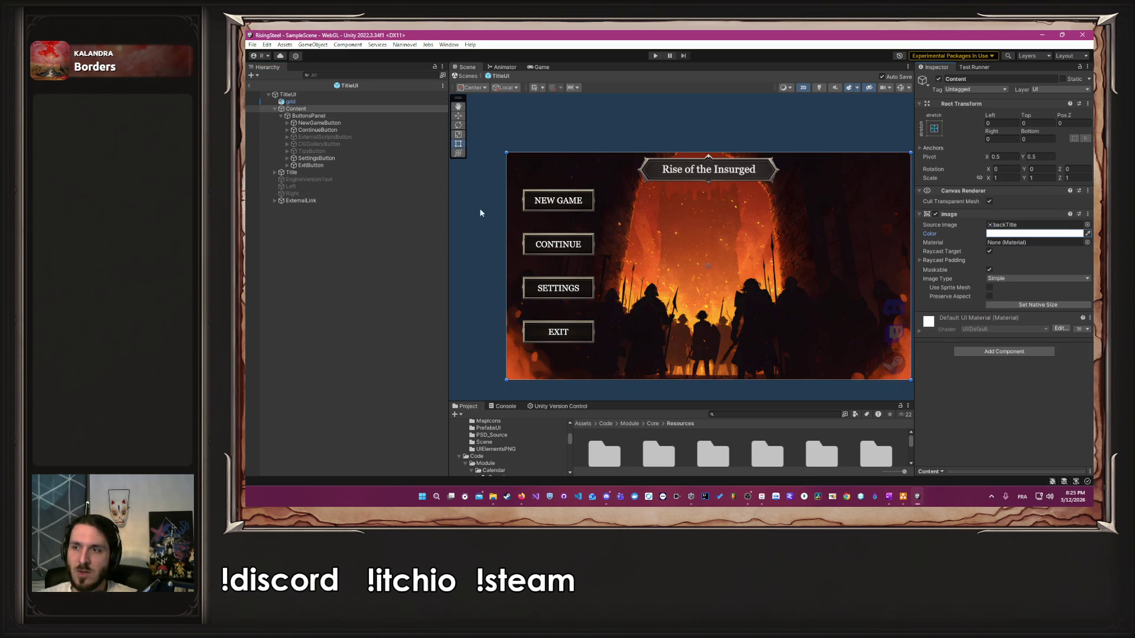
# Step: Raise the ButtonsPanel image colour alpha so the panel background is partly visible
pyautogui.click(318, 117)
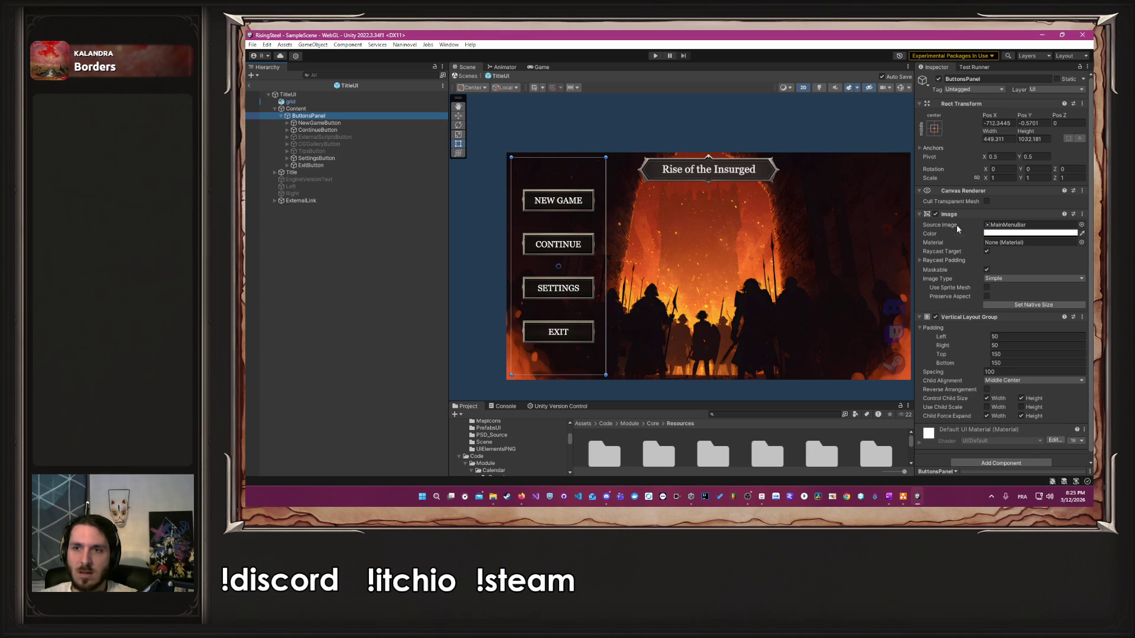
pyautogui.click(1014, 234)
pyautogui.click(1037, 408)
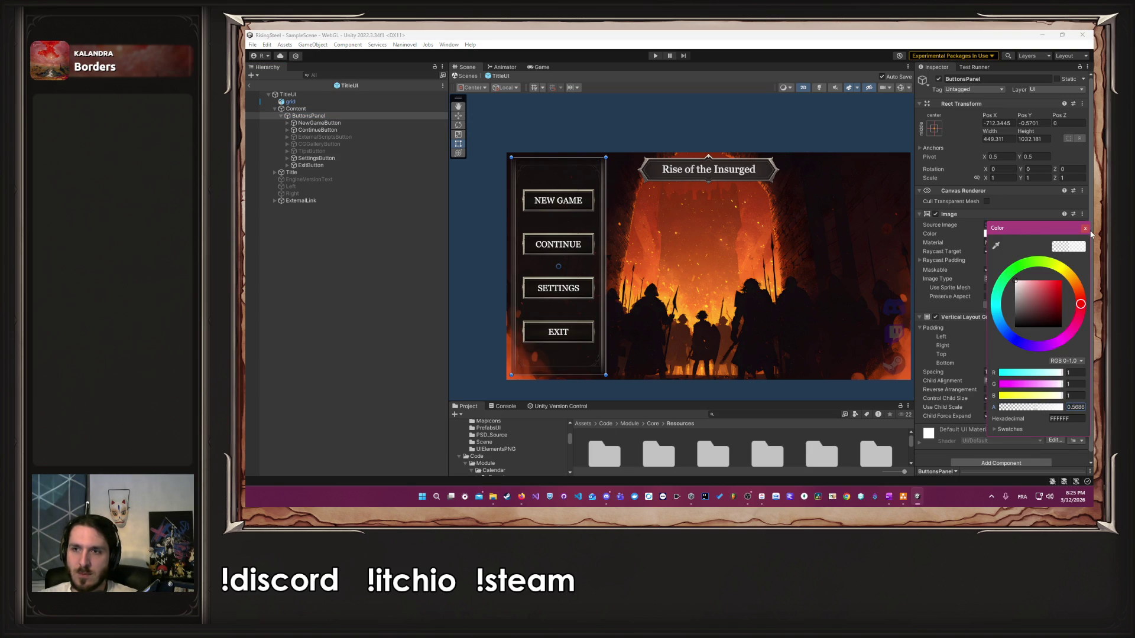
pyautogui.click(1085, 228)
# Step: Set the ButtonsPanel Source Image to None
pyautogui.click(1083, 225)
pyautogui.scroll(-10, 1065, 268)
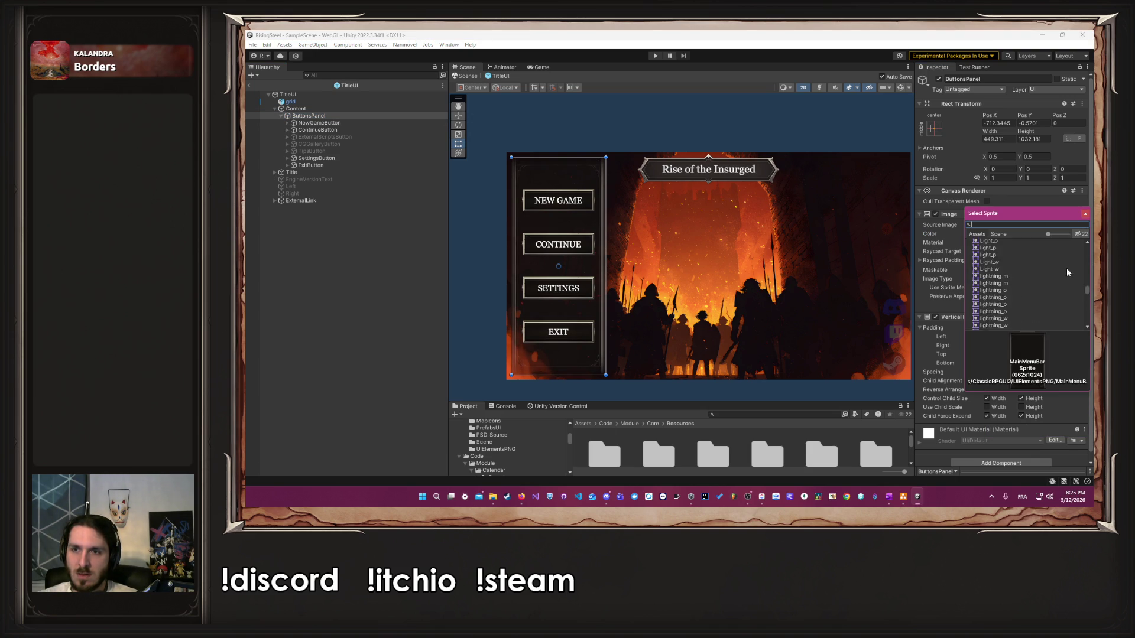
pyautogui.moveTo(1086, 286); pyautogui.dragTo(1087, 245)
pyautogui.click(1030, 243)
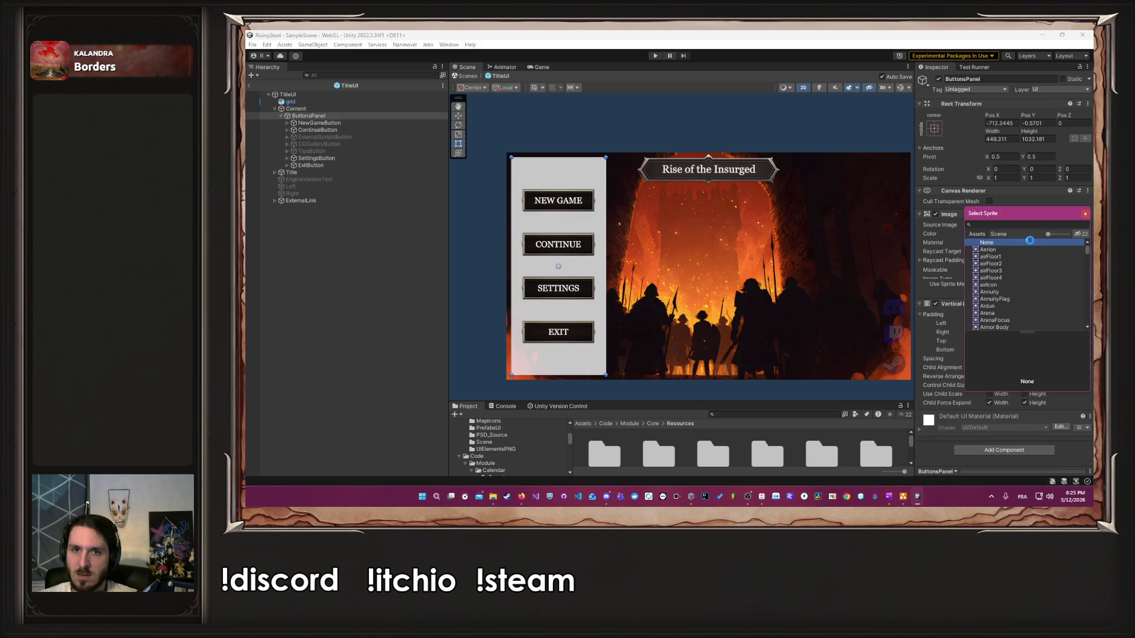
pyautogui.click(1085, 214)
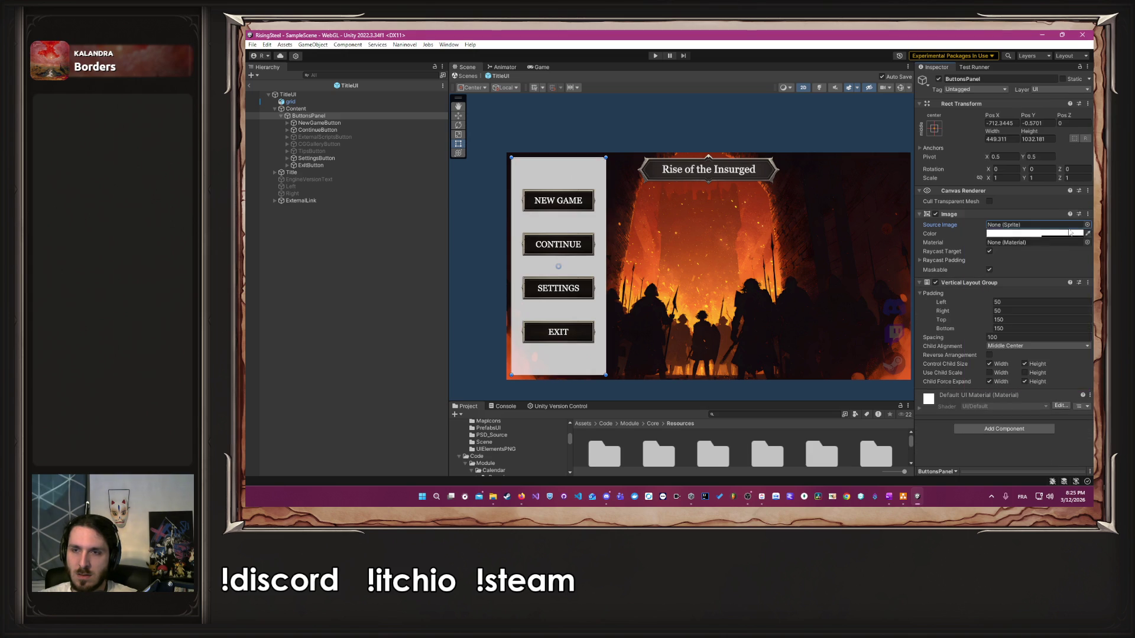
# Step: Change the ButtonsPanel colour to black (000000) and deselect to check the result
pyautogui.click(1032, 234)
pyautogui.click(1015, 318)
pyautogui.moveTo(1015, 321); pyautogui.dragTo(967, 355)
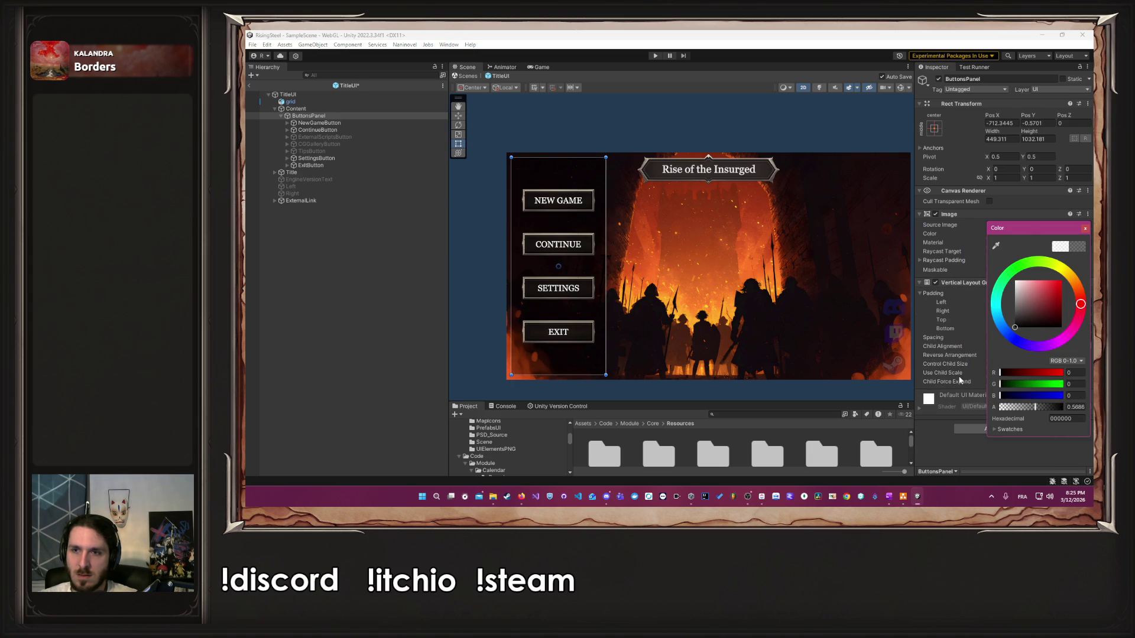
pyautogui.click(1085, 228)
pyautogui.click(478, 260)
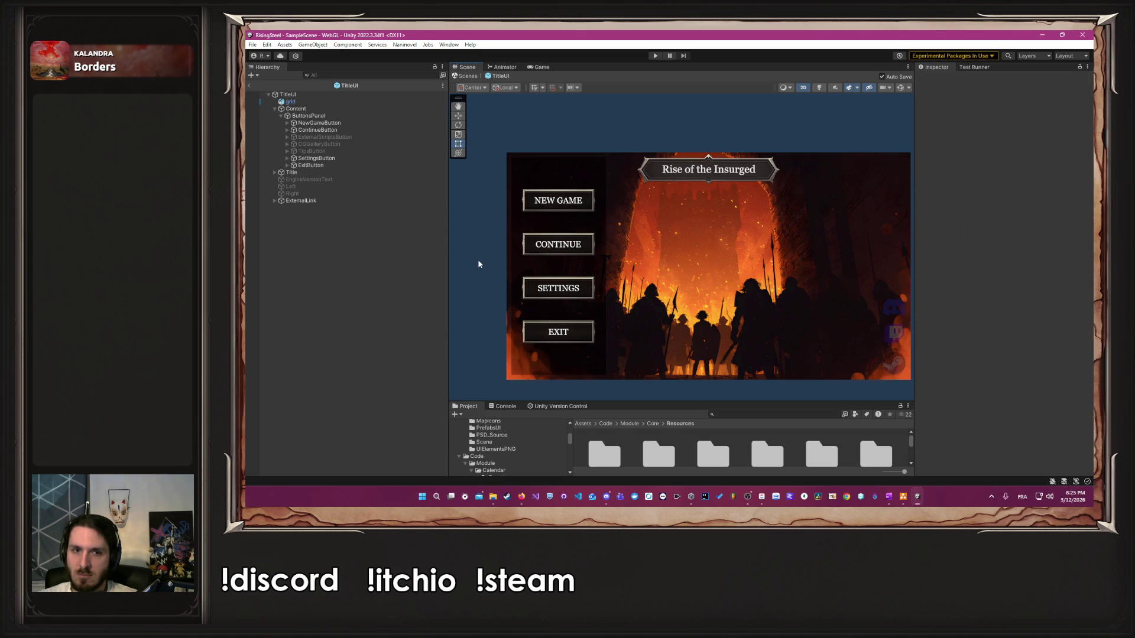
# Step: Set the ButtonsPanel Vertical Layout Group spacing to 50
pyautogui.click(309, 116)
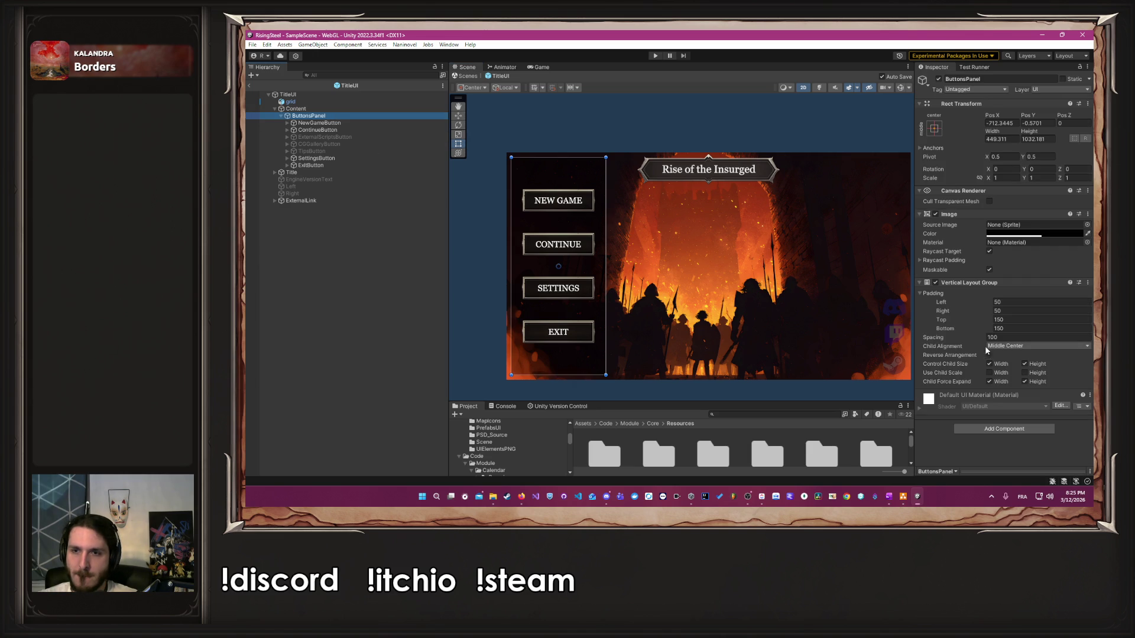
pyautogui.moveTo(970, 340)
pyautogui.mouseDown()
pyautogui.moveTo(339, 326)
pyautogui.moveTo(1090, 332)
pyautogui.mouseUp()
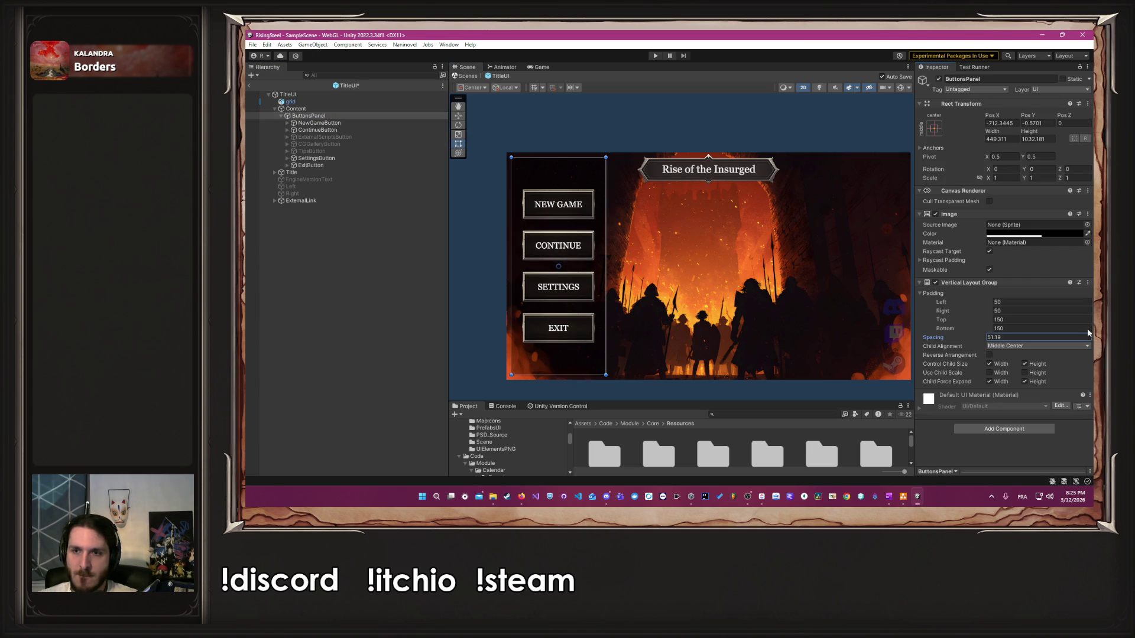
pyautogui.write('50')
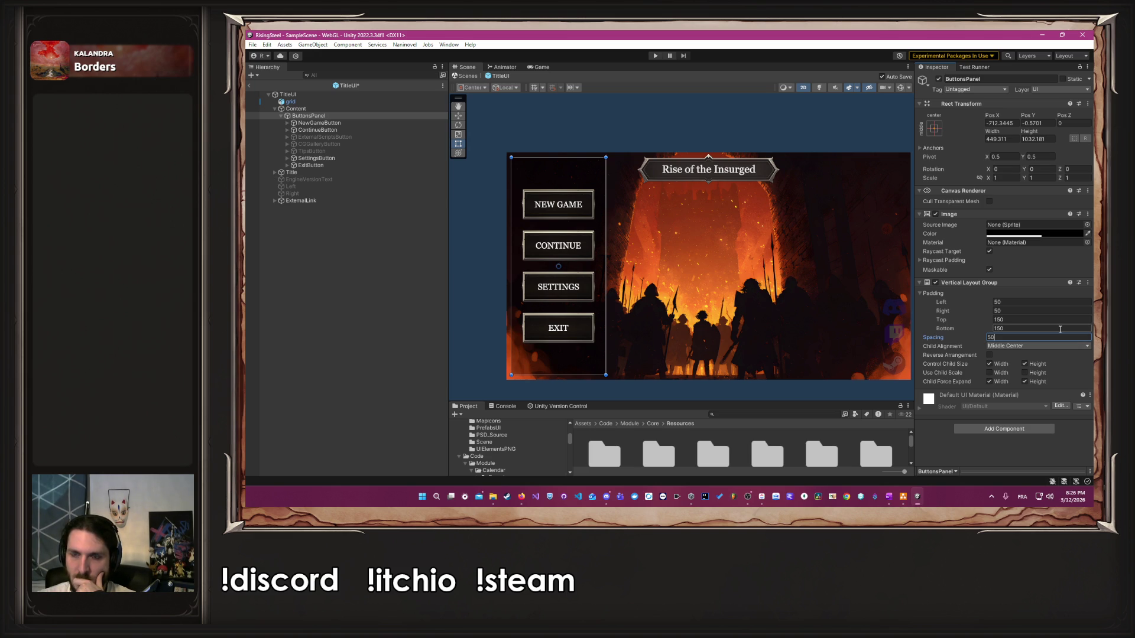
# Step: Set the layout group's top padding to 0 and bottom padding to 400
pyautogui.click(1060, 328)
pyautogui.write('0')
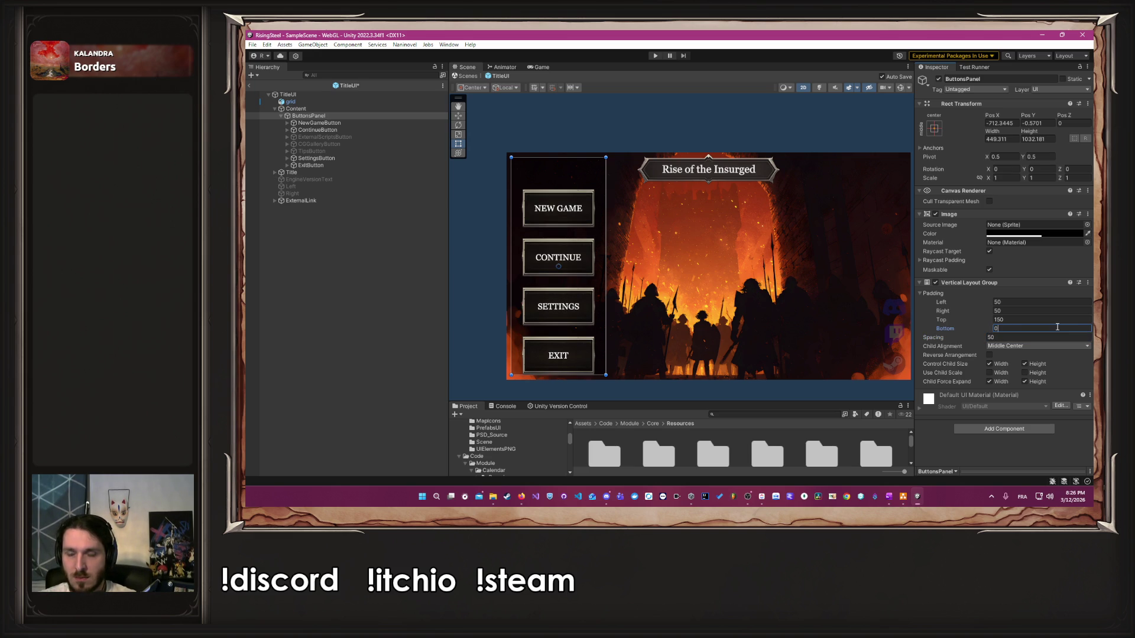
pyautogui.write('200')
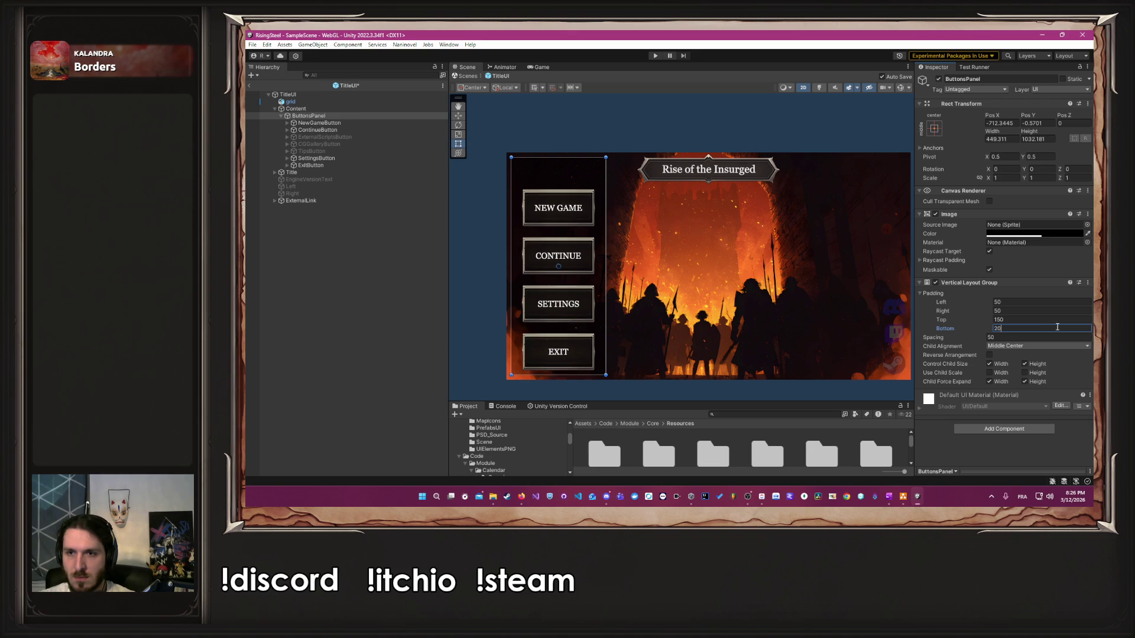
pyautogui.click(1052, 322)
pyautogui.write('200')
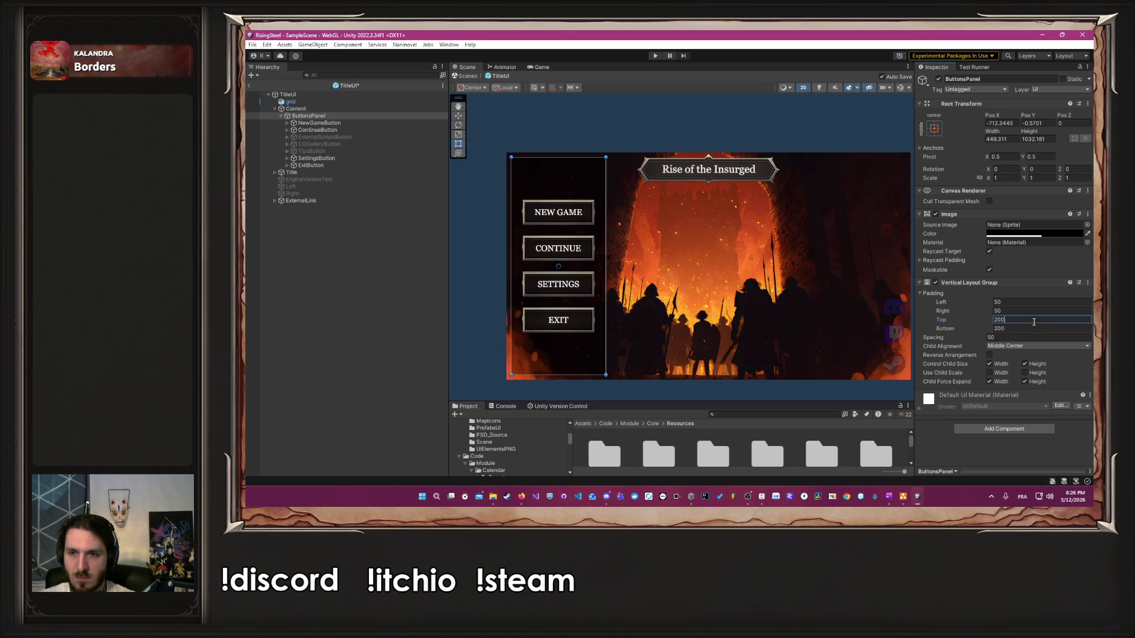
pyautogui.press('BackSpace')
pyautogui.press('BackSpace')
pyautogui.press('BackSpace')
pyautogui.write('00')
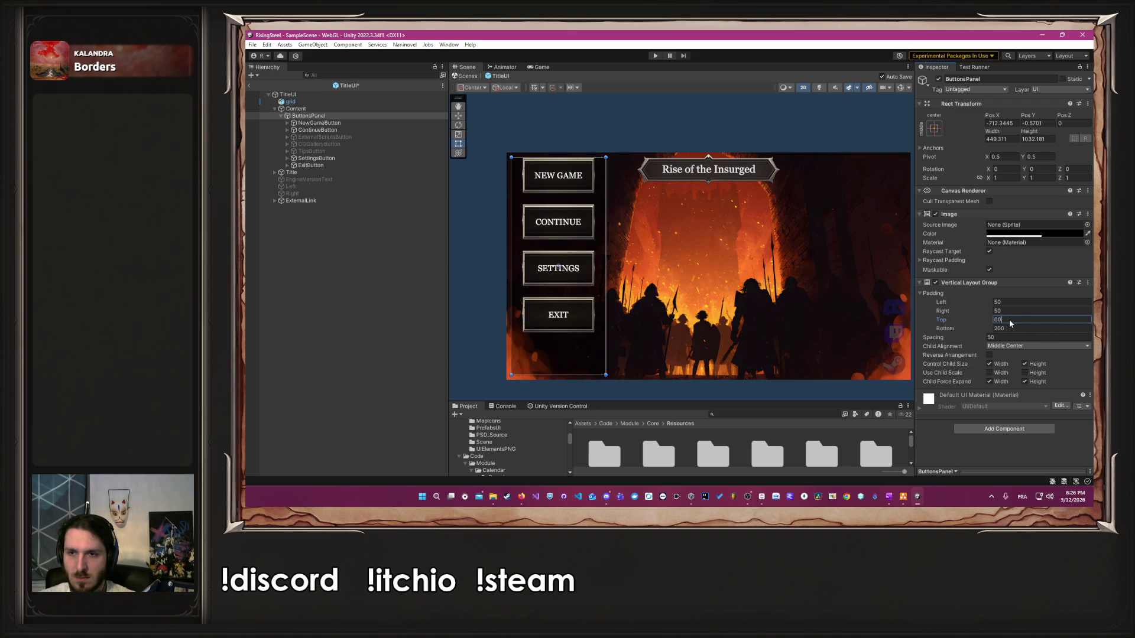
pyautogui.click(1017, 329)
pyautogui.write('400')
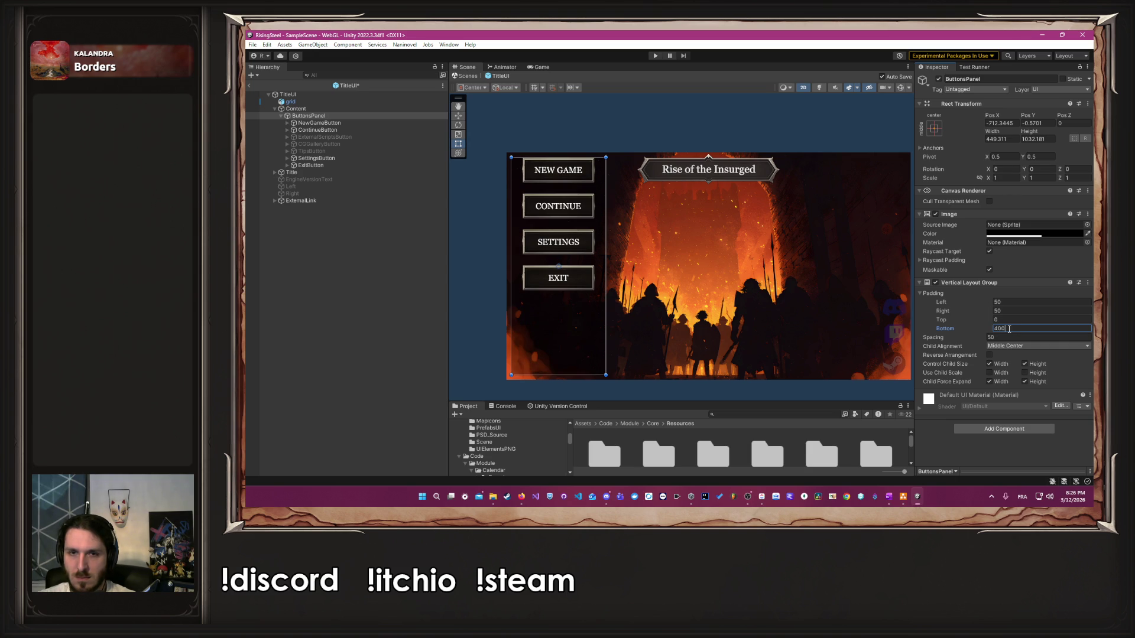
# Step: Shorten the buttons panel from its bottom edge, then undo the resize
pyautogui.moveTo(559, 376); pyautogui.dragTo(563, 320)
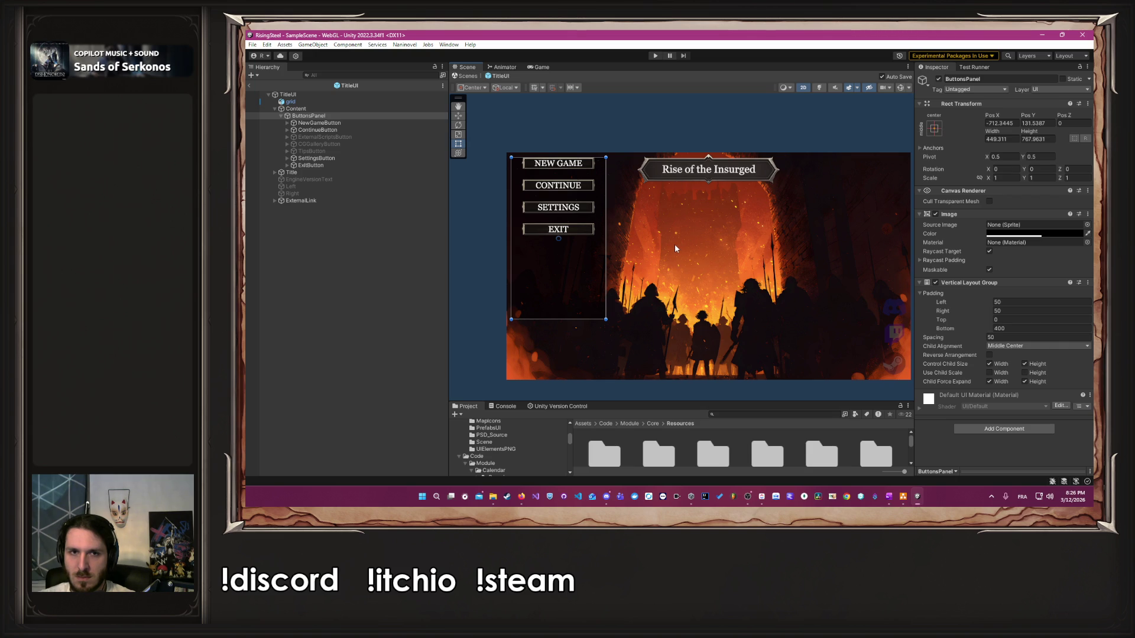
pyautogui.moveTo(568, 319); pyautogui.dragTo(556, 326)
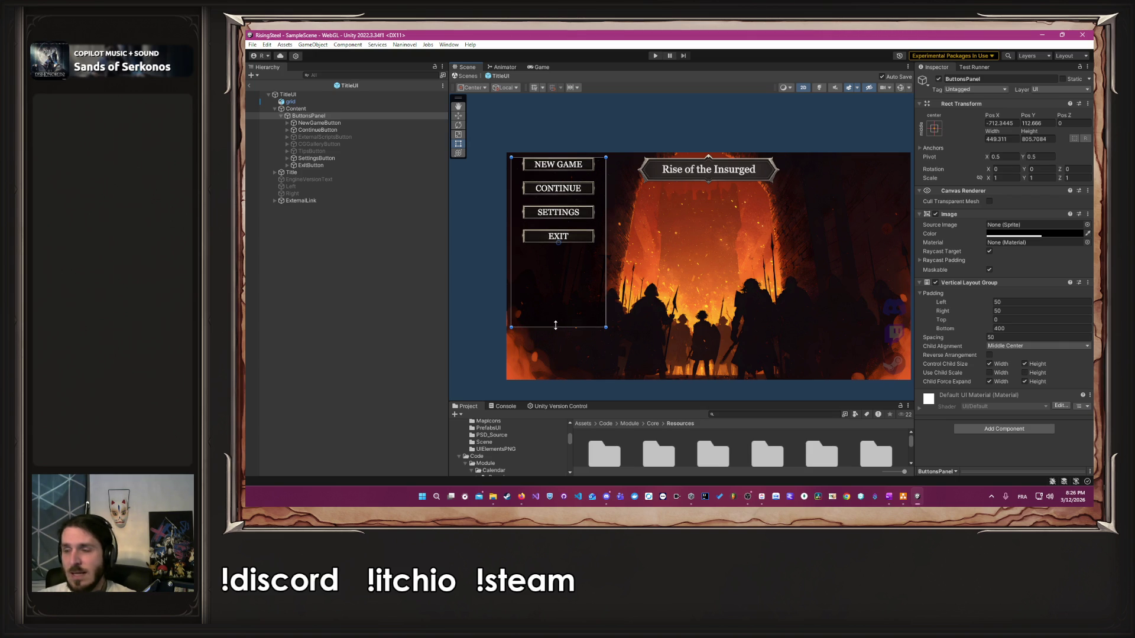
pyautogui.hotkey('ctrl', 'z')
pyautogui.hotkey('ctrl', 'z')
pyautogui.hotkey('ctrl', 'z')
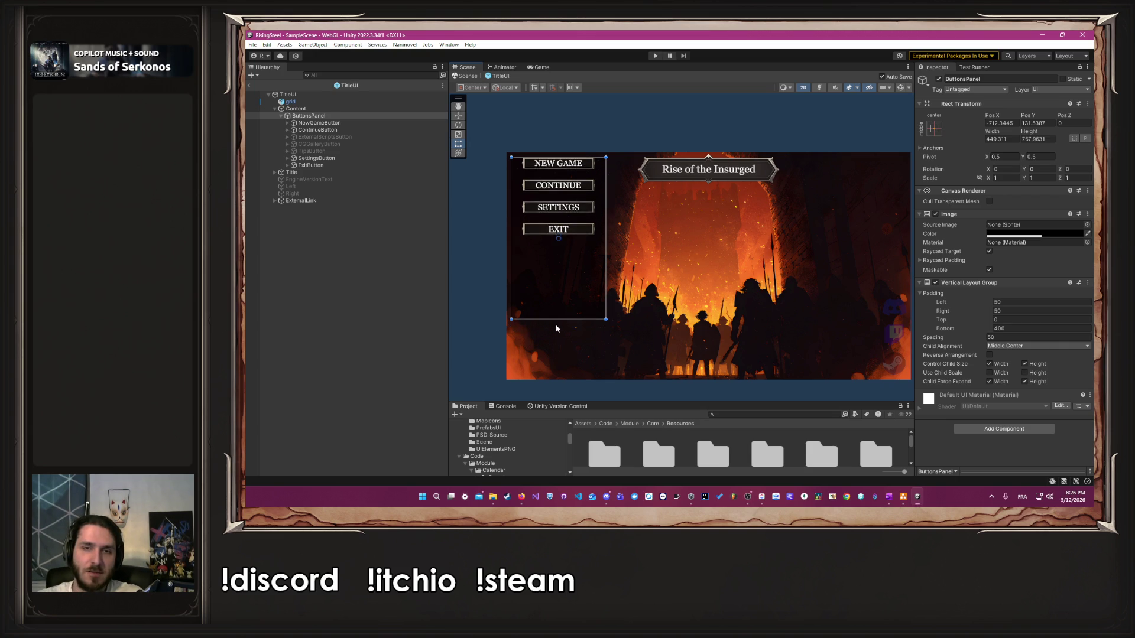
# Step: Undo the spacing, padding and colour edits with repeated Ctrl+Z
pyautogui.hotkey('ctrl', 'z')
pyautogui.hotkey('ctrl', 'z')
pyautogui.hotkey('ctrl', 'z')
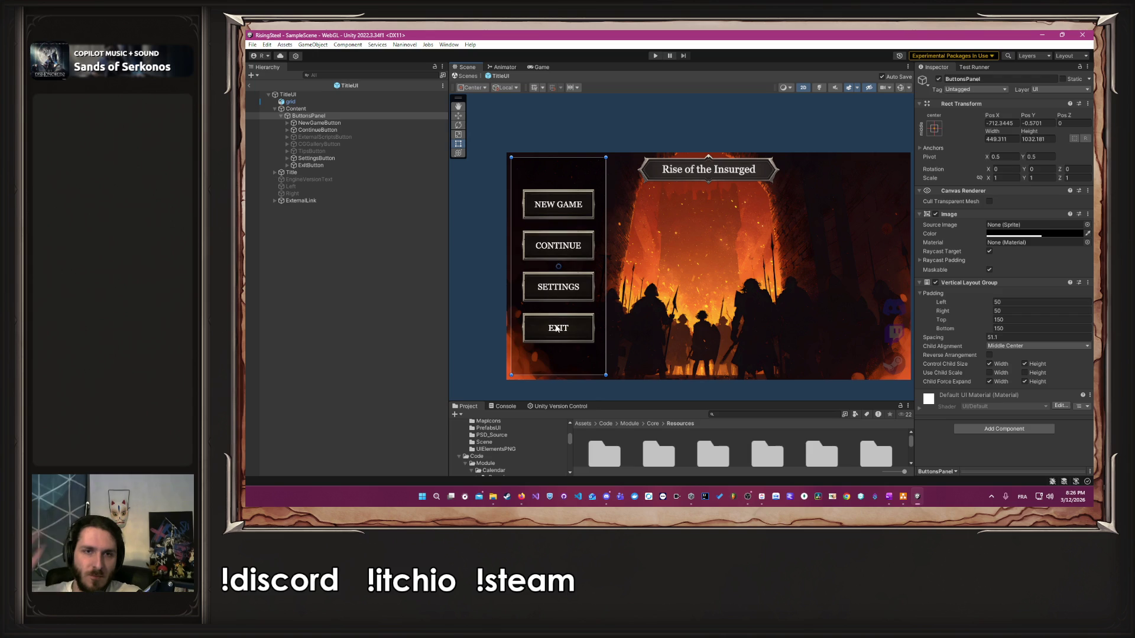
pyautogui.hotkey('ctrl', 'z')
pyautogui.hotkey('ctrl', 'z')
pyautogui.hotkey('ctrl', 'z')
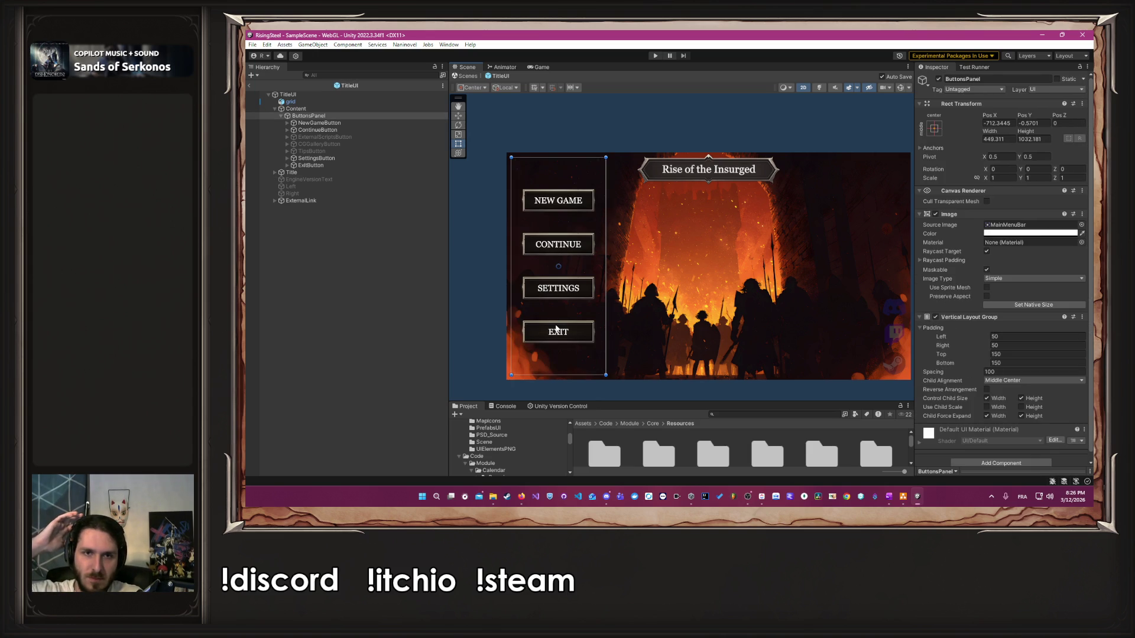
pyautogui.hotkey('ctrl', 'z')
pyautogui.hotkey('ctrl', 'z')
pyautogui.hotkey('ctrl', 'z')
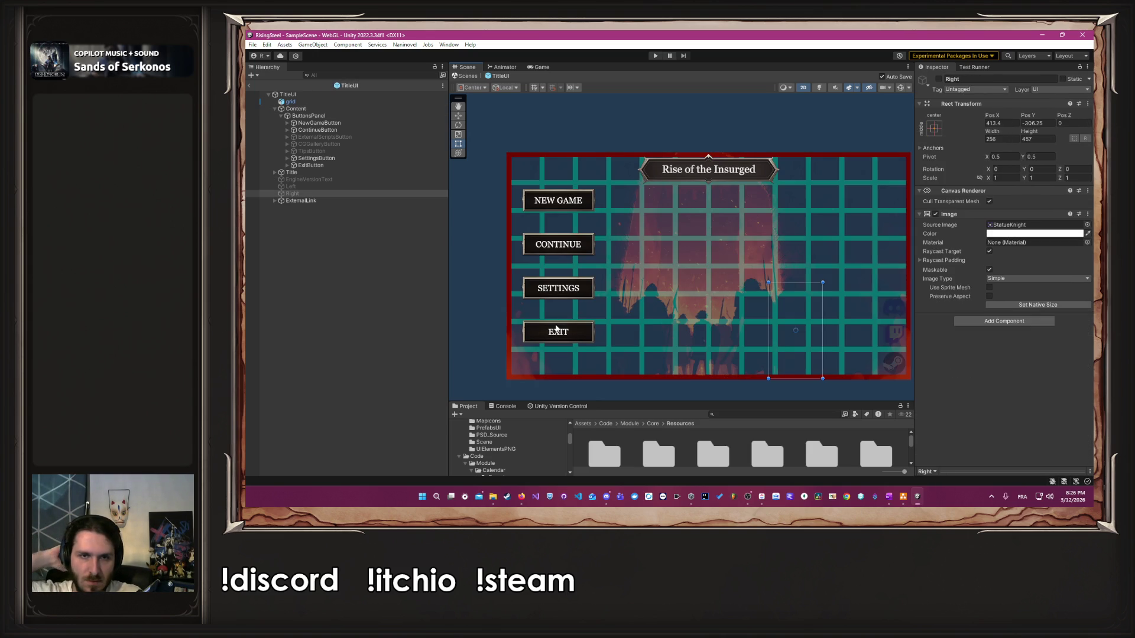
pyautogui.hotkey('ctrl', 'z')
pyautogui.hotkey('ctrl', 'z')
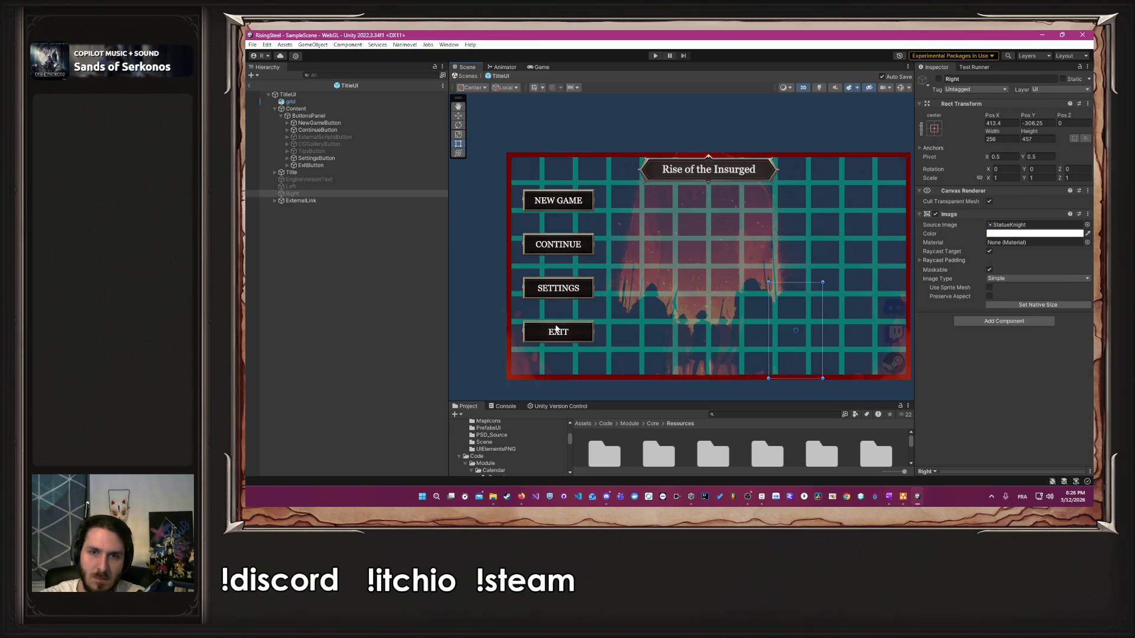
# Step: Set the ButtonsPanel image colour alpha back to 1
pyautogui.click(369, 116)
pyautogui.click(1029, 234)
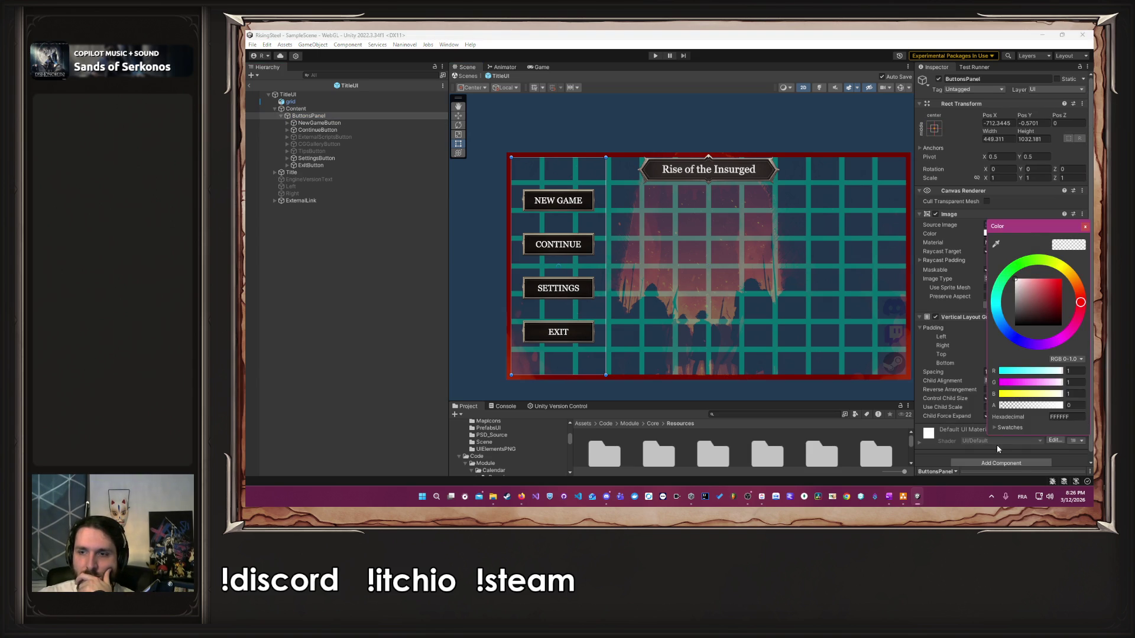
pyautogui.moveTo(1021, 409); pyautogui.dragTo(1064, 406)
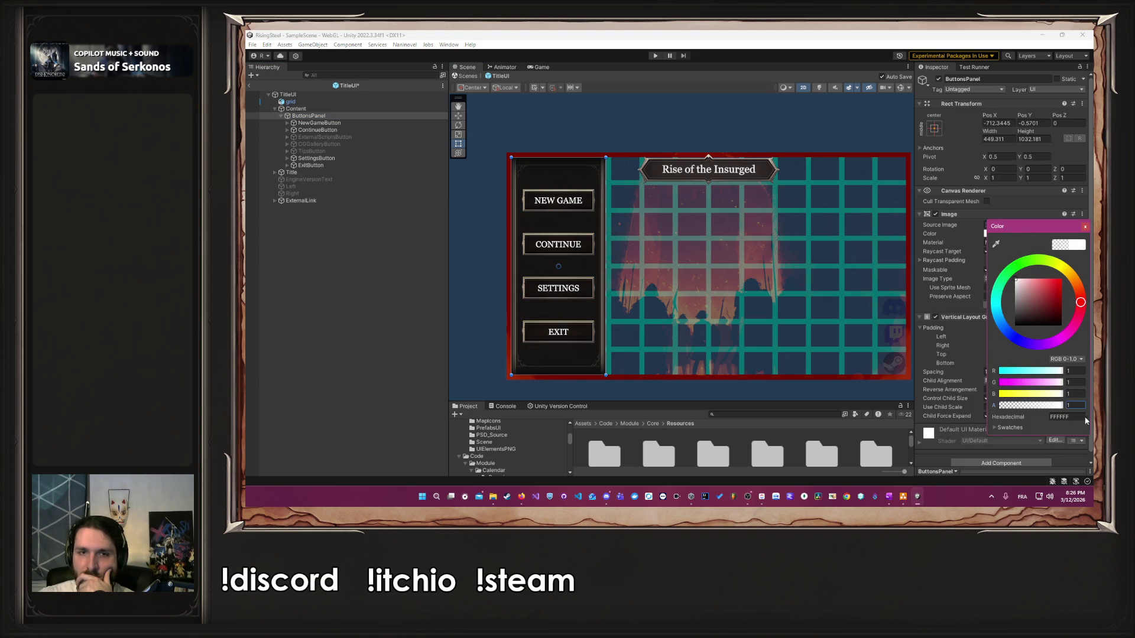
pyautogui.click(1084, 227)
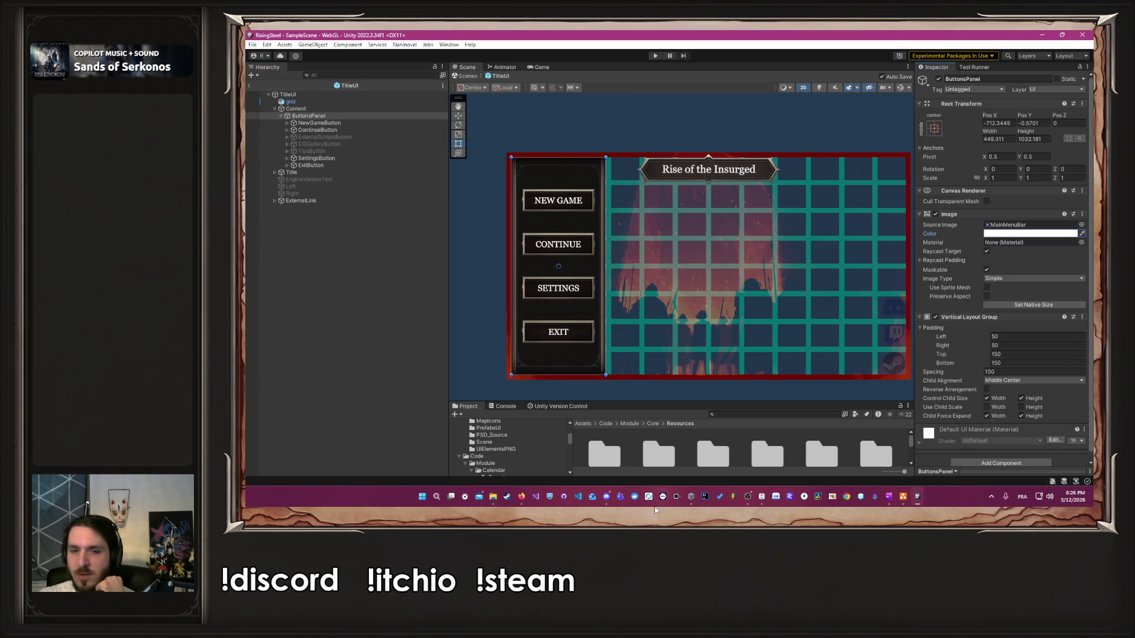
# Step: Bring Firefox forward and go back to the Elden Ring start-screen image search
pyautogui.click(521, 496)
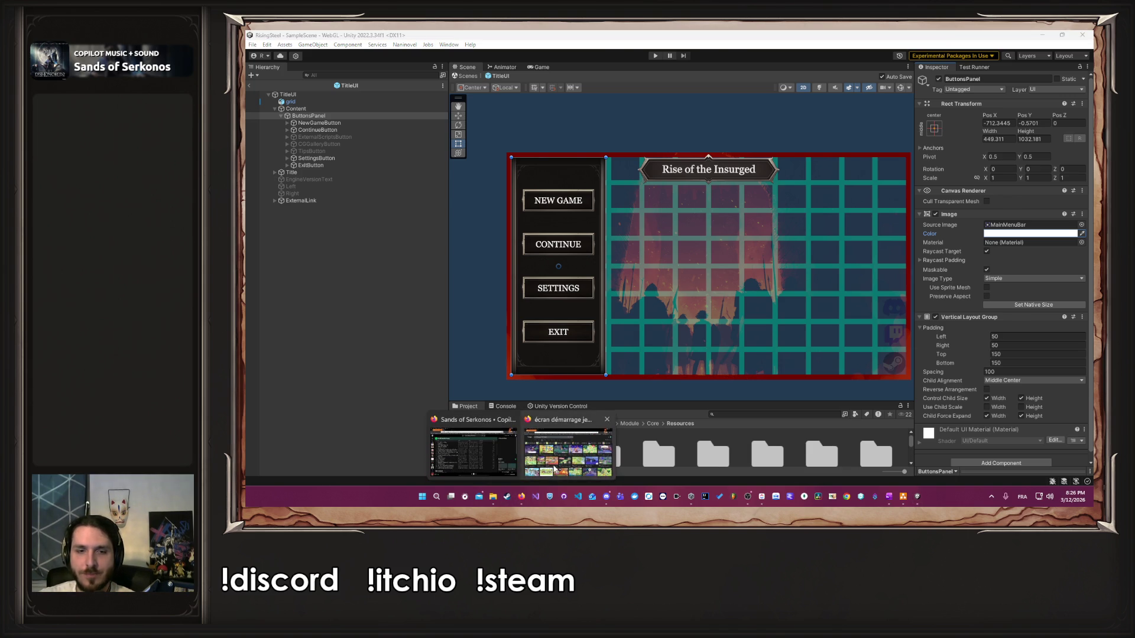
pyautogui.click(568, 449)
pyautogui.hotkey('alt', 'Left')
# Step: Go back to the Witcher 3 image results and view the Reddit post's screenshot enlarged
pyautogui.hotkey('alt', 'Left')
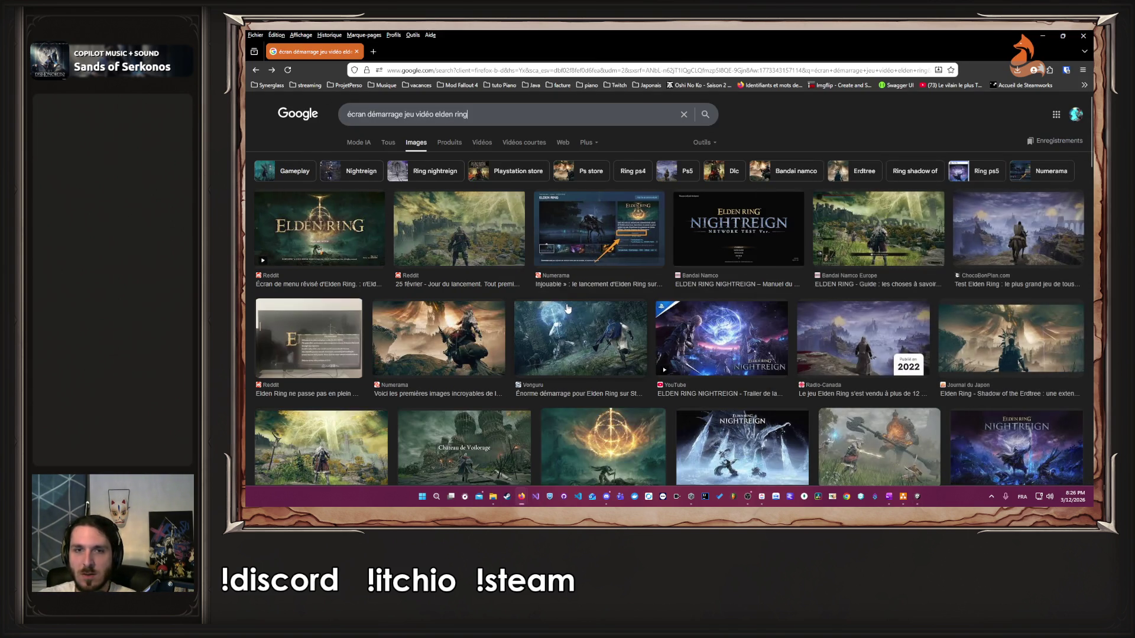
pyautogui.hotkey('alt', 'Left')
pyautogui.hotkey('alt', 'Left')
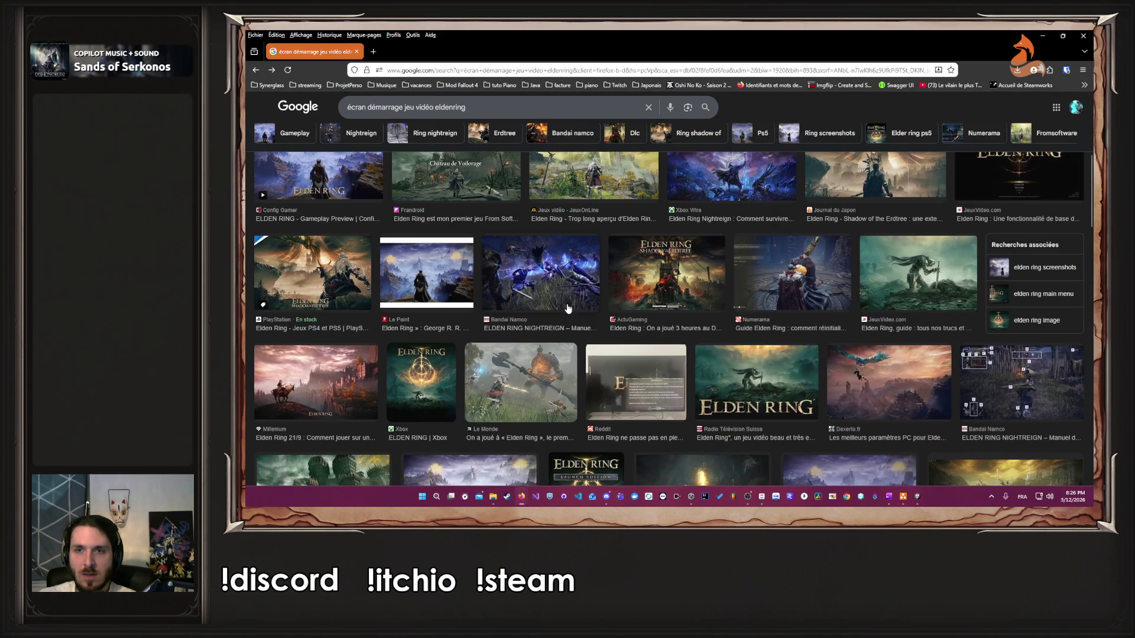
pyautogui.hotkey('alt', 'Left')
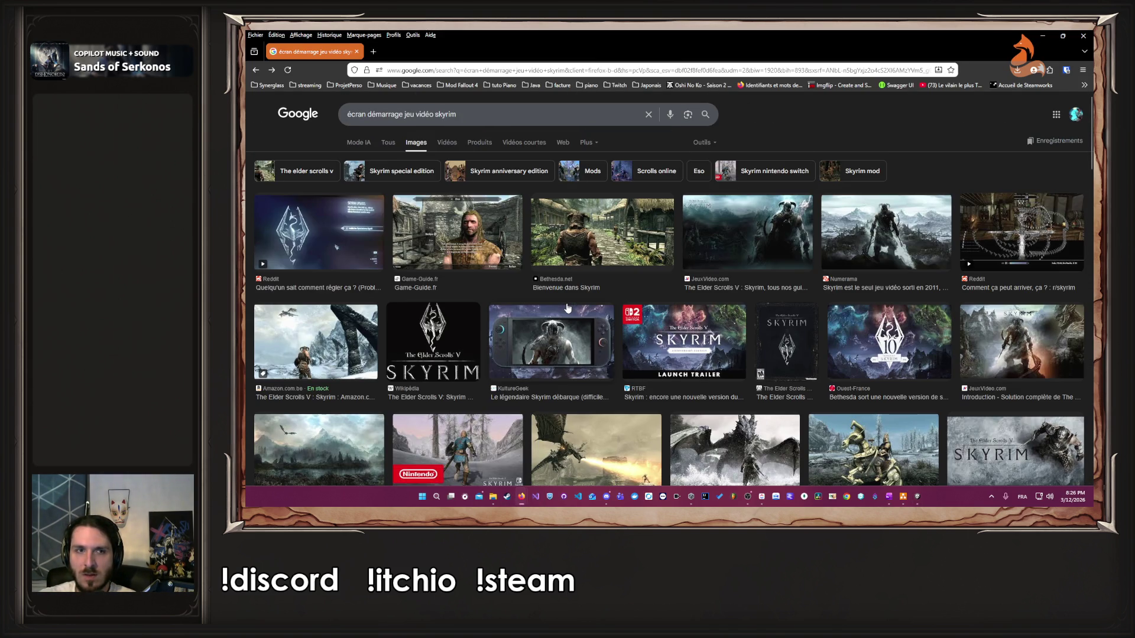
pyautogui.hotkey('alt', 'Left')
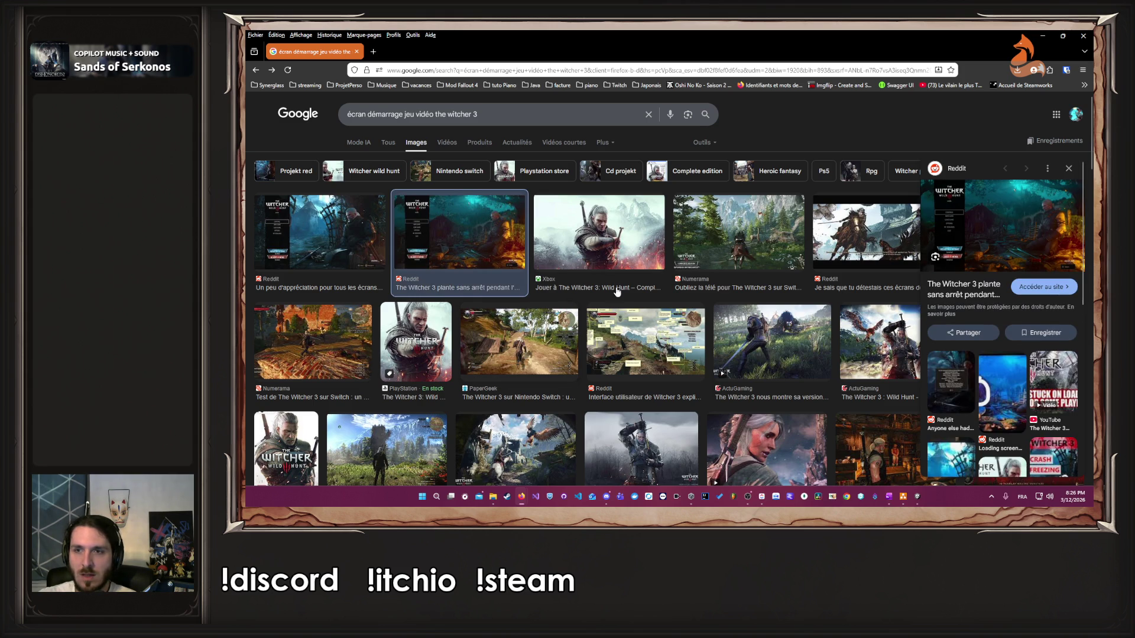
pyautogui.click(1032, 211)
pyautogui.click(707, 244)
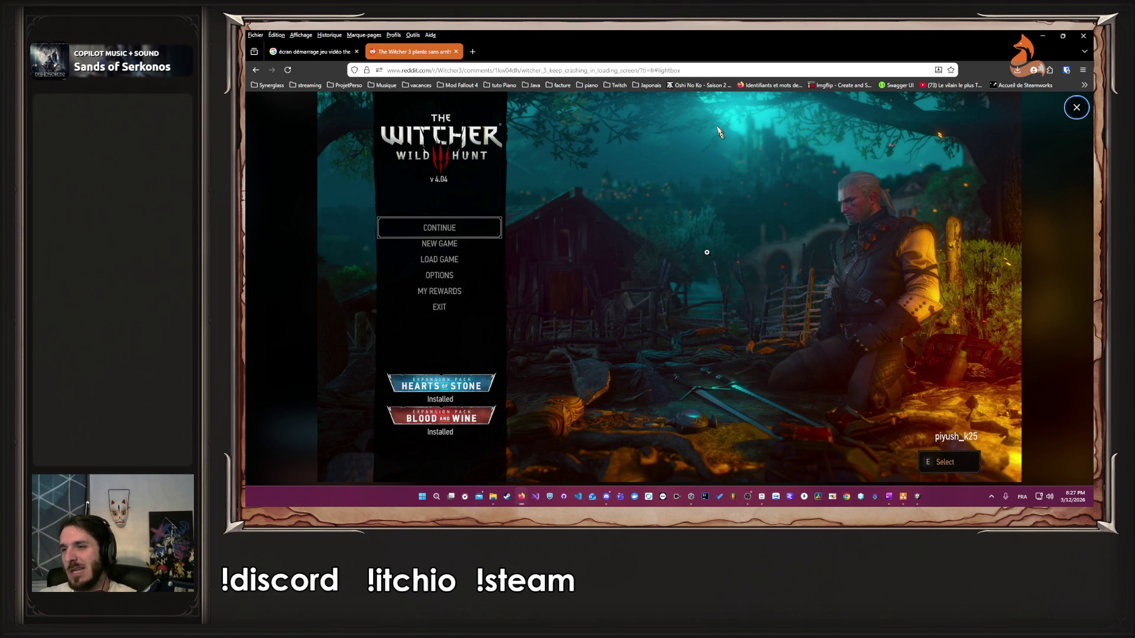
# Step: Search Google Images for 'clair obscur expedition 33 intro menu'
pyautogui.click(480, 70)
pyautogui.write('clair obsc')
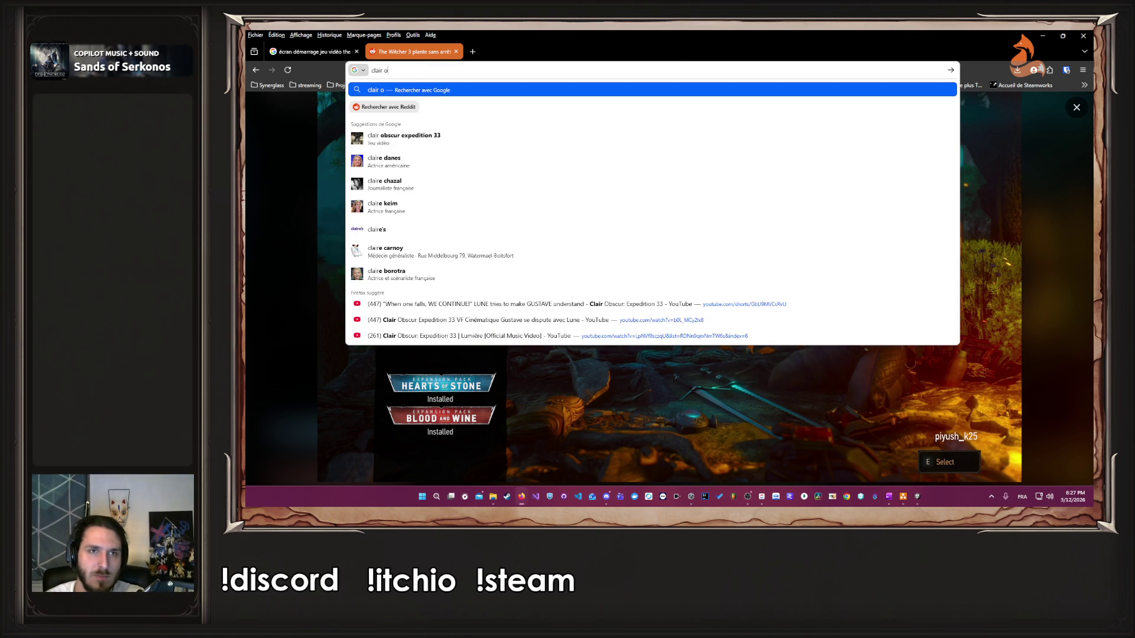
pyautogui.write('ur')
pyautogui.press('Down')
pyautogui.write('ntro')
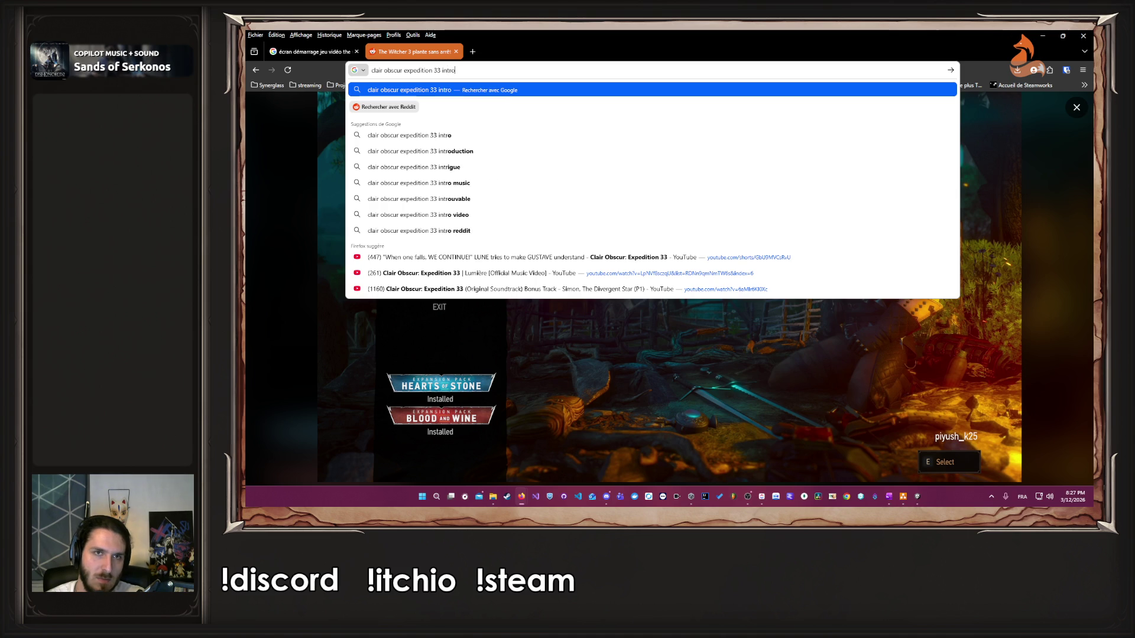
pyautogui.press('Return')
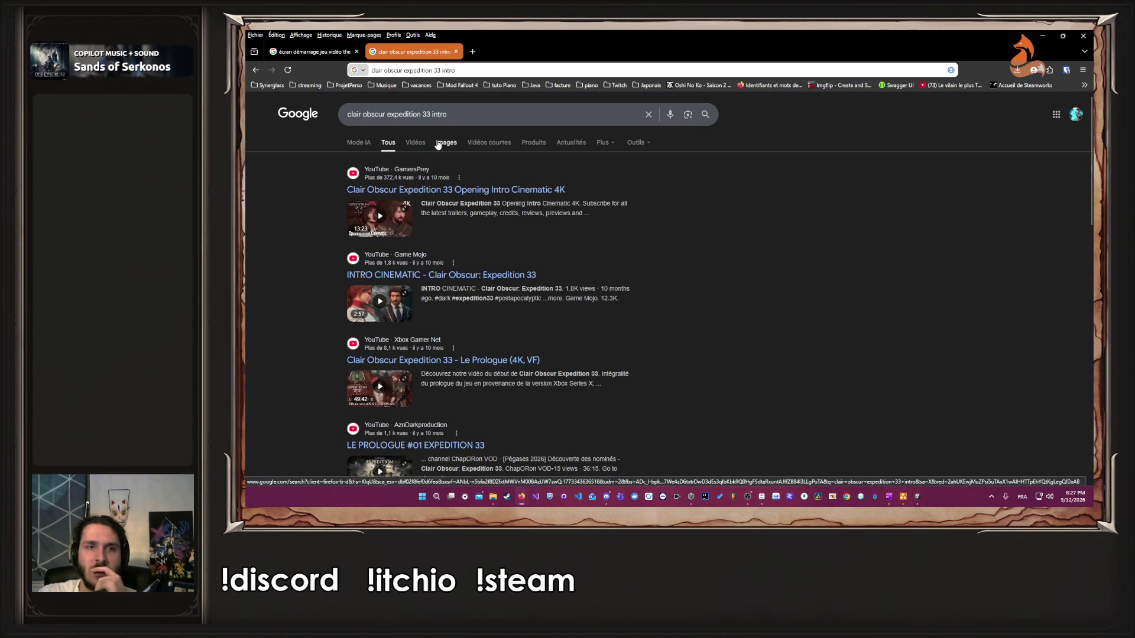
pyautogui.click(447, 143)
pyautogui.click(455, 109)
pyautogui.write('menu')
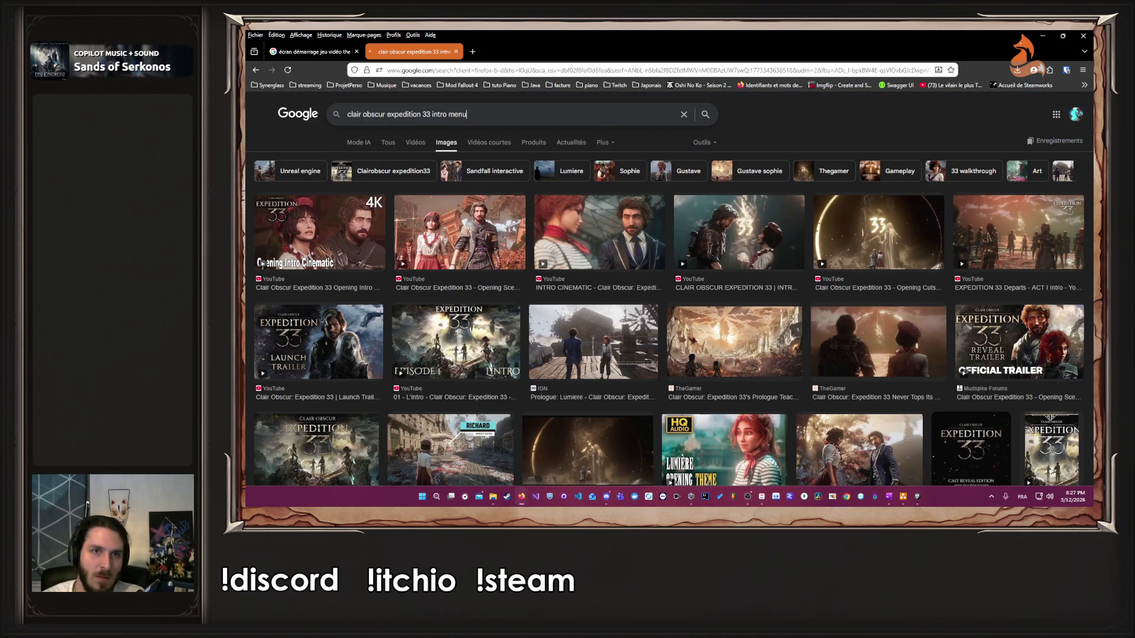
pyautogui.press('Return')
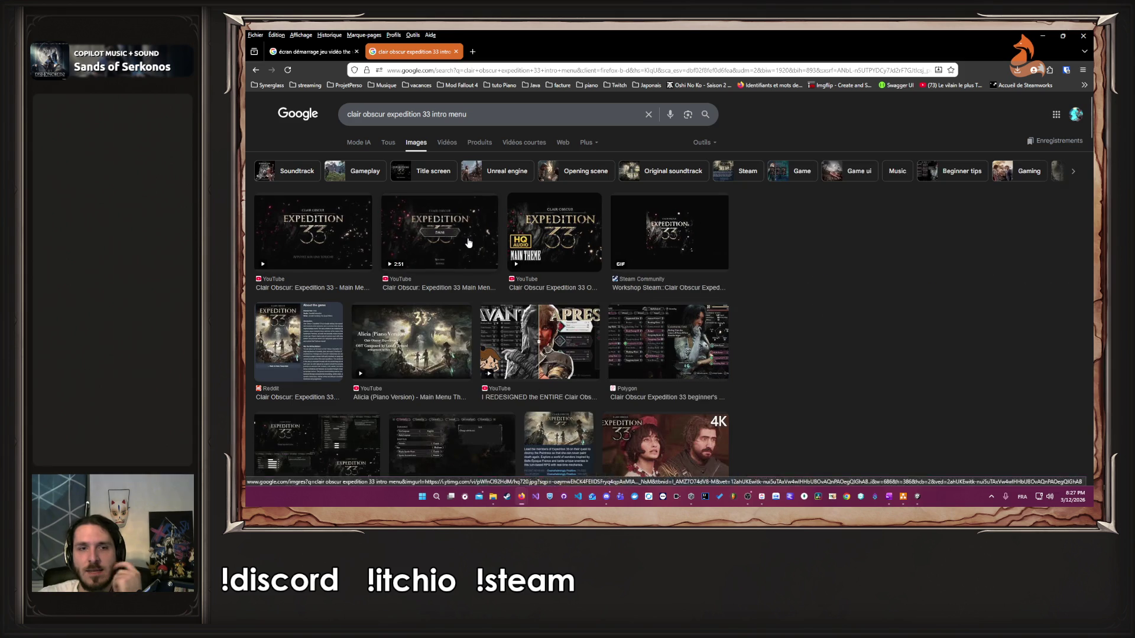
# Step: Preview the Main Menu Theme image result, then return to Unity
pyautogui.click(468, 243)
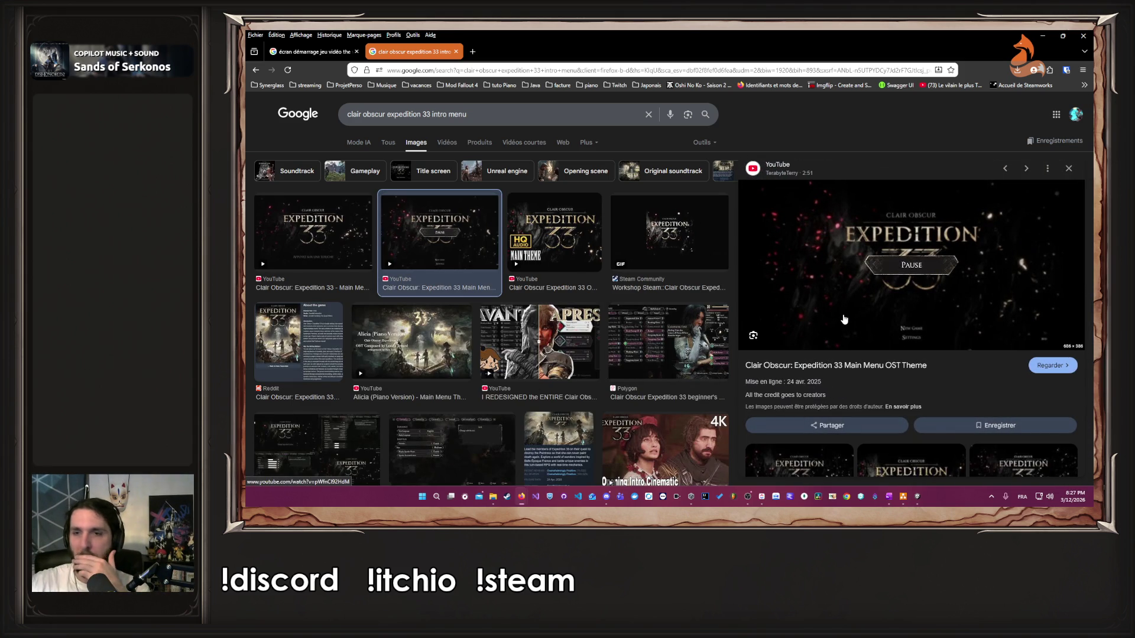
pyautogui.scroll(-3, 857, 325)
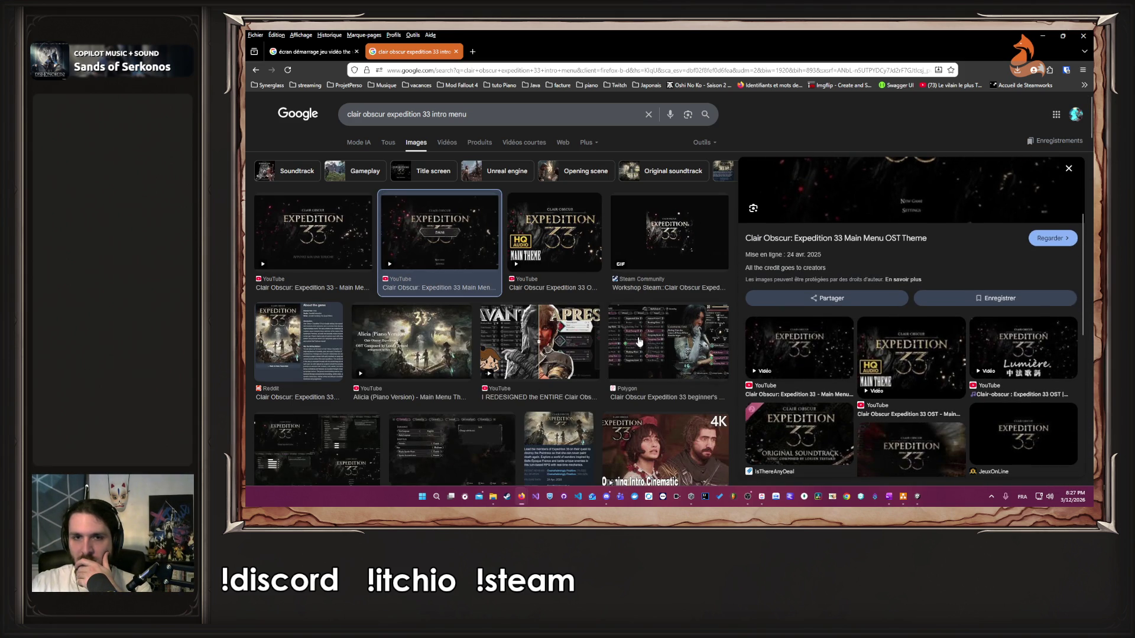
pyautogui.press('Left')
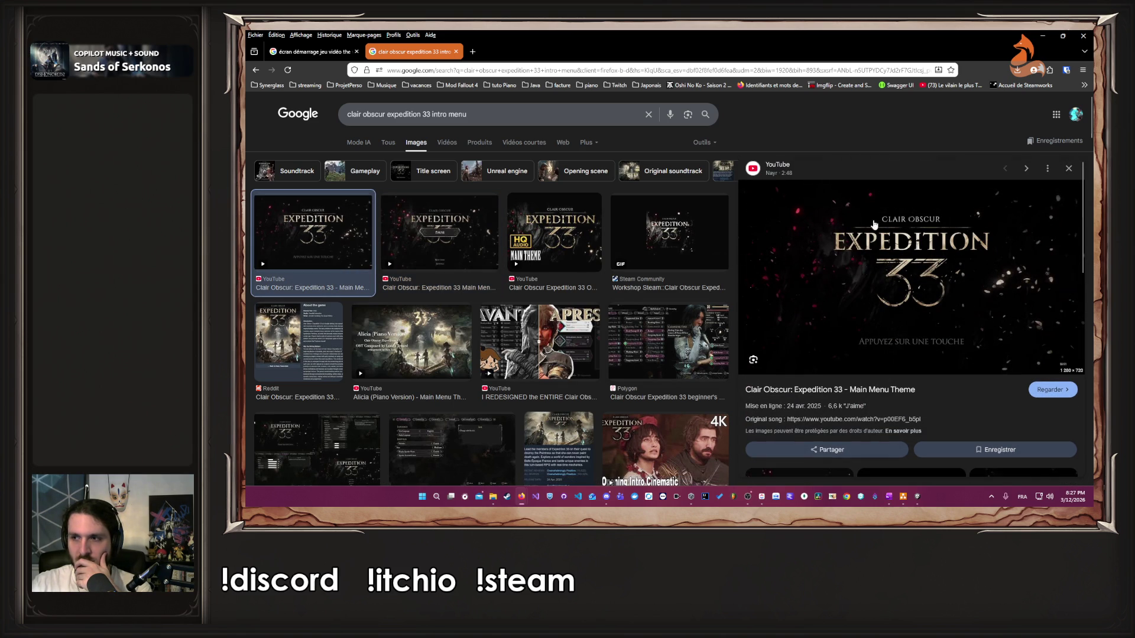
pyautogui.hotkey('alt', 'Tab')
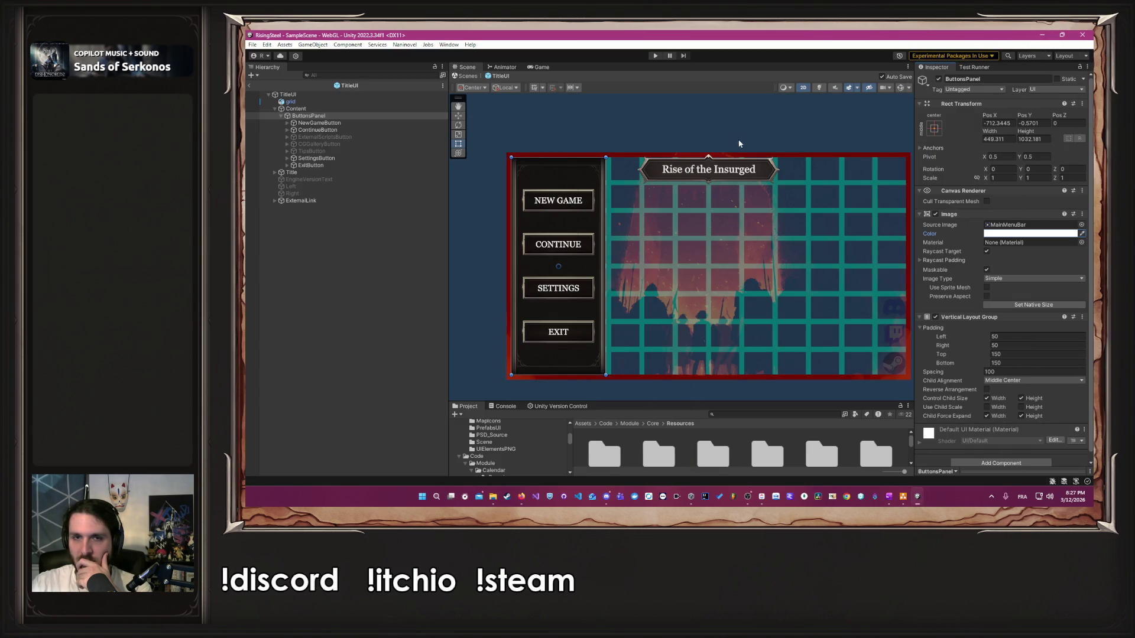
# Step: Pan the Scene view slightly, then bring the Expedition 33 Google Images window forward
pyautogui.moveTo(738, 145); pyautogui.dragTo(712, 149)
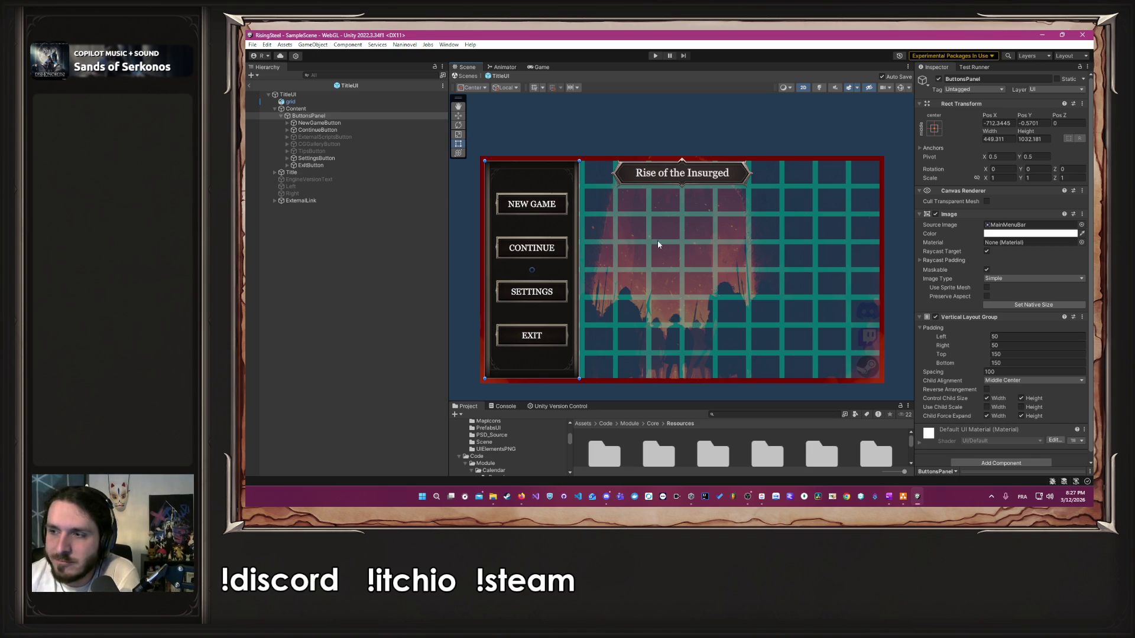
pyautogui.click(519, 497)
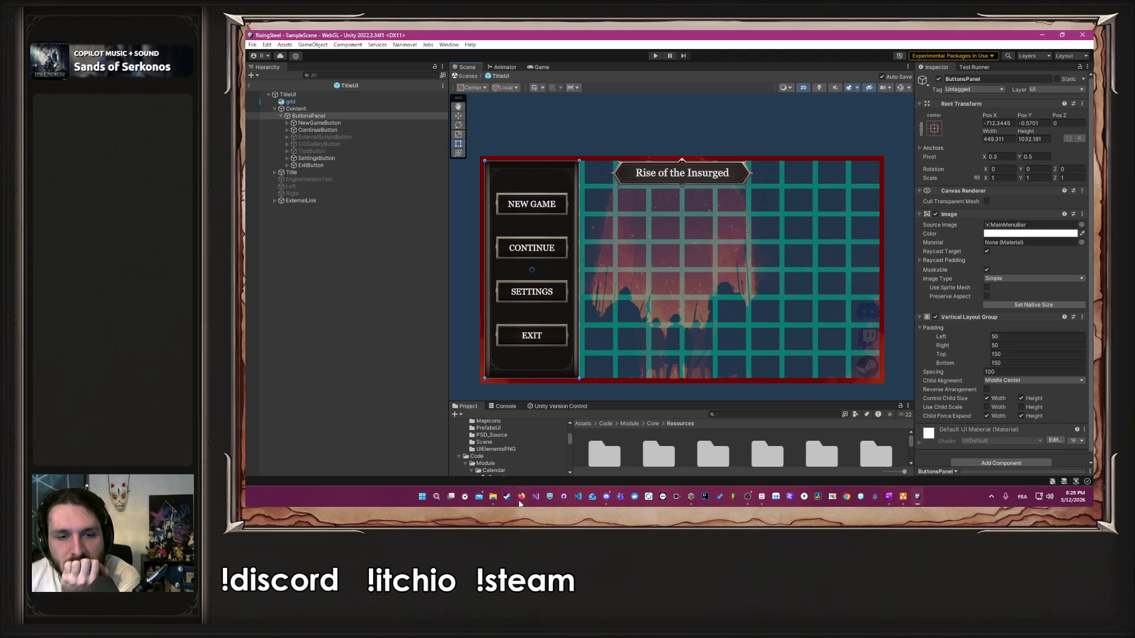
pyautogui.moveTo(520, 498)
pyautogui.click(520, 470)
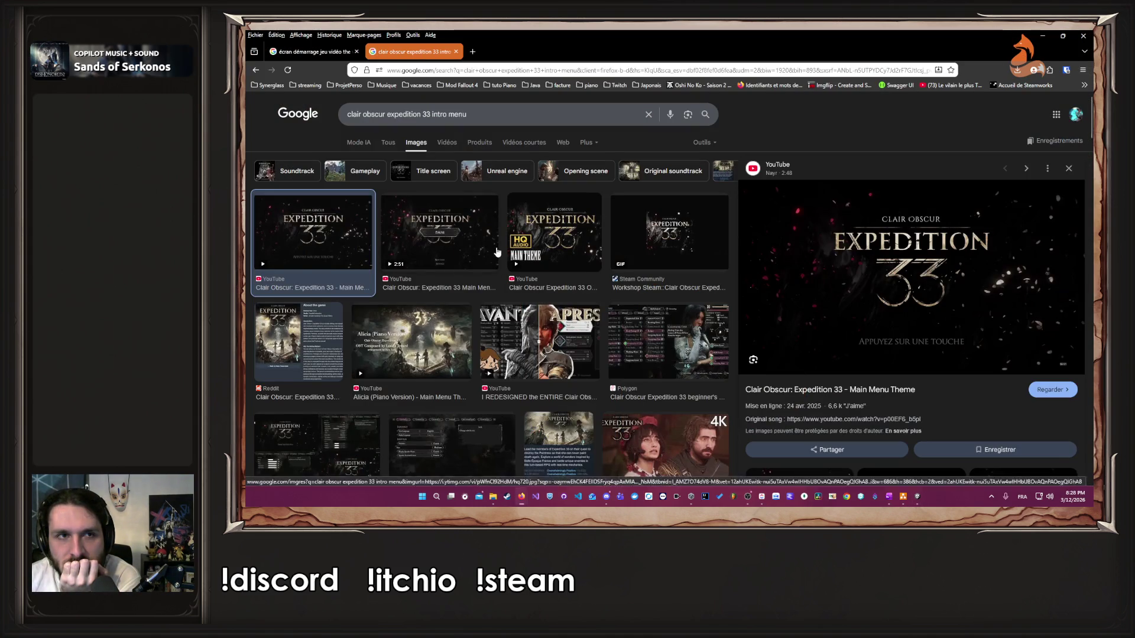
# Step: Close the image preview, open the Witcher 3 start-screen results tab, and return to Unity
pyautogui.press('Escape')
pyautogui.click(324, 56)
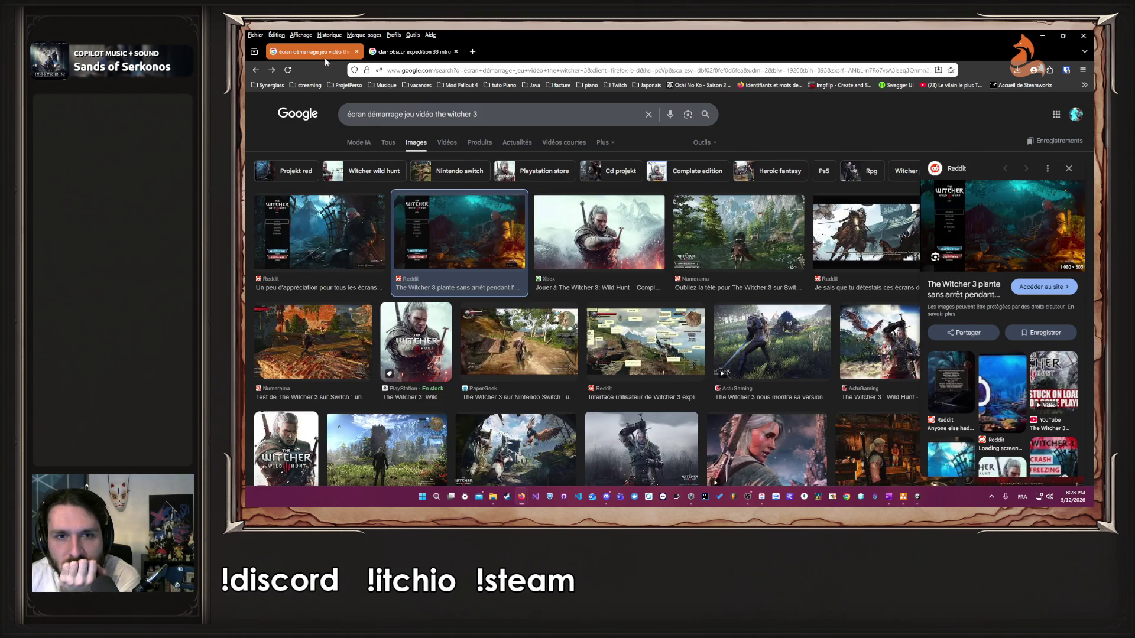
pyautogui.hotkey('alt', 'Tab')
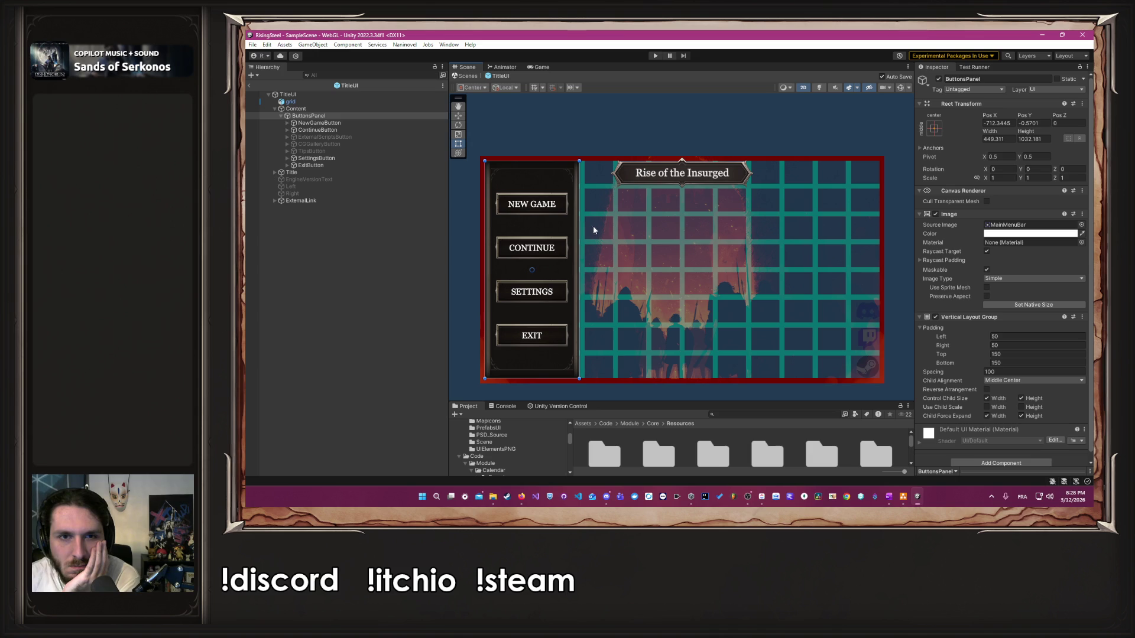
# Step: Widen ButtonsPanel, save, and move the title banner above NEW GAME, resizing it to fit
pyautogui.moveTo(580, 223)
pyautogui.mouseDown()
pyautogui.moveTo(617, 223)
pyautogui.moveTo(574, 223)
pyautogui.moveTo(590, 221)
pyautogui.mouseUp()
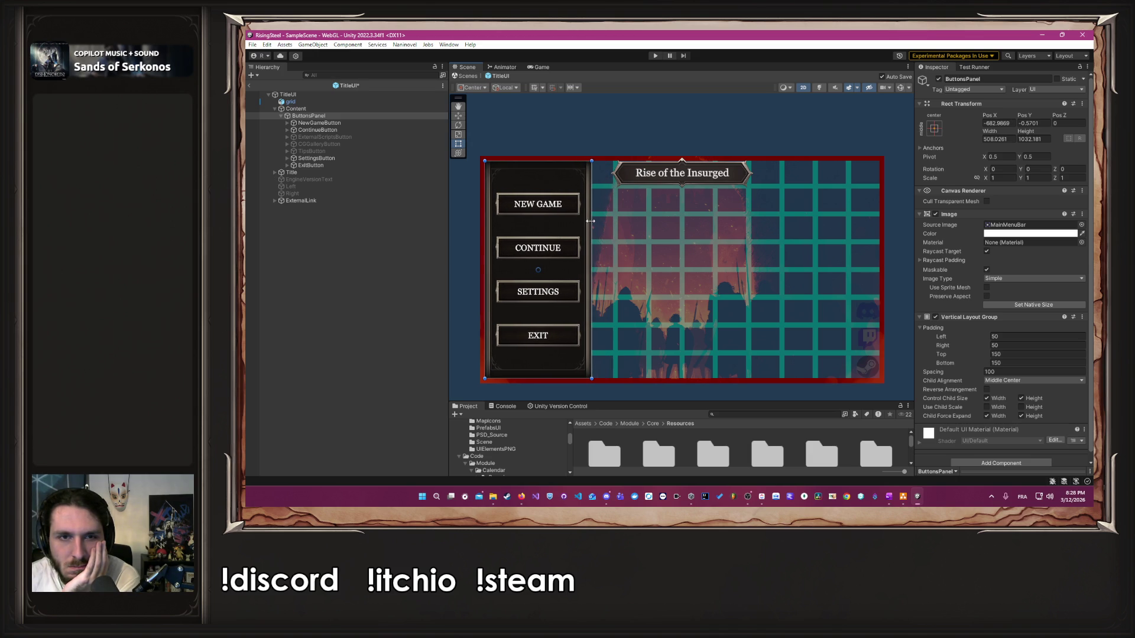
pyautogui.hotkey('ctrl', 's')
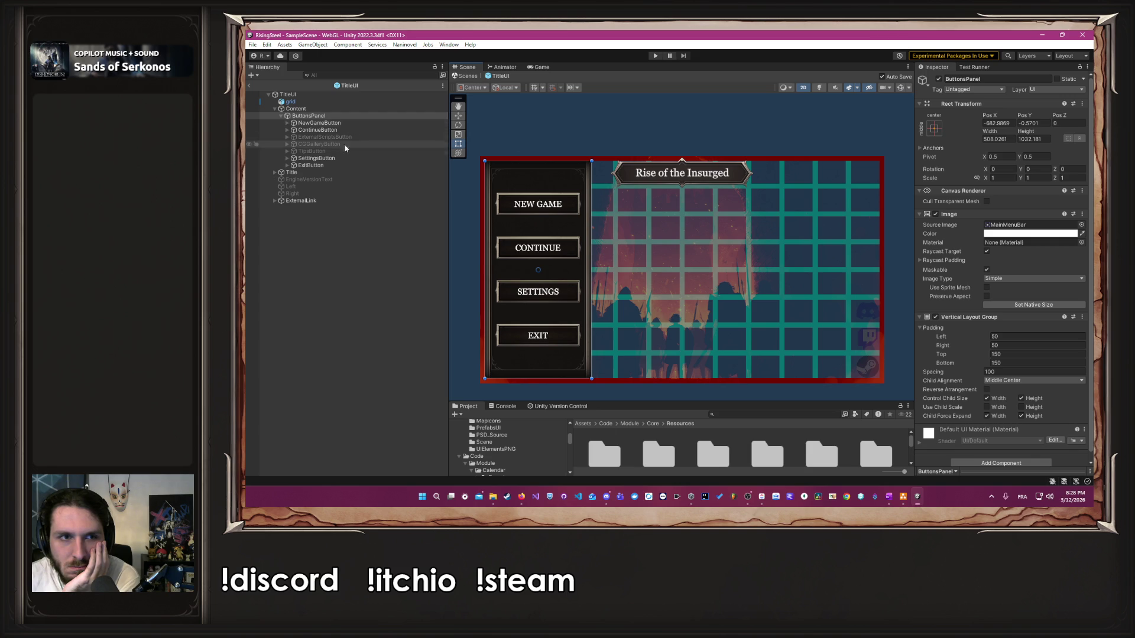
pyautogui.click(291, 172)
pyautogui.moveTo(650, 174); pyautogui.dragTo(526, 178)
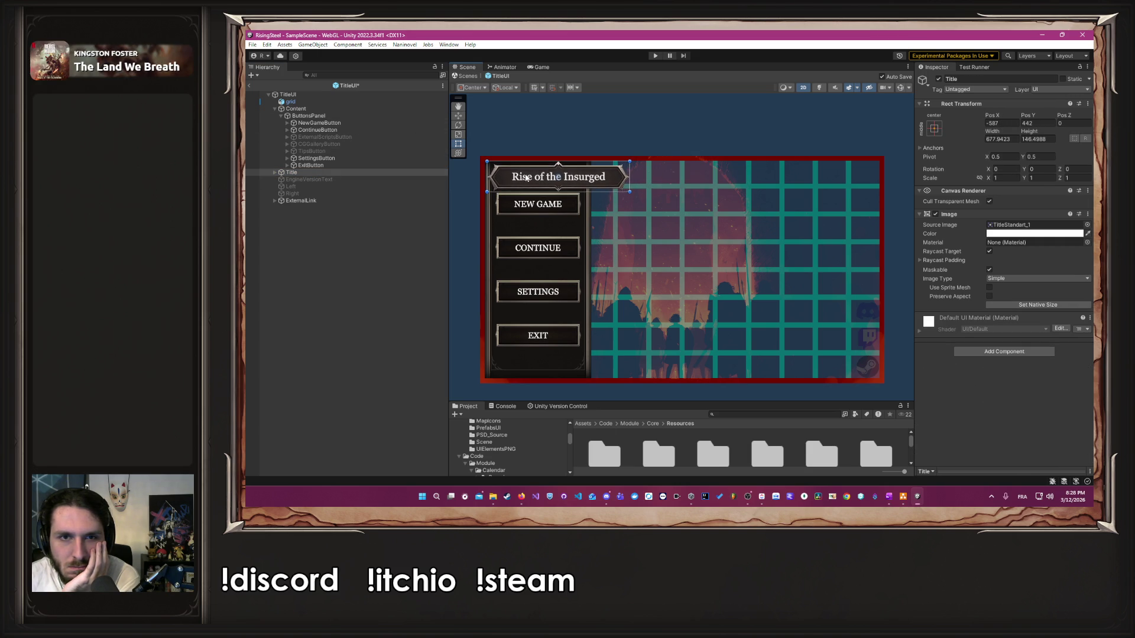
pyautogui.moveTo(631, 173); pyautogui.dragTo(592, 172)
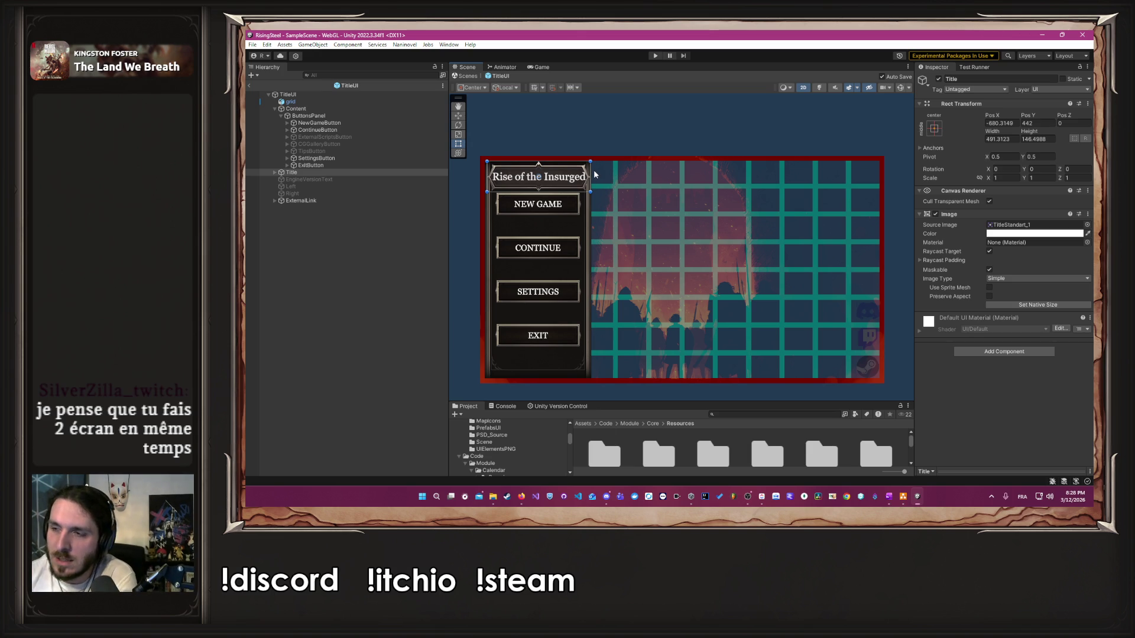
pyautogui.scroll(3, 553, 179)
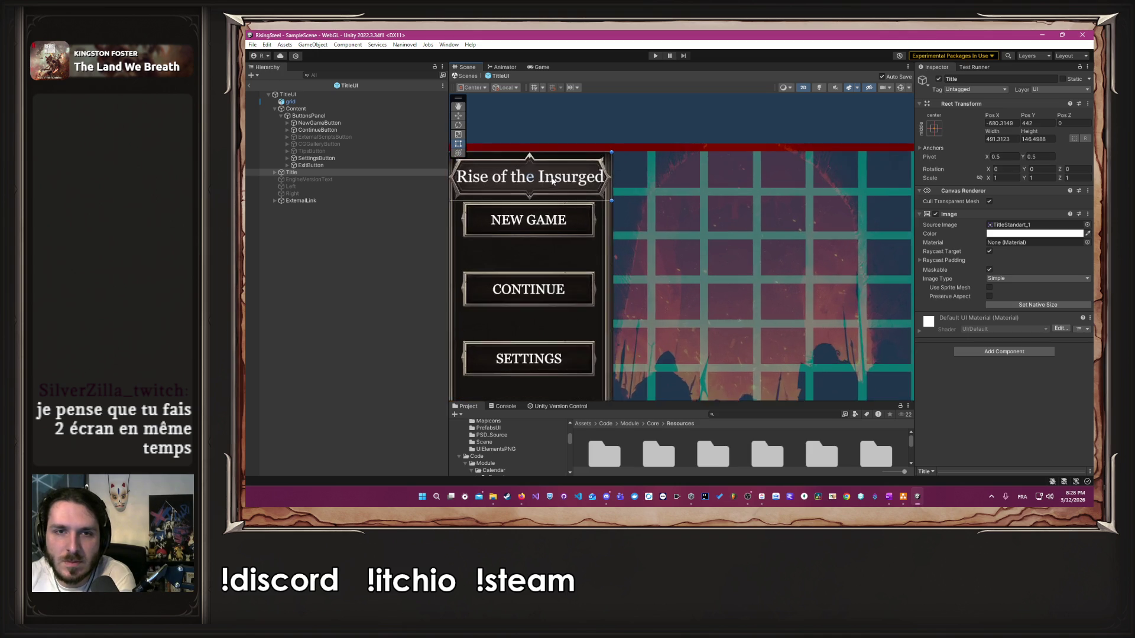
pyautogui.scroll(2, 553, 180)
pyautogui.moveTo(568, 205); pyautogui.dragTo(657, 224)
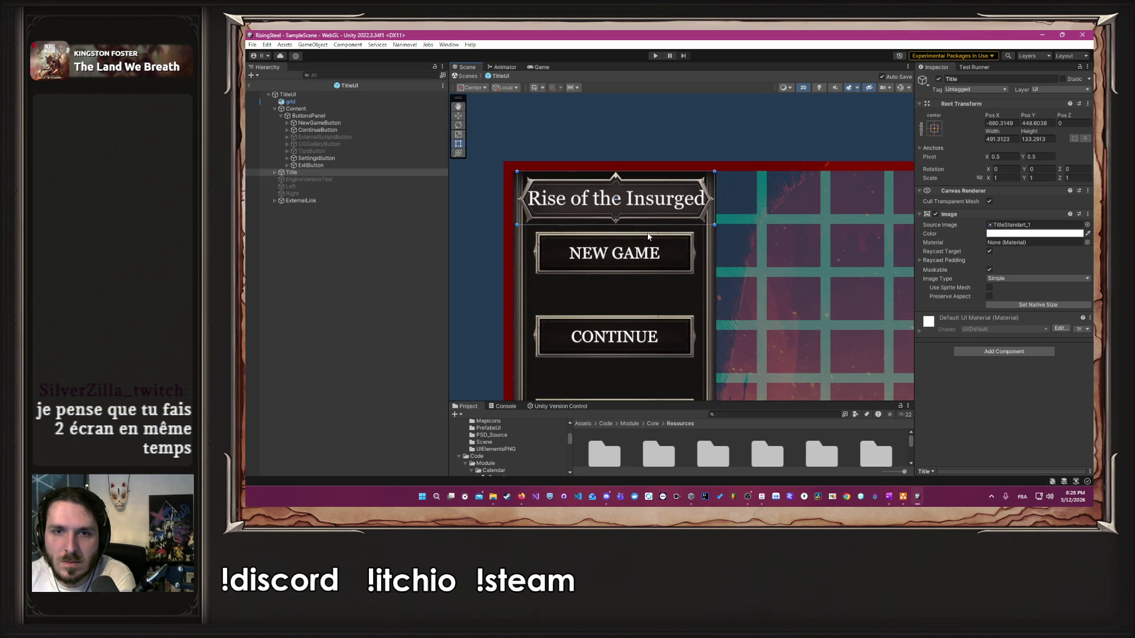
# Step: Widen ButtonsPanel further and adjust the title banner's position and width
pyautogui.click(308, 116)
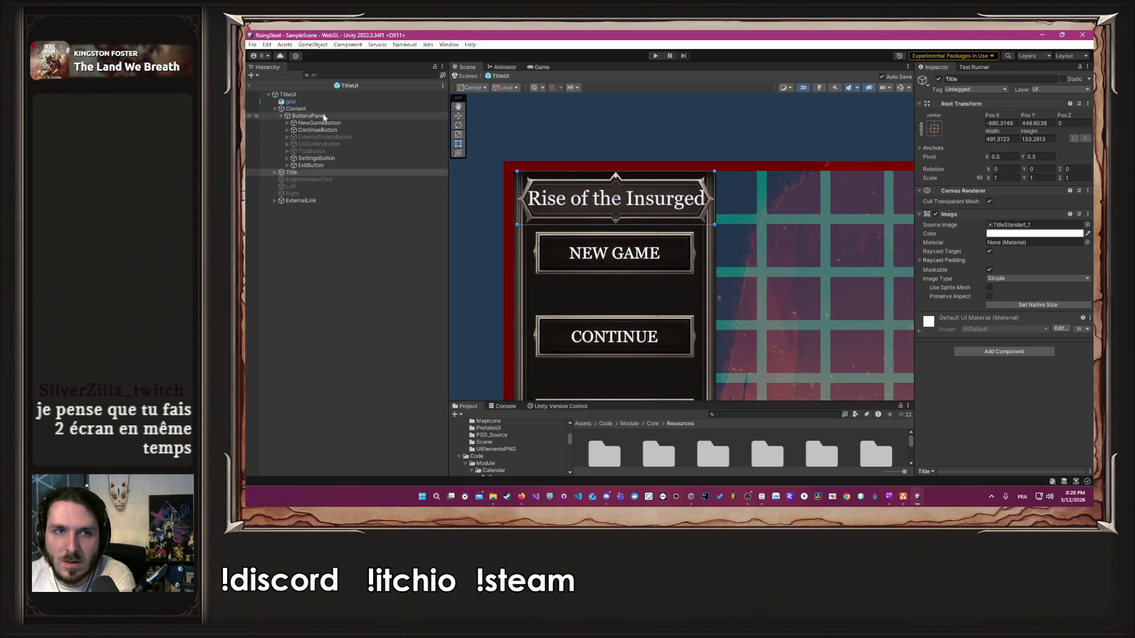
pyautogui.moveTo(716, 290); pyautogui.dragTo(757, 294)
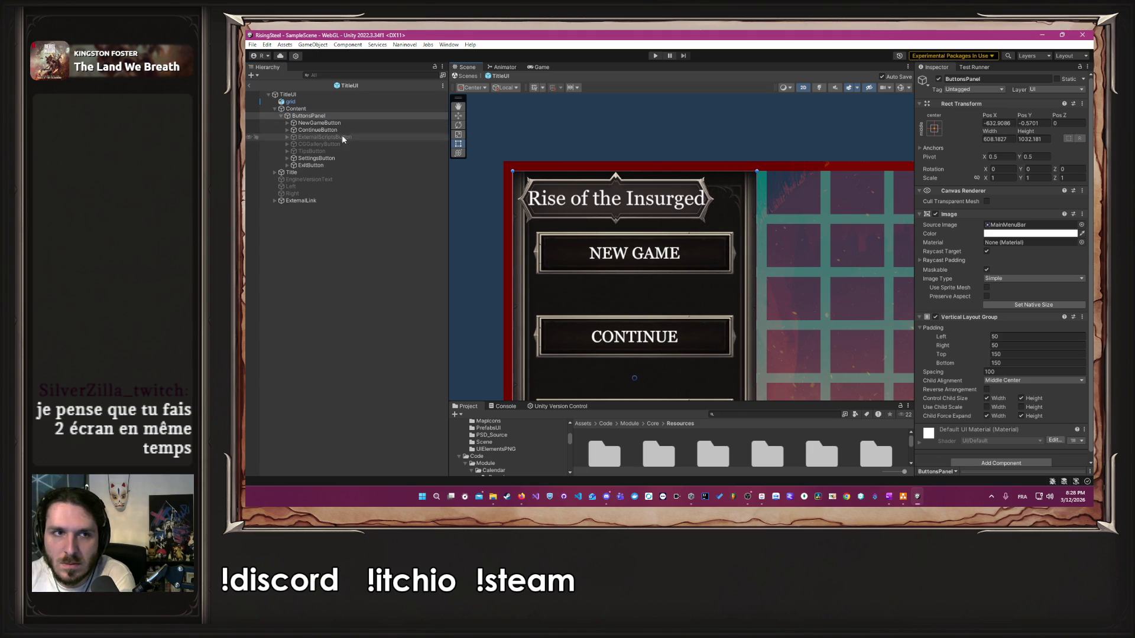
pyautogui.click(354, 174)
pyautogui.moveTo(569, 192); pyautogui.dragTo(579, 191)
pyautogui.moveTo(725, 199); pyautogui.dragTo(744, 198)
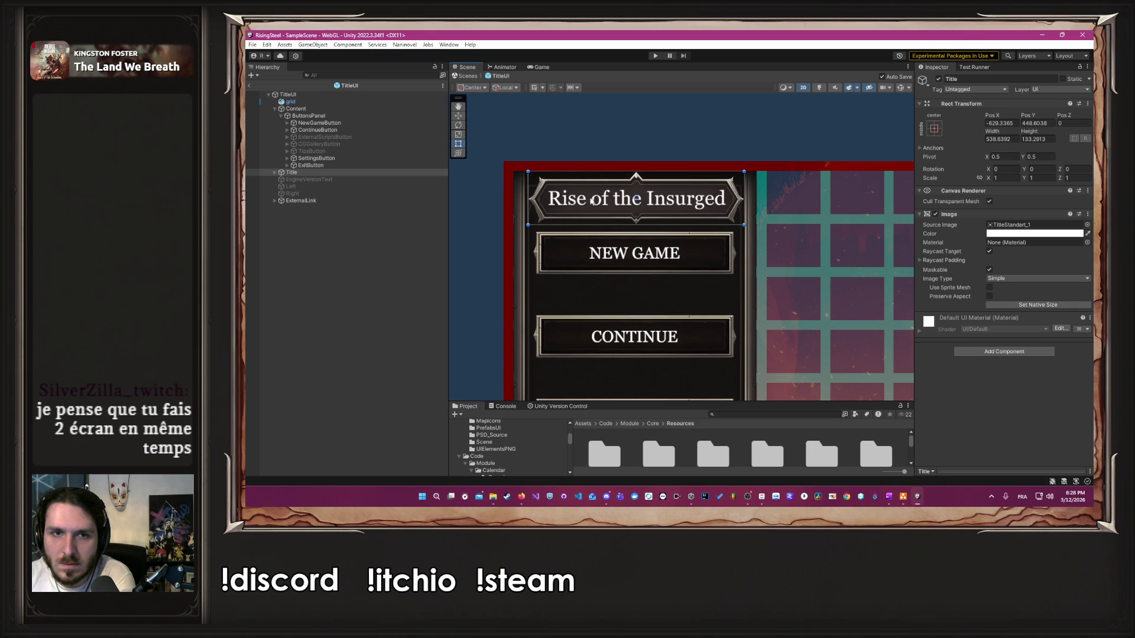
pyautogui.moveTo(527, 212); pyautogui.dragTo(526, 211)
pyautogui.scroll(-3, 528, 249)
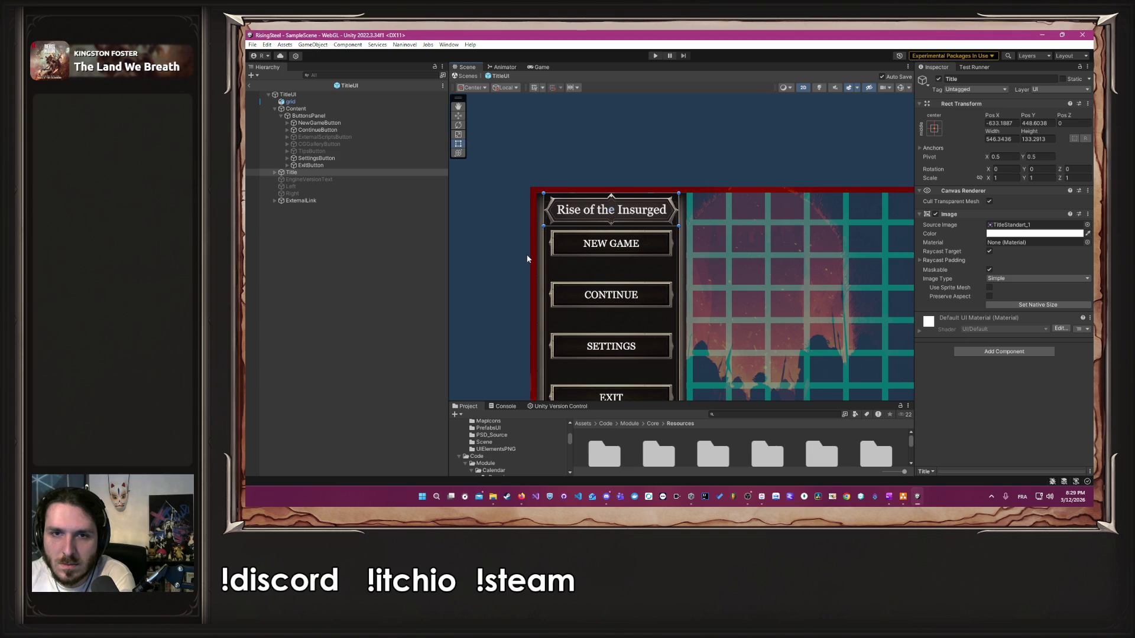
# Step: Lower ButtonsPanel's top edge so the button column sits below the title
pyautogui.click(320, 115)
pyautogui.moveTo(640, 193); pyautogui.dragTo(633, 202)
pyautogui.click(498, 197)
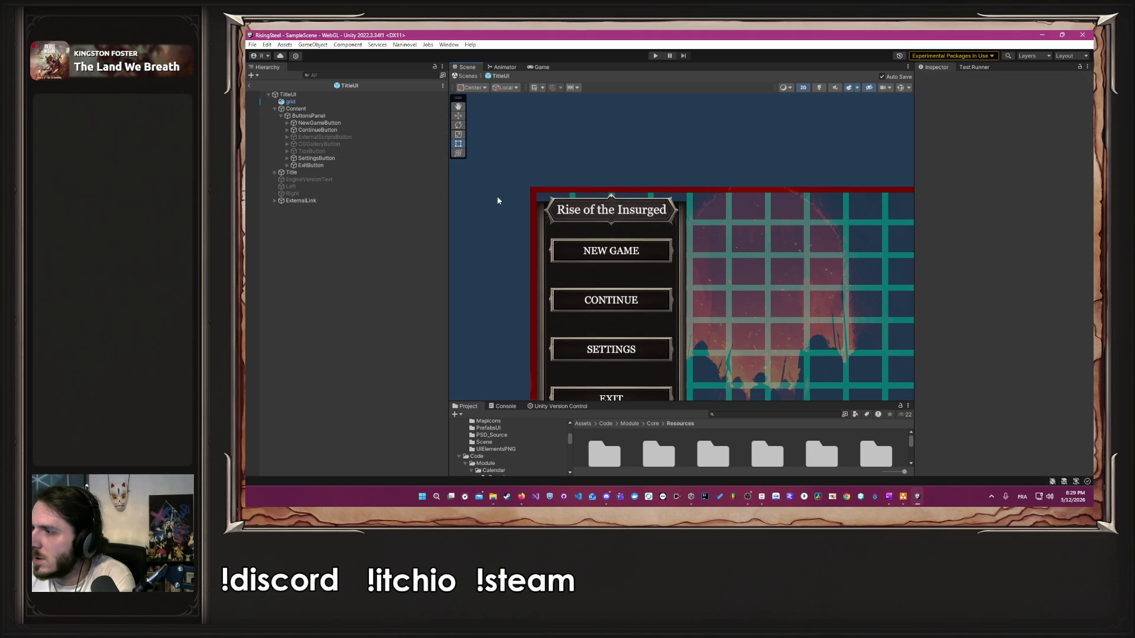
pyautogui.scroll(-2, 498, 201)
pyautogui.scroll(-1, 498, 201)
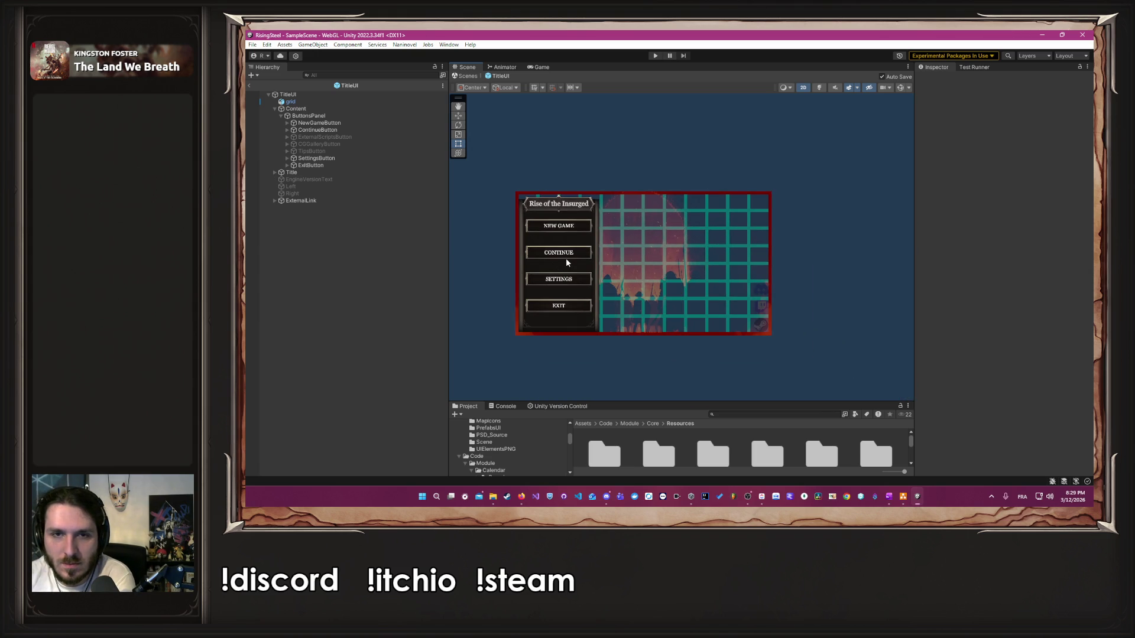
pyautogui.click(588, 258)
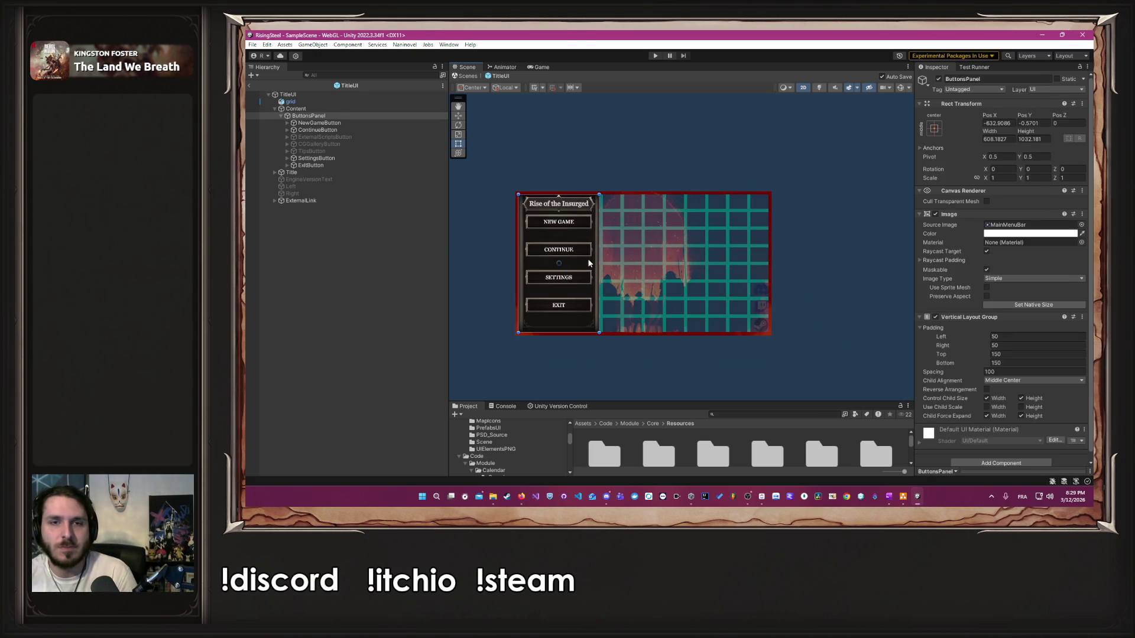
# Step: Undo the layout edits until the centred buttons, both knights and dark background return
pyautogui.hotkey('ctrl', 'z')
pyautogui.hotkey('ctrl', 'z')
pyautogui.hotkey('ctrl', 'z')
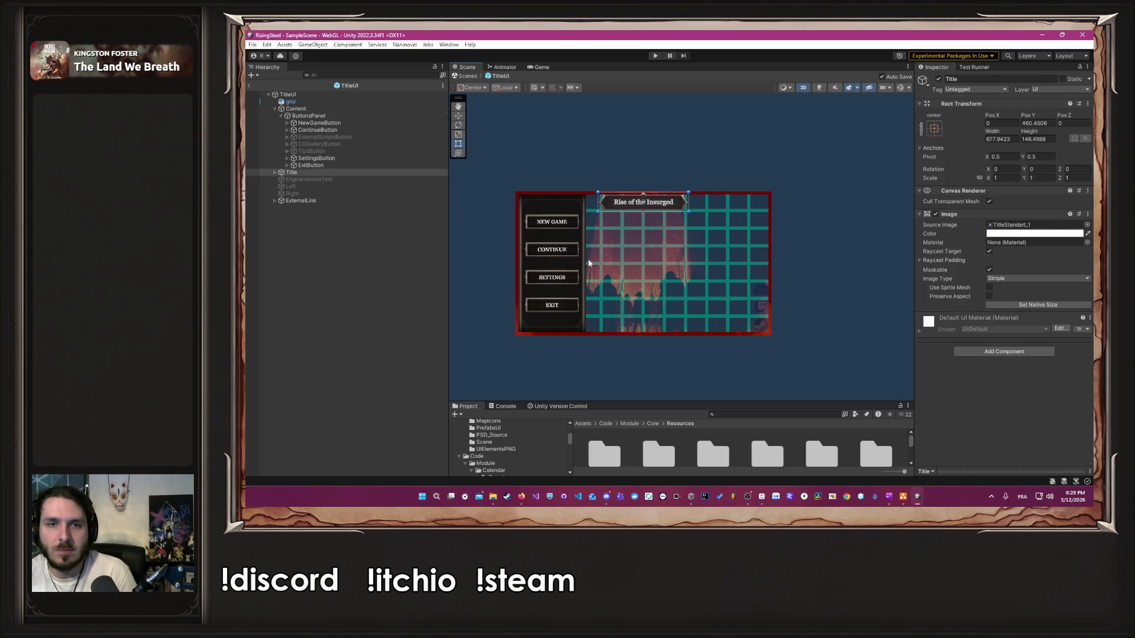
pyautogui.hotkey('ctrl', 'z')
pyautogui.hotkey('ctrl', 'z')
pyautogui.hotkey('ctrl', 'z')
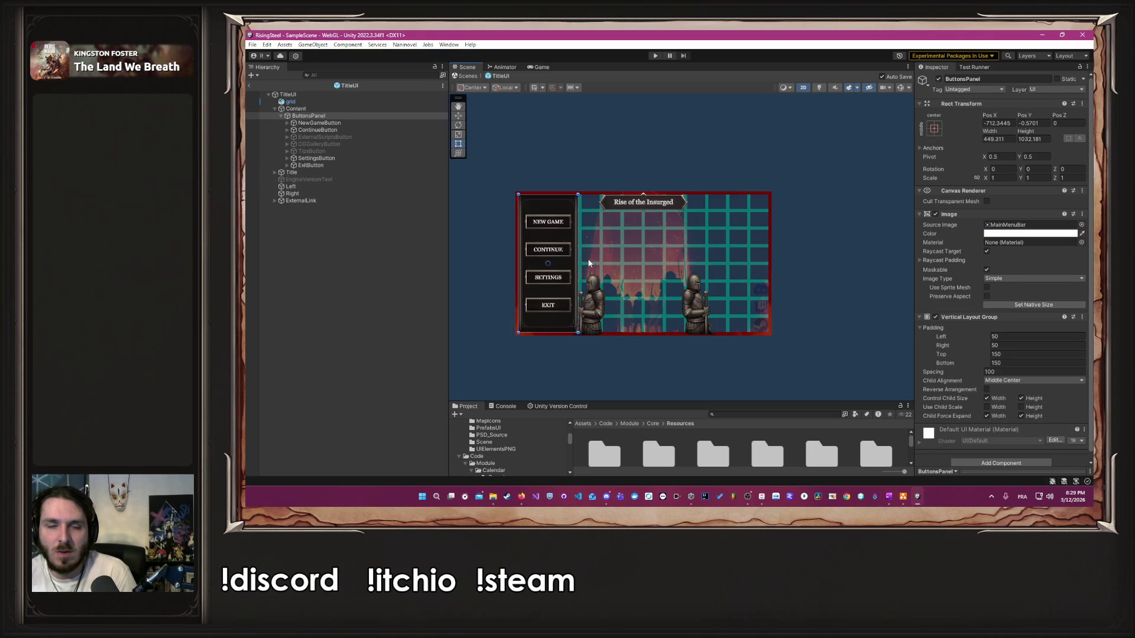
pyautogui.hotkey('ctrl', 'z')
pyautogui.hotkey('ctrl', 'z')
pyautogui.hotkey('ctrl', 'z')
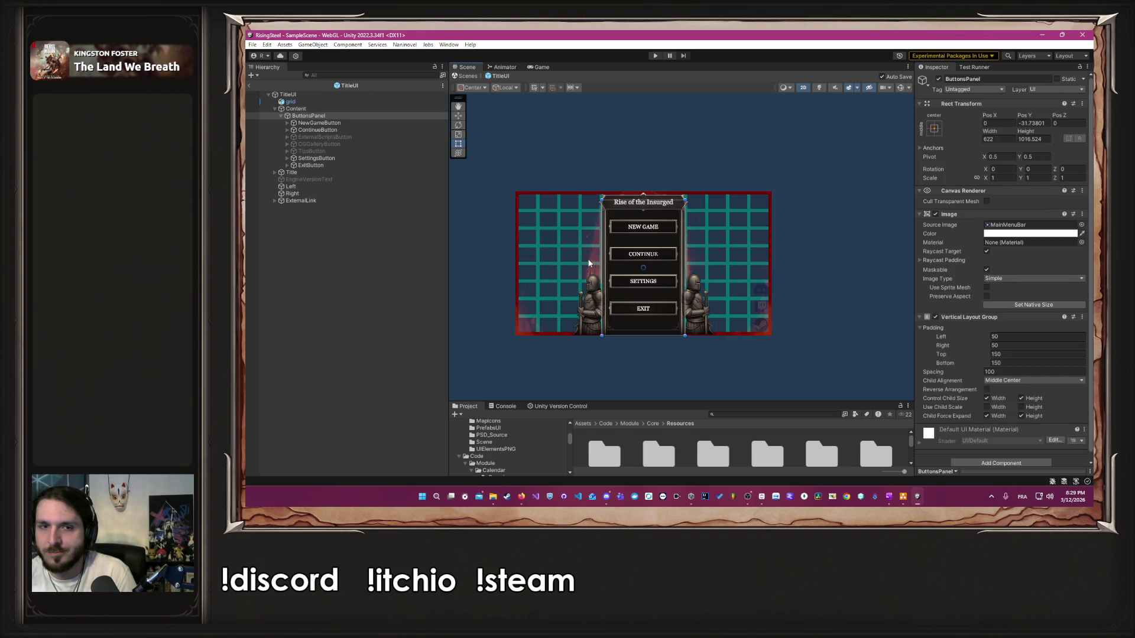
pyautogui.hotkey('ctrl', 'z')
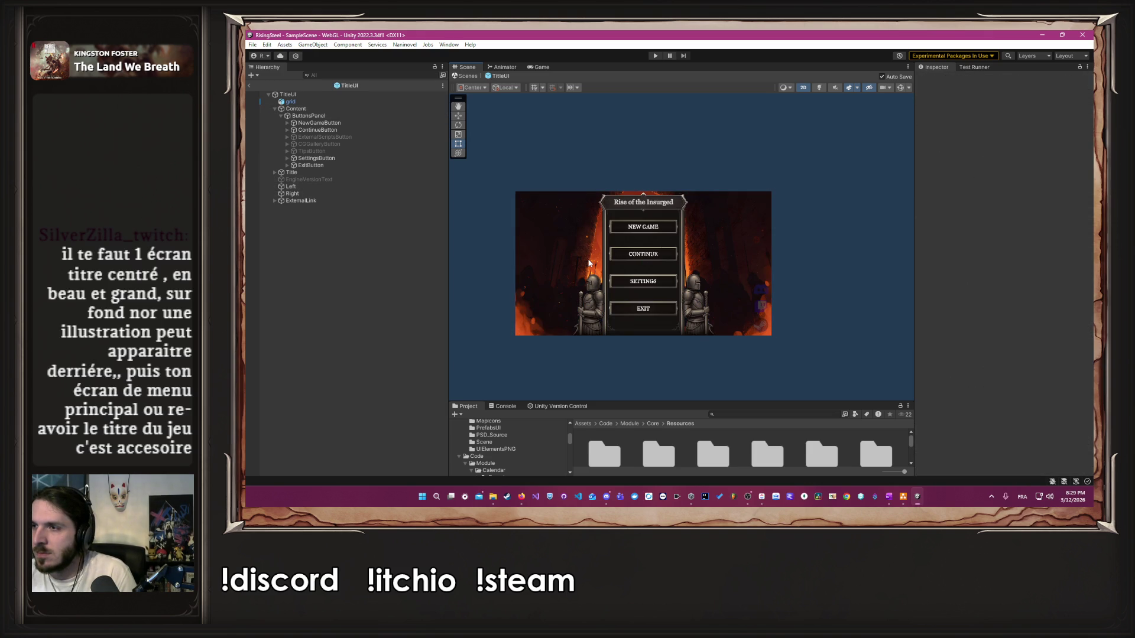
pyautogui.hotkey('ctrl', 'y')
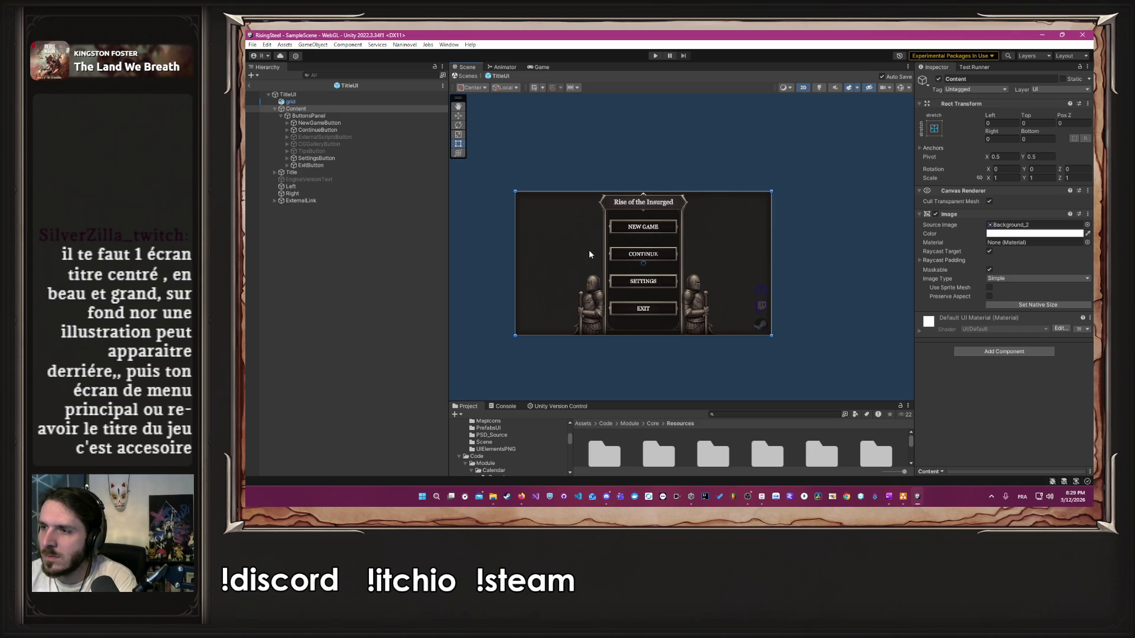
pyautogui.hotkey('ctrl', 'z')
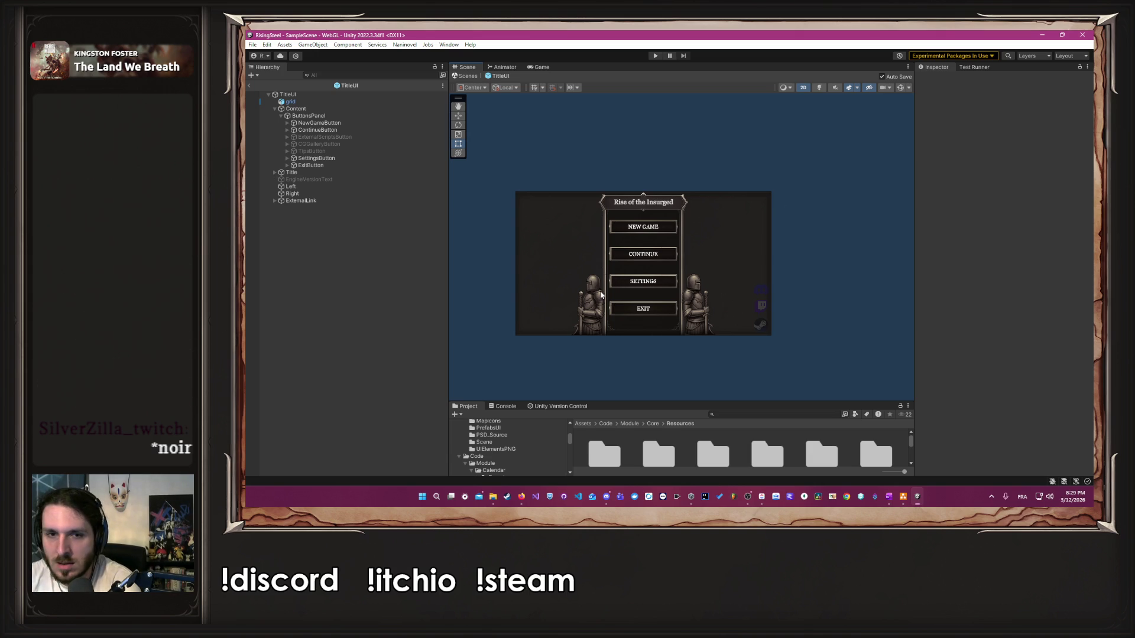
pyautogui.scroll(1, 606, 278)
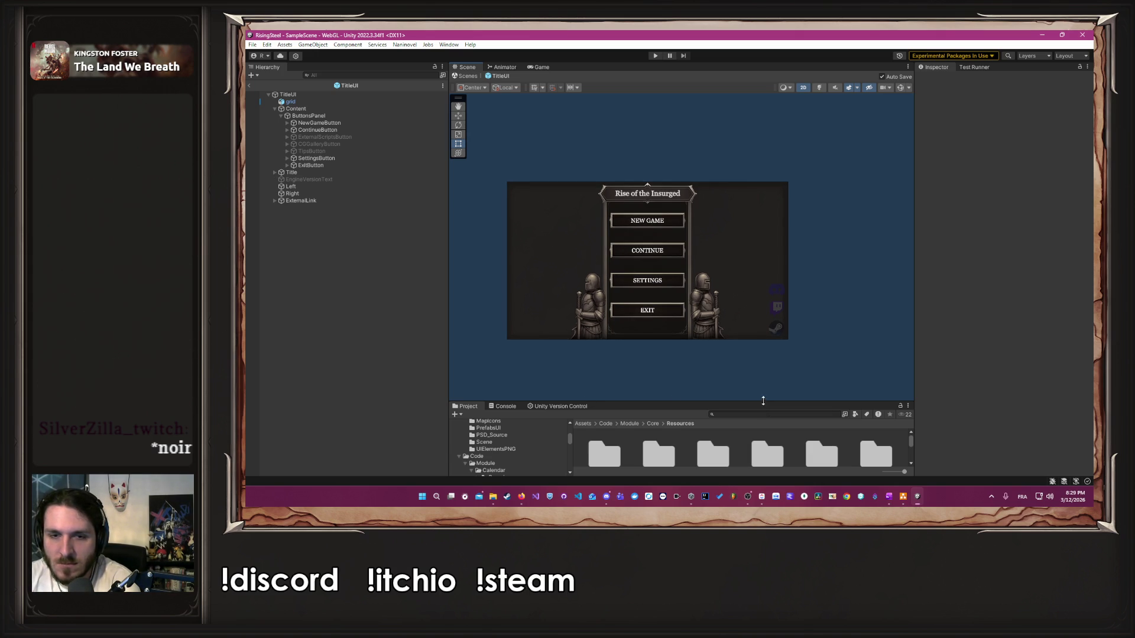
pyautogui.click(561, 406)
# Step: Undo the TitleUI prefab's pending changes in Version Control and confirm
pyautogui.moveTo(648, 403); pyautogui.dragTo(648, 303)
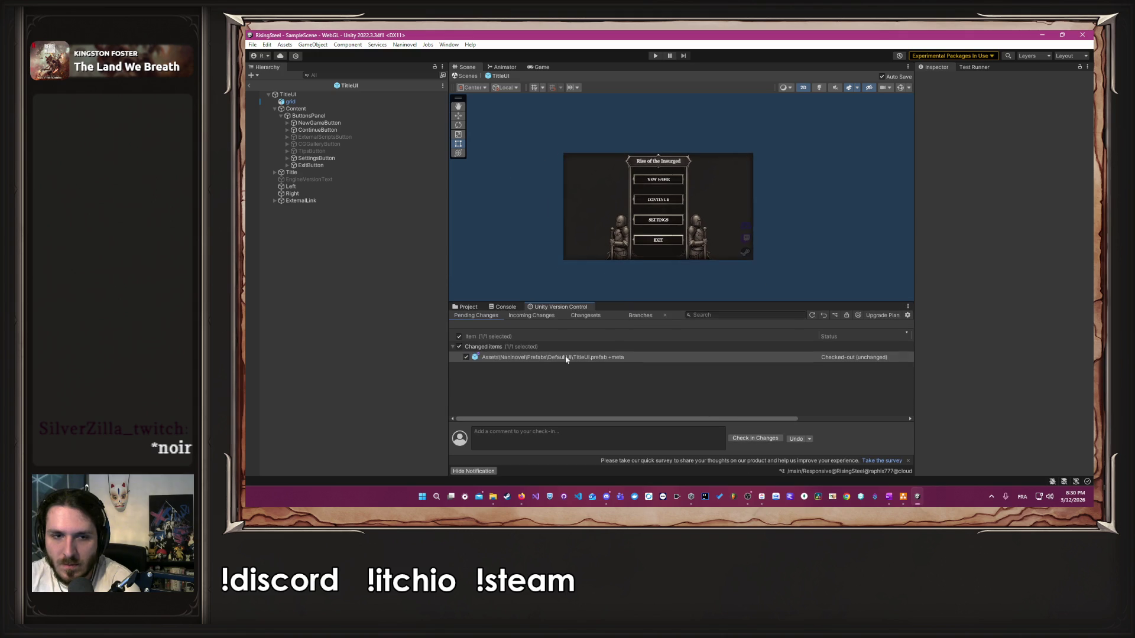
pyautogui.click(507, 348)
pyautogui.rightClick(514, 357)
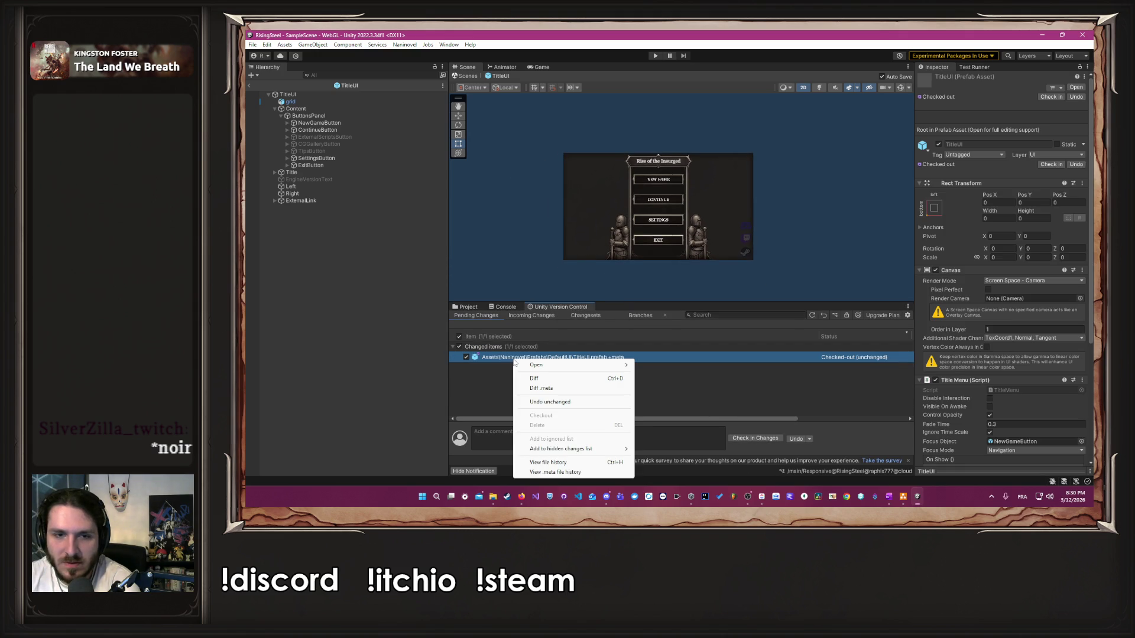
pyautogui.click(790, 395)
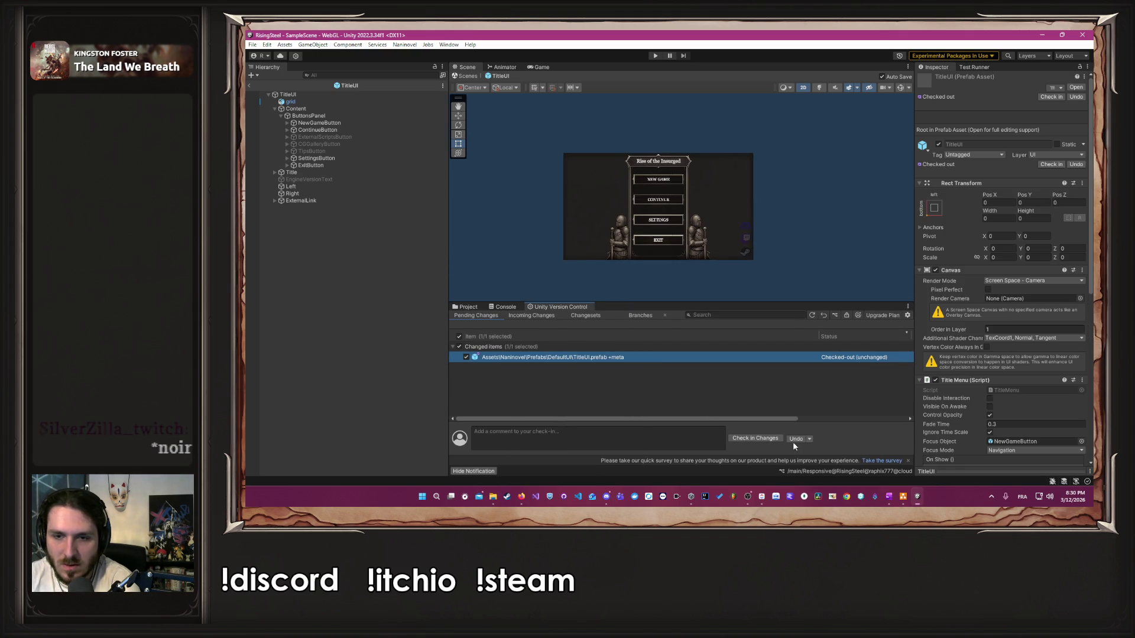
pyautogui.click(797, 439)
pyautogui.click(696, 280)
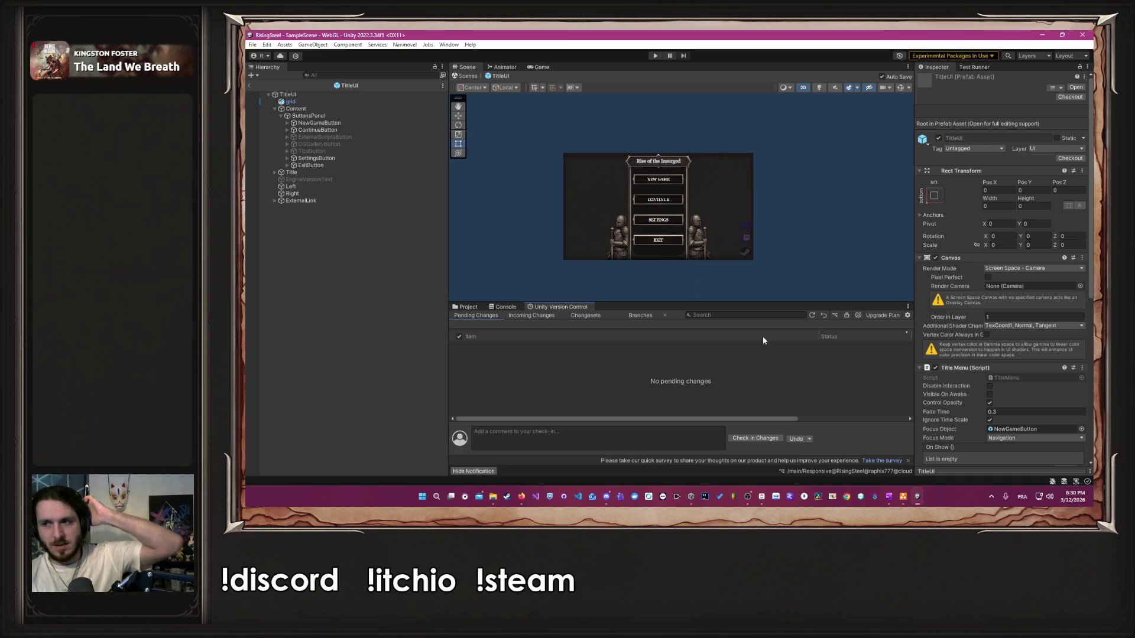
# Step: Restore the Scene view size, return to the Project folders, and switch to ClickUp
pyautogui.moveTo(803, 302); pyautogui.dragTo(815, 333)
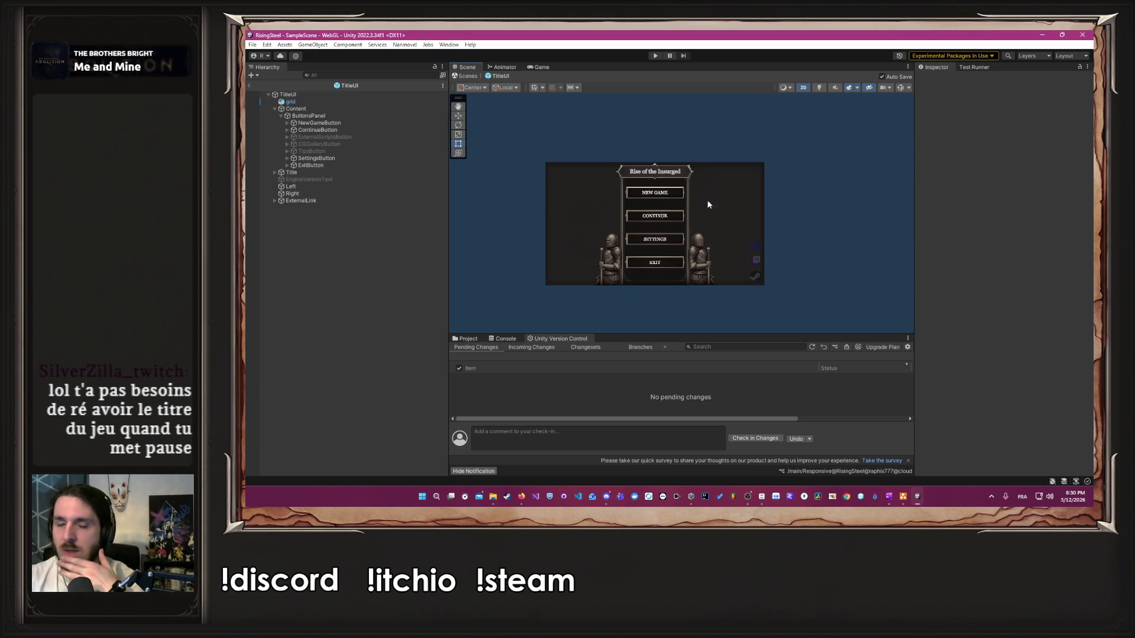
pyautogui.click(468, 339)
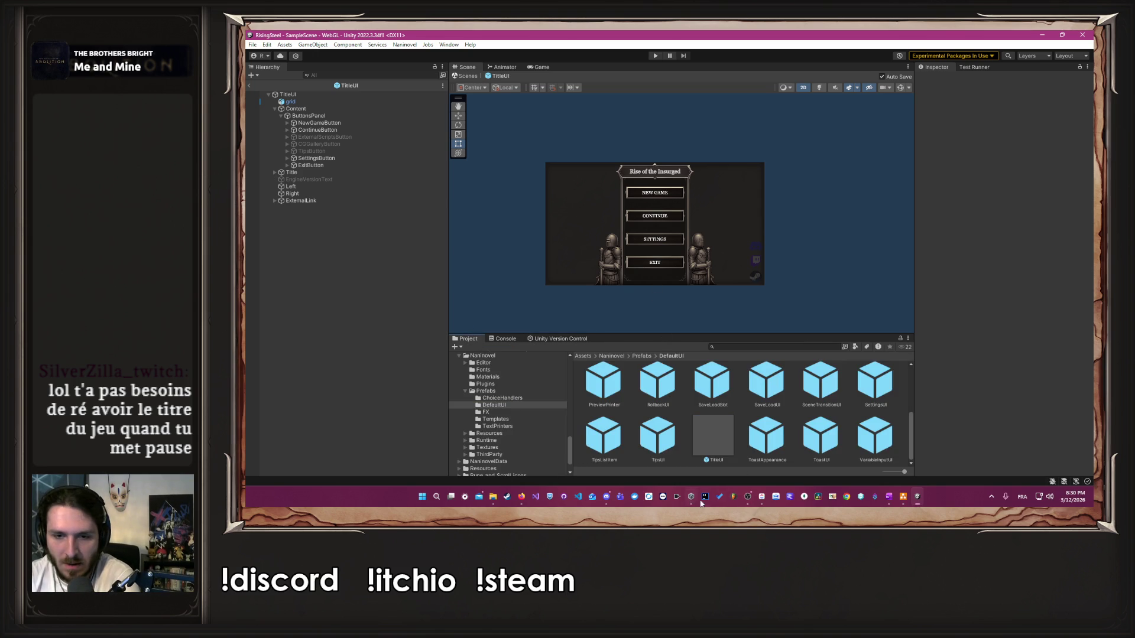
pyautogui.click(762, 496)
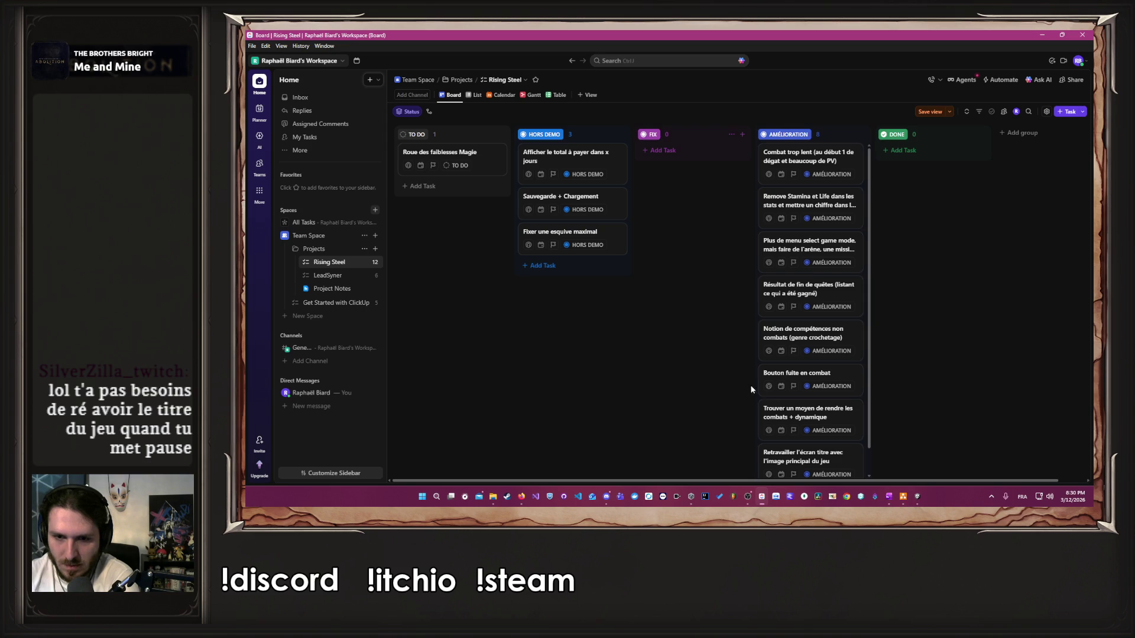
# Step: Scroll through the Rising Steel board in ClickUp, then minimize ClickUp
pyautogui.scroll(-1, 792, 366)
pyautogui.scroll(1, 789, 373)
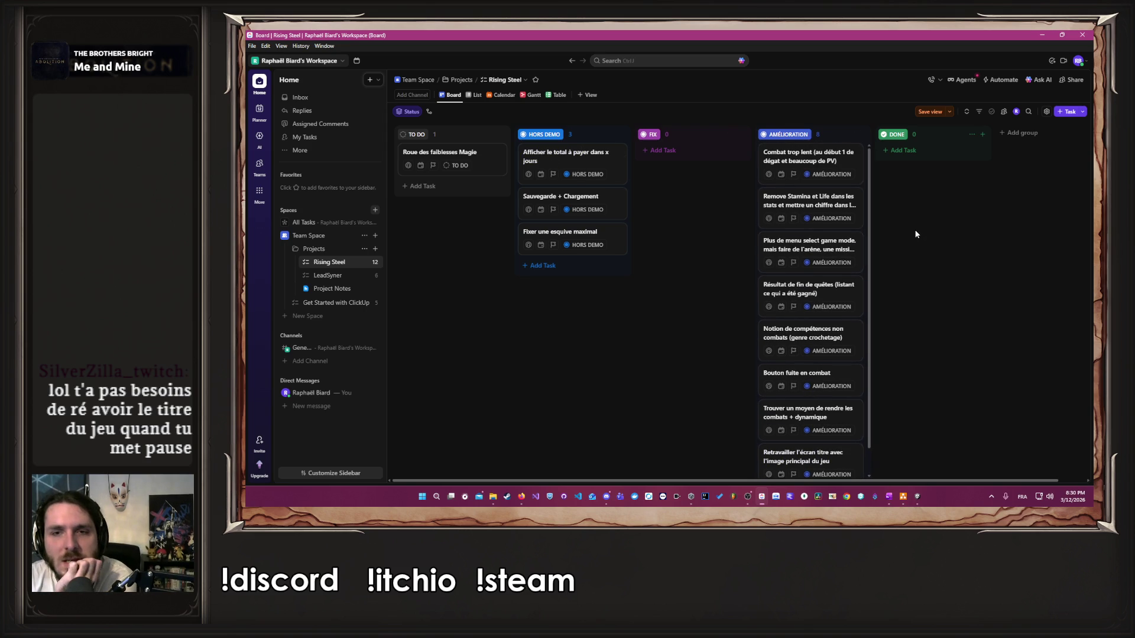
pyautogui.click(1042, 35)
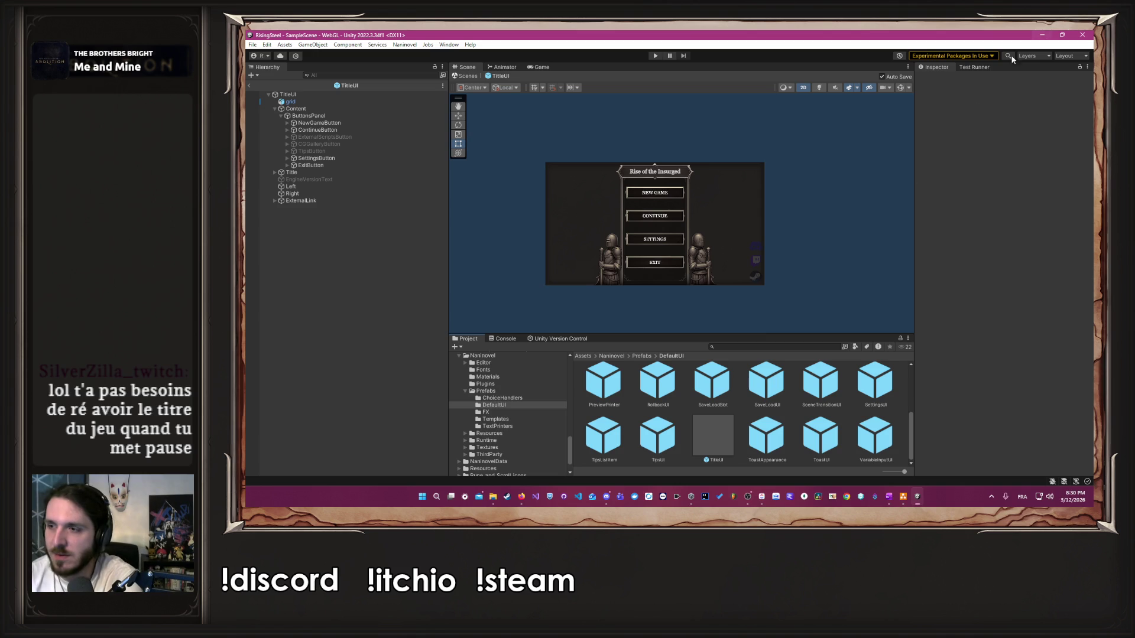
# Step: Resize the Project panel and collapse the ClassicRPGUI2 folder
pyautogui.moveTo(805, 335); pyautogui.dragTo(768, 303)
pyautogui.scroll(-1, 609, 198)
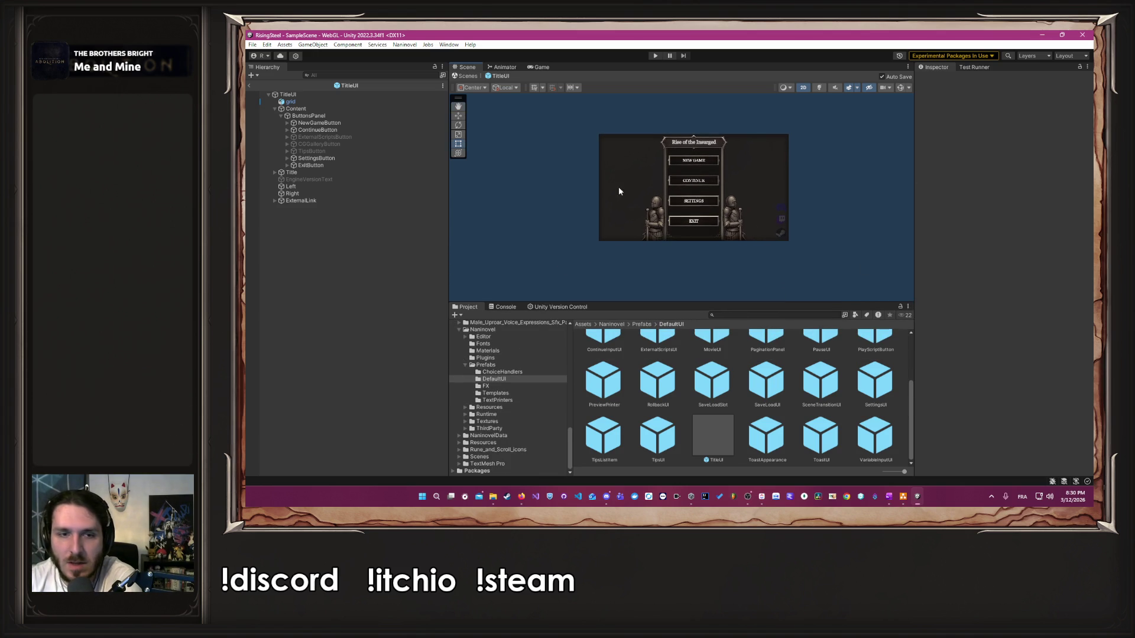
pyautogui.scroll(2, 549, 361)
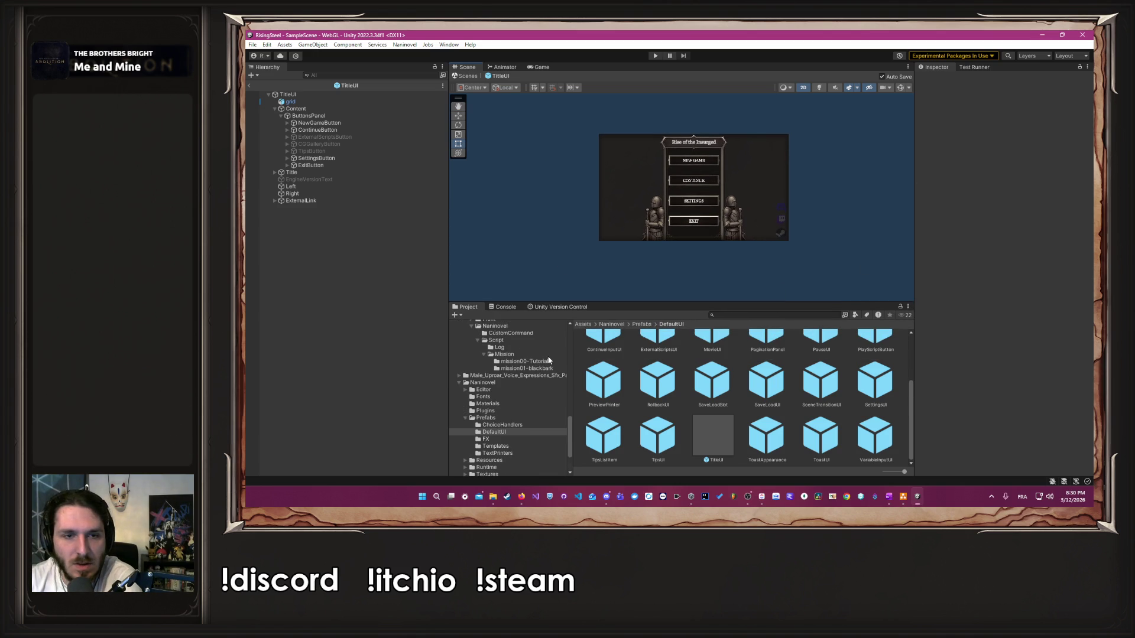
pyautogui.scroll(10, 460, 385)
pyautogui.click(459, 394)
pyautogui.click(522, 497)
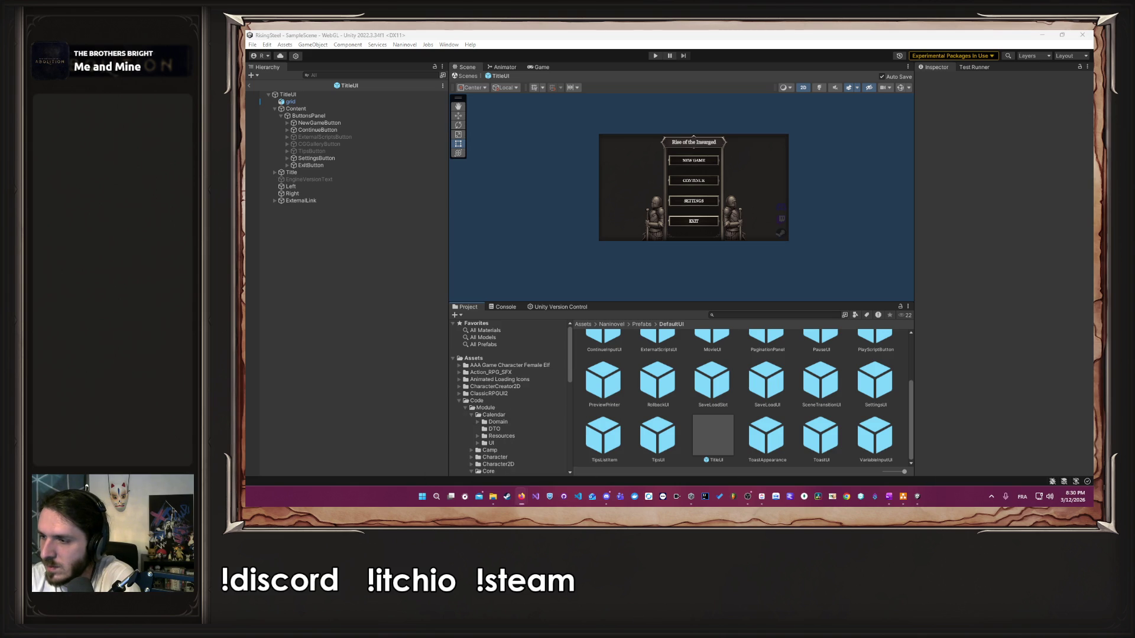
pyautogui.click(335, 373)
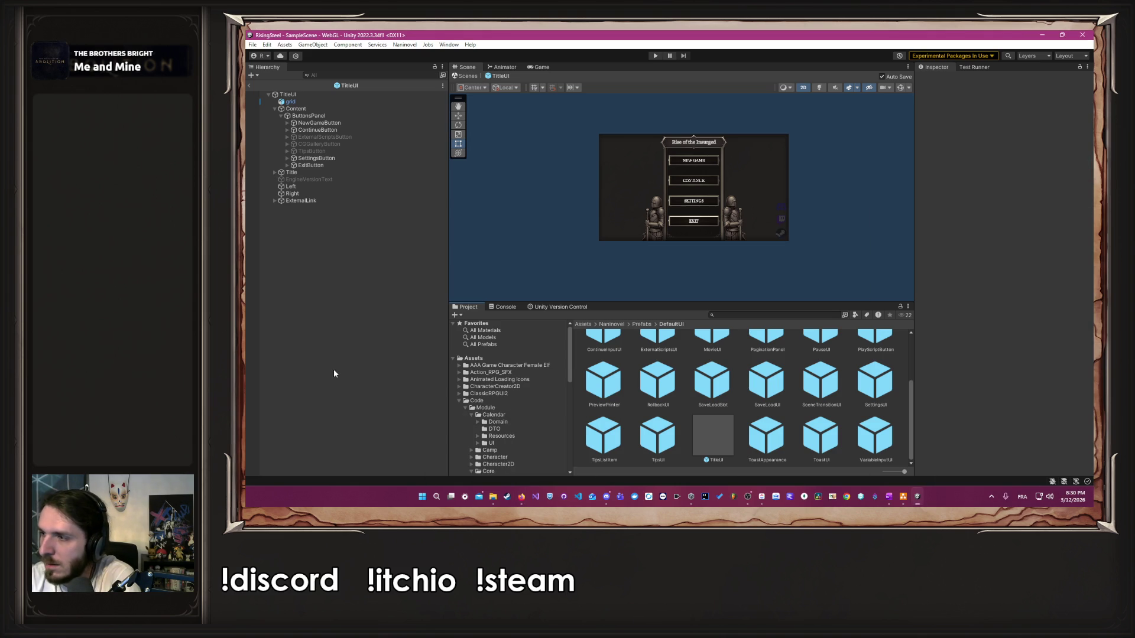
# Step: Tidy the Module folder tree by collapsing its Calendar and Core folders
pyautogui.scroll(-2, 460, 396)
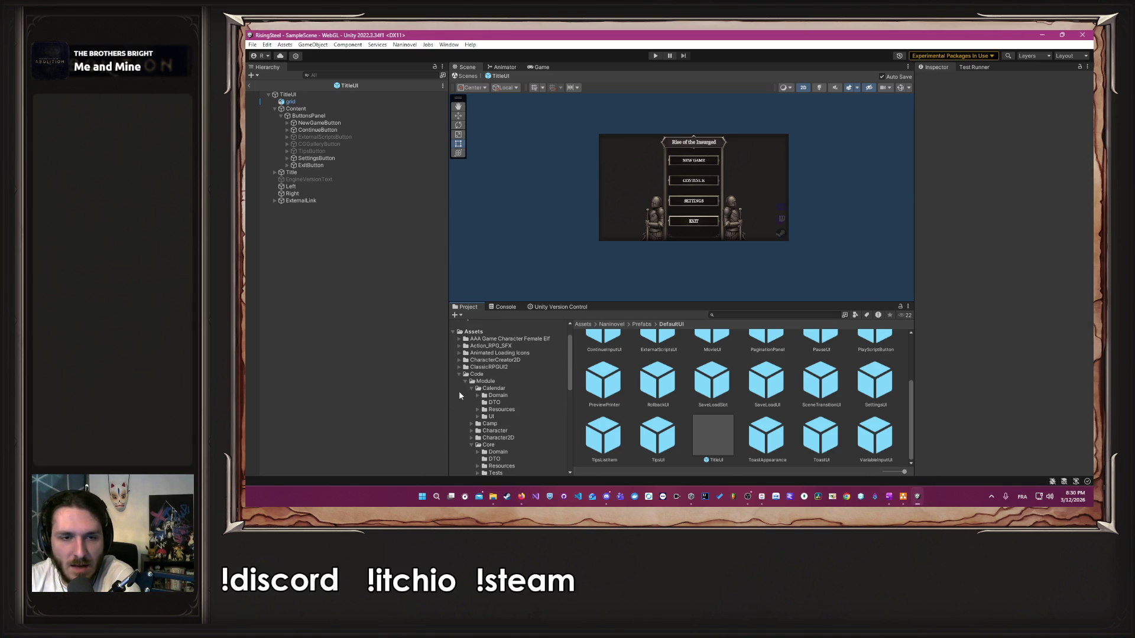
pyautogui.click(465, 381)
pyautogui.click(465, 395)
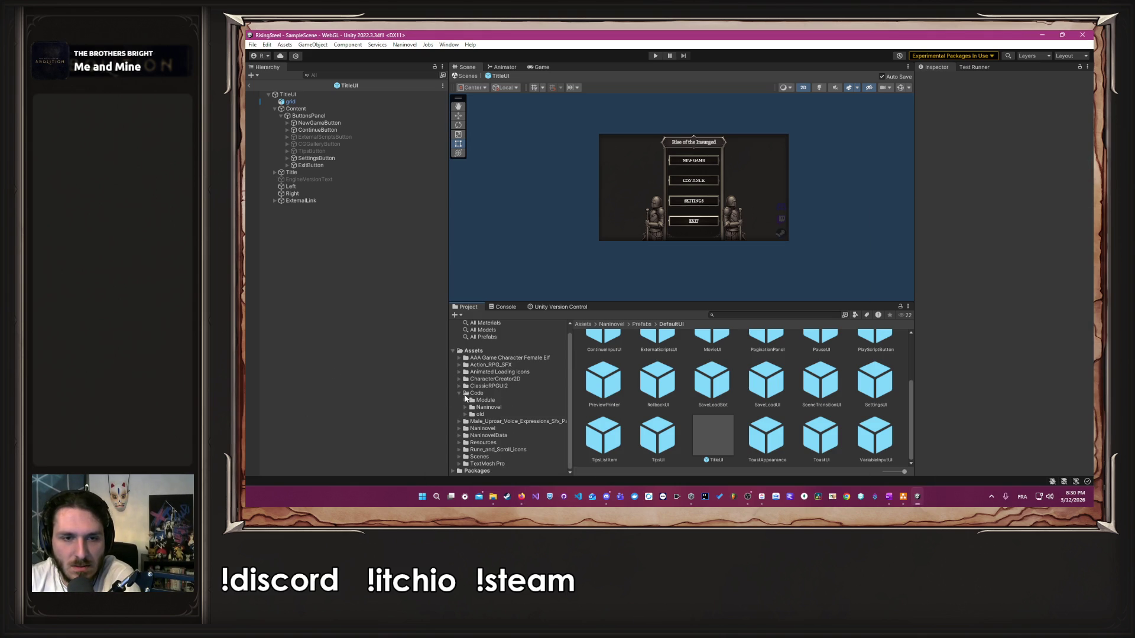
pyautogui.click(466, 381)
pyautogui.scroll(-2, 473, 377)
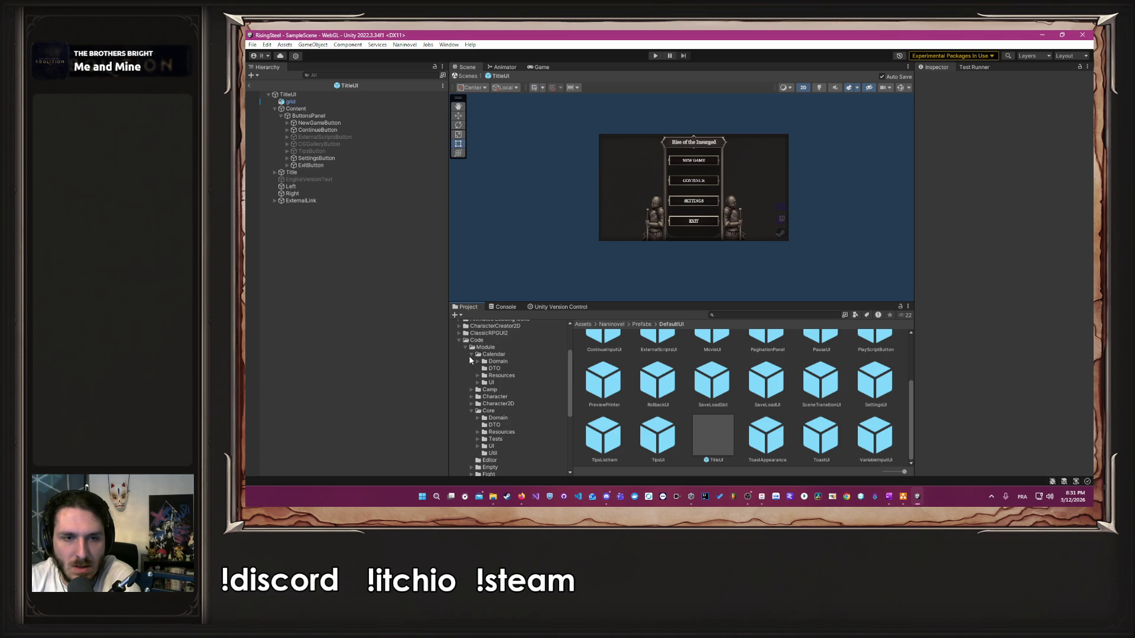
pyautogui.click(472, 355)
pyautogui.click(471, 383)
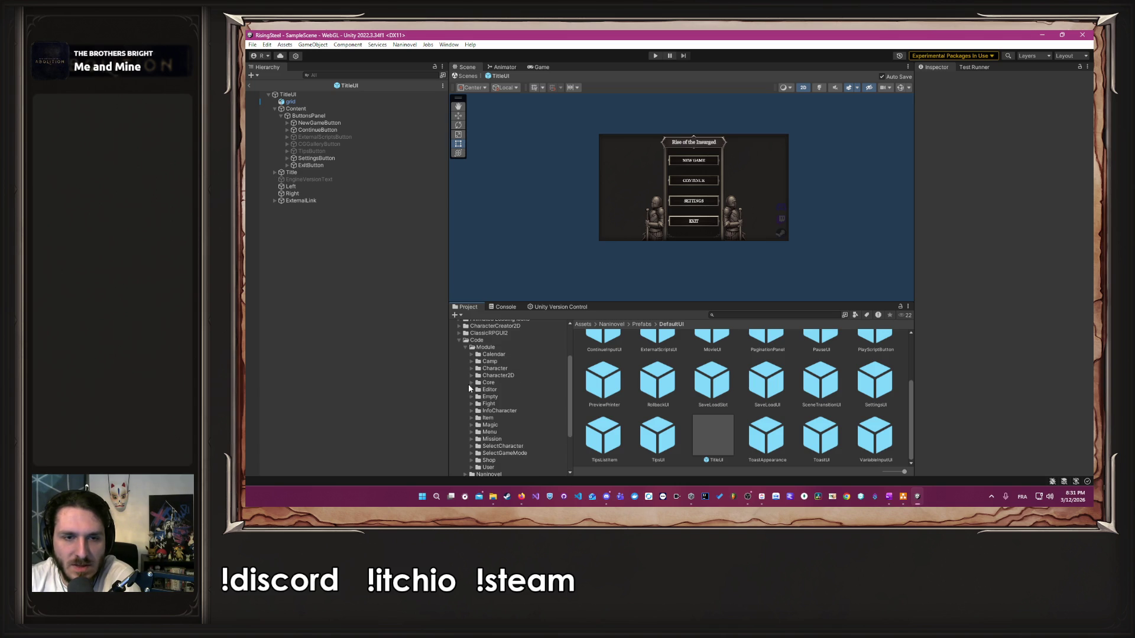
pyautogui.scroll(-2, 472, 414)
# Step: Expand InfoCharacter down to the 05-pages folder and open the CharacterEditable prefab
pyautogui.click(470, 421)
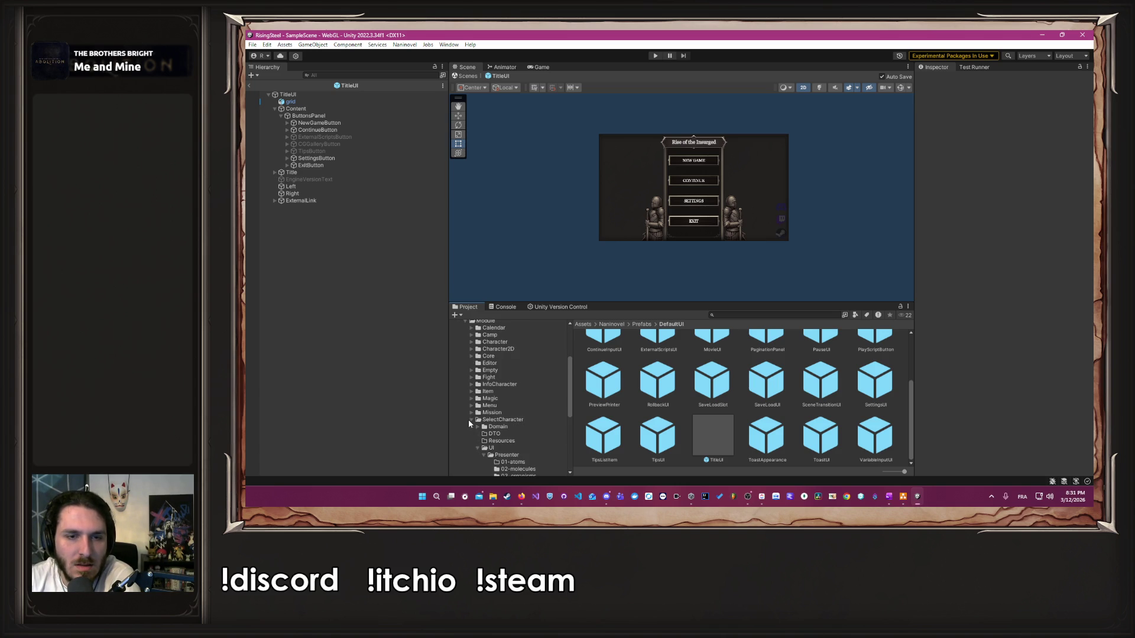
pyautogui.click(472, 384)
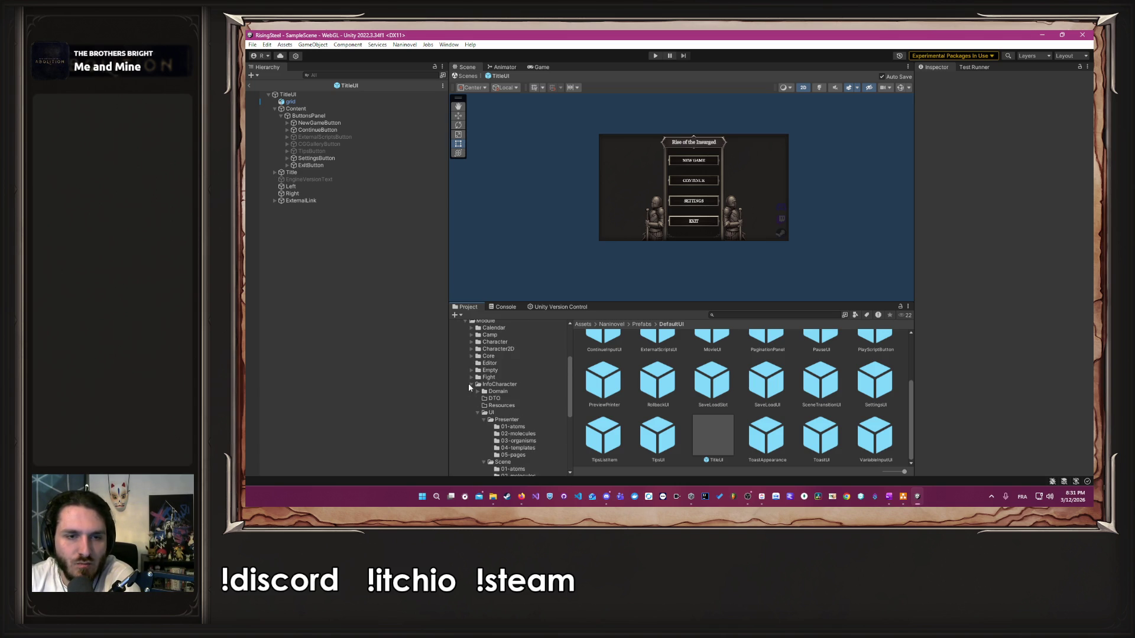
pyautogui.scroll(-3, 503, 430)
pyautogui.click(520, 444)
pyautogui.doubleClick(586, 372)
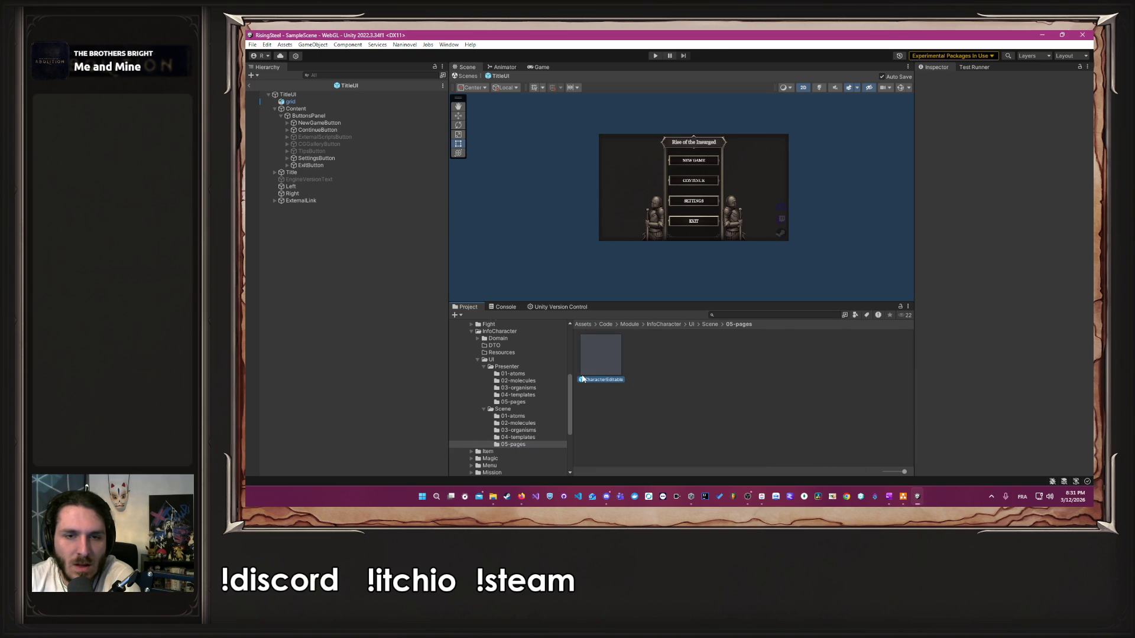
pyautogui.scroll(2, 612, 208)
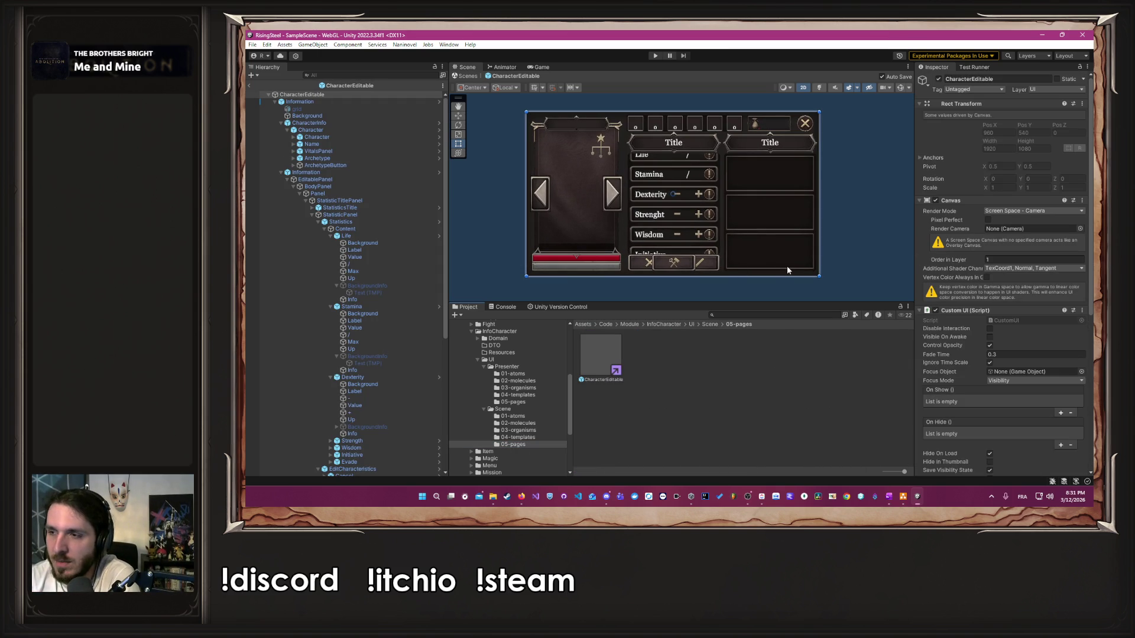
# Step: Enlarge and centre the Scene view on the character panel, then collapse EditablePanel in the Hierarchy
pyautogui.moveTo(796, 304); pyautogui.dragTo(795, 396)
pyautogui.moveTo(749, 274); pyautogui.dragTo(785, 272)
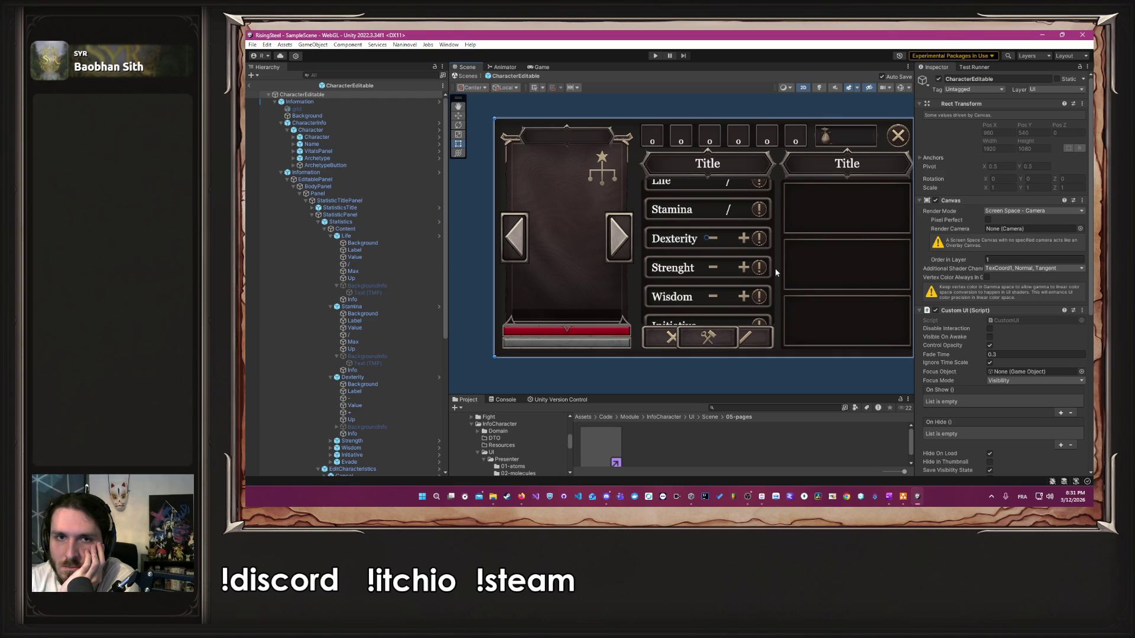
pyautogui.moveTo(775, 268); pyautogui.dragTo(759, 269)
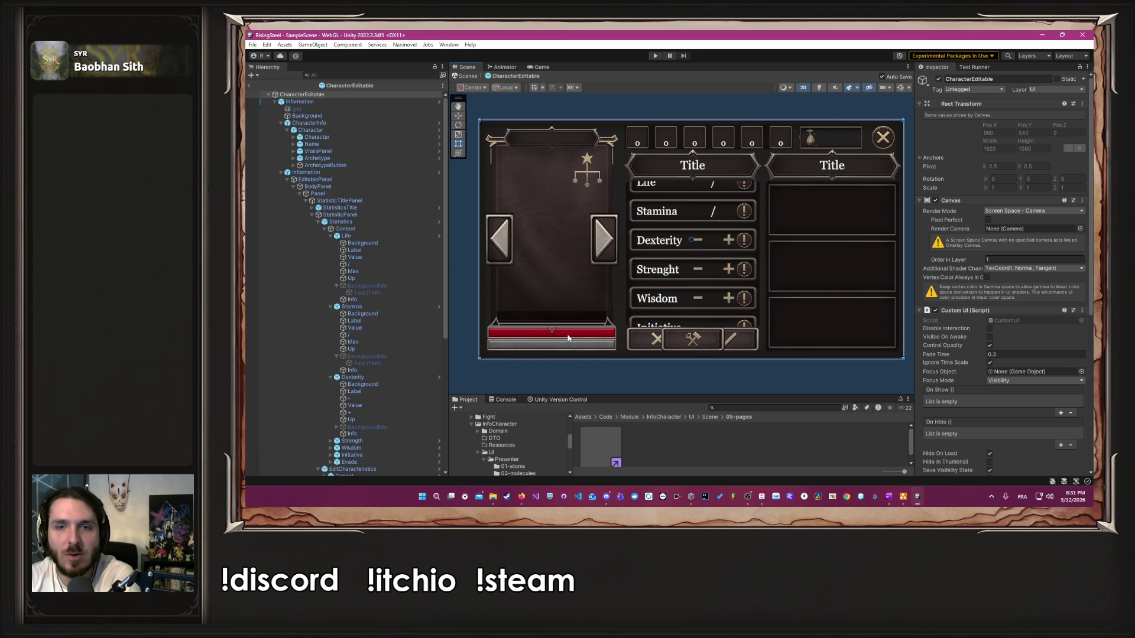
pyautogui.scroll(1, 698, 266)
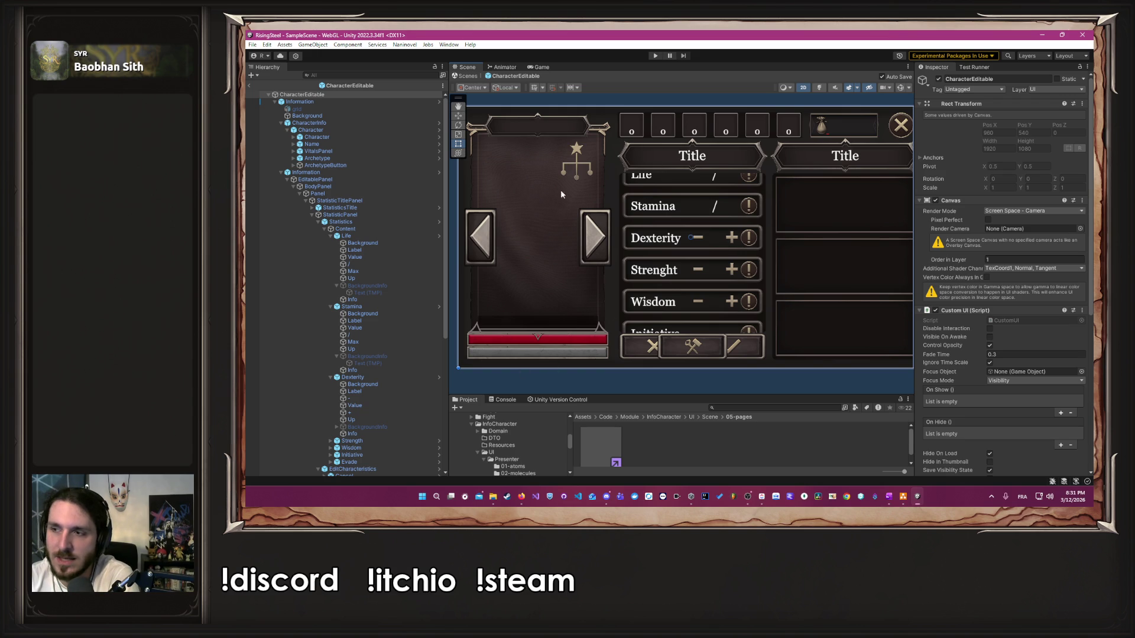
pyautogui.scroll(5, 591, 381)
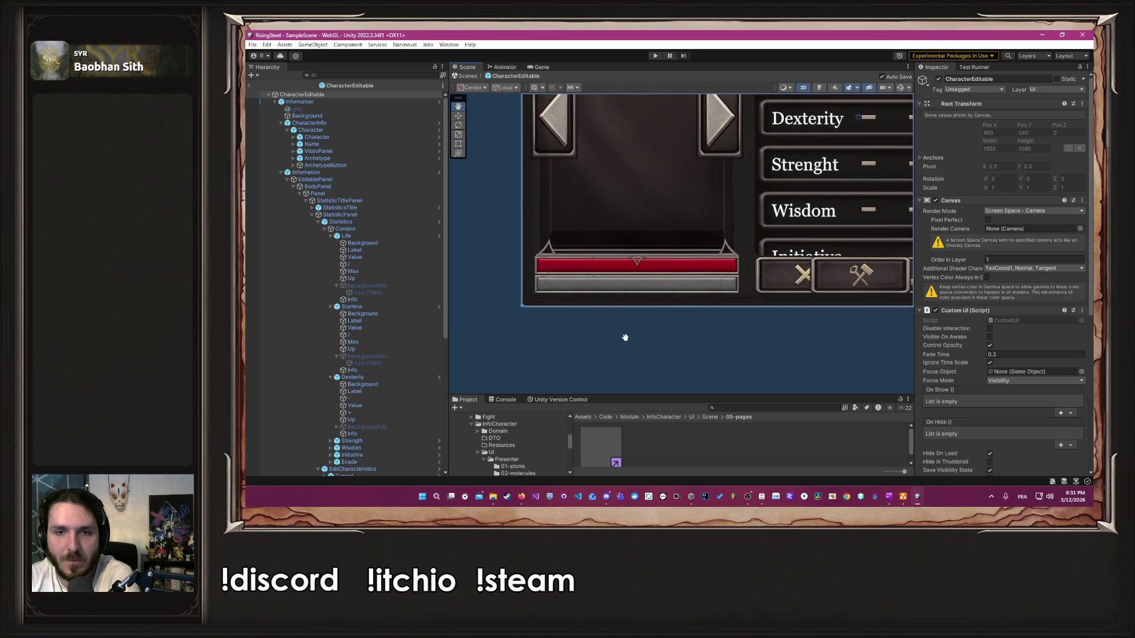
pyautogui.scroll(-3, 611, 379)
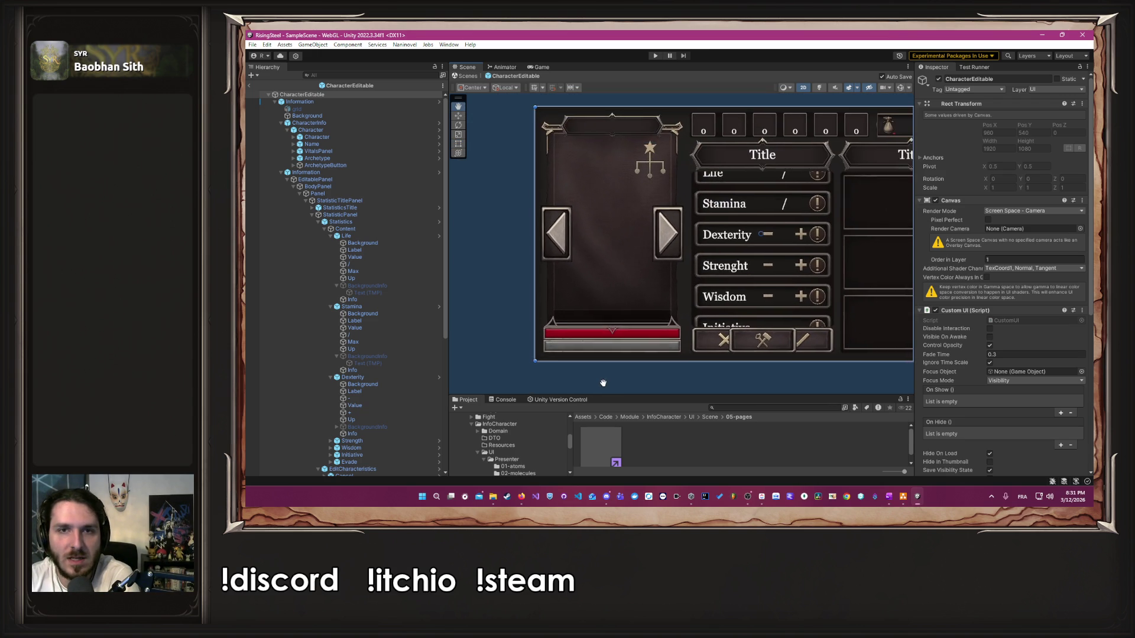
pyautogui.click(288, 180)
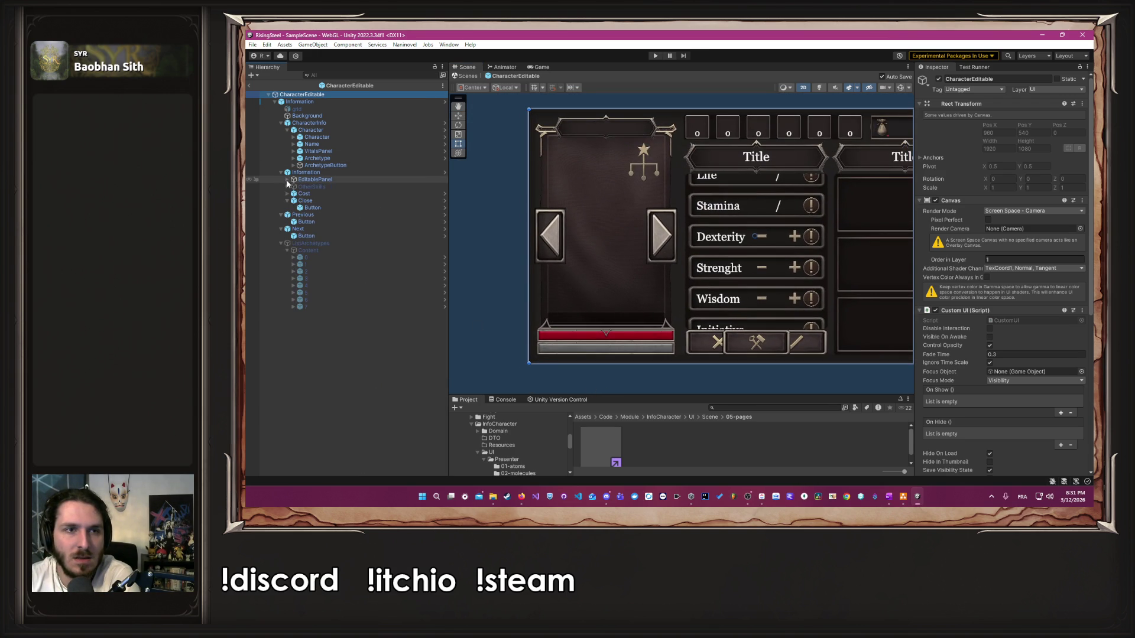
# Step: Open the Character prefab in context and pan the Scene view to its bars
pyautogui.click(331, 130)
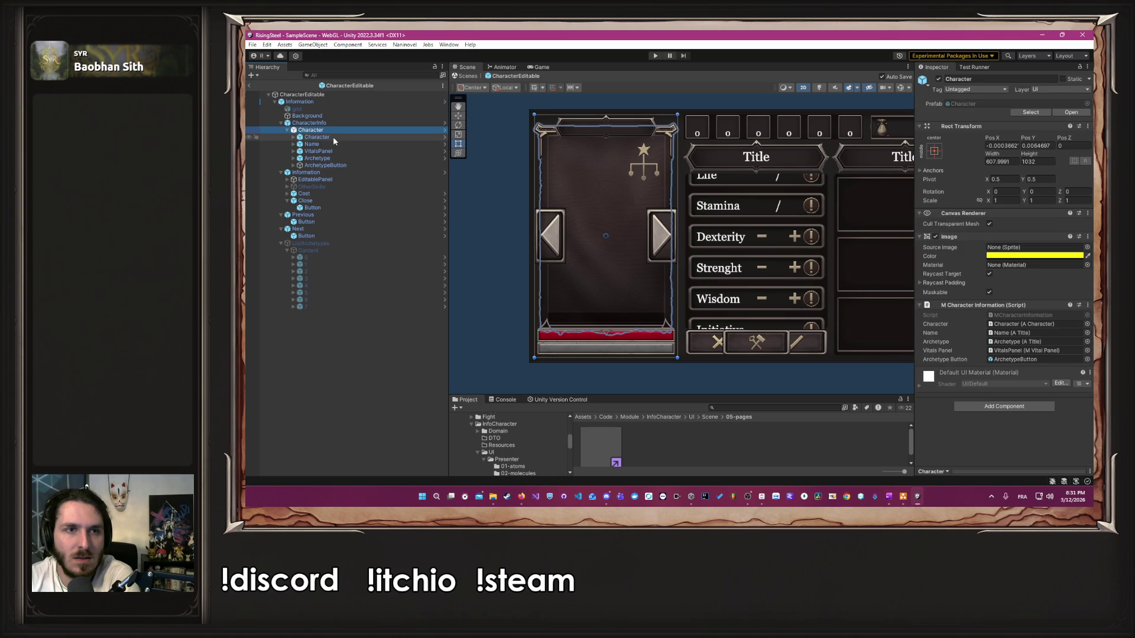
pyautogui.click(445, 130)
pyautogui.click(523, 260)
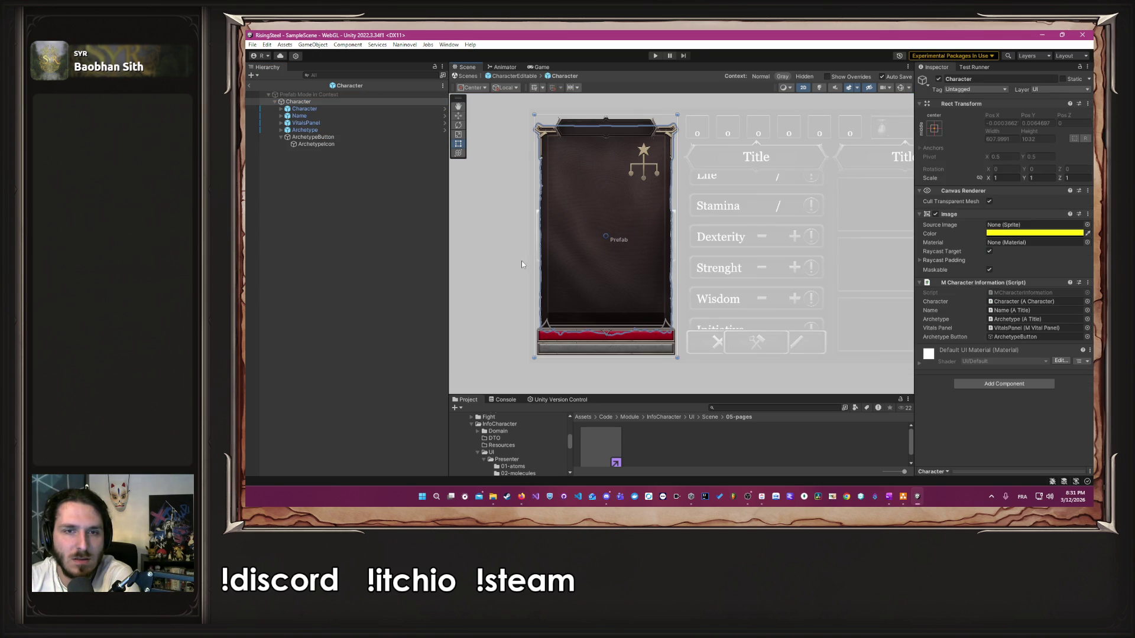
pyautogui.moveTo(510, 261); pyautogui.dragTo(597, 206)
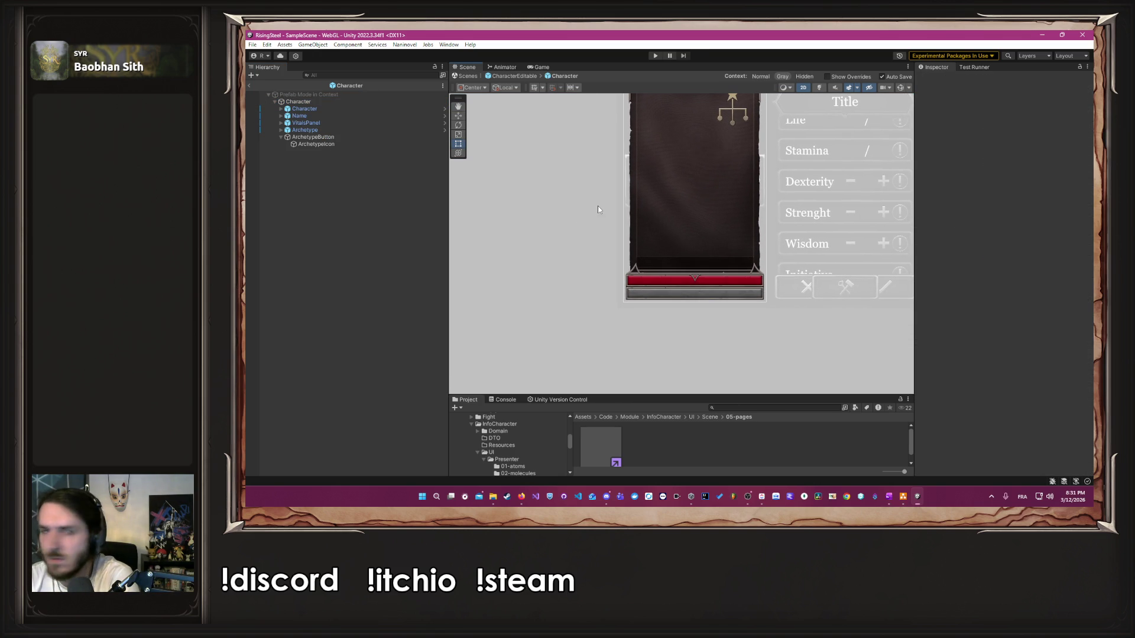
# Step: Expand VitalsPanel, select the Life bar, and peek into its StatusBar prefab
pyautogui.click(372, 123)
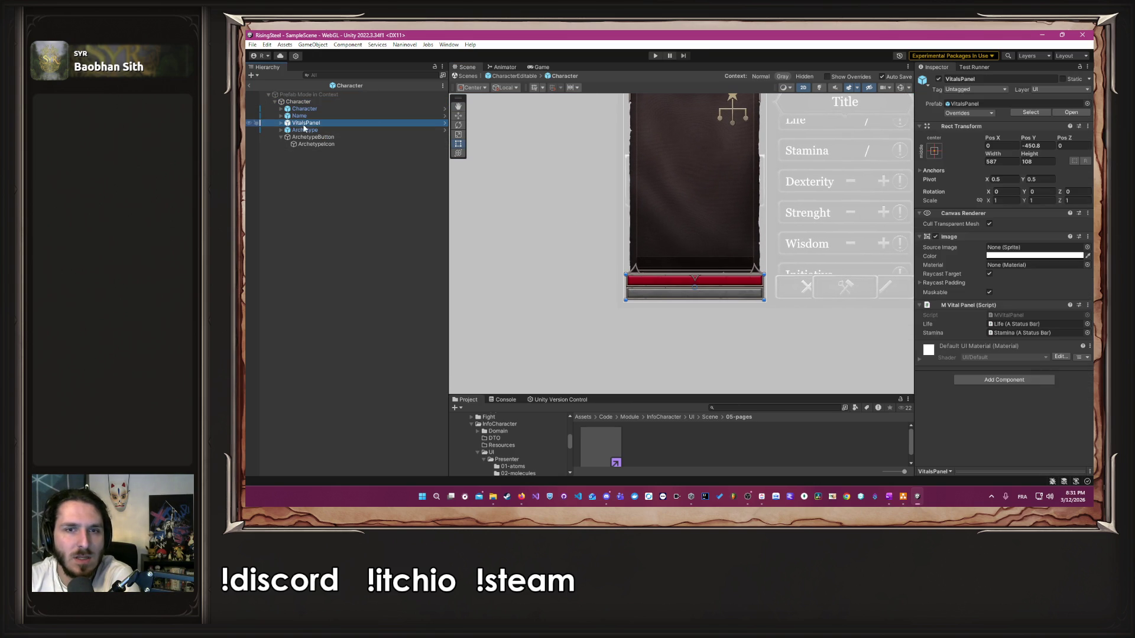
pyautogui.click(281, 123)
pyautogui.click(309, 137)
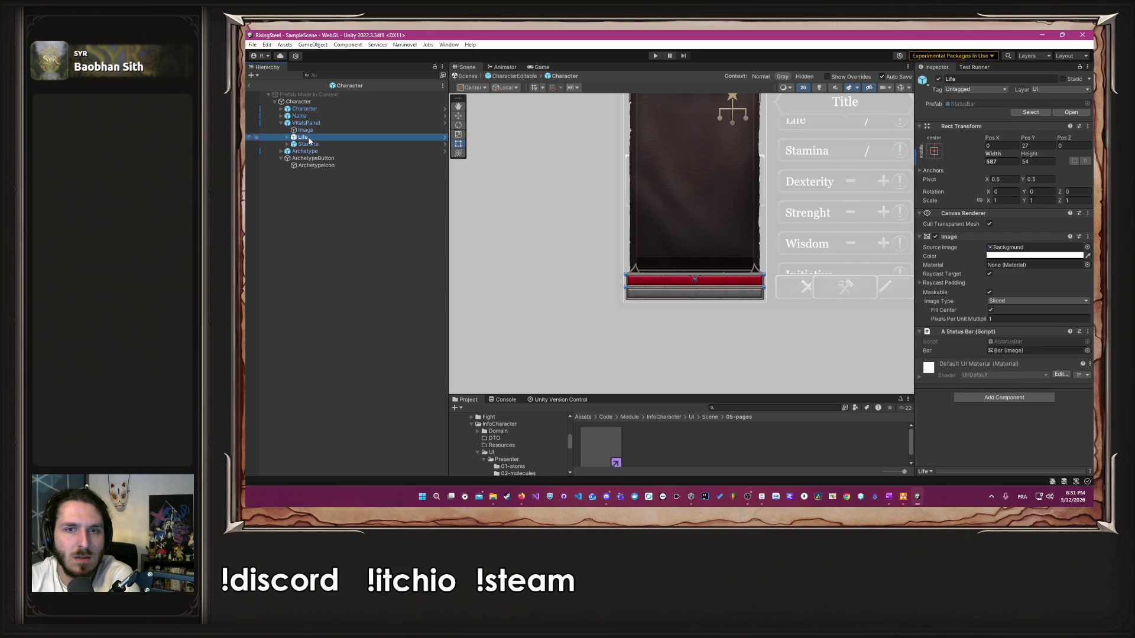
pyautogui.click(445, 137)
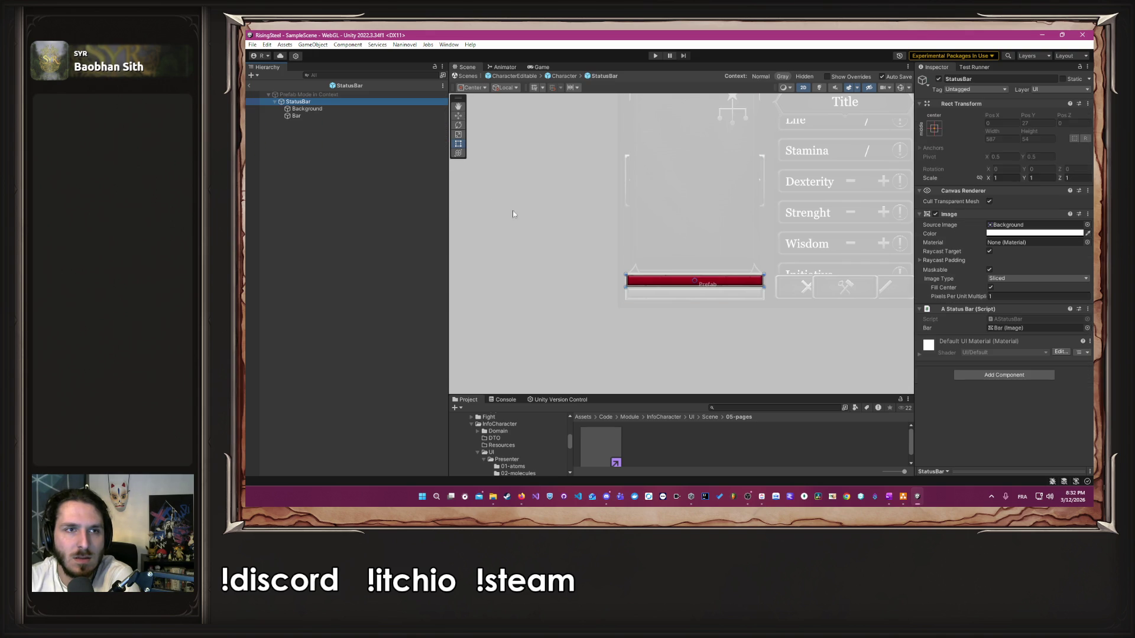
pyautogui.click(563, 76)
# Step: Ping the StatusBar asset in the Project window, open it, and select its Bar
pyautogui.click(984, 104)
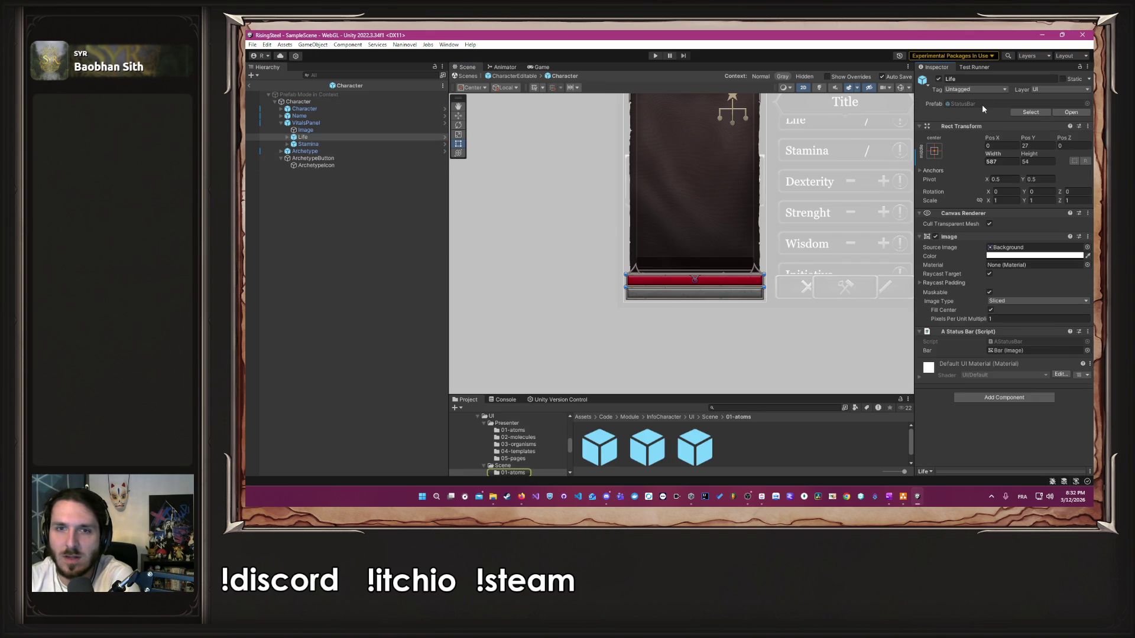
pyautogui.moveTo(694, 394); pyautogui.dragTo(686, 329)
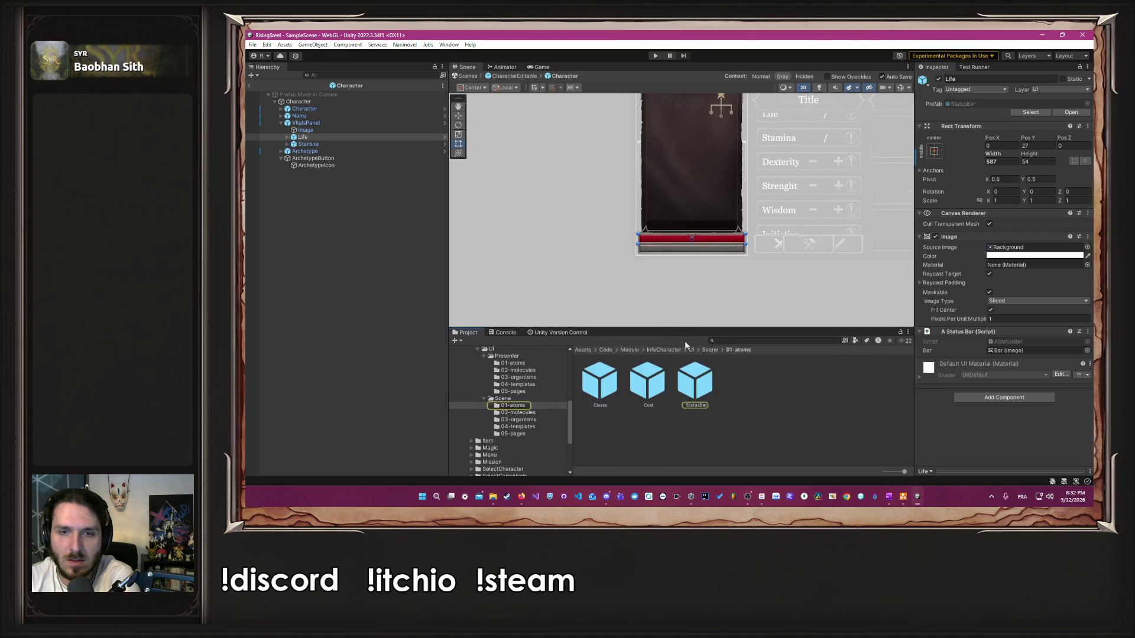
pyautogui.doubleClick(688, 393)
pyautogui.click(307, 116)
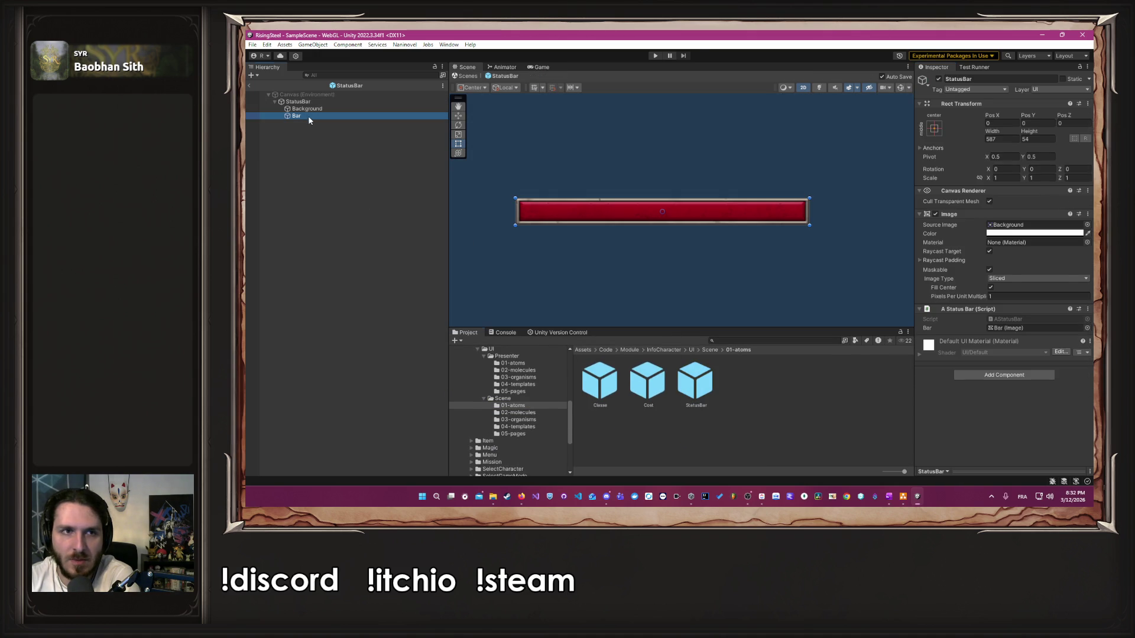
pyautogui.moveTo(806, 214); pyautogui.dragTo(688, 217)
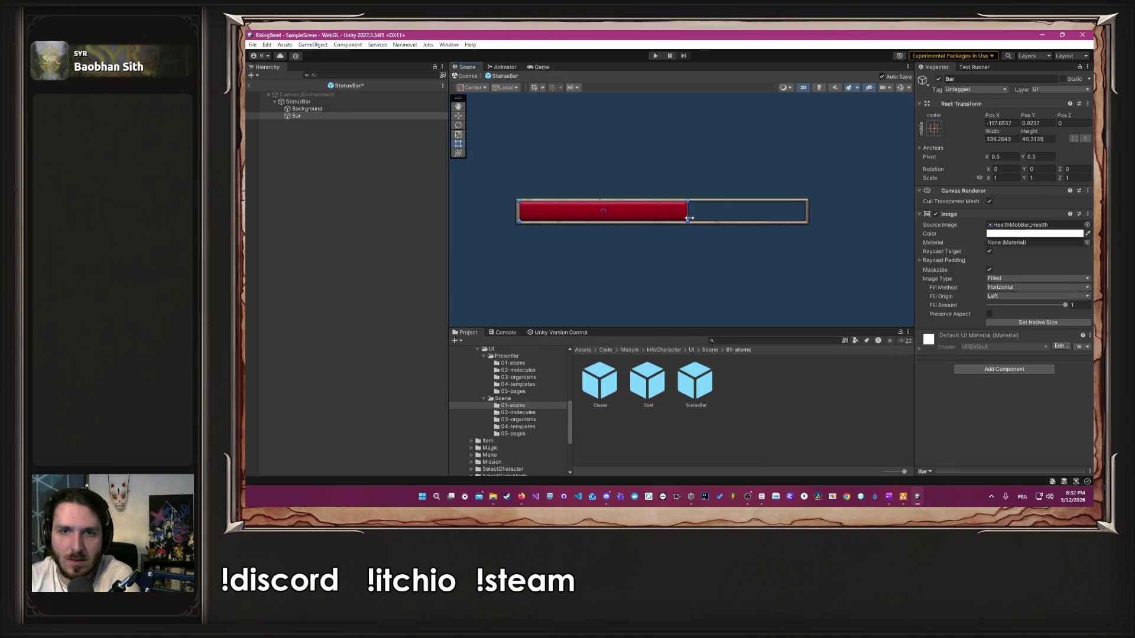
pyautogui.hotkey('ctrl', 'z')
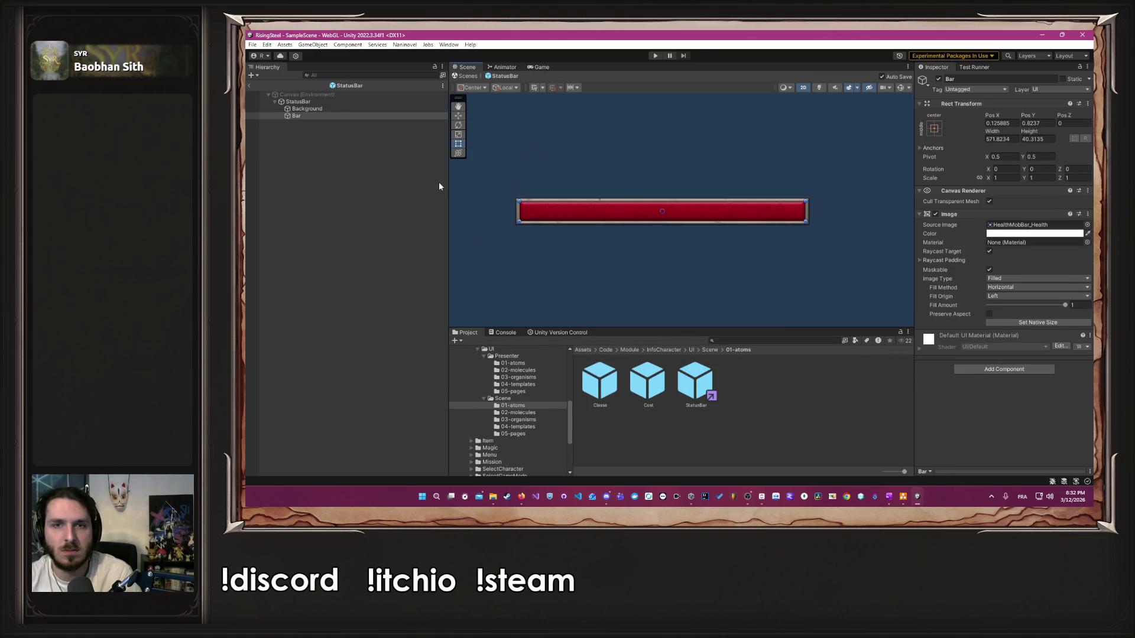
pyautogui.click(340, 110)
pyautogui.click(333, 115)
pyautogui.moveTo(1064, 306)
pyautogui.mouseDown()
pyautogui.moveTo(1000, 318)
pyautogui.moveTo(1073, 322)
pyautogui.mouseUp()
pyautogui.rightClick(334, 116)
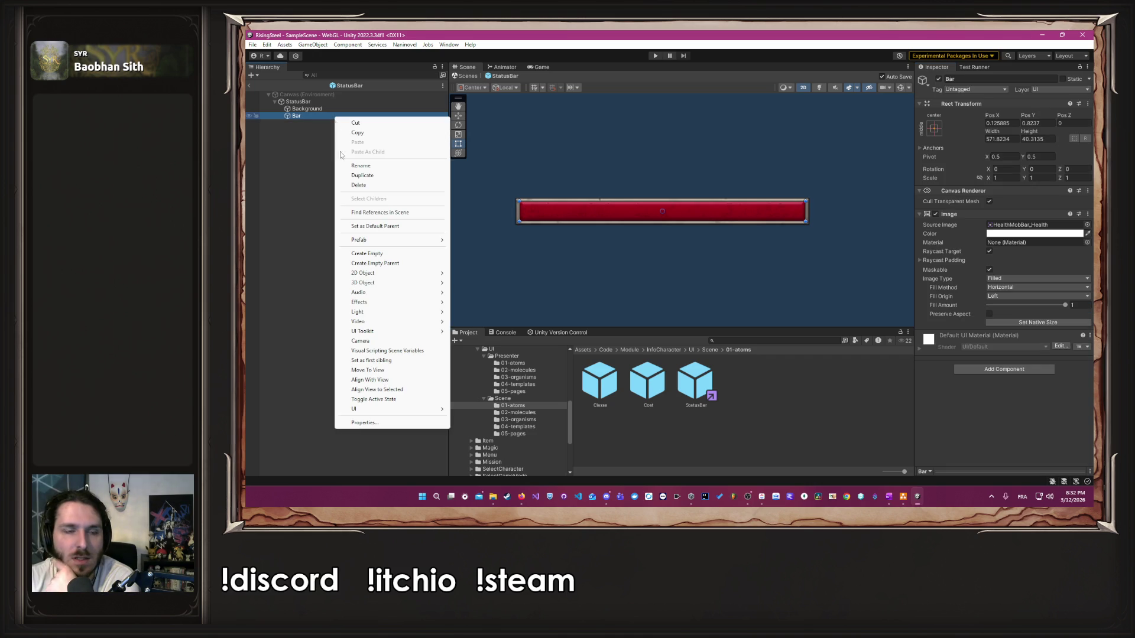
# Step: Add a Text - TextMeshPro label under Bar and stretch its box across the bar
pyautogui.moveTo(378, 411)
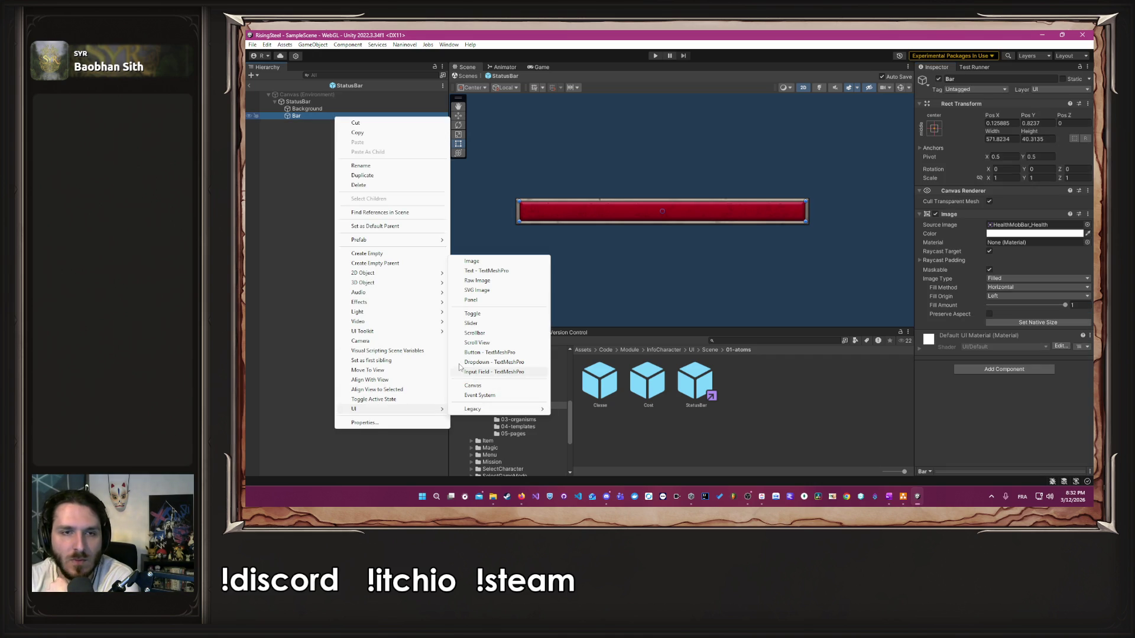
pyautogui.click(481, 272)
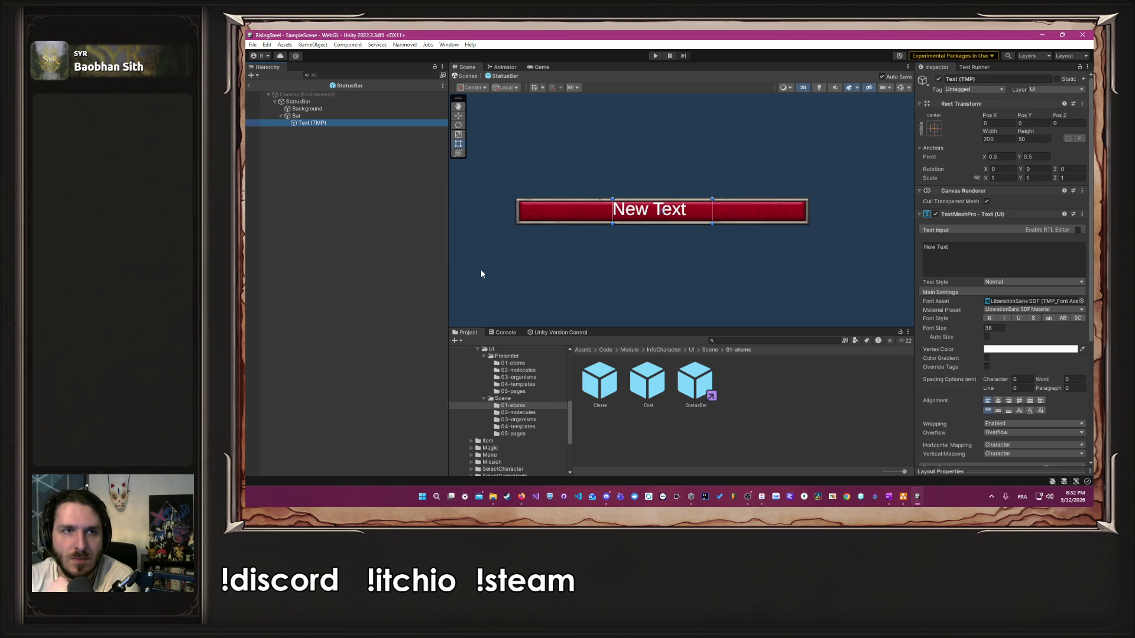
pyautogui.scroll(2, 631, 232)
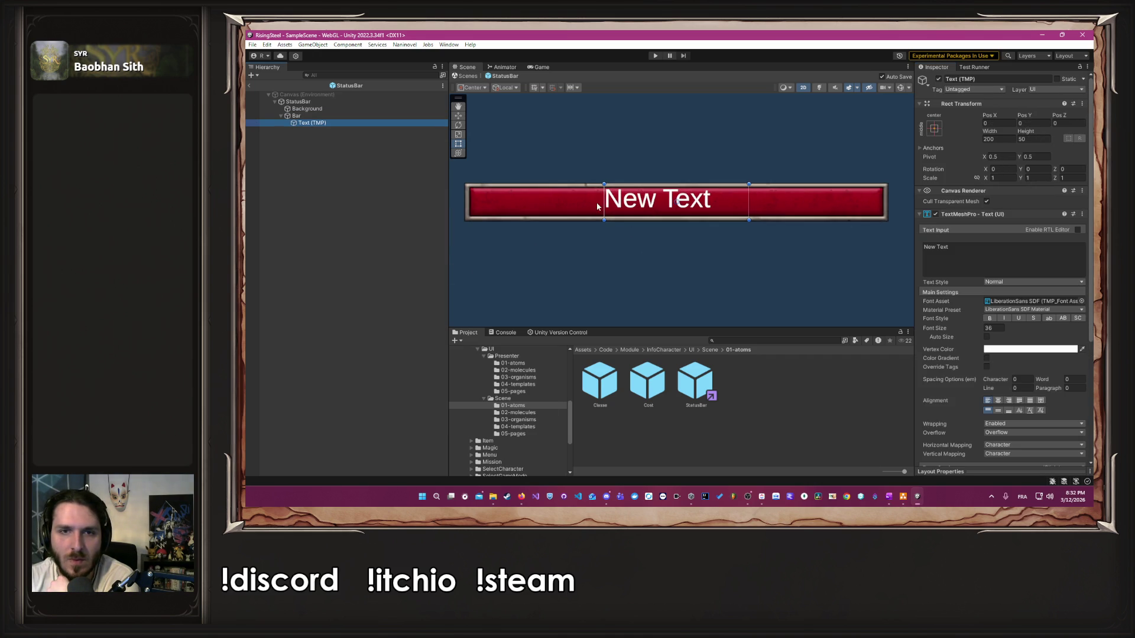
pyautogui.moveTo(602, 204); pyautogui.dragTo(470, 214)
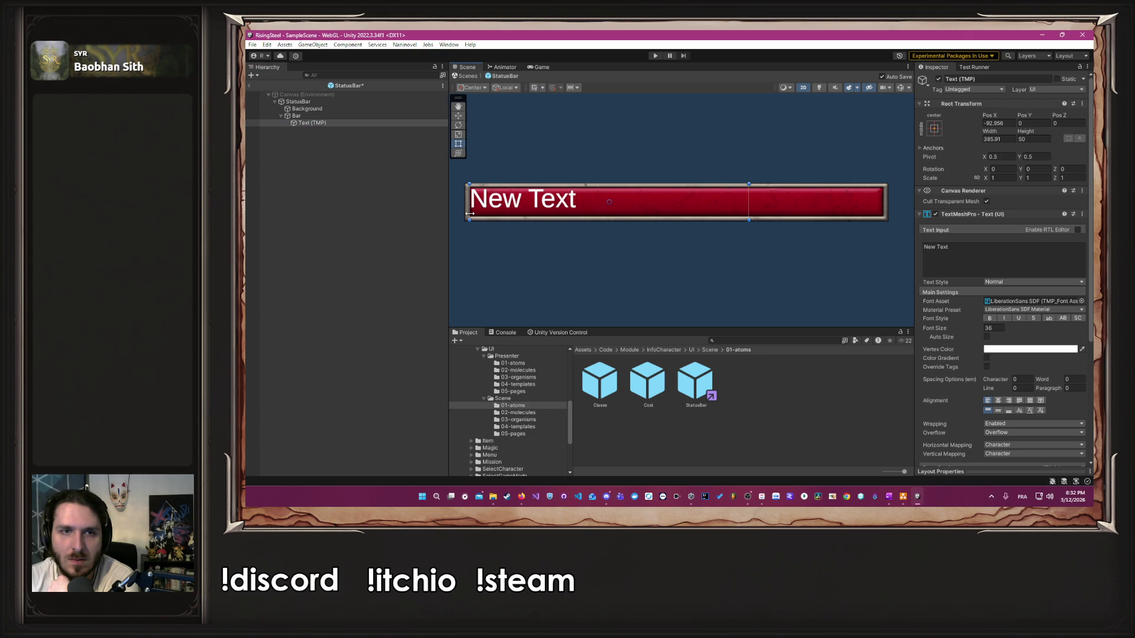
pyautogui.moveTo(749, 211)
pyautogui.mouseDown()
pyautogui.moveTo(884, 212)
pyautogui.moveTo(856, 218)
pyautogui.moveTo(862, 188)
pyautogui.mouseUp()
# Step: Set the label to Middle/Center alignment with the GeorgiaStandart font
pyautogui.click(998, 410)
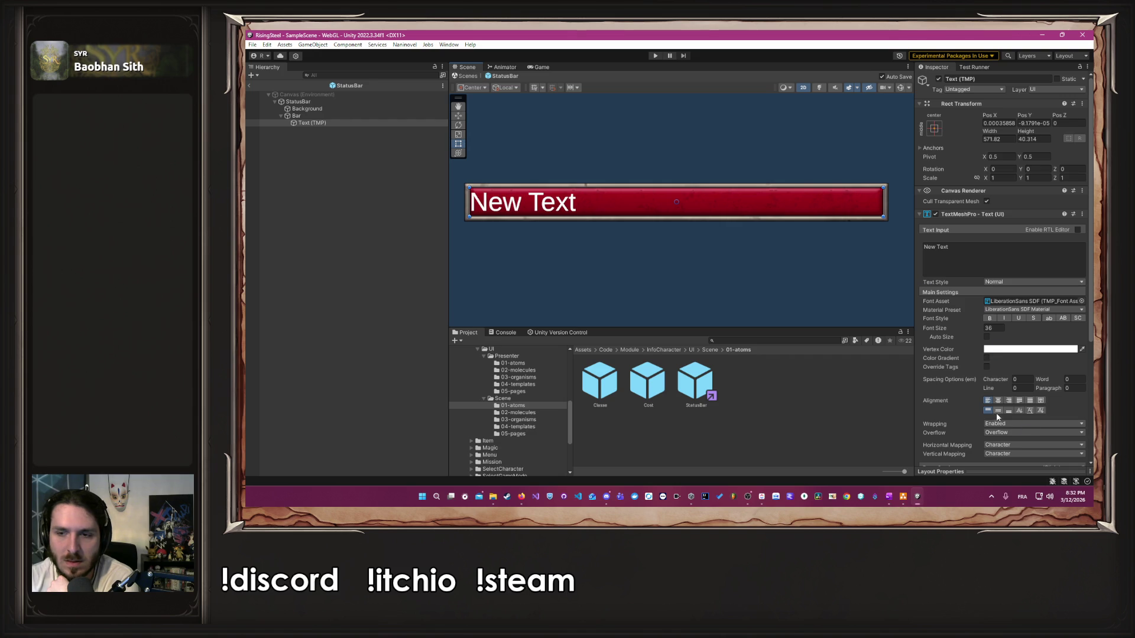
pyautogui.click(998, 401)
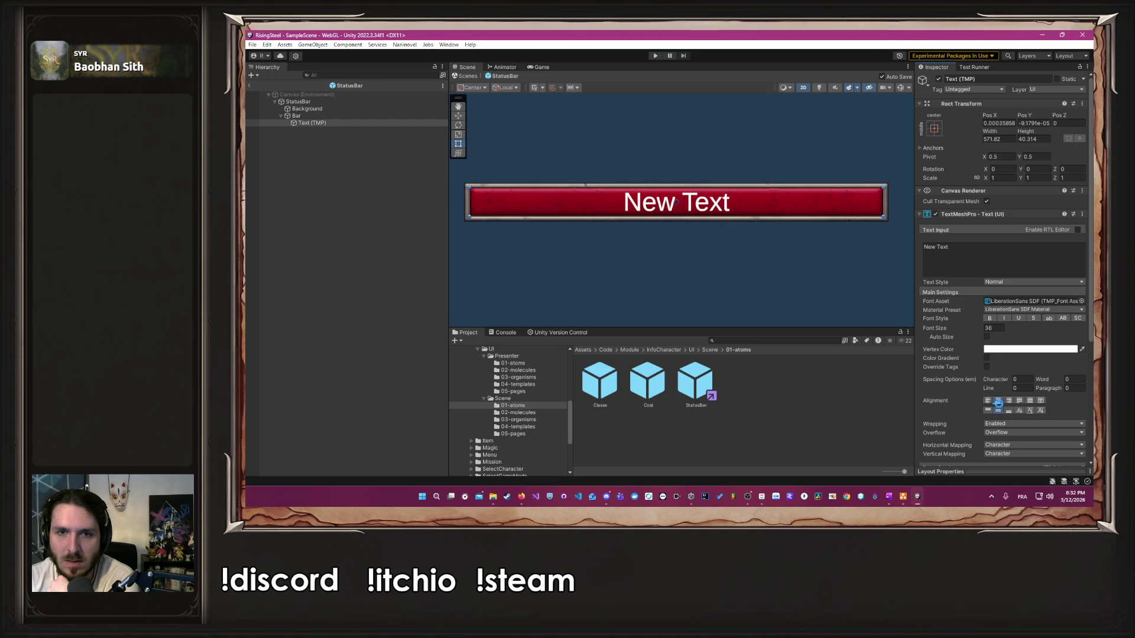
pyautogui.click(1082, 301)
pyautogui.scroll(2, 1020, 351)
pyautogui.click(1027, 369)
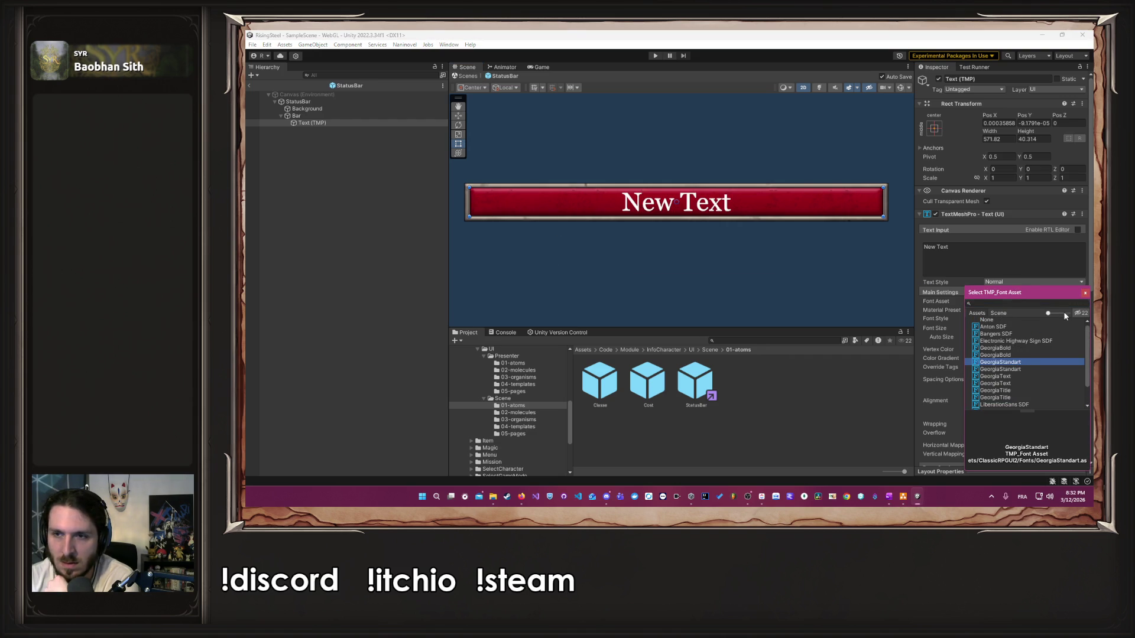
# Step: Change the label text to 100, then preview the Bar filled about halfway
pyautogui.click(1017, 260)
pyautogui.hotkey('ctrl', 'shift', 'Left')
pyautogui.write('100')
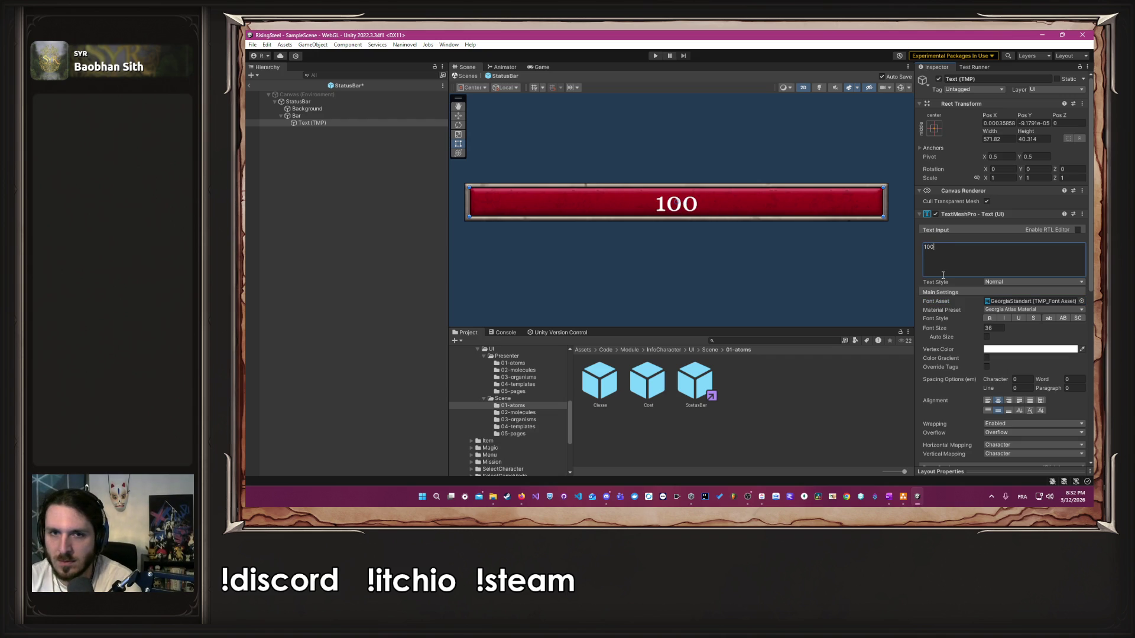
pyautogui.click(824, 253)
pyautogui.click(296, 116)
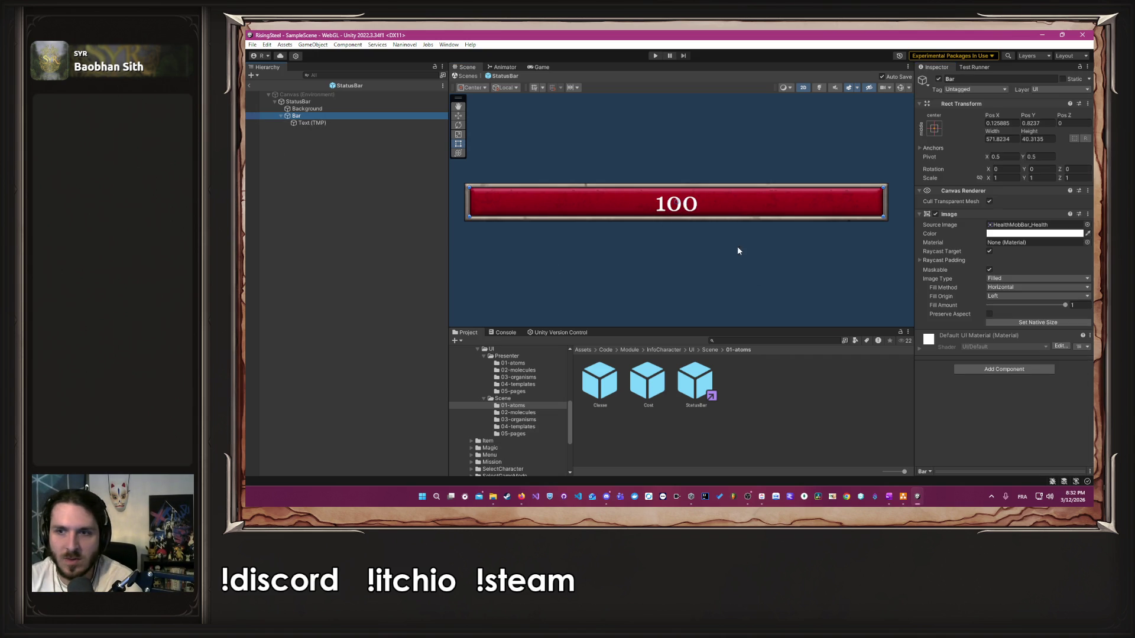
pyautogui.moveTo(1066, 306)
pyautogui.mouseDown()
pyautogui.moveTo(1018, 306)
pyautogui.moveTo(1089, 310)
pyautogui.moveTo(984, 305)
pyautogui.moveTo(1057, 307)
pyautogui.moveTo(1044, 310)
pyautogui.moveTo(1083, 319)
pyautogui.mouseUp()
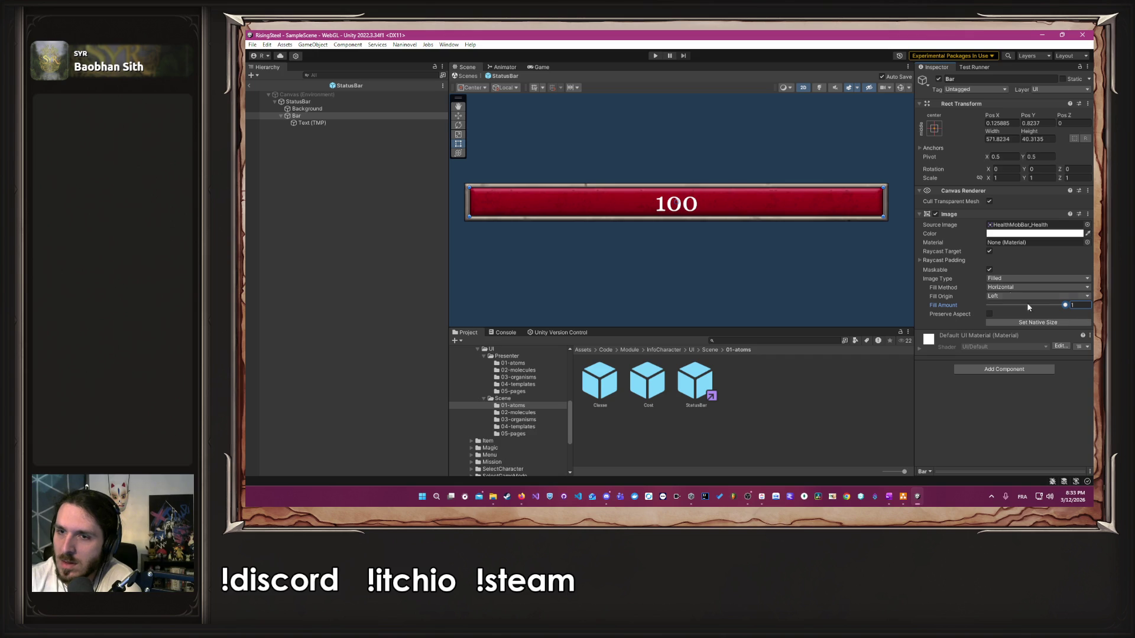
# Step: Toggle the Bar's image off and on, then delete 100 from the Text (TMP) label
pyautogui.click(936, 214)
pyautogui.click(936, 214)
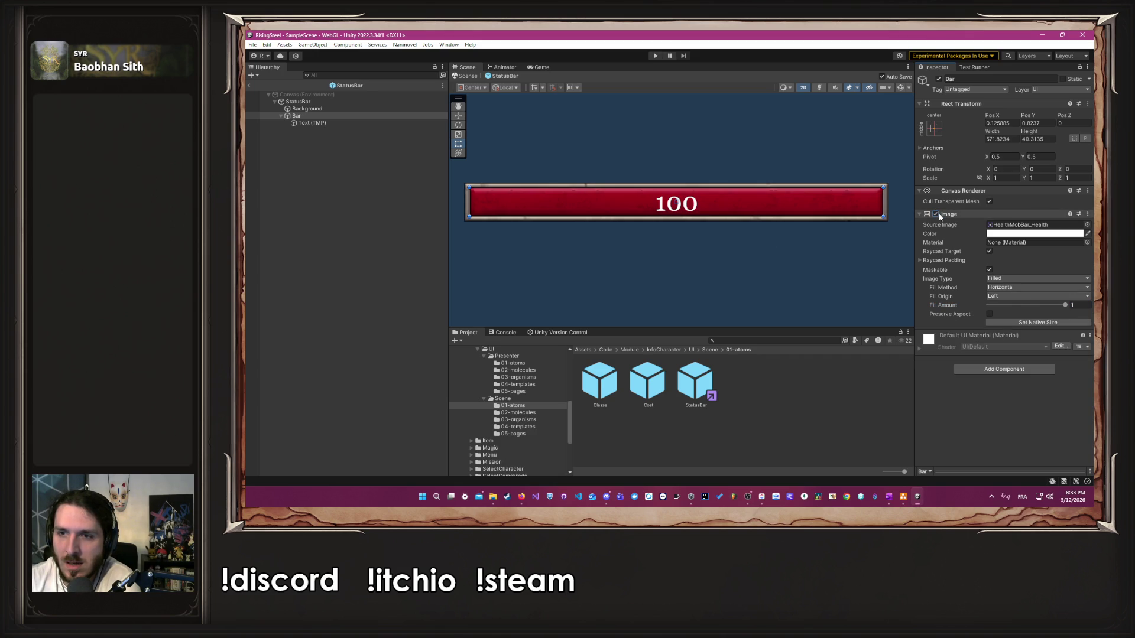
pyautogui.click(802, 266)
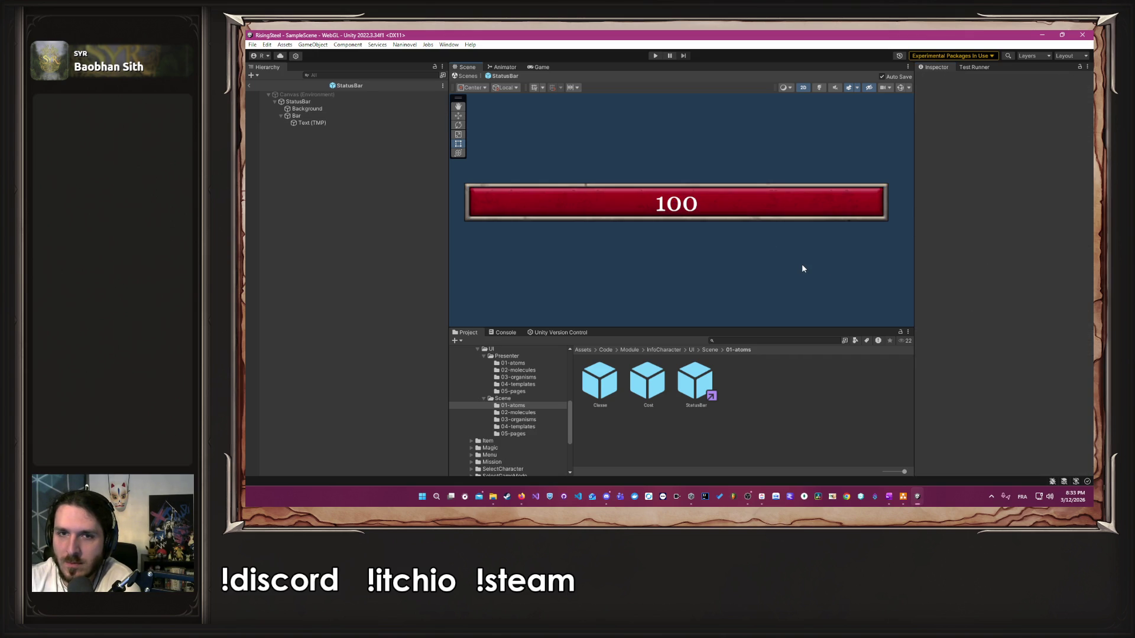
pyautogui.click(312, 122)
pyautogui.click(936, 260)
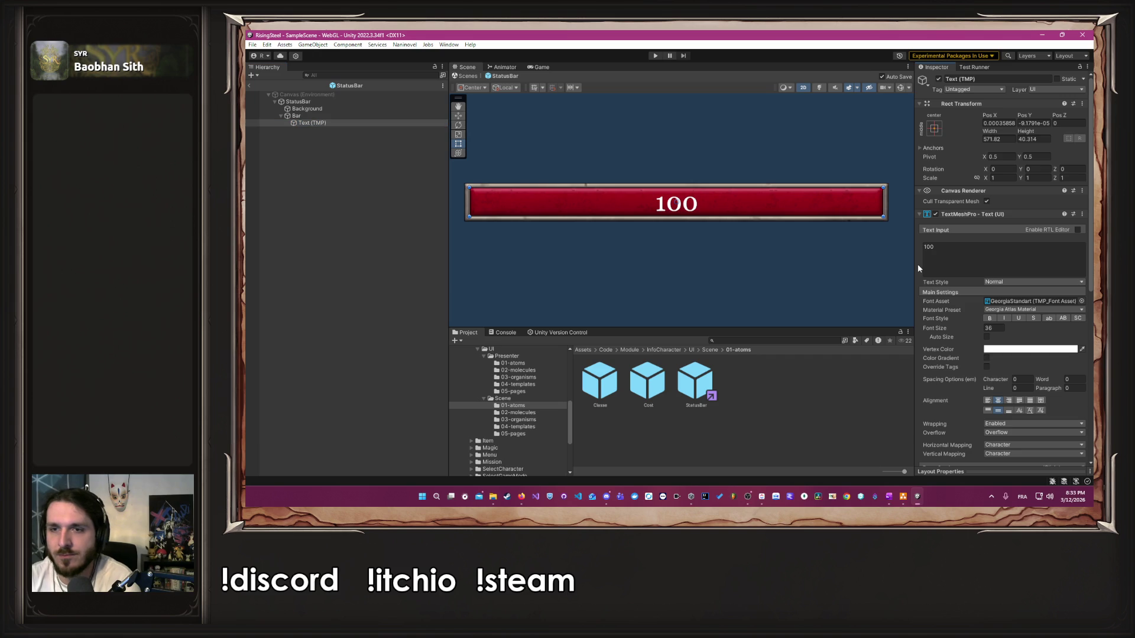
pyautogui.press('BackSpace')
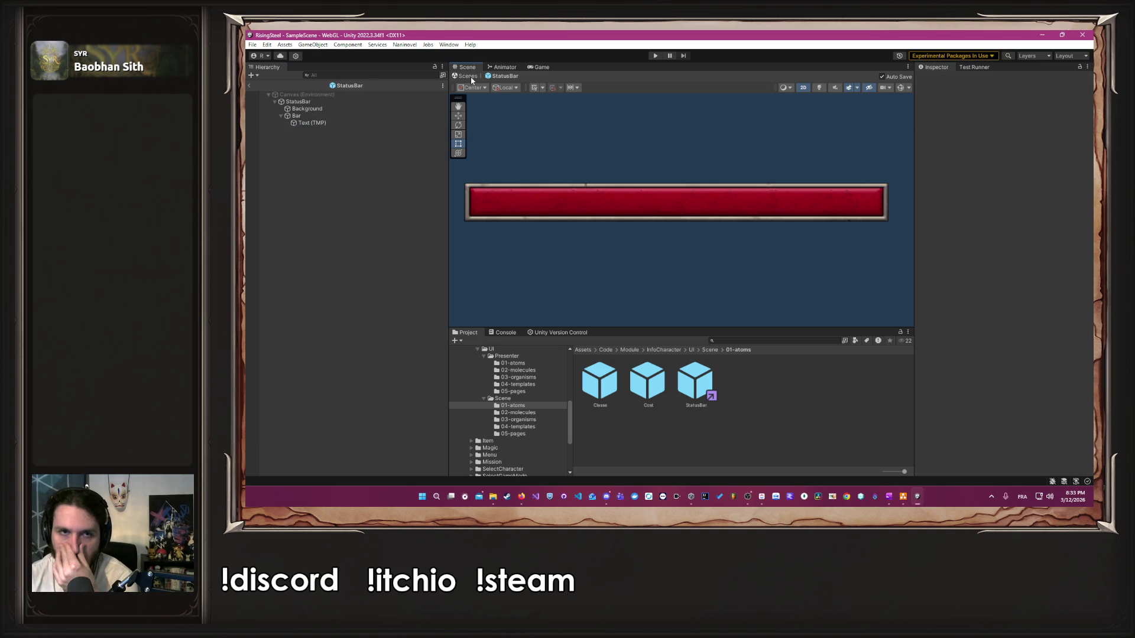
# Step: Open the CharacterEditable prefab from the 05-pages folder
pyautogui.scroll(5, 527, 423)
pyautogui.scroll(-5, 528, 426)
pyautogui.click(527, 425)
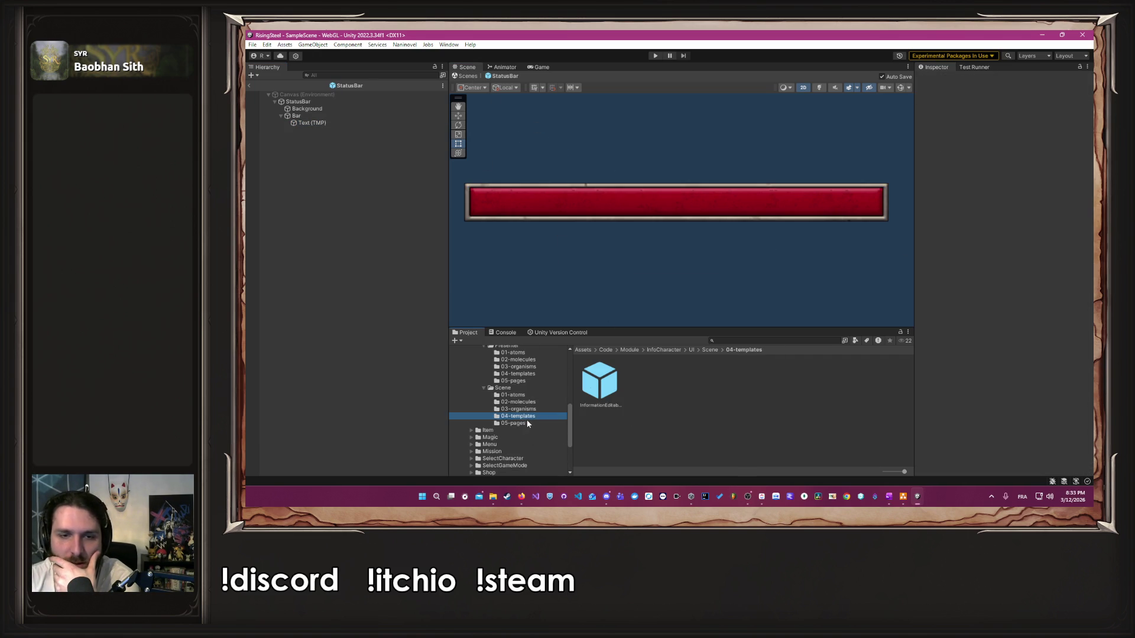
pyautogui.doubleClick(600, 382)
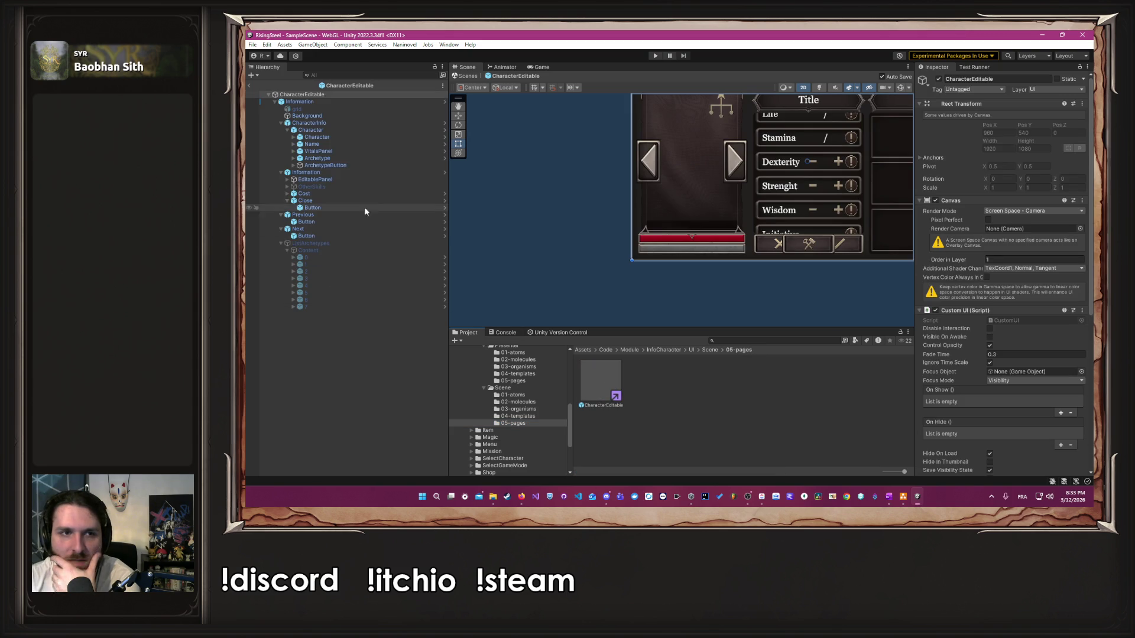
# Step: Expand VitalsPanel and briefly open the StatusBar prefab before returning to CharacterEditable
pyautogui.click(377, 152)
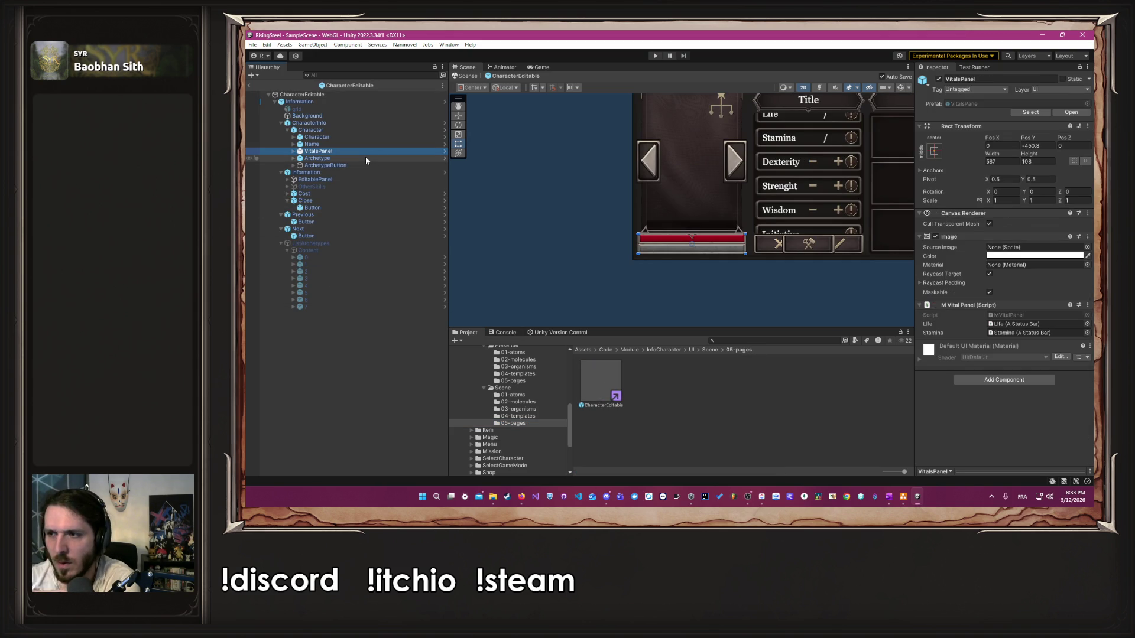
pyautogui.click(293, 152)
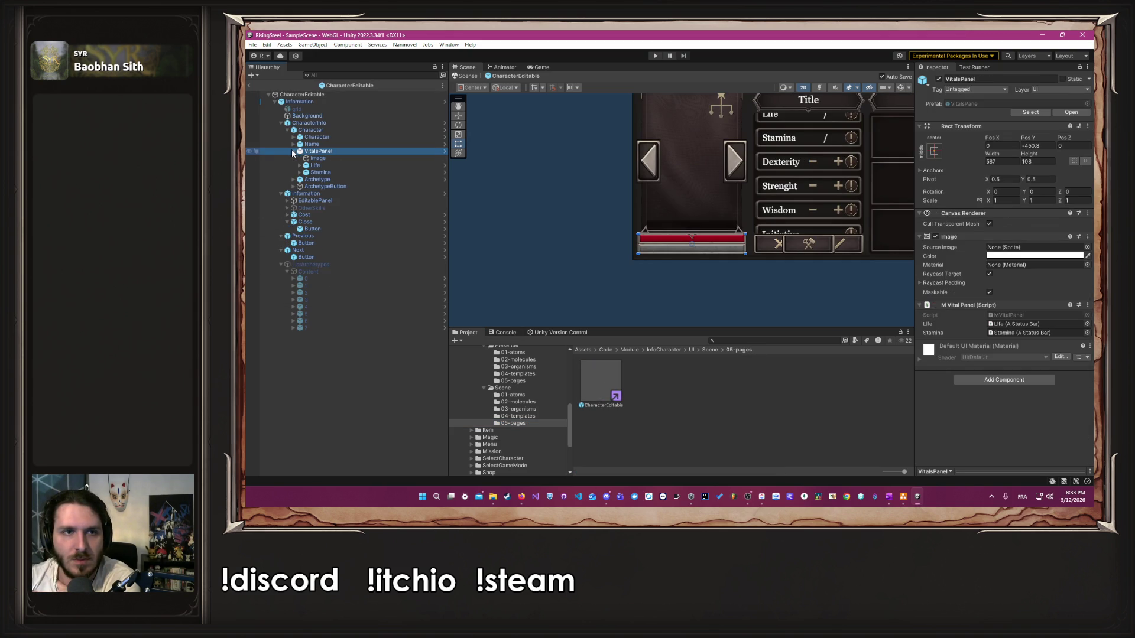
pyautogui.click(445, 173)
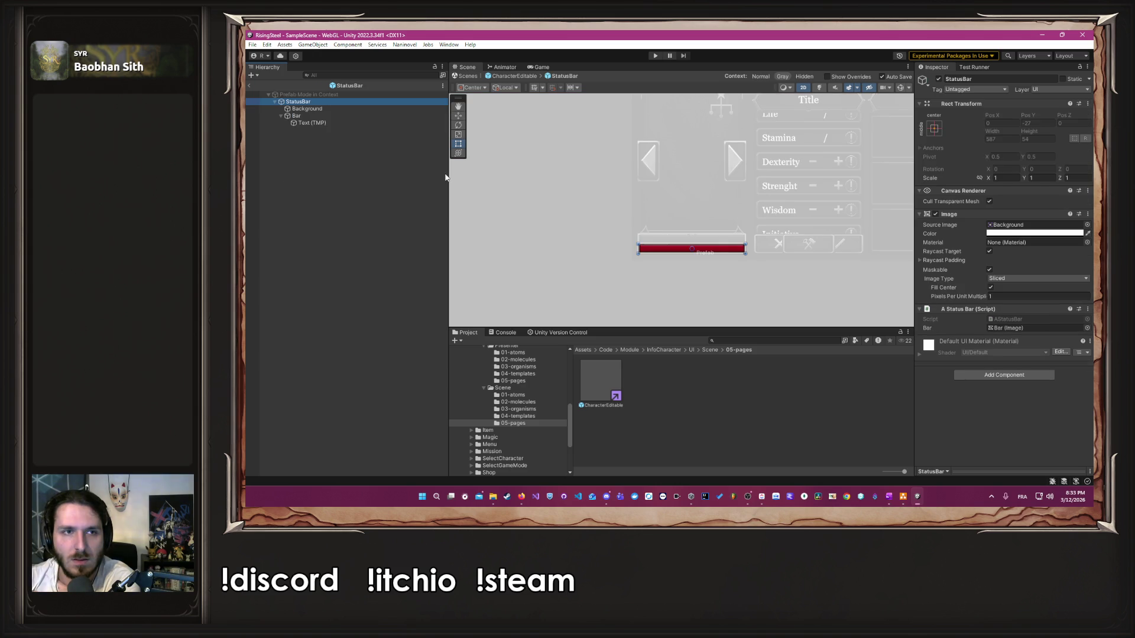
pyautogui.click(505, 76)
# Step: Select the Text (TMP) label under Stamina > Bar, type 10, then clear it to blank
pyautogui.click(300, 172)
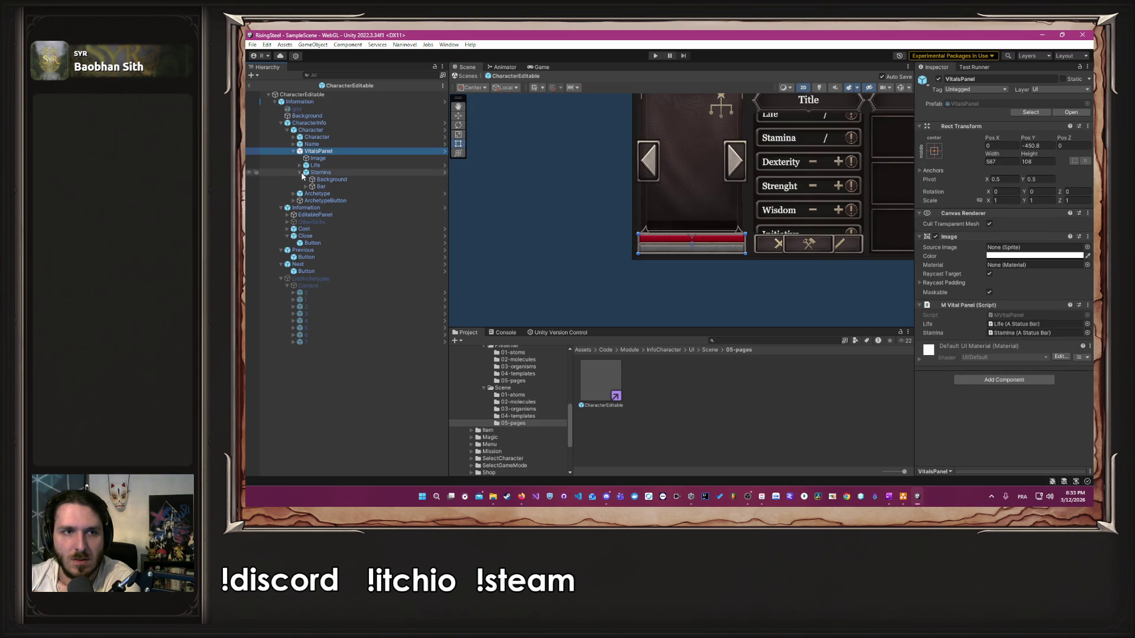
pyautogui.click(314, 187)
pyautogui.click(307, 186)
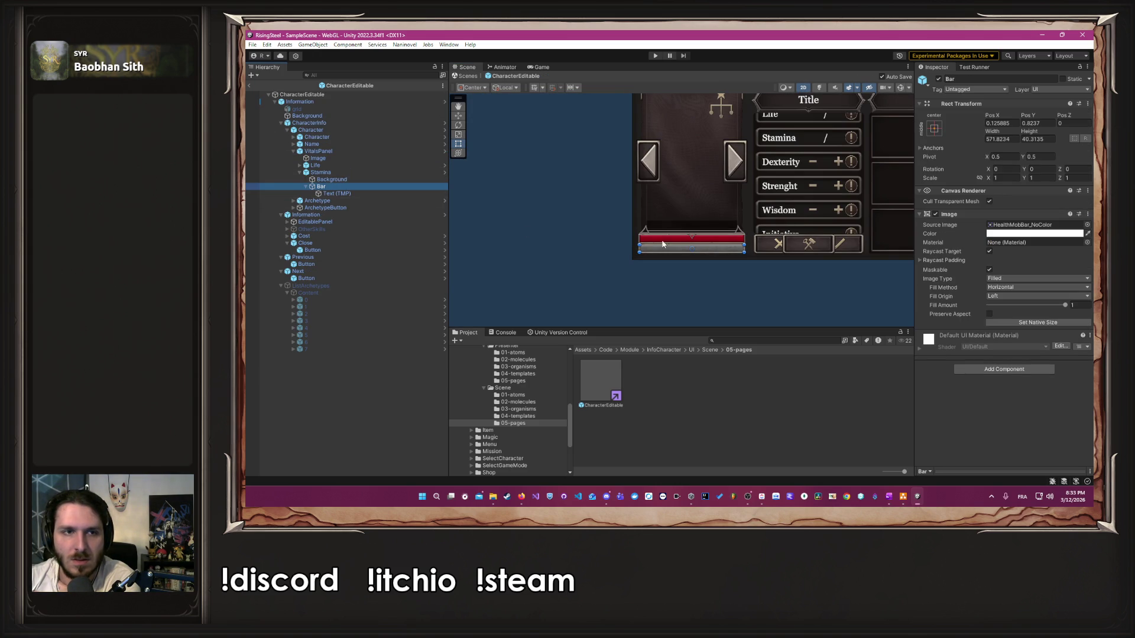
pyautogui.click(336, 193)
pyautogui.click(964, 243)
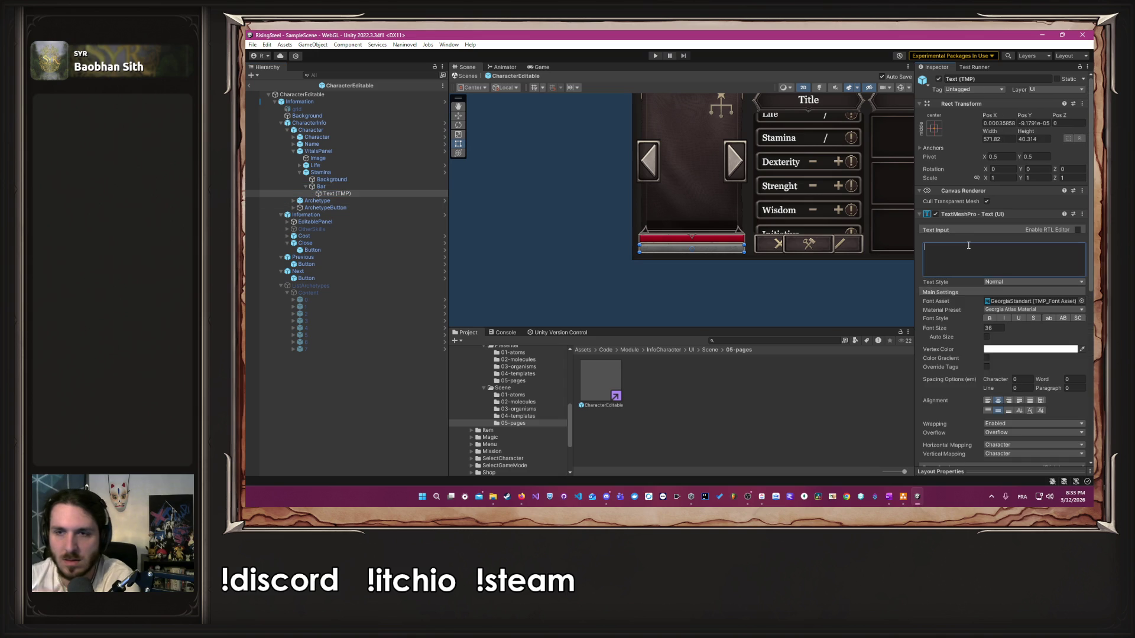
pyautogui.write('100')
pyautogui.click(691, 277)
pyautogui.scroll(2, 692, 276)
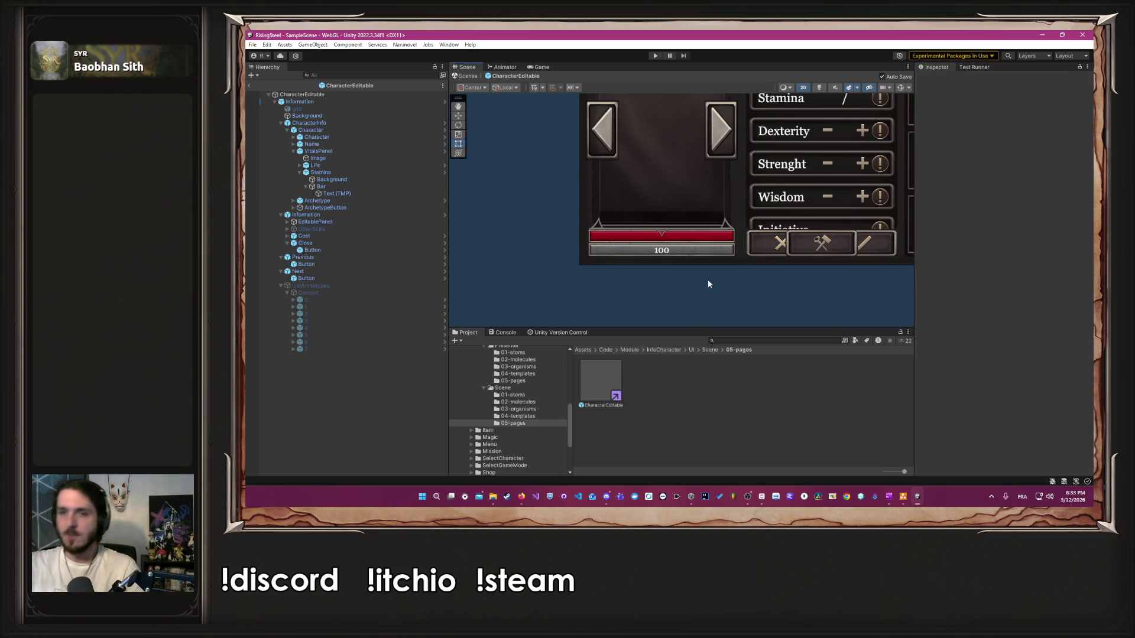
pyautogui.click(336, 193)
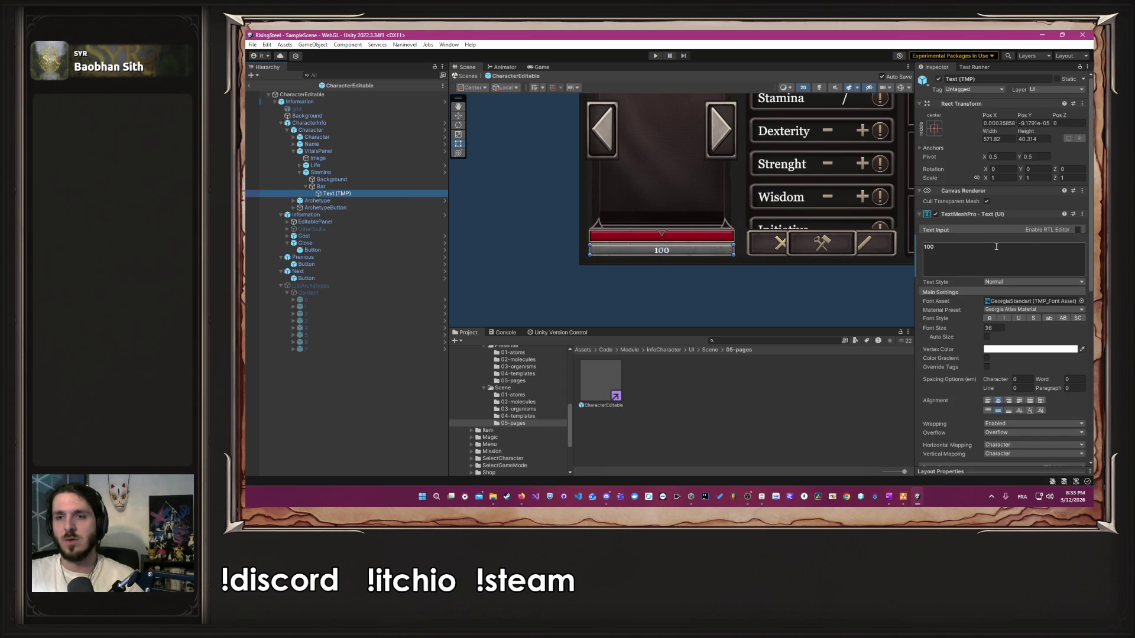
pyautogui.click(697, 296)
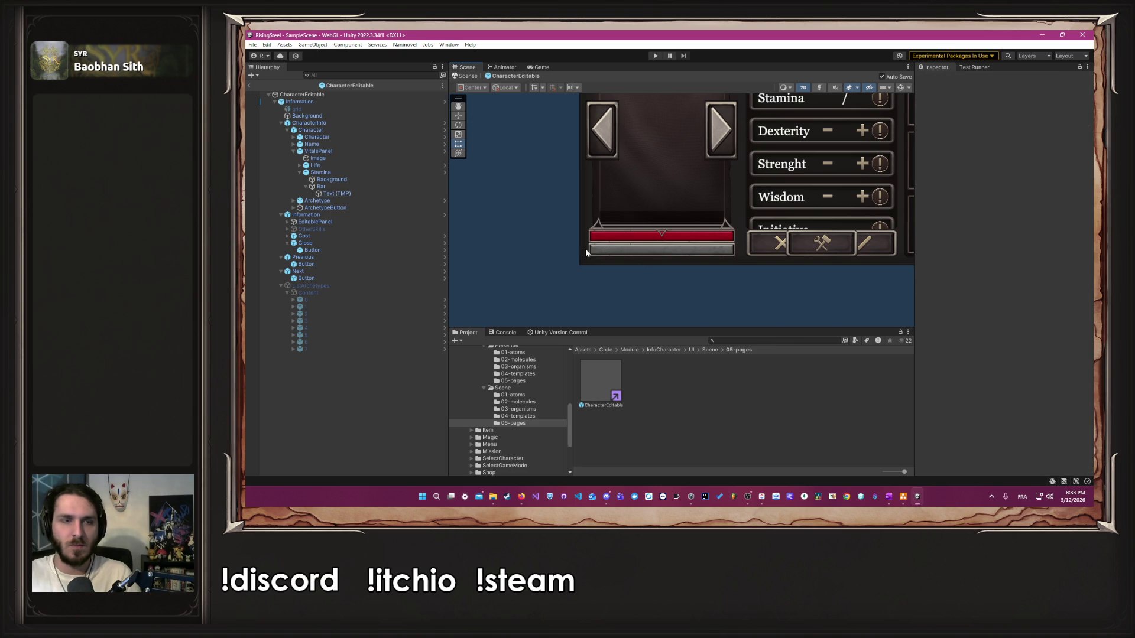
# Step: Set the Stamina StatusBar label's text to '/', save the prefab with Ctrl+S, and select Bar
pyautogui.click(445, 174)
pyautogui.click(353, 123)
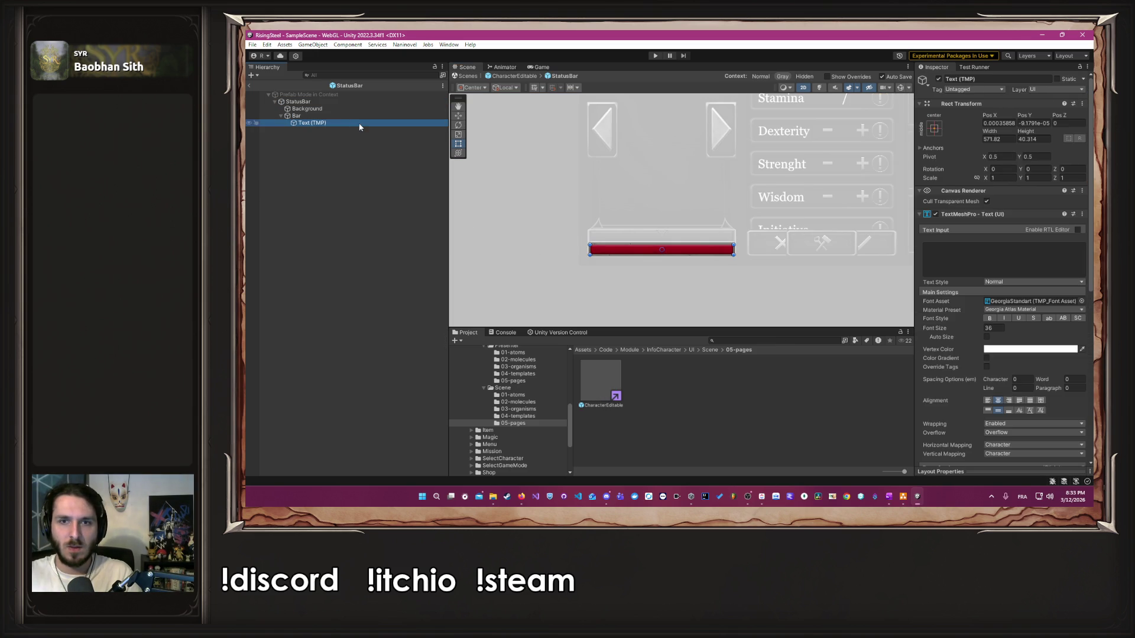
pyautogui.click(998, 264)
pyautogui.write('/')
pyautogui.scroll(5, 712, 278)
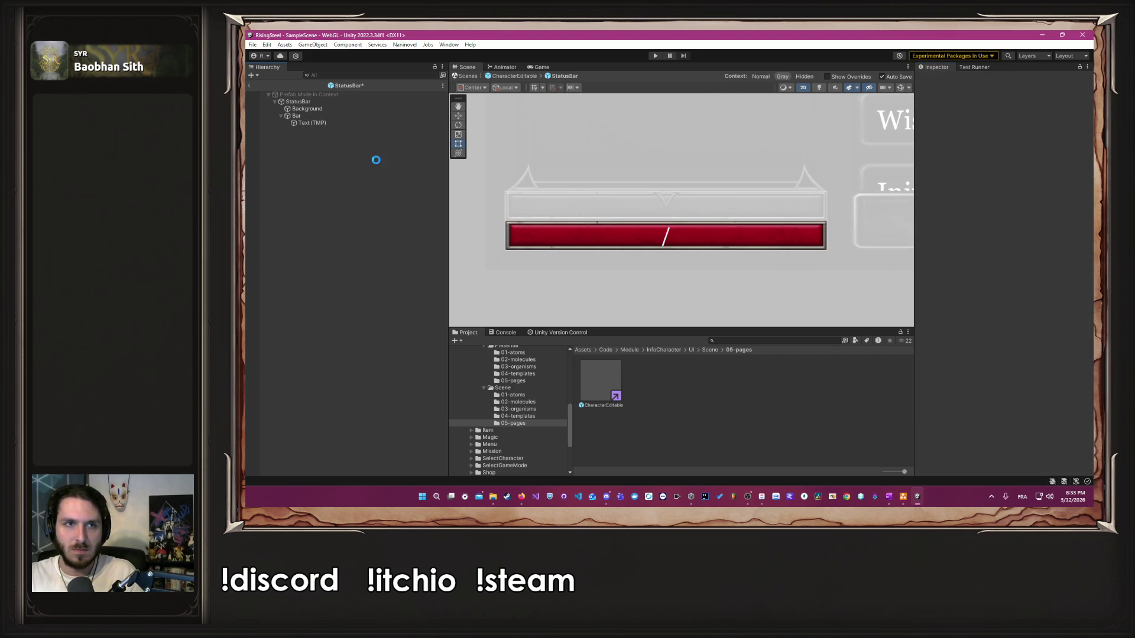
pyautogui.hotkey('ctrl', 's')
pyautogui.click(313, 118)
pyautogui.rightClick(314, 117)
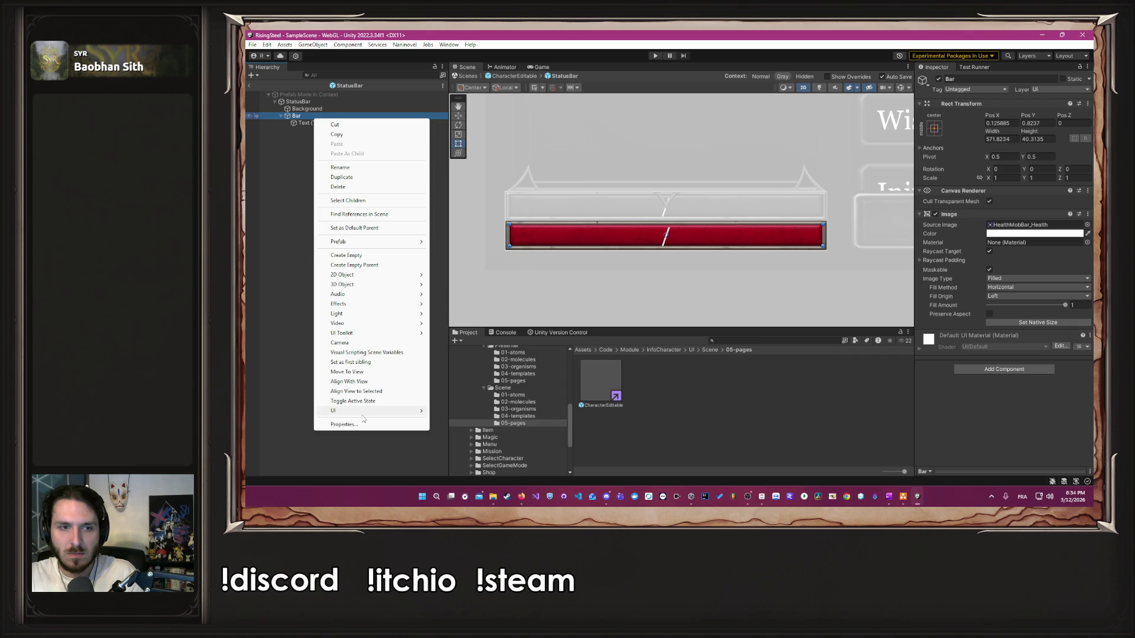
# Step: Add a second TextMeshPro label under Bar, naming the original '/' and the new one Current
pyautogui.moveTo(362, 413)
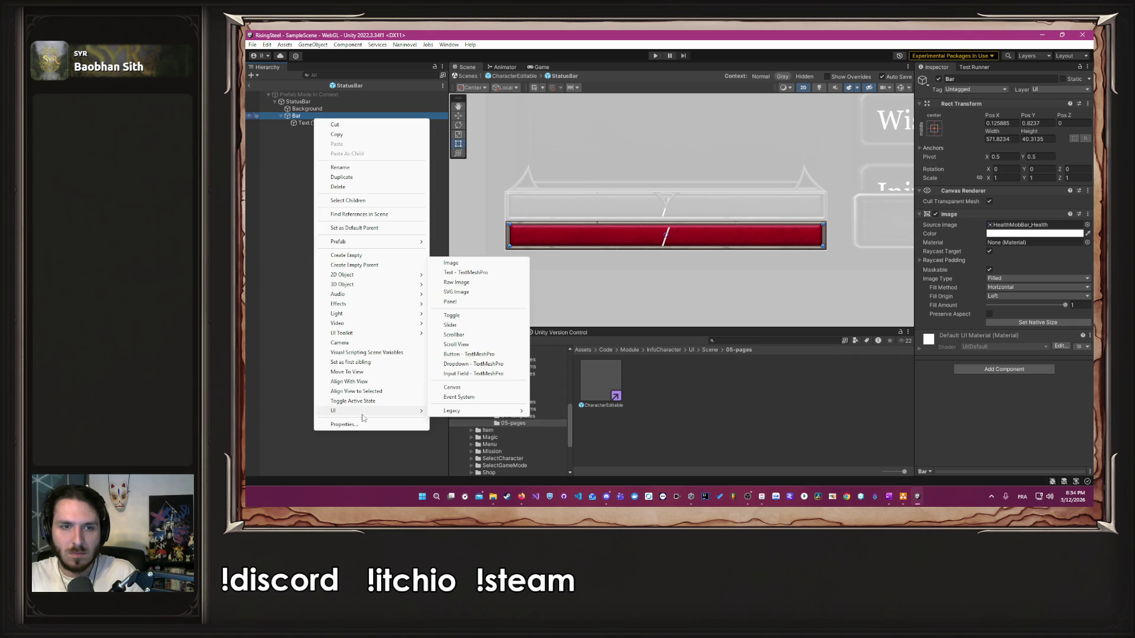
pyautogui.click(467, 272)
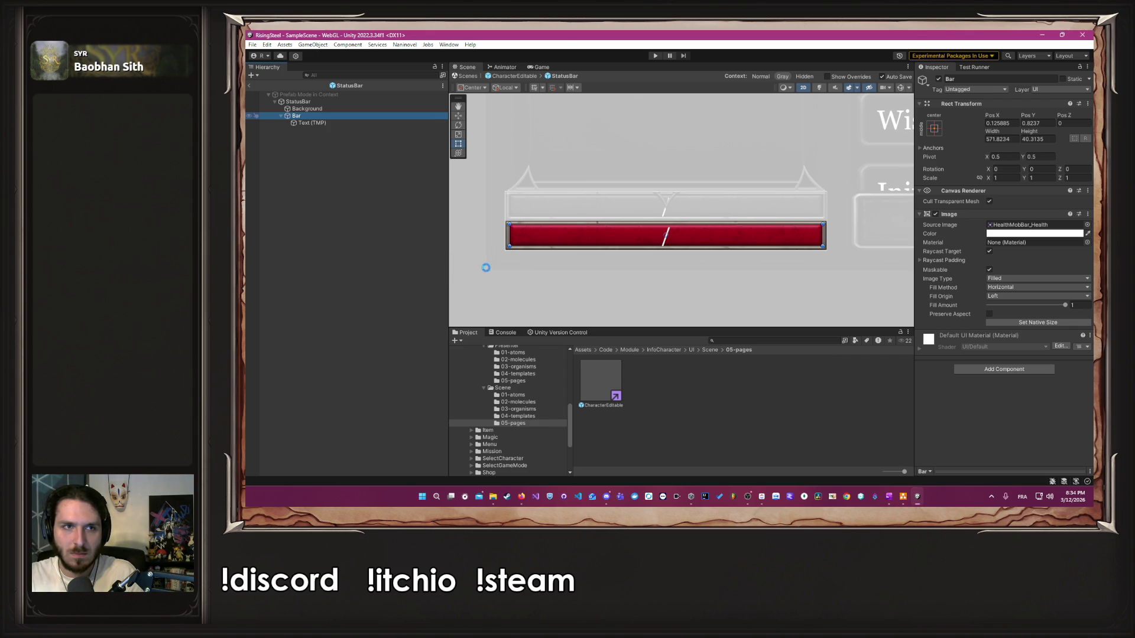
pyautogui.click(326, 123)
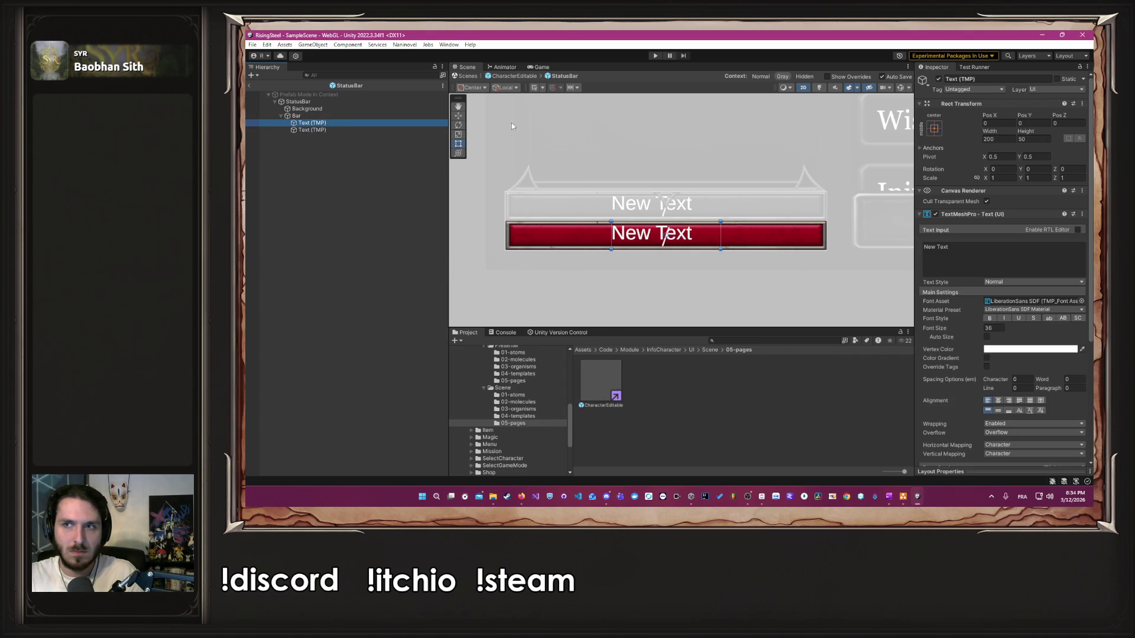
pyautogui.click(339, 130)
pyautogui.click(976, 81)
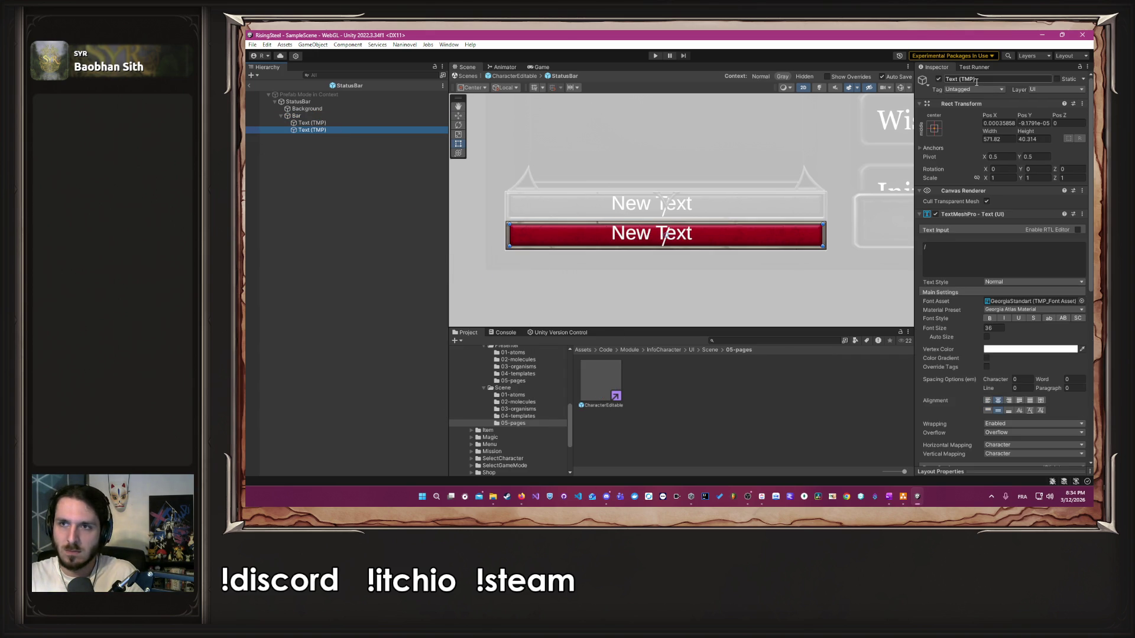
pyautogui.write('/+')
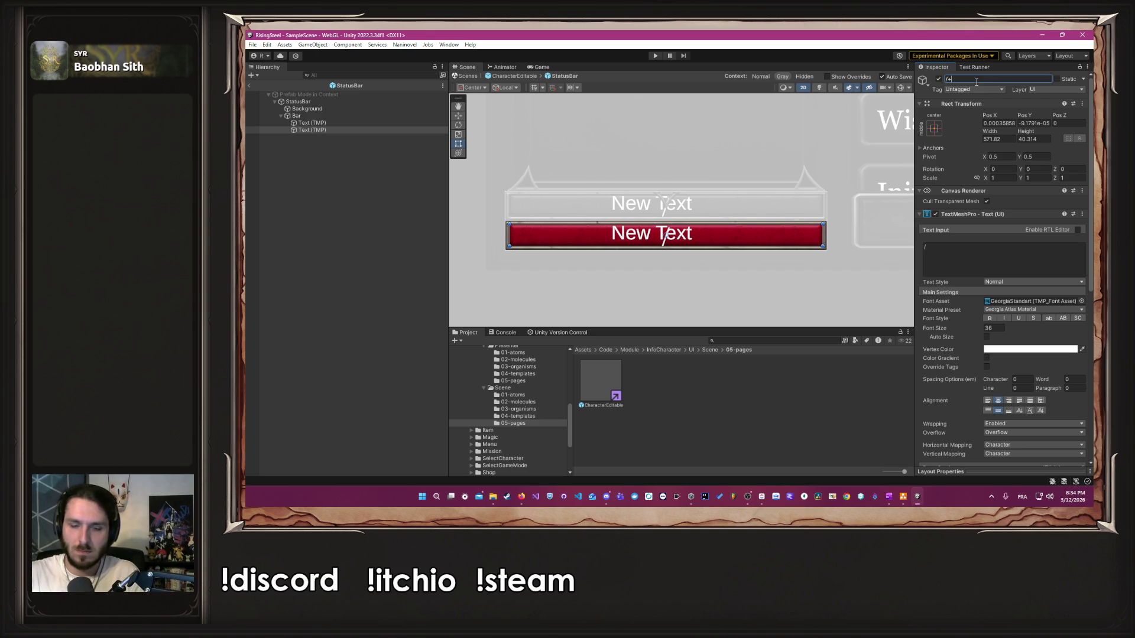
pyautogui.press('Return')
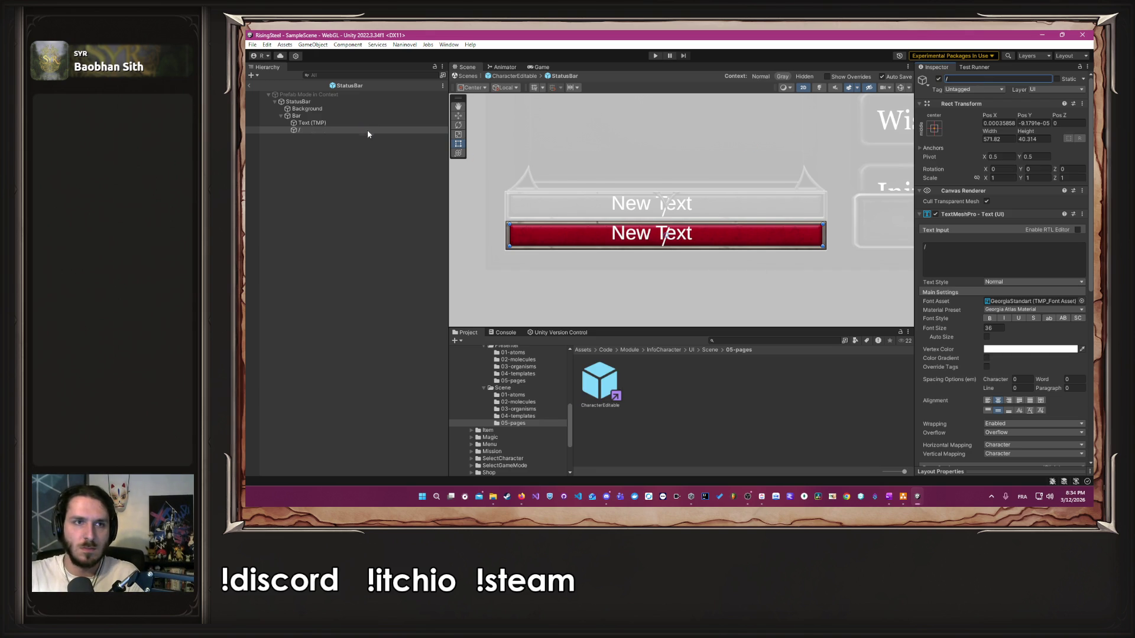
pyautogui.click(361, 123)
pyautogui.click(980, 78)
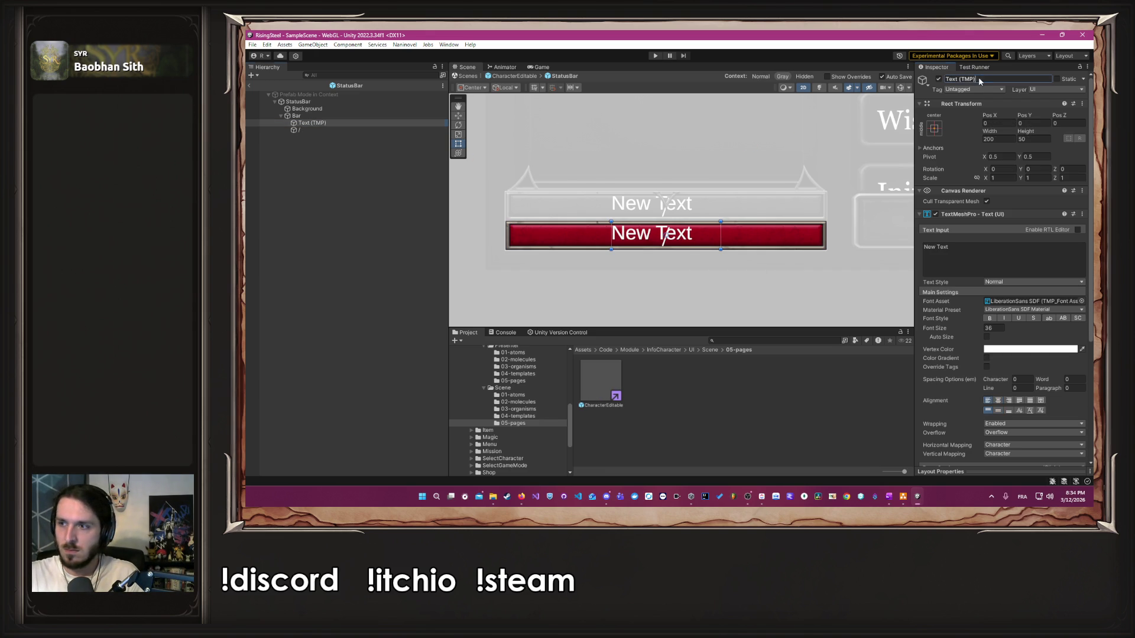
pyautogui.write('Current')
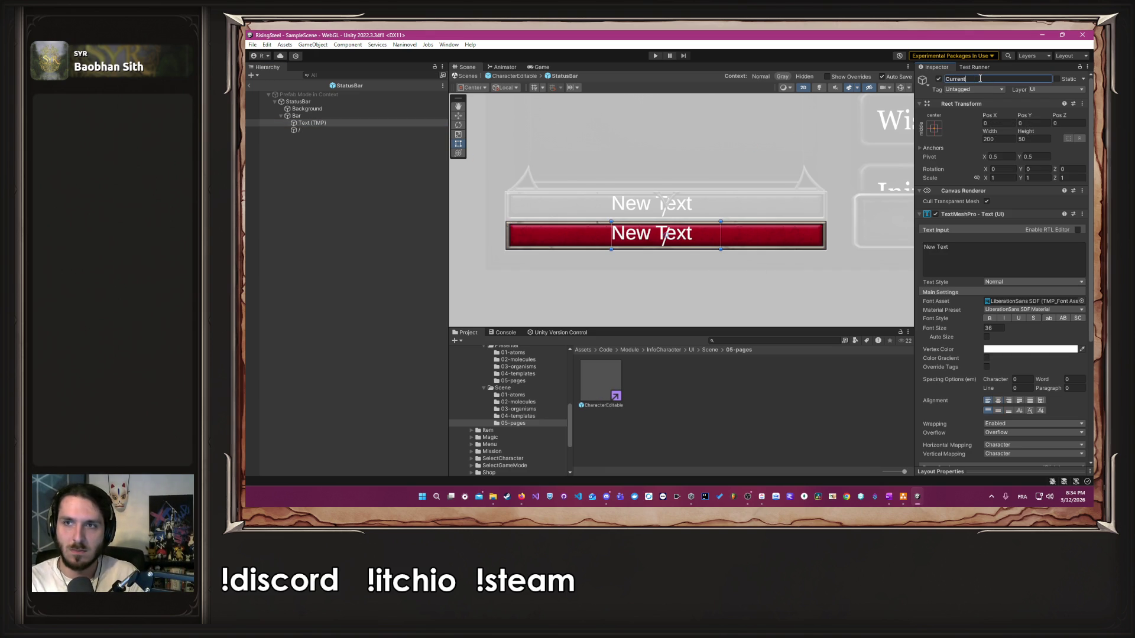
pyautogui.press('Return')
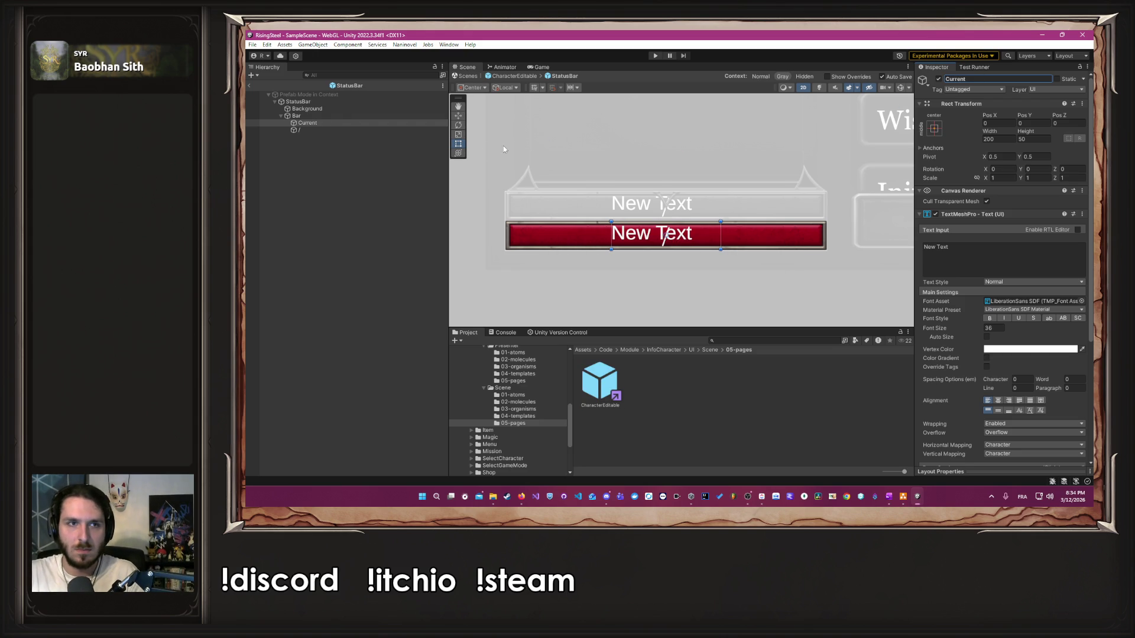
# Step: Duplicate Current as Max below '/' and resize its box to the bar's right side
pyautogui.click(352, 124)
pyautogui.hotkey('ctrl', 'd')
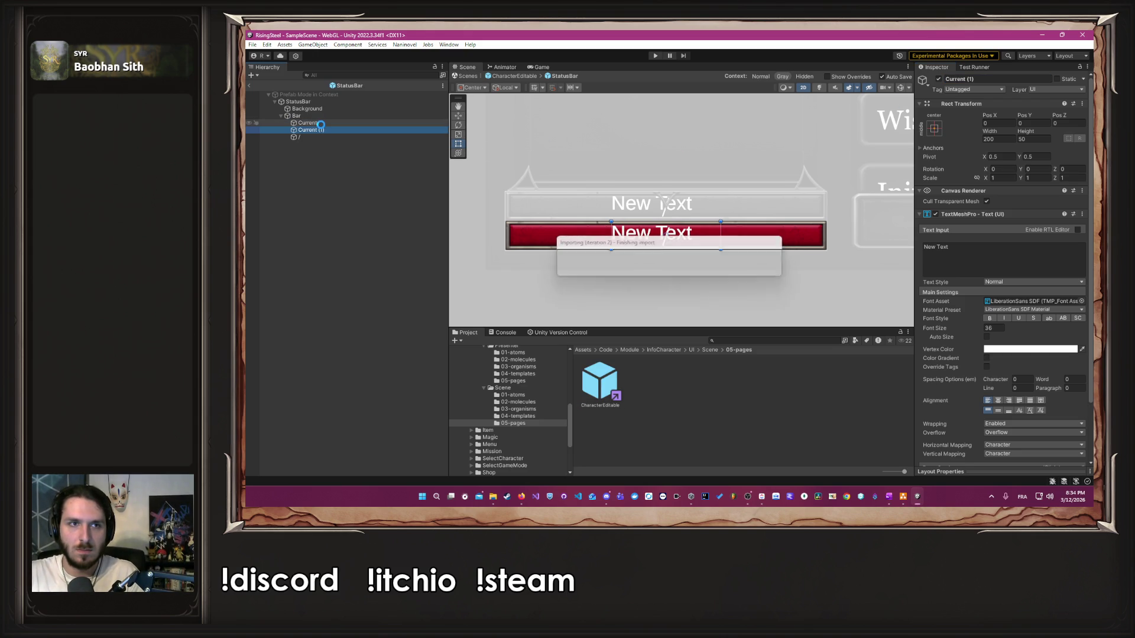
pyautogui.moveTo(319, 133); pyautogui.dragTo(319, 141)
pyautogui.click(990, 80)
pyautogui.write('Max')
pyautogui.press('Return')
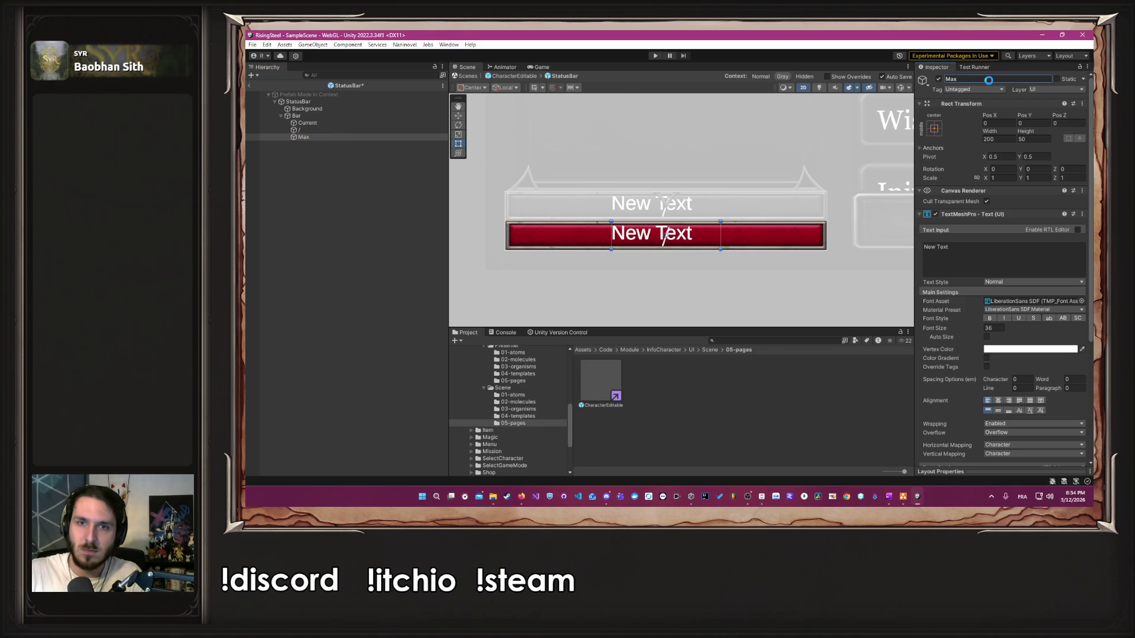
pyautogui.moveTo(729, 236); pyautogui.dragTo(821, 244)
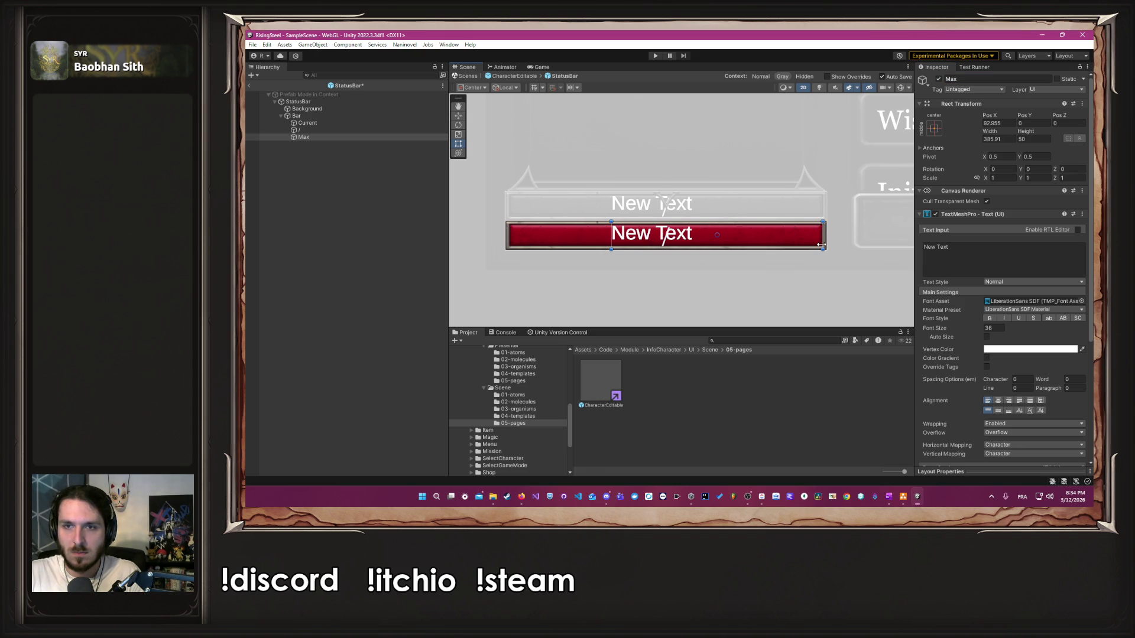
pyautogui.moveTo(611, 244); pyautogui.dragTo(669, 245)
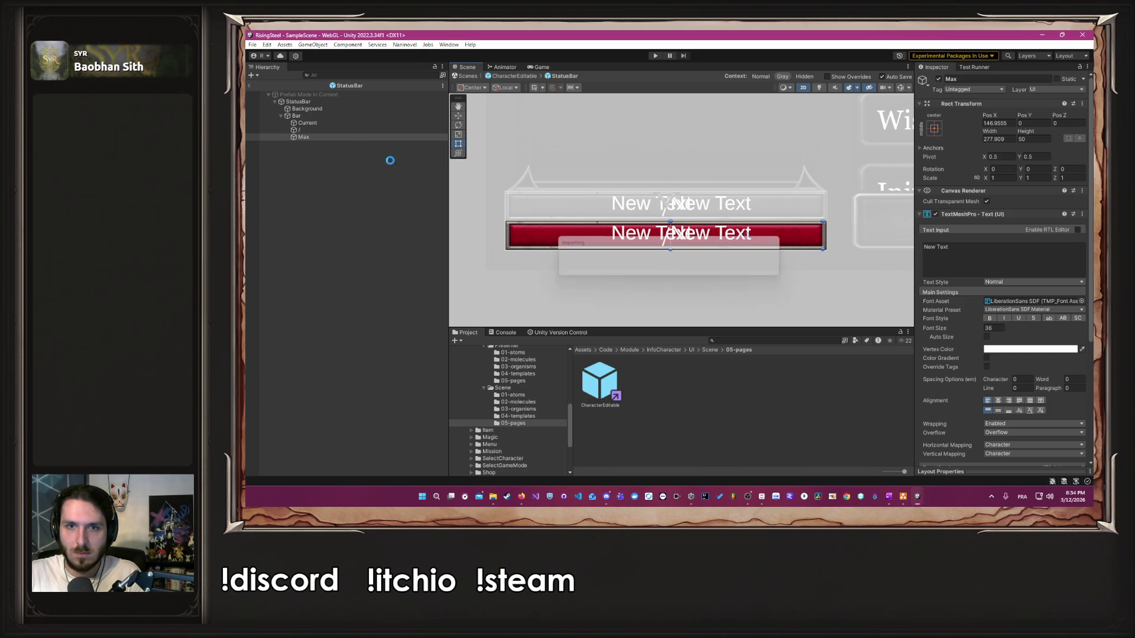
# Step: Resize the Current label to end at the slash, aligned right and vertically middle
pyautogui.click(333, 124)
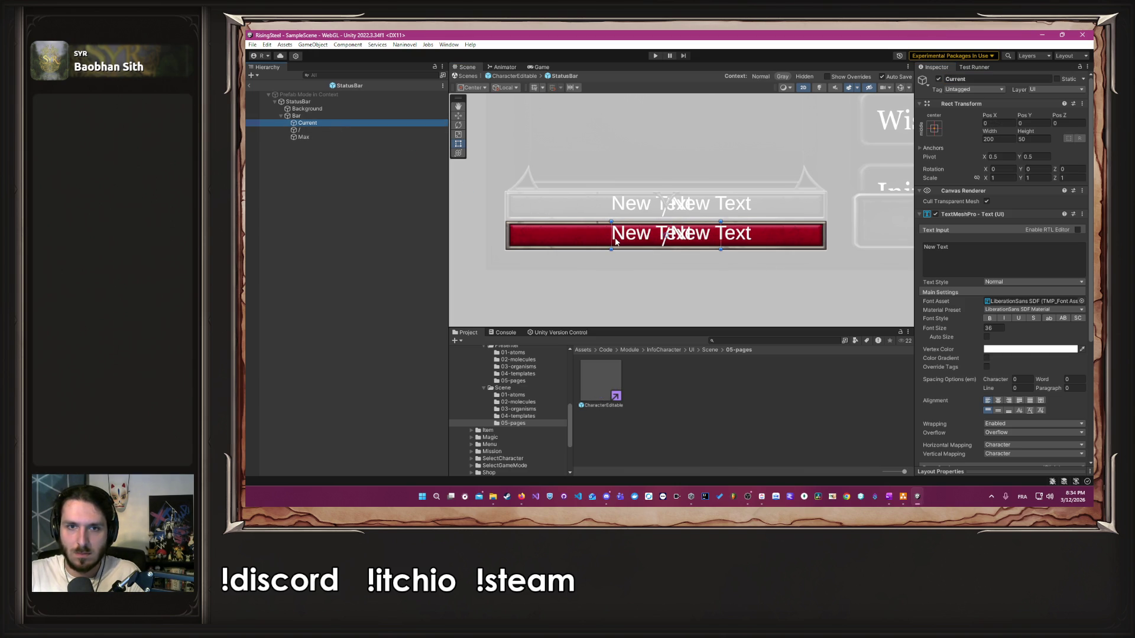
pyautogui.moveTo(609, 238); pyautogui.dragTo(509, 232)
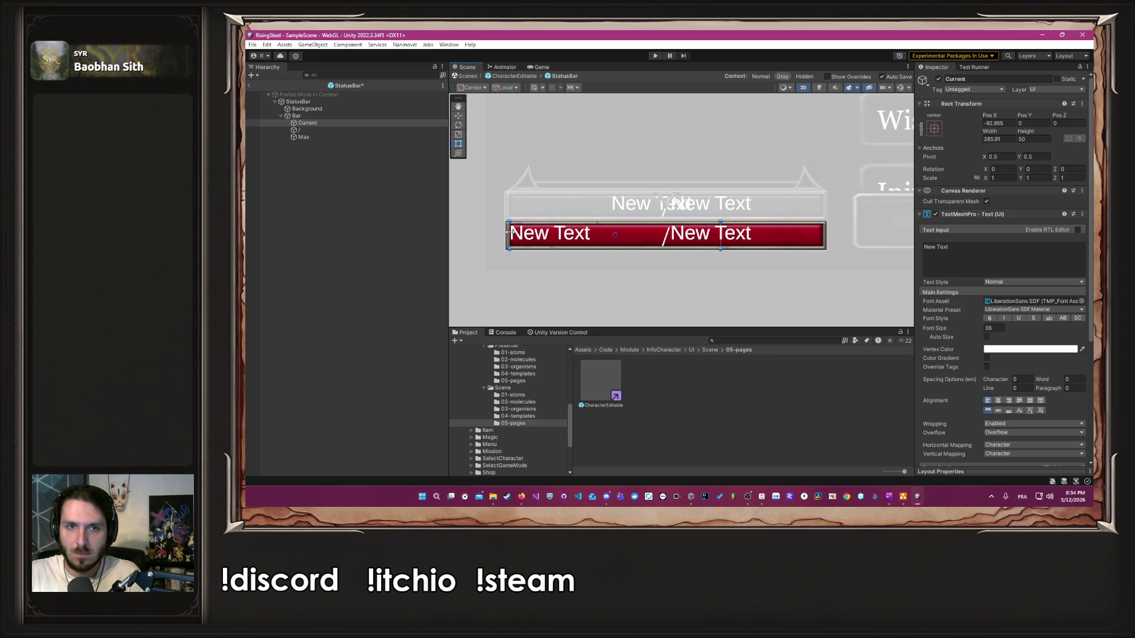
pyautogui.moveTo(722, 248); pyautogui.dragTo(662, 247)
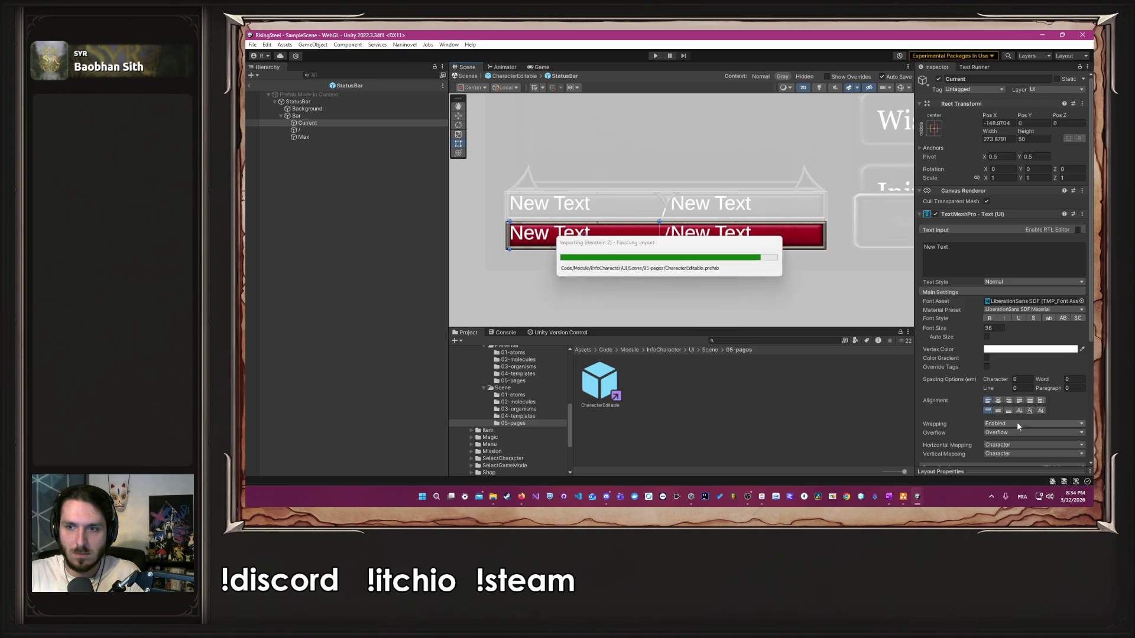
pyautogui.click(1009, 400)
pyautogui.click(999, 411)
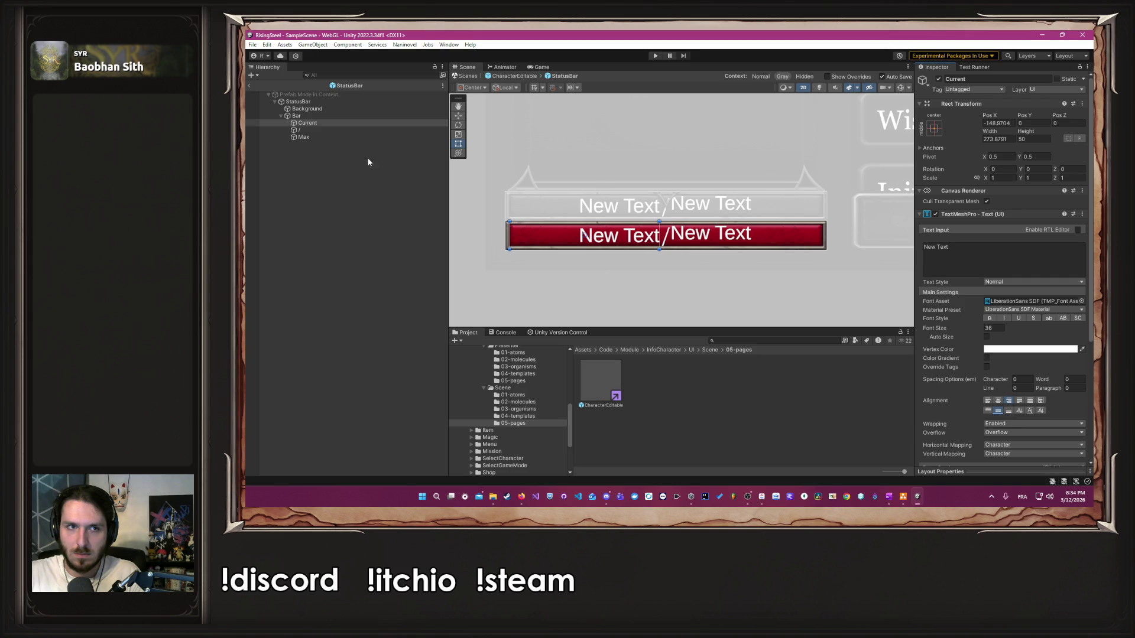
# Step: Centre the Max label's text vertically
pyautogui.click(315, 140)
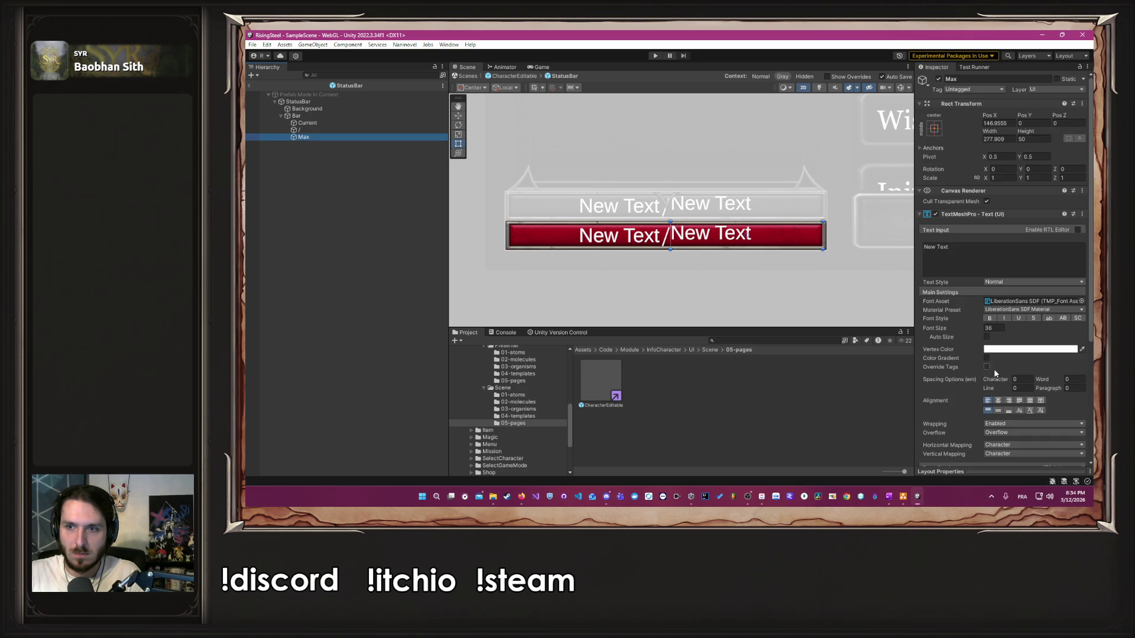
pyautogui.click(992, 412)
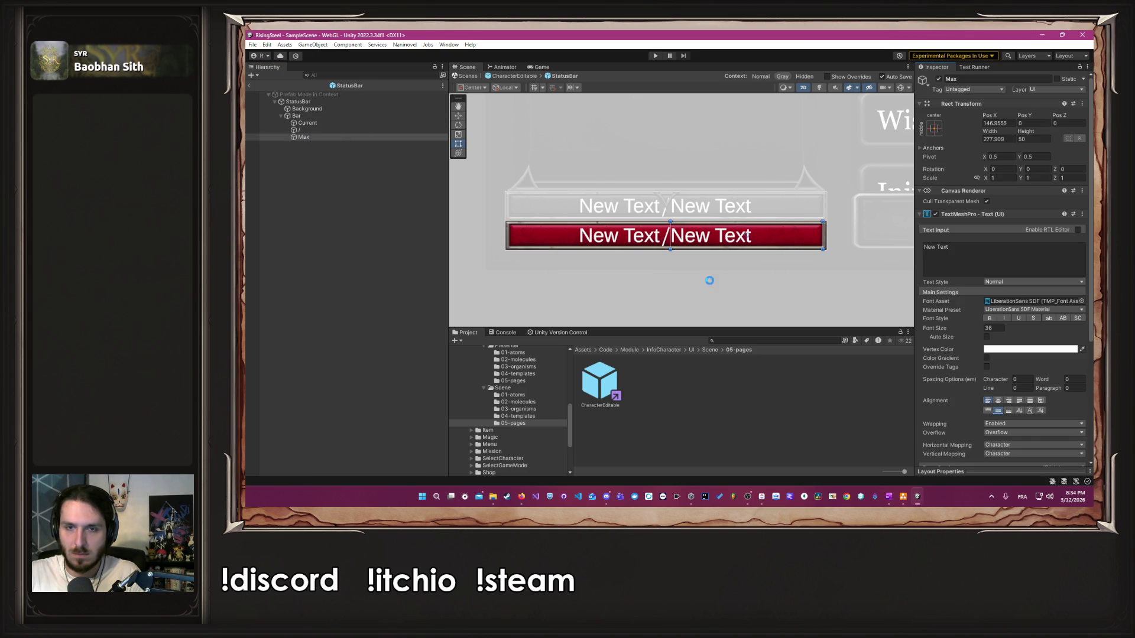
pyautogui.click(631, 243)
pyautogui.click(320, 140)
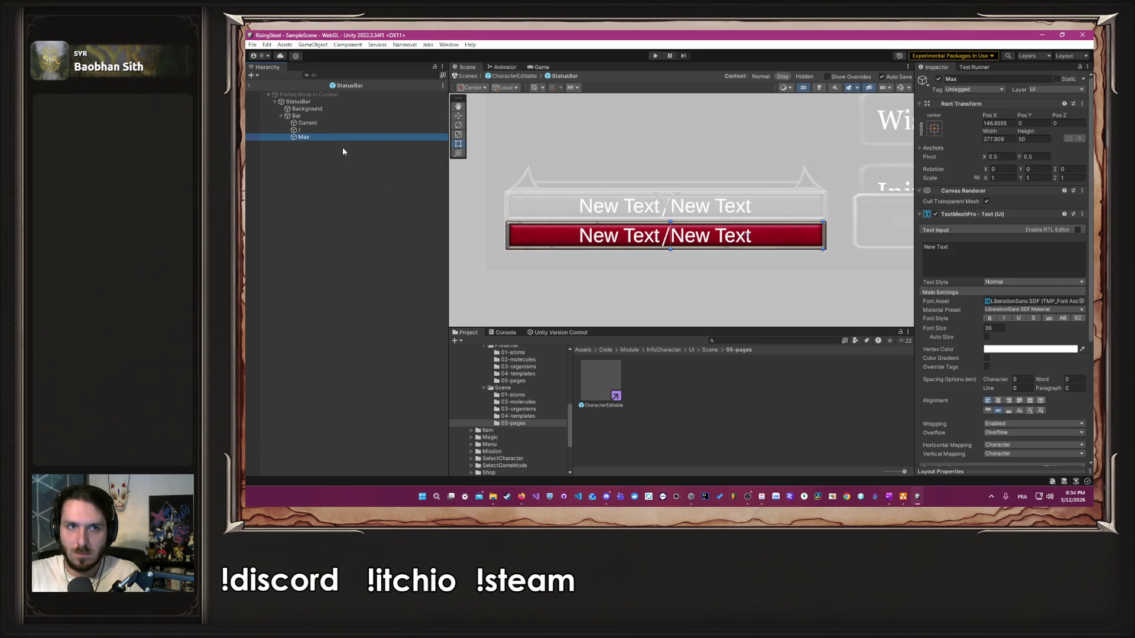
# Step: Give the Max label the GeorgiaText font asset and the text 100
pyautogui.click(1082, 302)
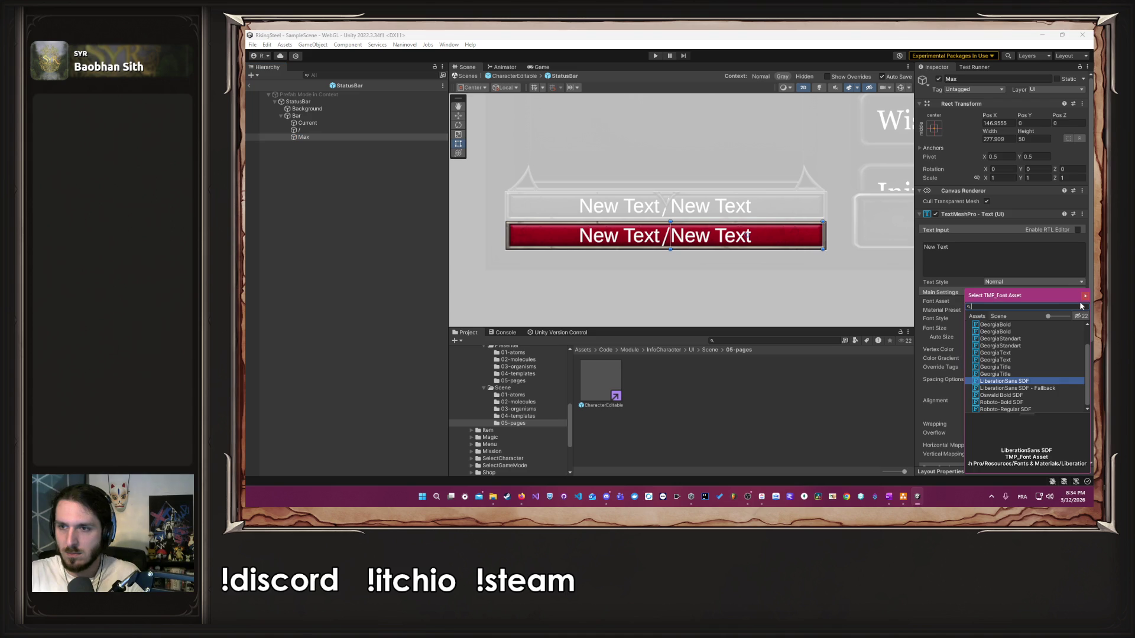
pyautogui.click(1015, 359)
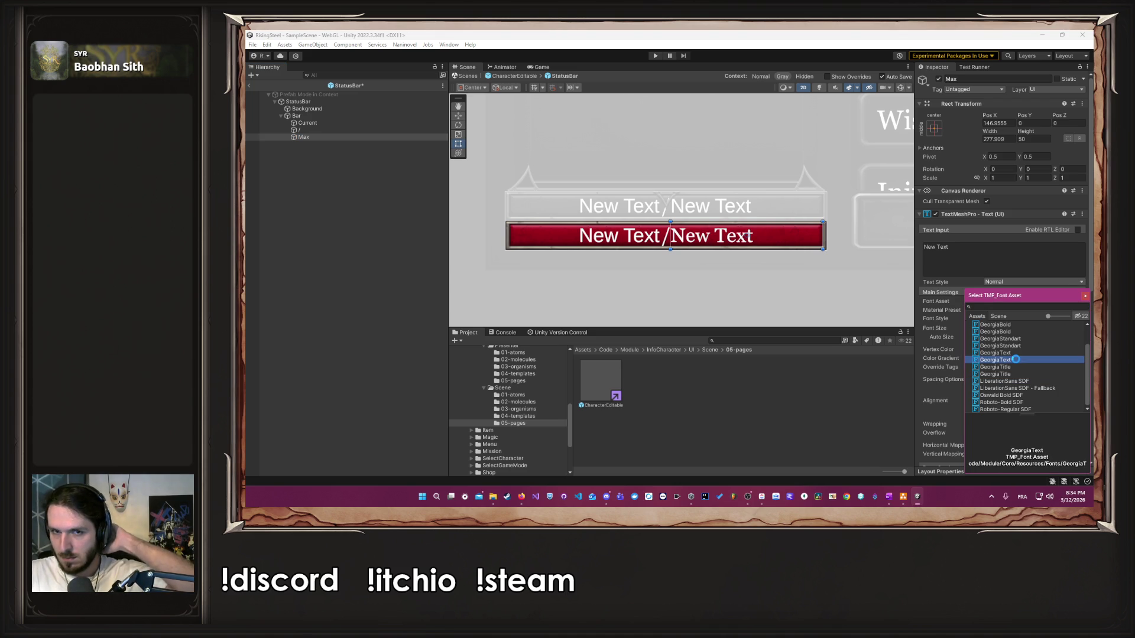
pyautogui.click(1086, 296)
pyautogui.click(975, 254)
pyautogui.hotkey('ctrl', 'a')
pyautogui.write('100')
pyautogui.click(767, 298)
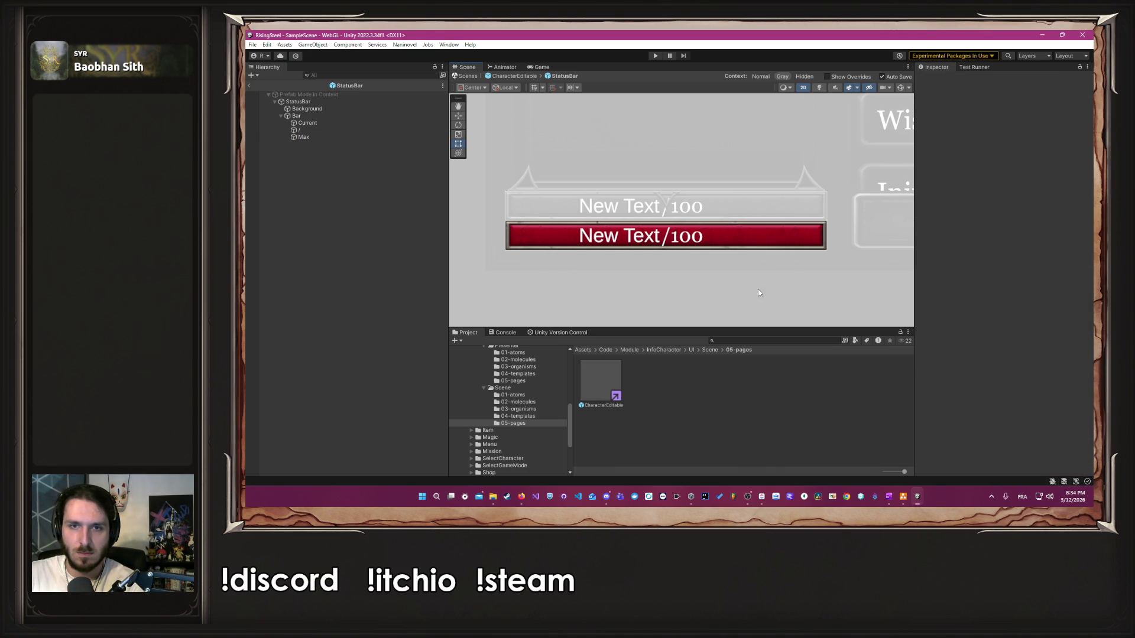
# Step: Set the Current label to 100 in GeorgiaText, then return to CharacterEditable
pyautogui.click(308, 122)
pyautogui.click(991, 258)
pyautogui.hotkey('ctrl', 'a')
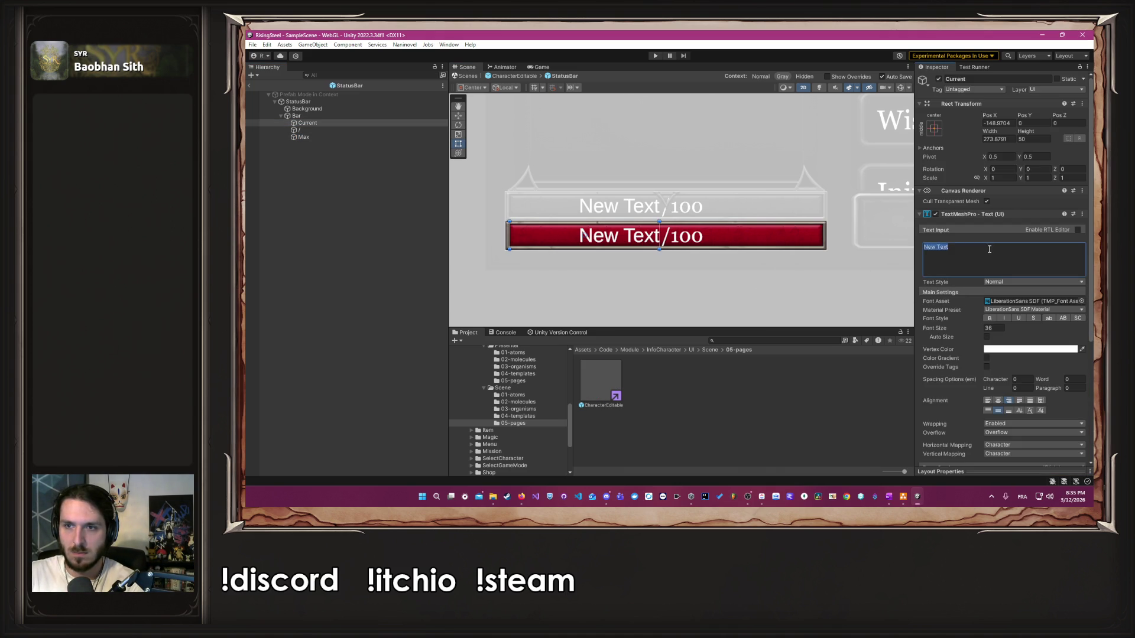
pyautogui.write('100')
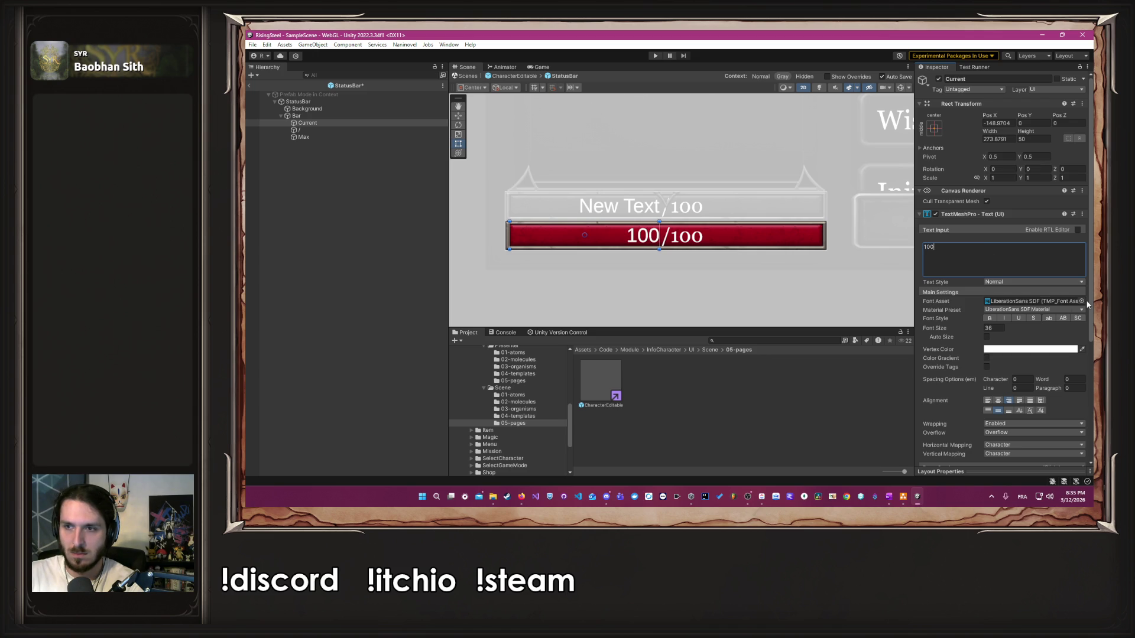
pyautogui.click(1082, 302)
pyautogui.click(1008, 359)
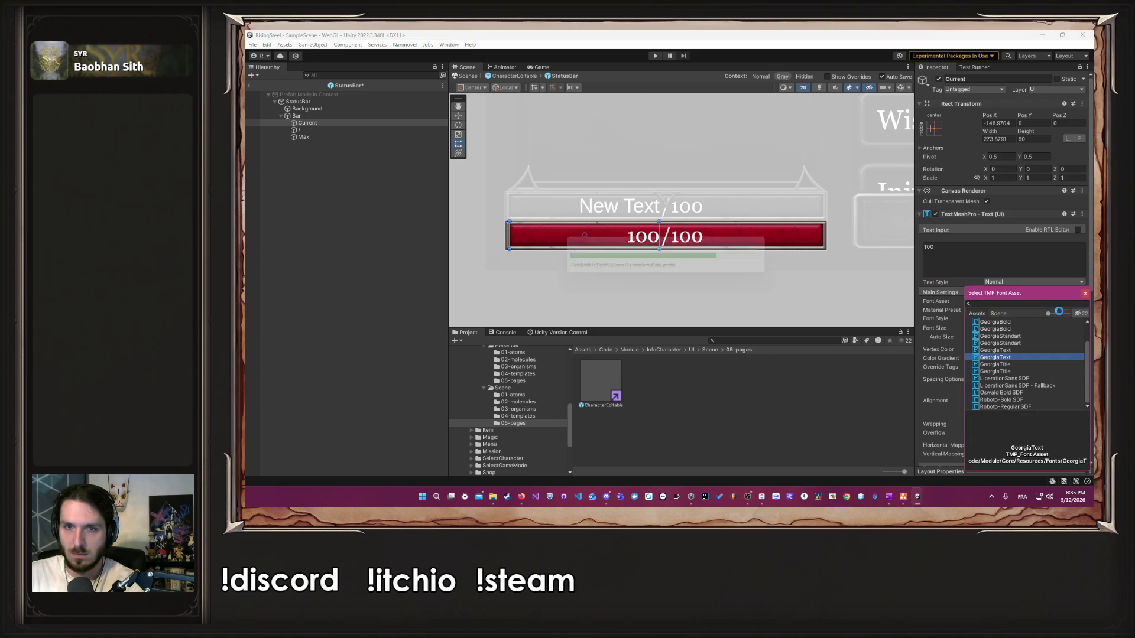
pyautogui.click(646, 290)
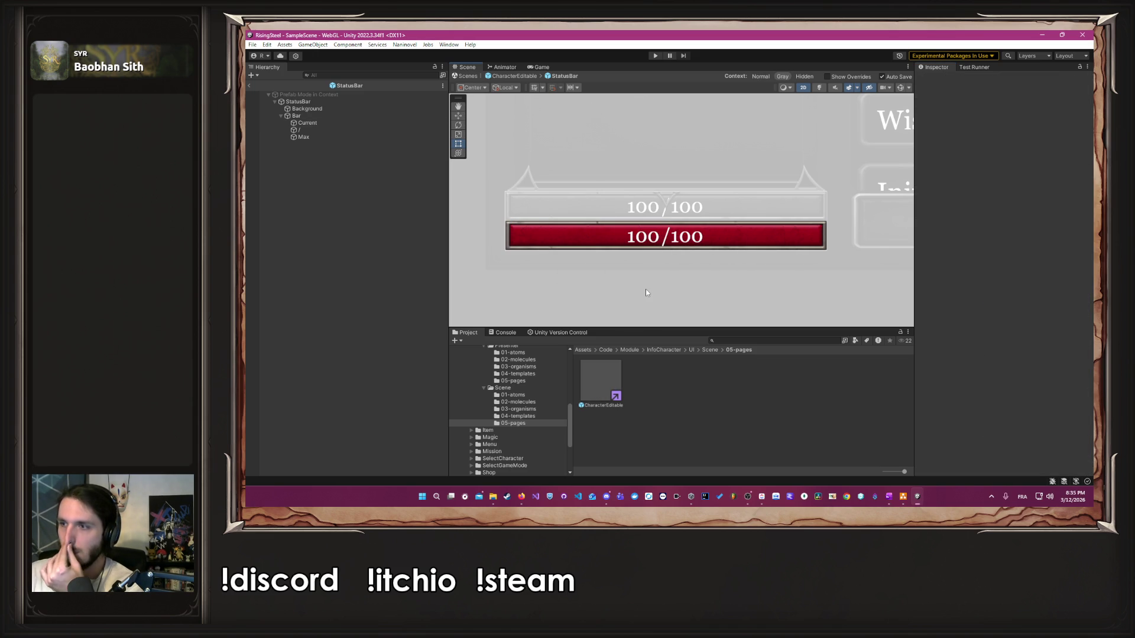
pyautogui.click(512, 77)
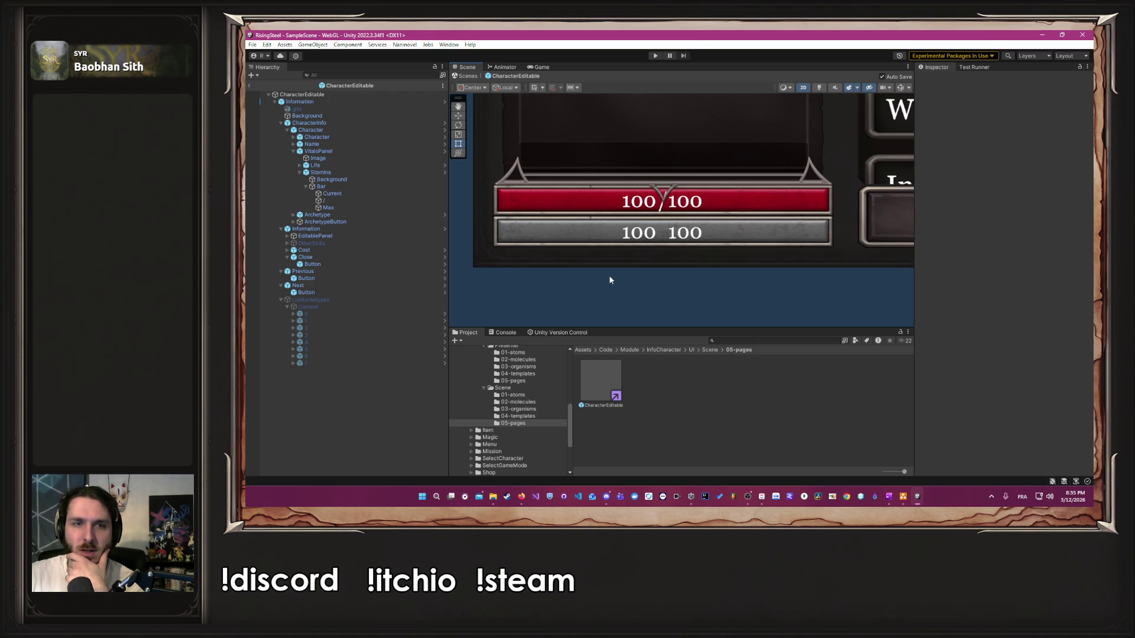
# Step: Check the /, Current and Max labels in CharacterEditable, then reopen the StatusBar prefab
pyautogui.click(340, 201)
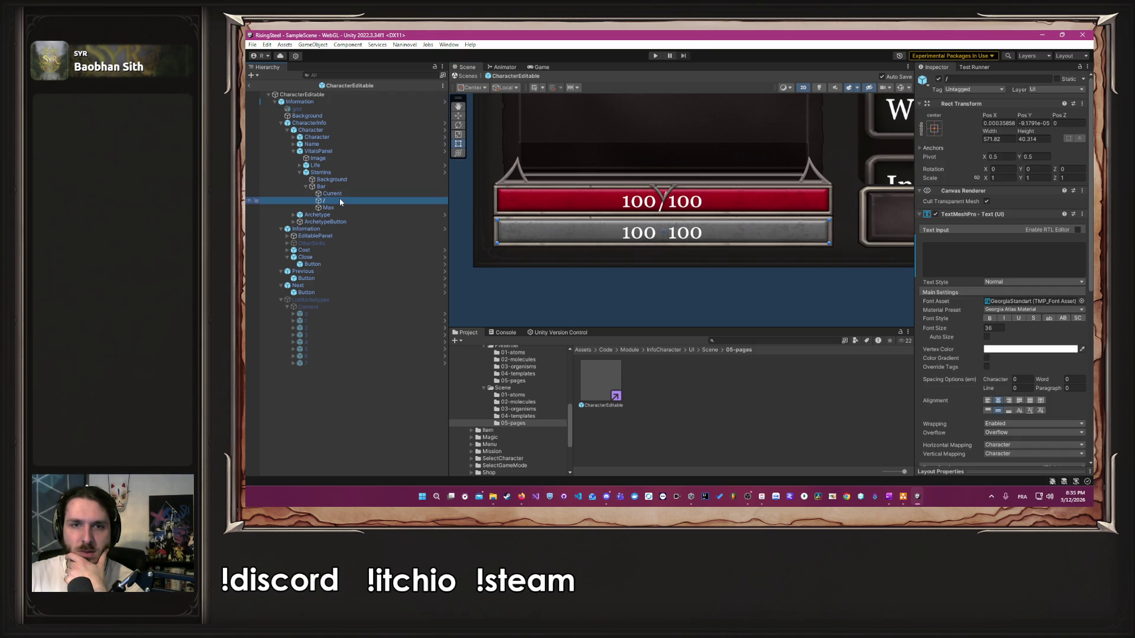
pyautogui.click(336, 195)
pyautogui.click(340, 200)
pyautogui.click(342, 207)
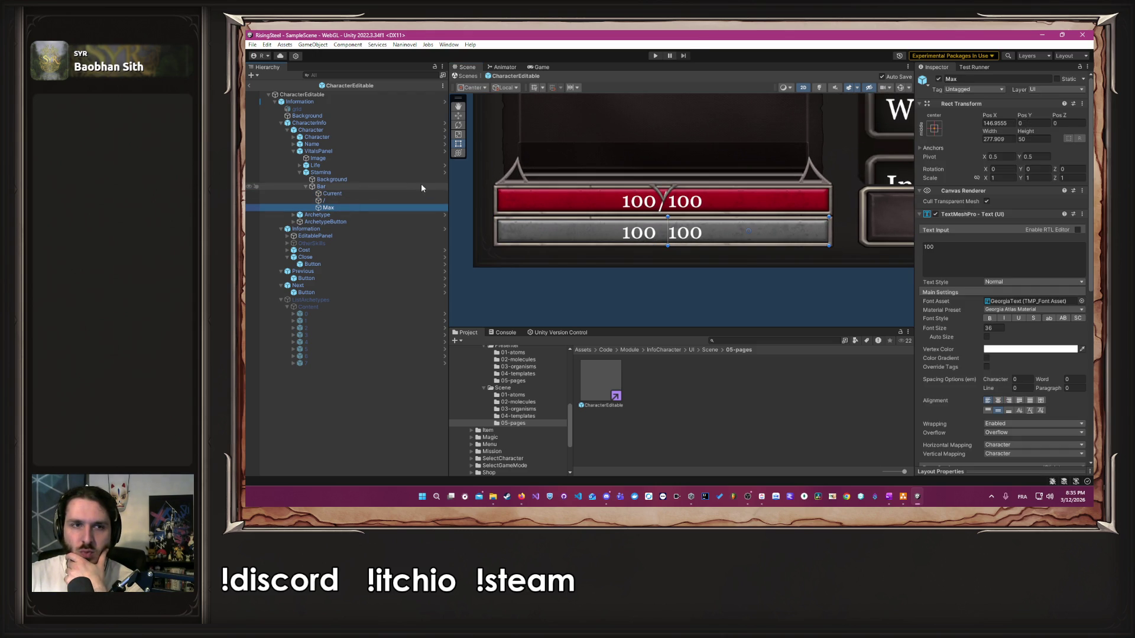
pyautogui.click(445, 172)
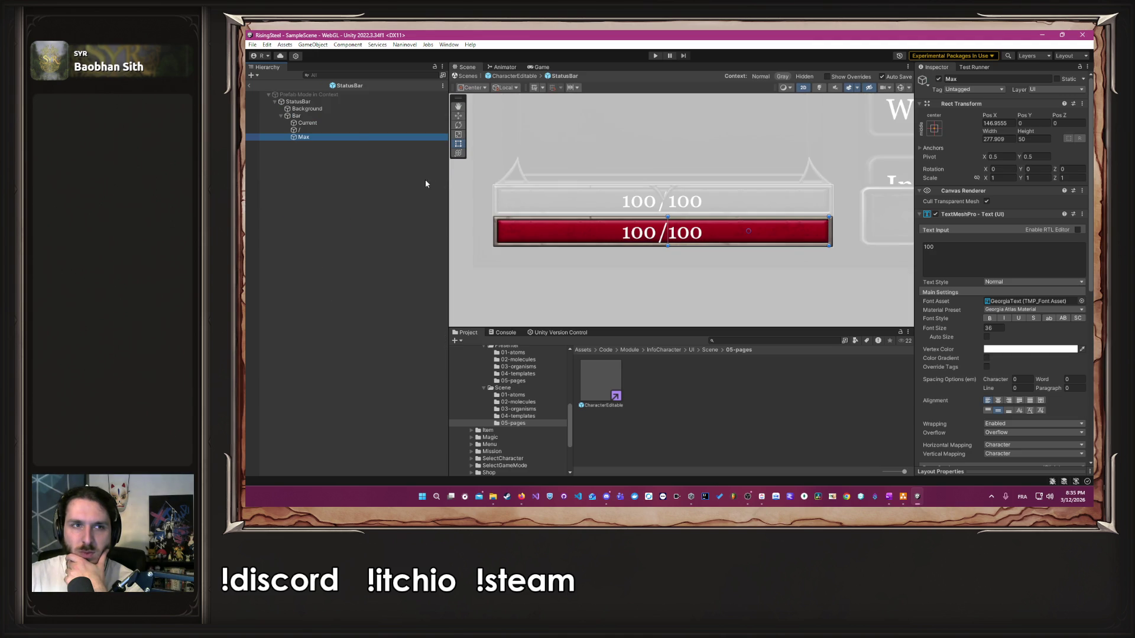
# Step: Narrow the '/' label to about 20 wide between the numbers and top-align it
pyautogui.click(350, 130)
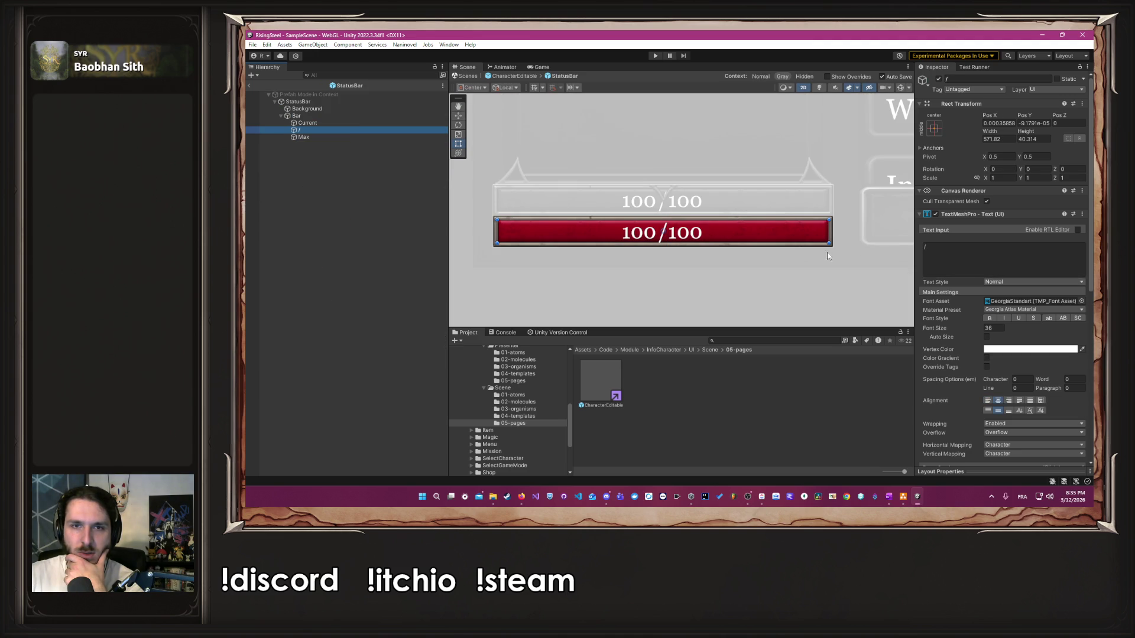
pyautogui.moveTo(822, 241)
pyautogui.mouseDown()
pyautogui.moveTo(544, 241)
pyautogui.moveTo(667, 241)
pyautogui.mouseUp()
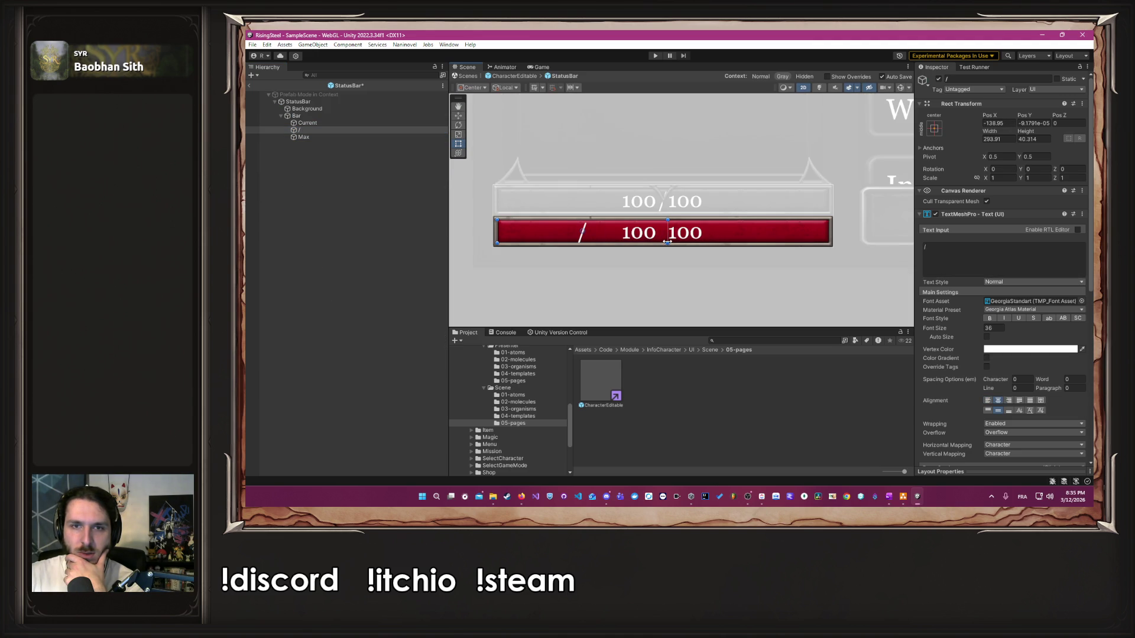
pyautogui.moveTo(496, 242); pyautogui.dragTo(657, 242)
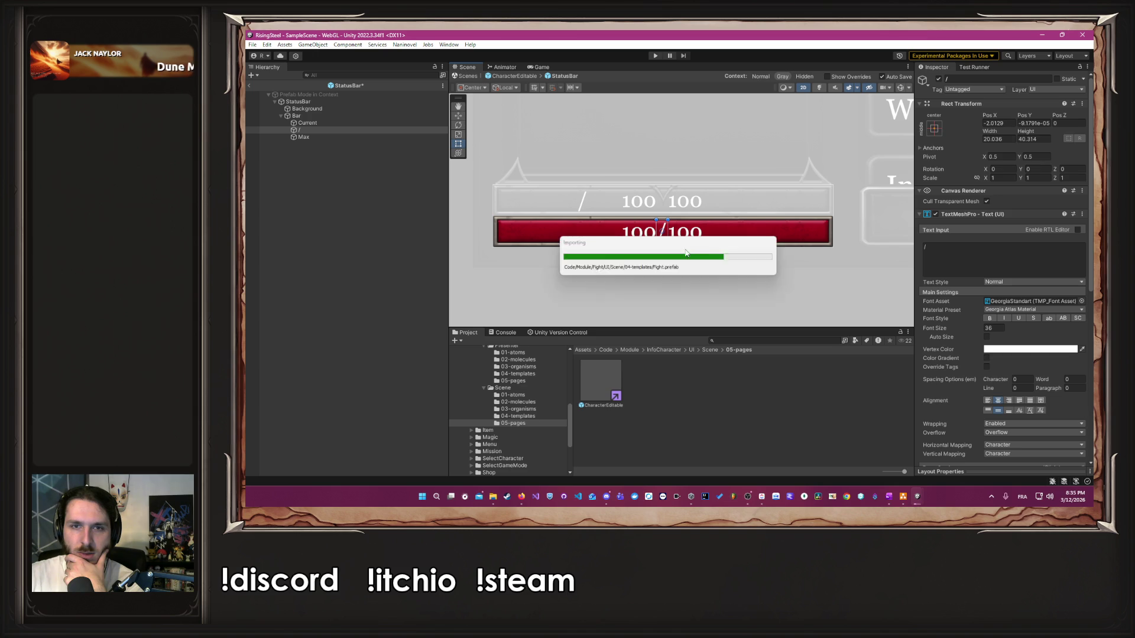
pyautogui.click(990, 412)
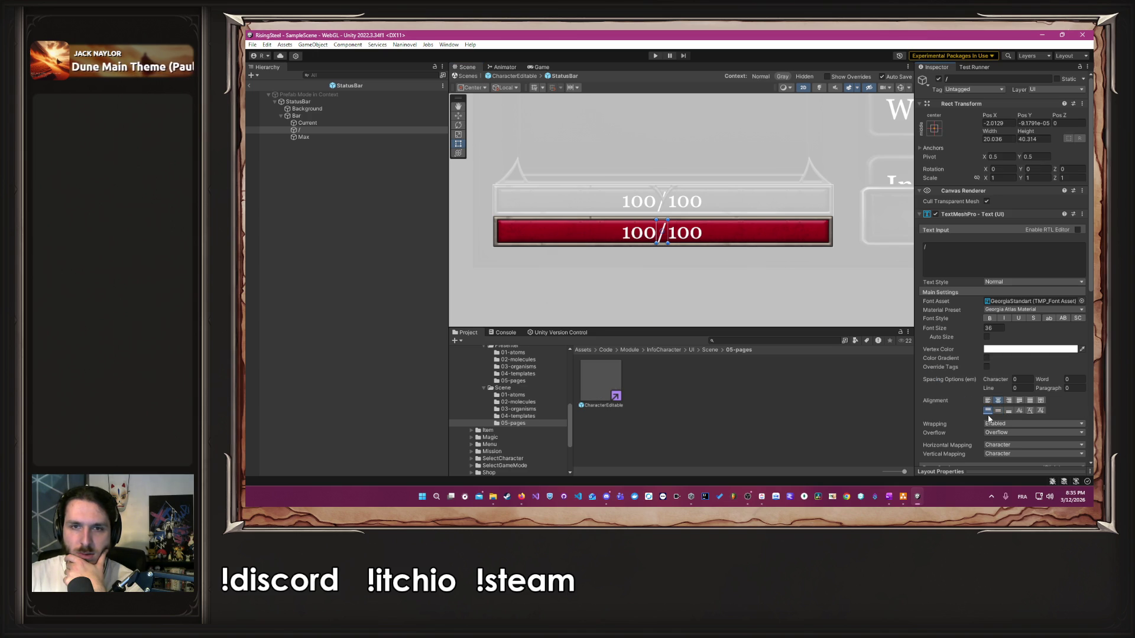
pyautogui.click(749, 291)
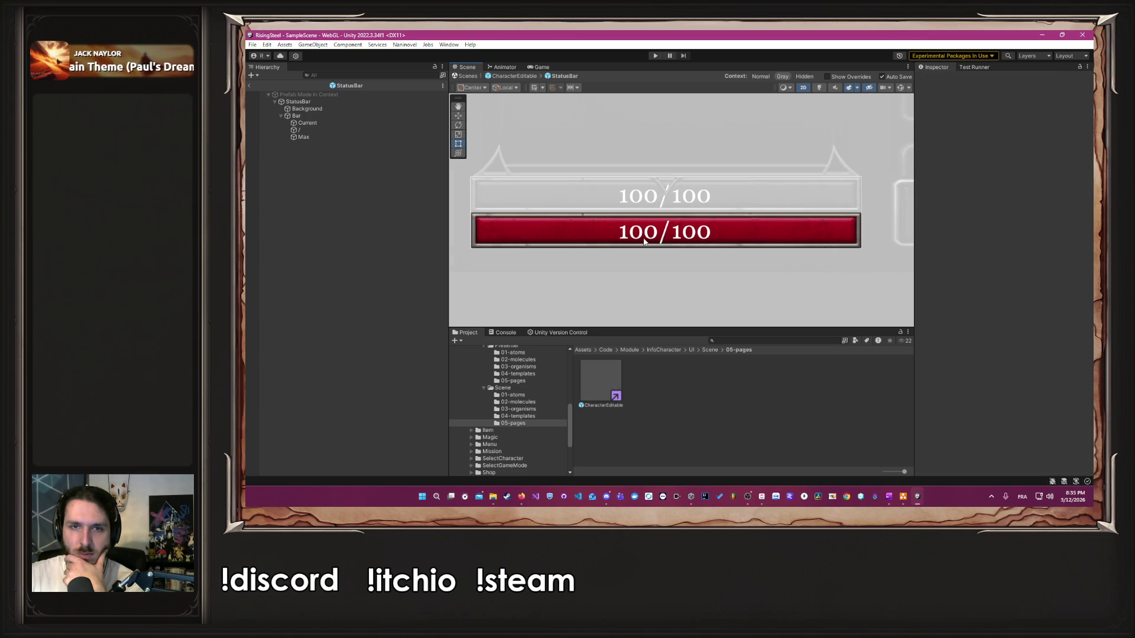
pyautogui.click(531, 77)
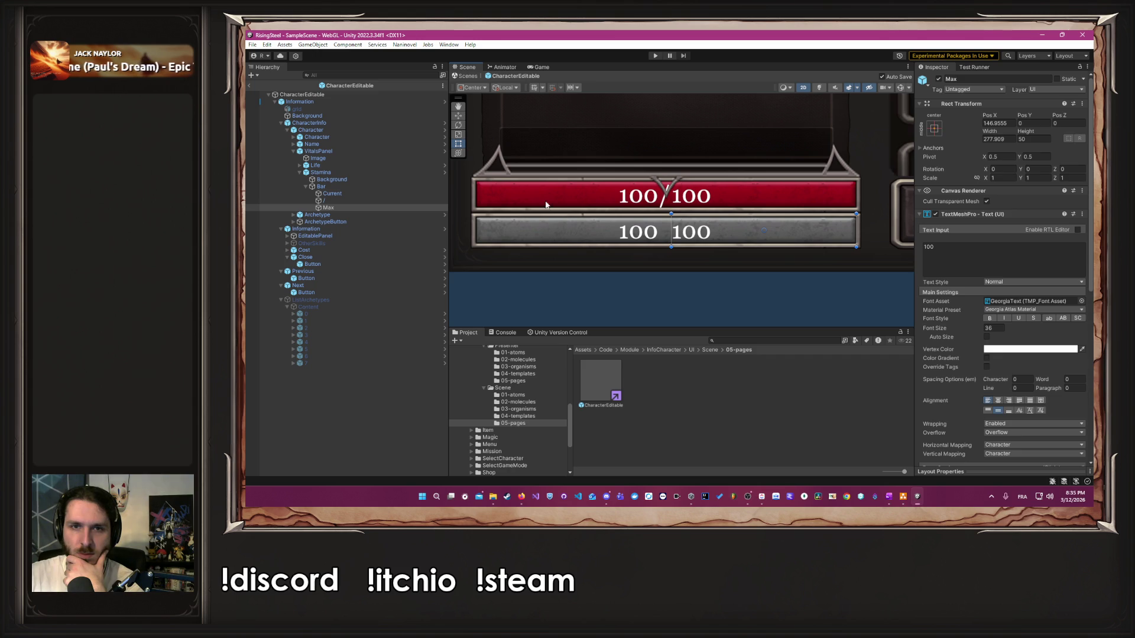
# Step: Enter '/' as the Text Input of the Stamina bar's slash label
pyautogui.click(324, 201)
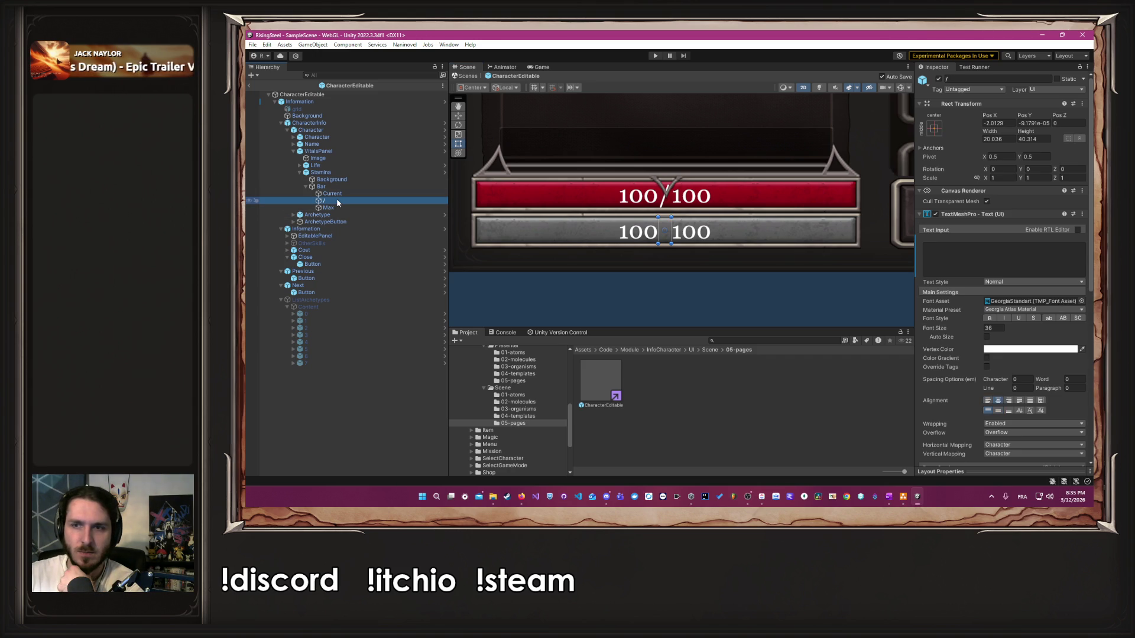
pyautogui.click(936, 271)
pyautogui.write('/')
pyautogui.click(645, 319)
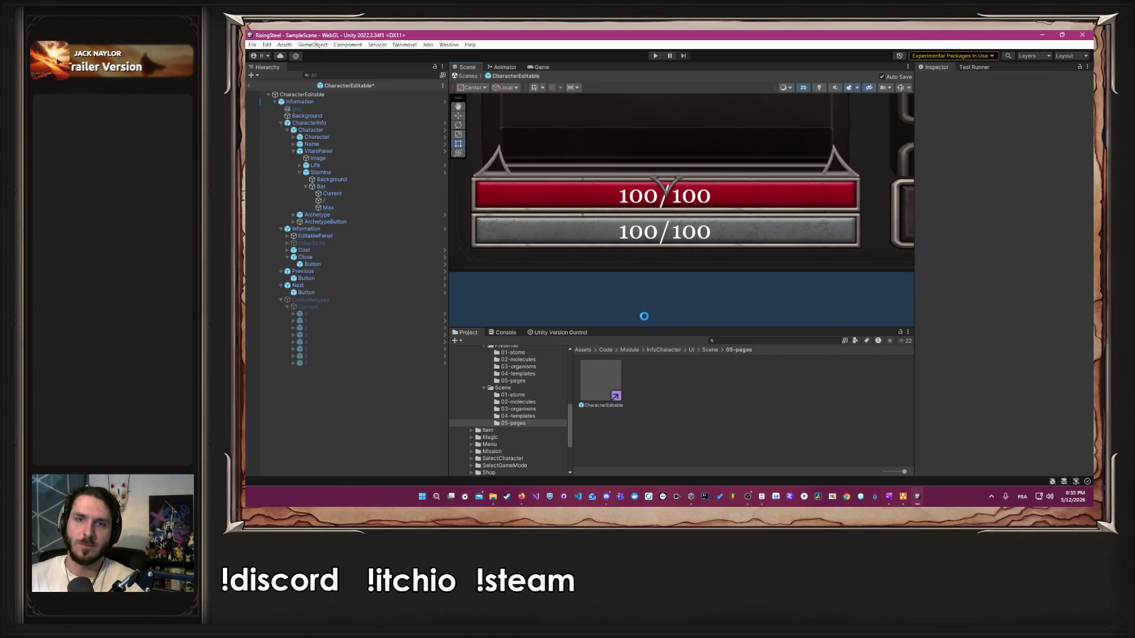
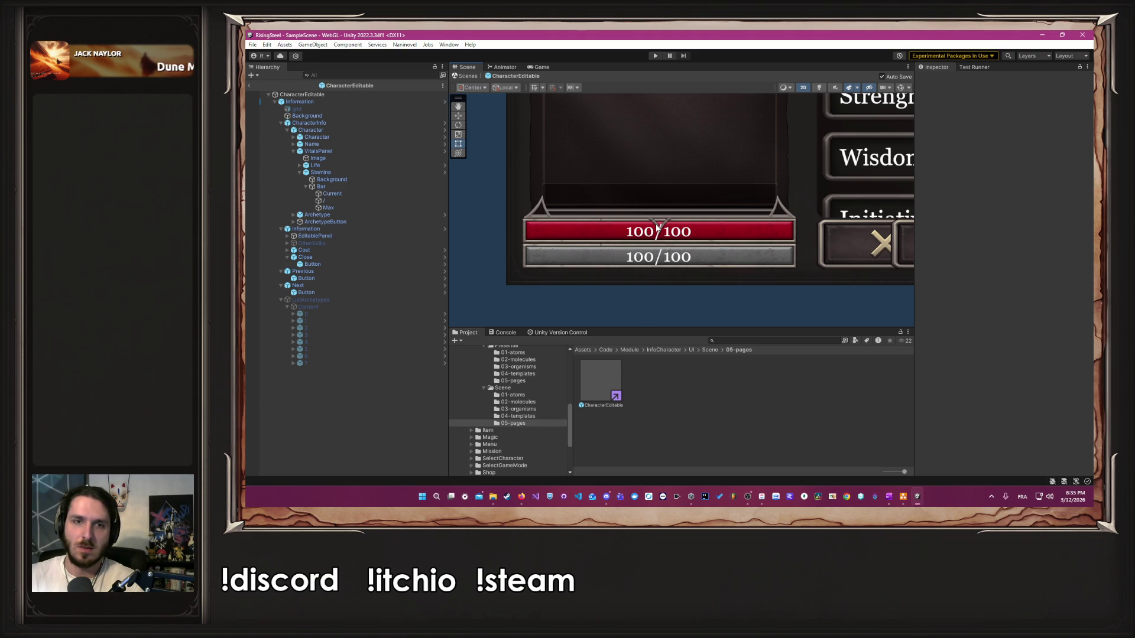
# Step: Zoom onto the vital bars and glance at the open browser windows before returning to Unity
pyautogui.scroll(4, 658, 228)
pyautogui.moveTo(680, 267); pyautogui.dragTo(663, 245)
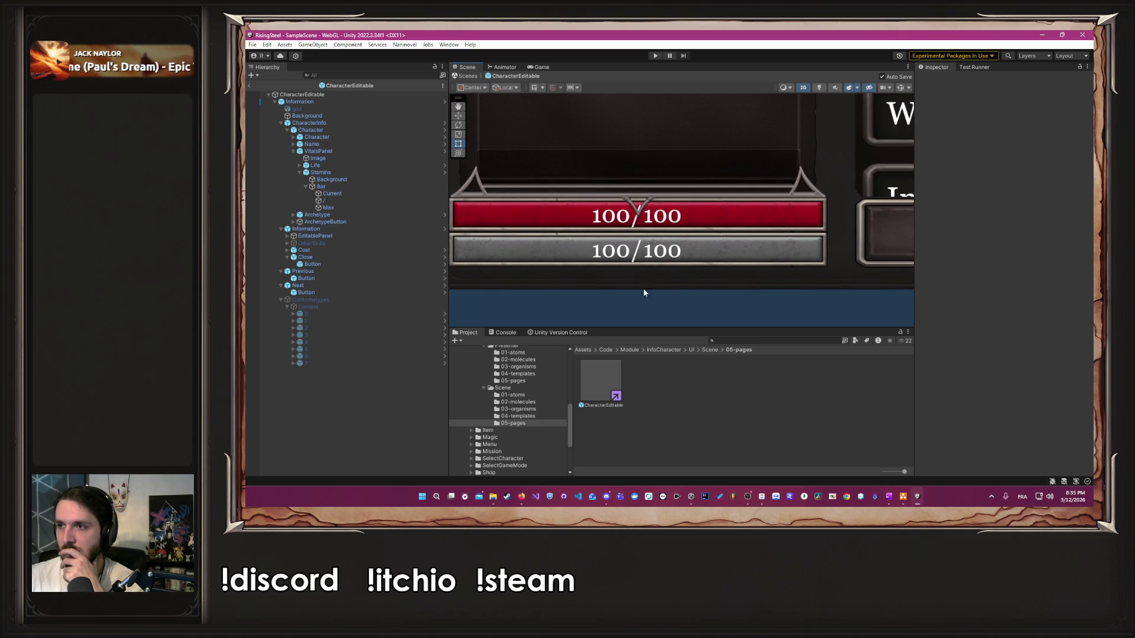
pyautogui.click(520, 497)
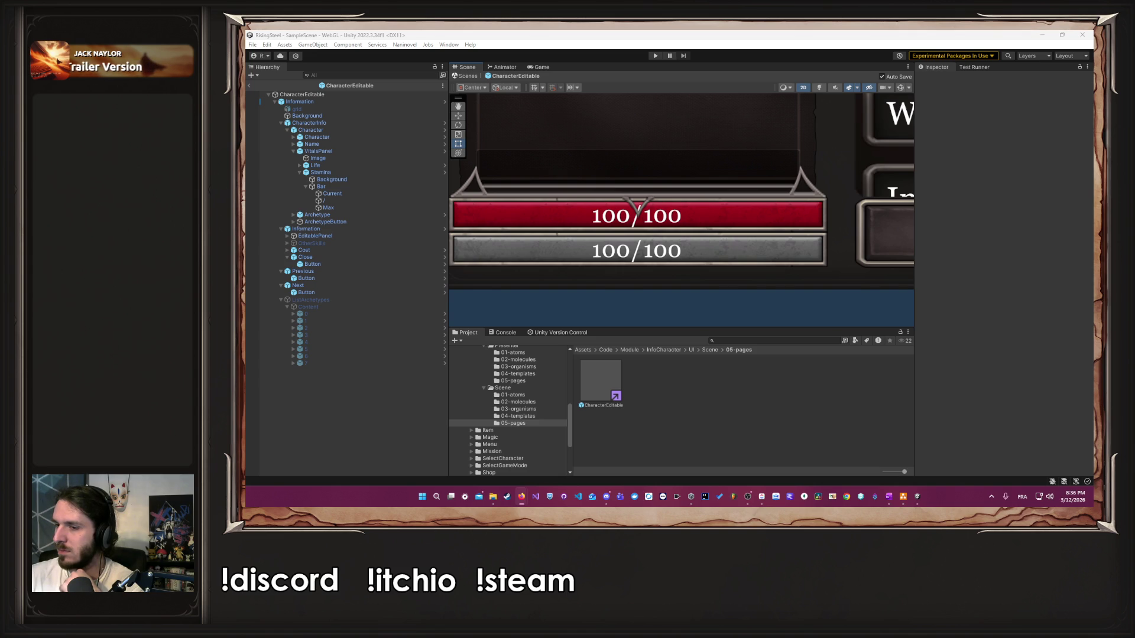
pyautogui.click(978, 269)
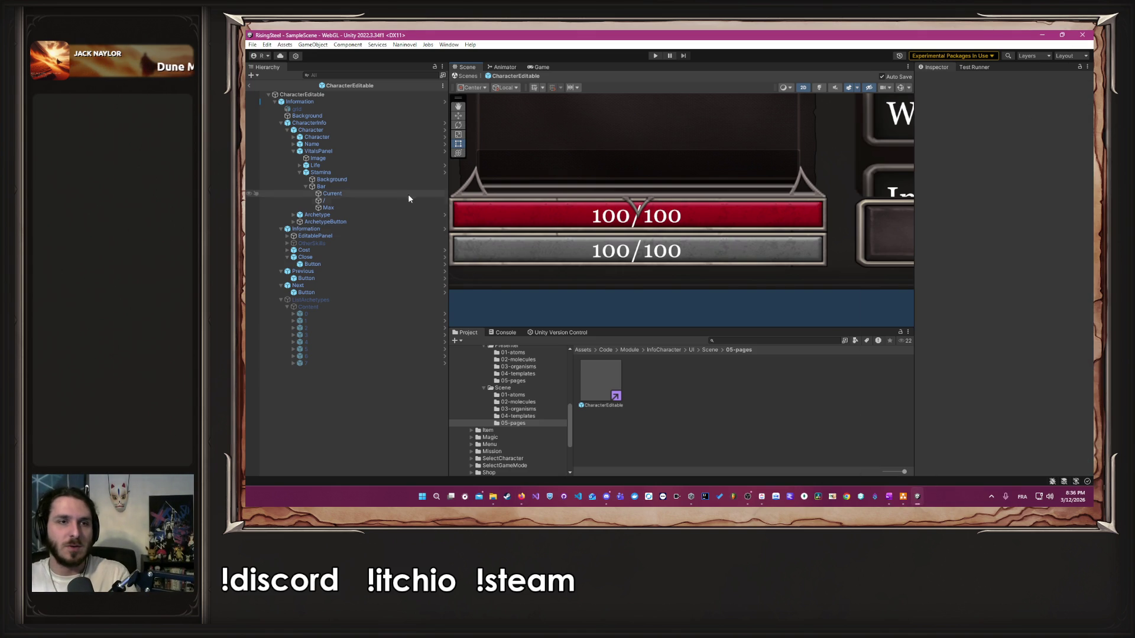
# Step: Re-frame on the vital bars and open the StatusBar prefab with its Max text selected
pyautogui.scroll(2, 597, 248)
pyautogui.moveTo(587, 250); pyautogui.dragTo(652, 251)
pyautogui.press('f')
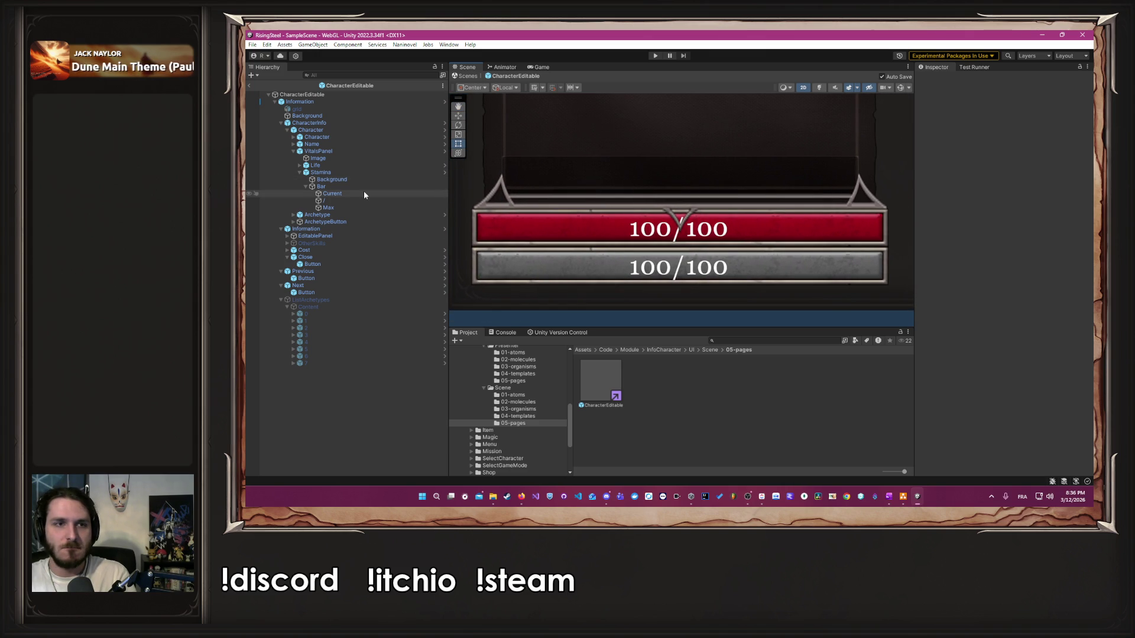
pyautogui.click(441, 166)
pyautogui.click(337, 137)
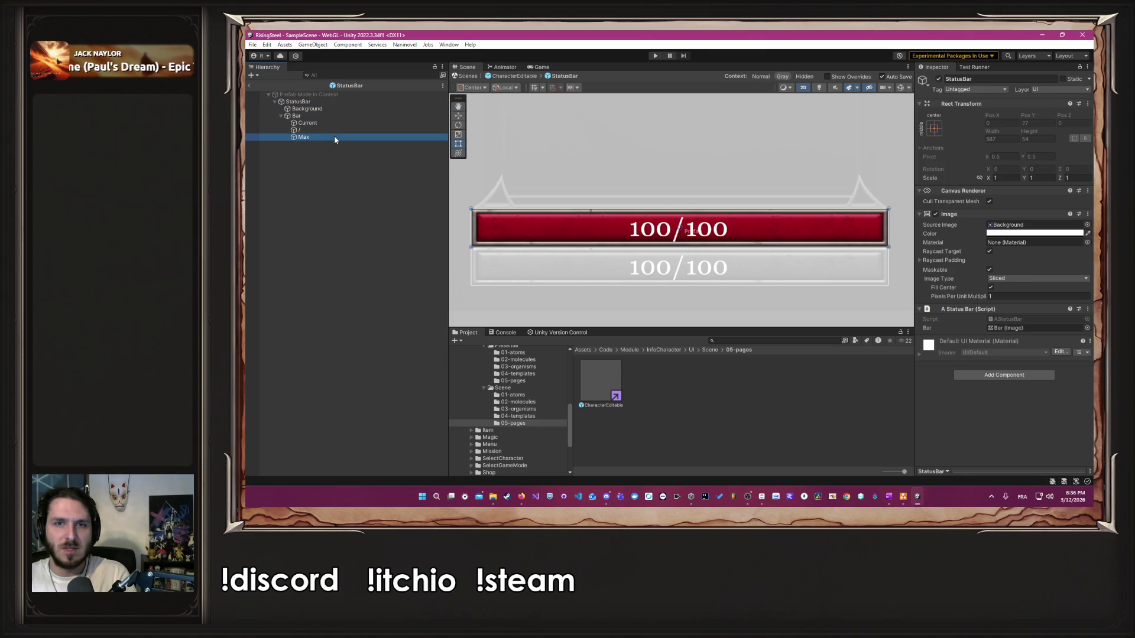
# Step: Narrow Max to the bar's right end and slide the slash and Current texts up against it
pyautogui.moveTo(683, 239); pyautogui.dragTo(835, 238)
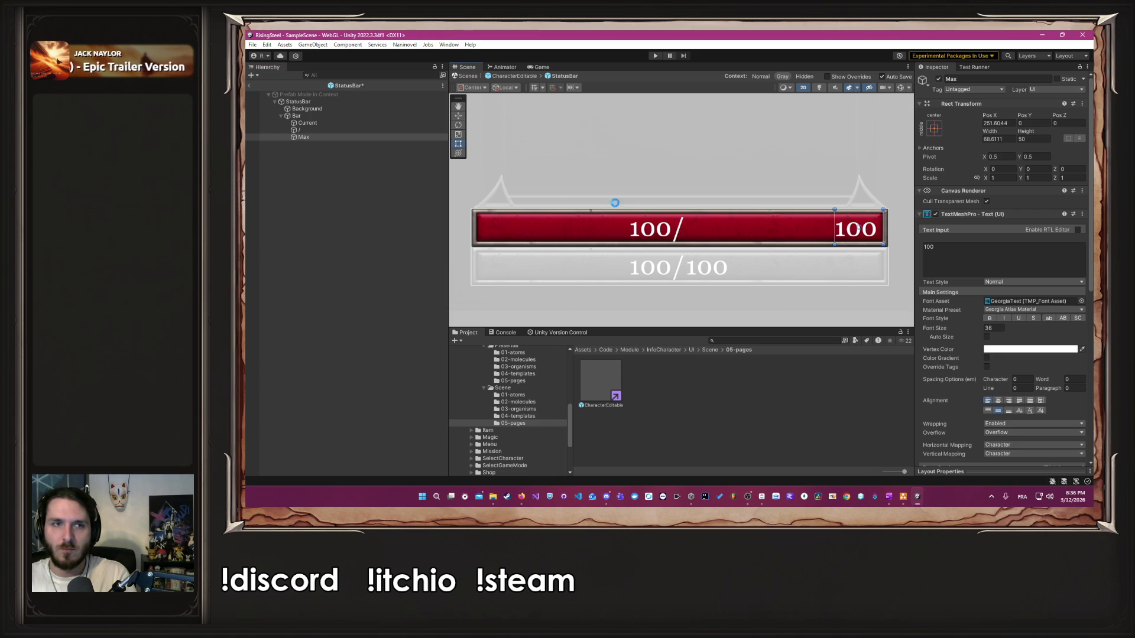
pyautogui.click(346, 130)
pyautogui.moveTo(680, 232); pyautogui.dragTo(826, 233)
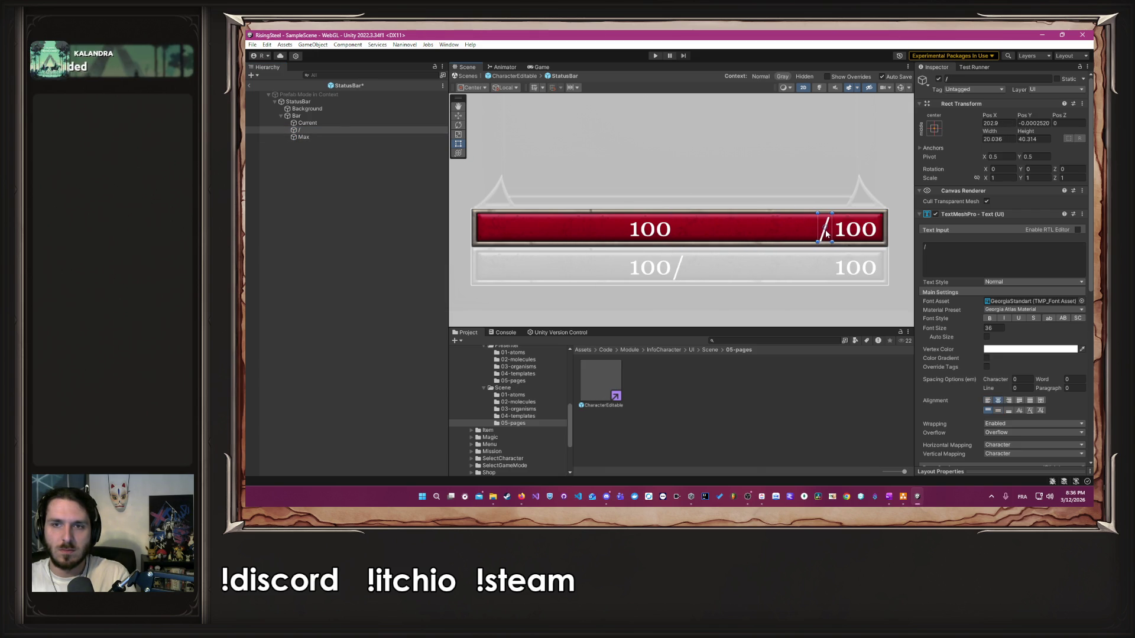
pyautogui.click(325, 122)
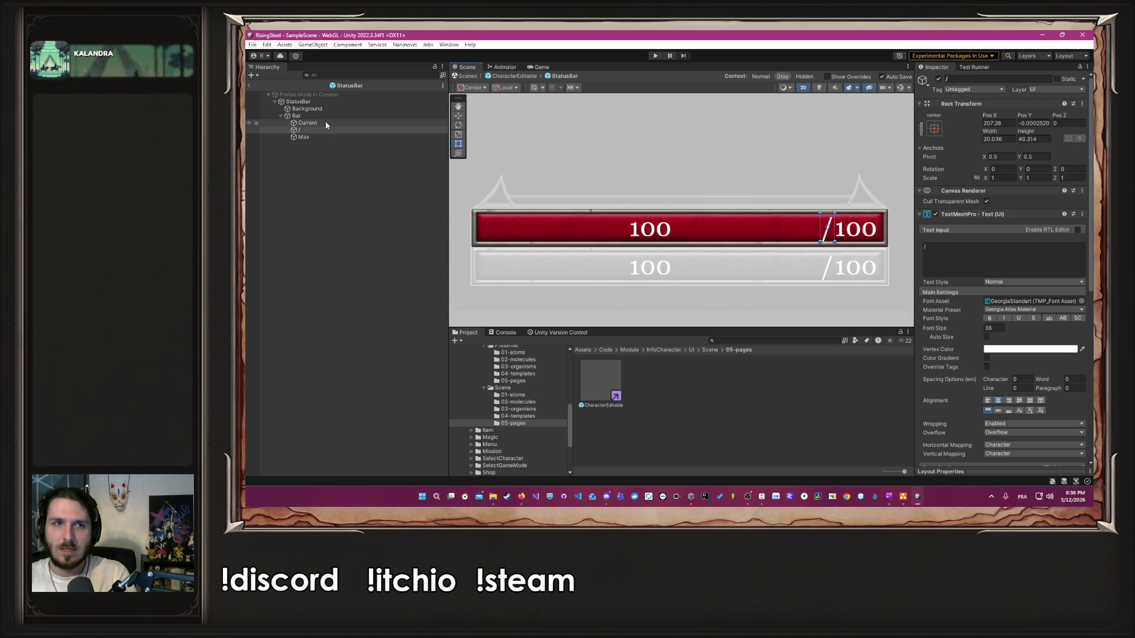
pyautogui.moveTo(616, 233); pyautogui.dragTo(778, 235)
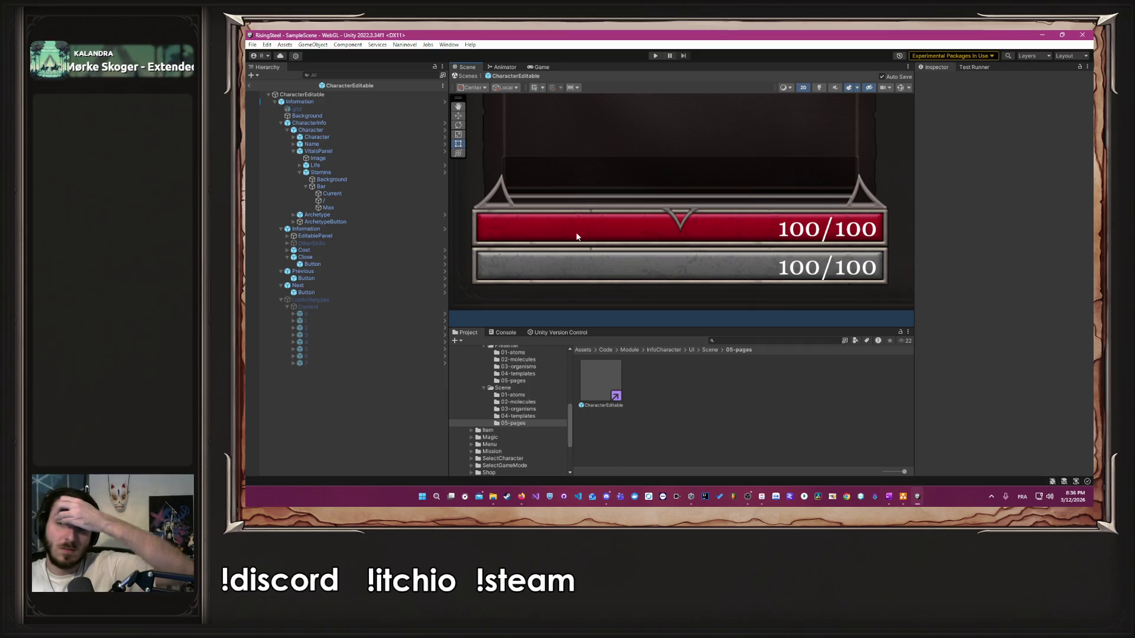
pyautogui.click(523, 497)
# Step: Search Google Images for 'barre de vie pokemon' and preview two Pokémon battle screens
pyautogui.click(568, 459)
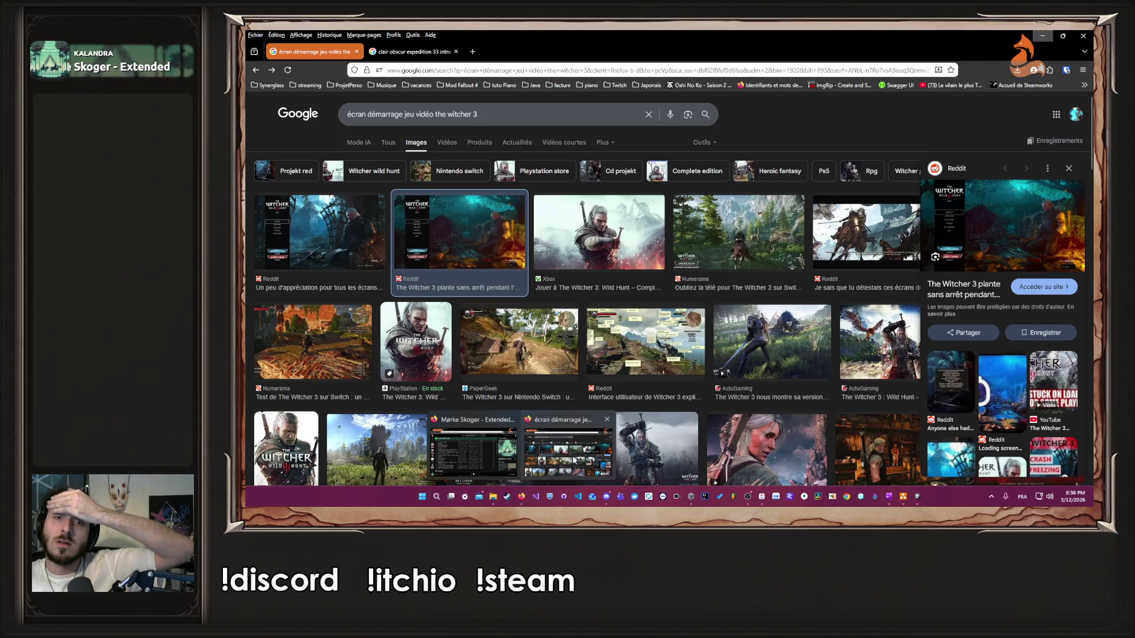
pyautogui.click(508, 114)
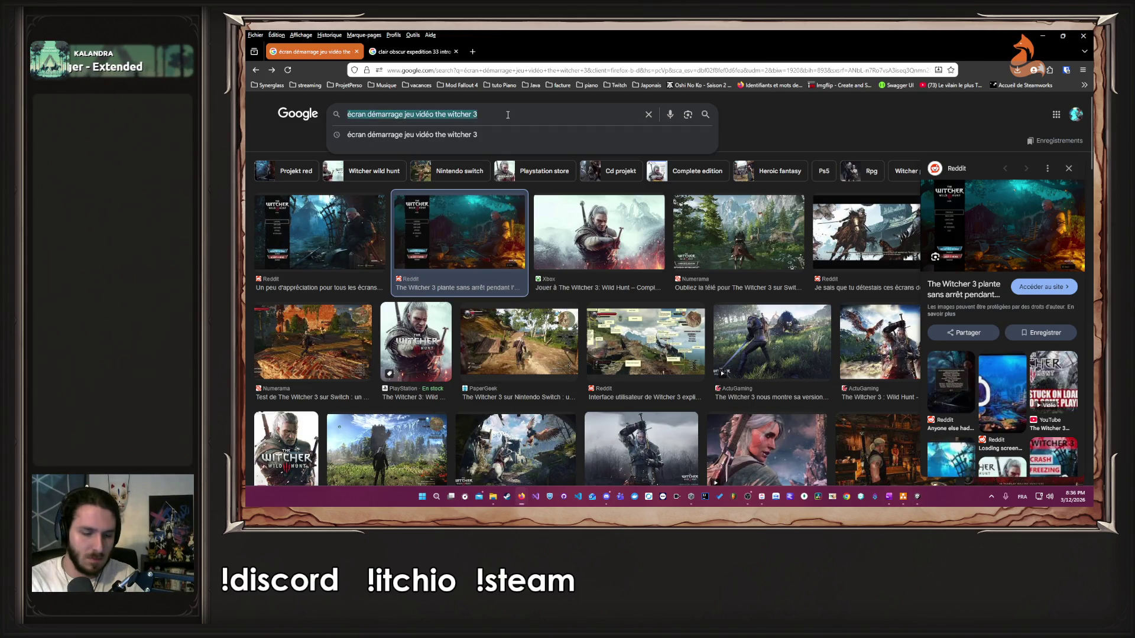
pyautogui.hotkey('ctrl', 'a')
pyautogui.write('barre de vie pokemon')
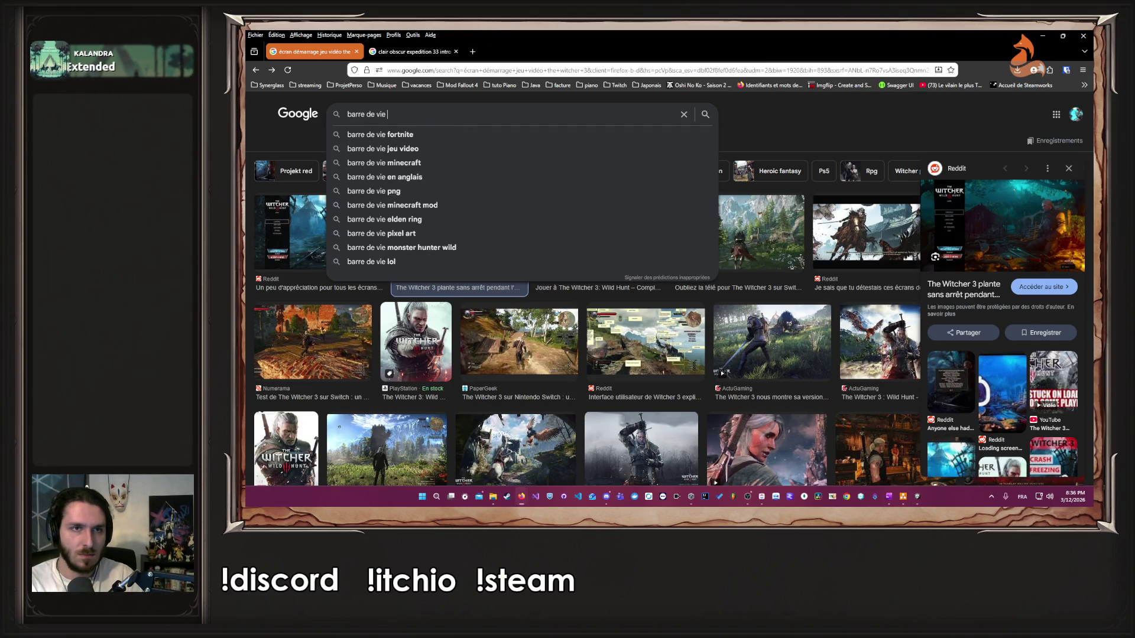
pyautogui.press('Return')
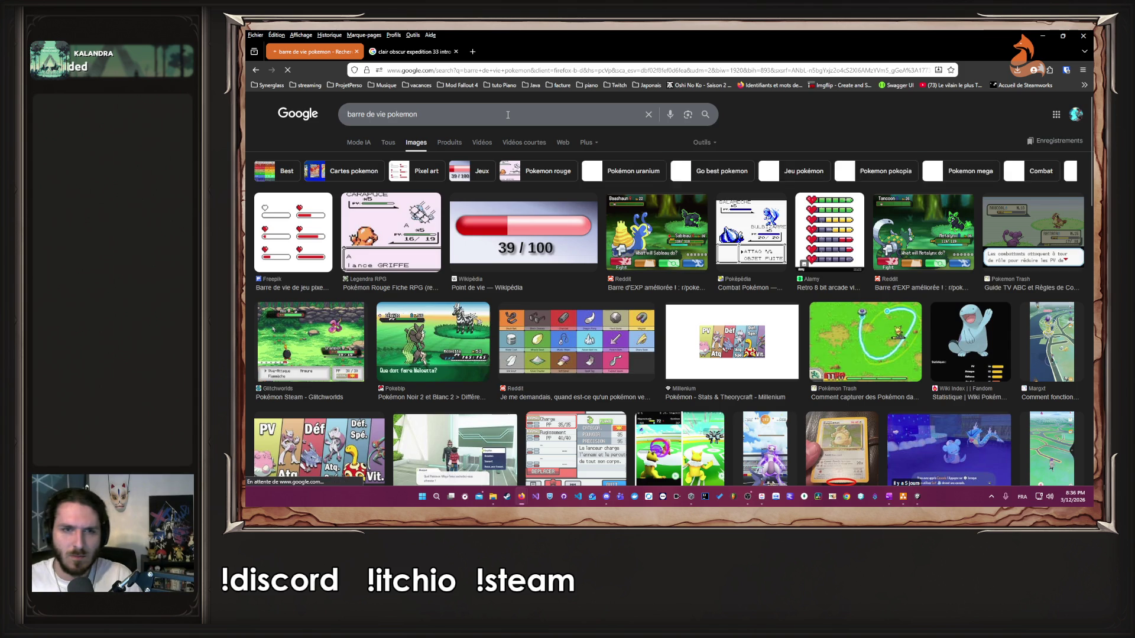
pyautogui.click(433, 234)
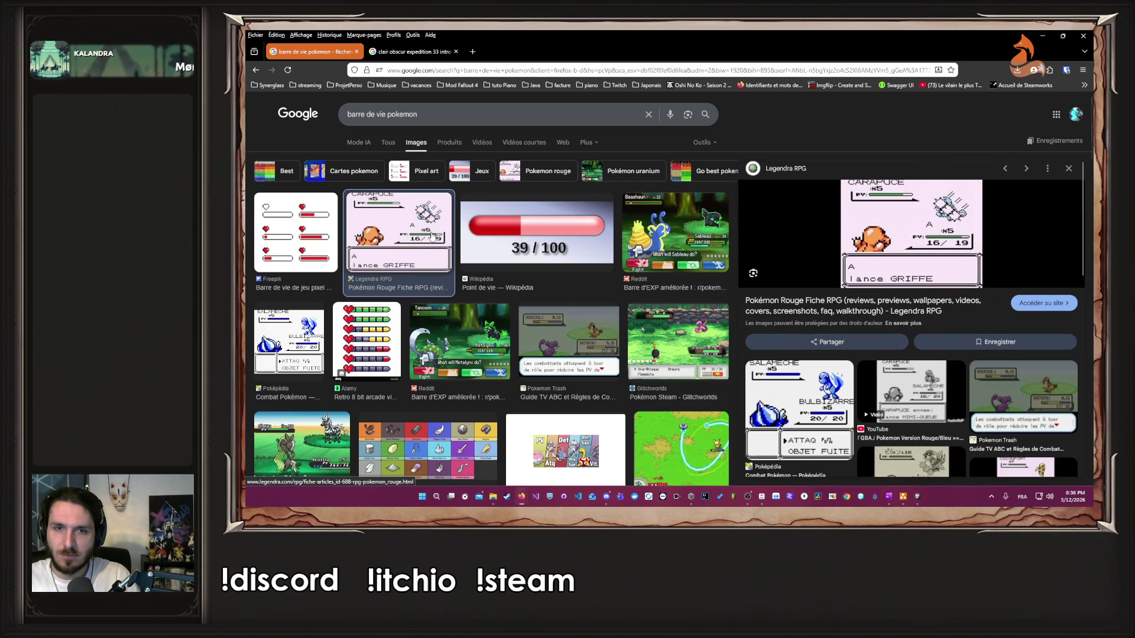
pyautogui.click(702, 349)
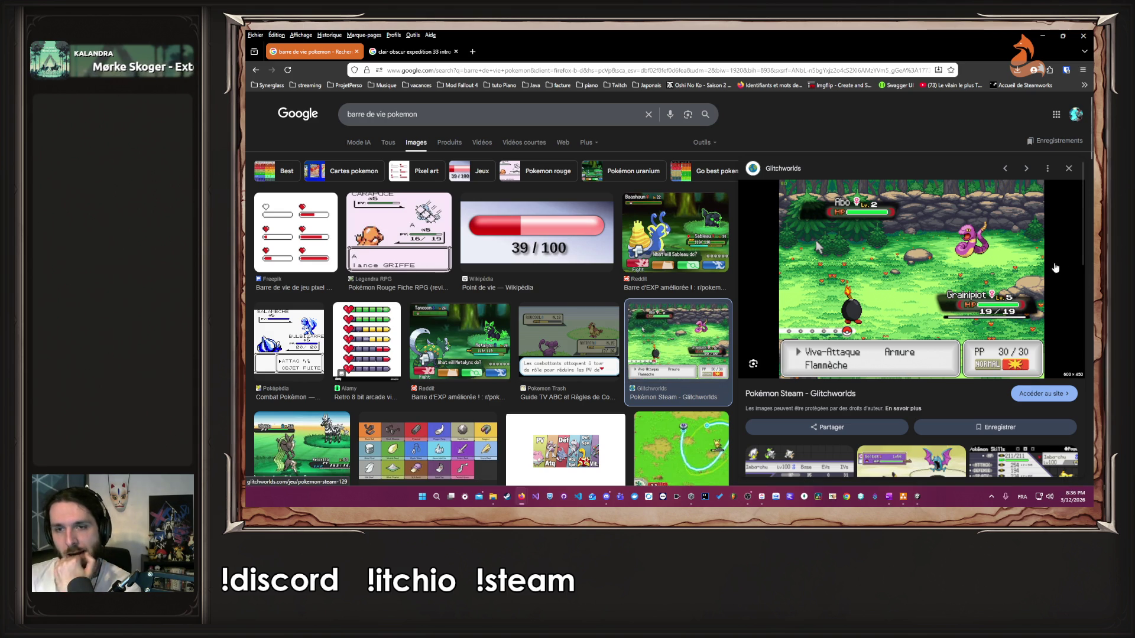
pyautogui.scroll(-2, 810, 286)
pyautogui.scroll(2, 811, 286)
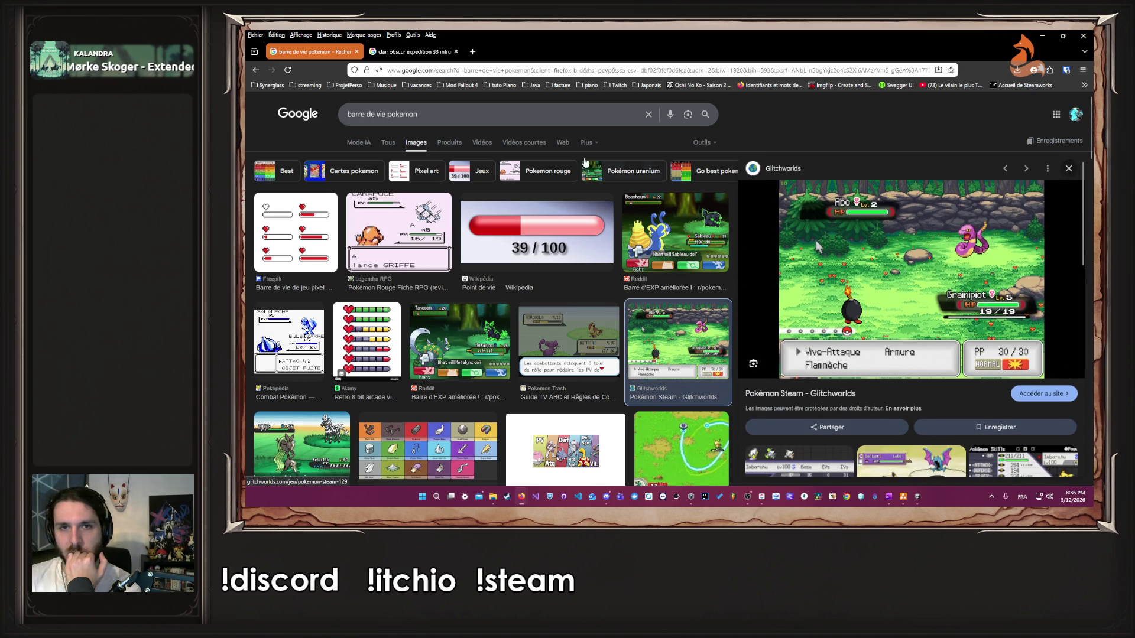
# Step: Change the image search to 'barre de vie clair obscur'
pyautogui.click(561, 120)
pyautogui.hotkey('ctrl', 'BackSpace')
pyautogui.write('ca')
pyautogui.press('BackSpace')
pyautogui.write('l')
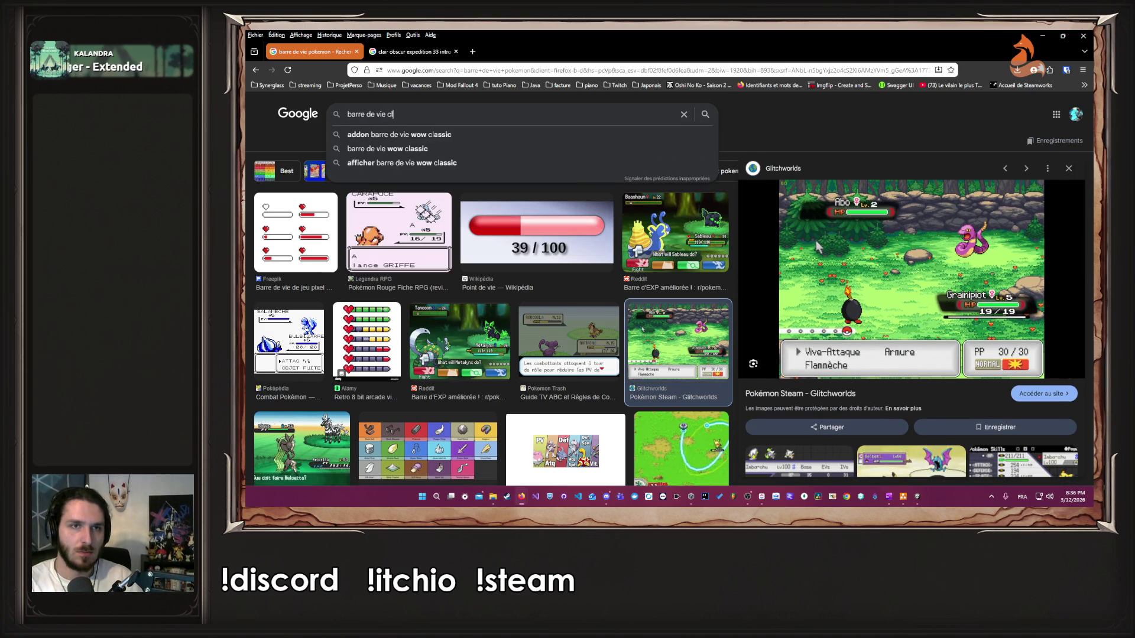
pyautogui.write('air obscur')
pyautogui.press('Return')
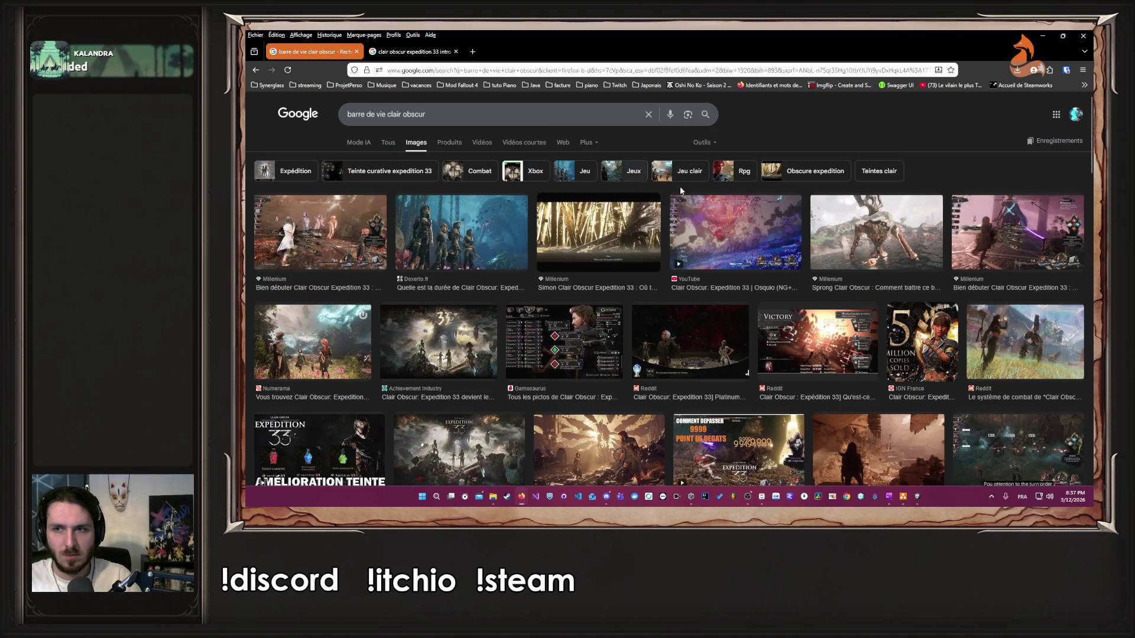
# Step: Open the Millenium Clair Obscur article, view its combat screenshot, then close it and return to Unity
pyautogui.click(1005, 252)
pyautogui.click(987, 292)
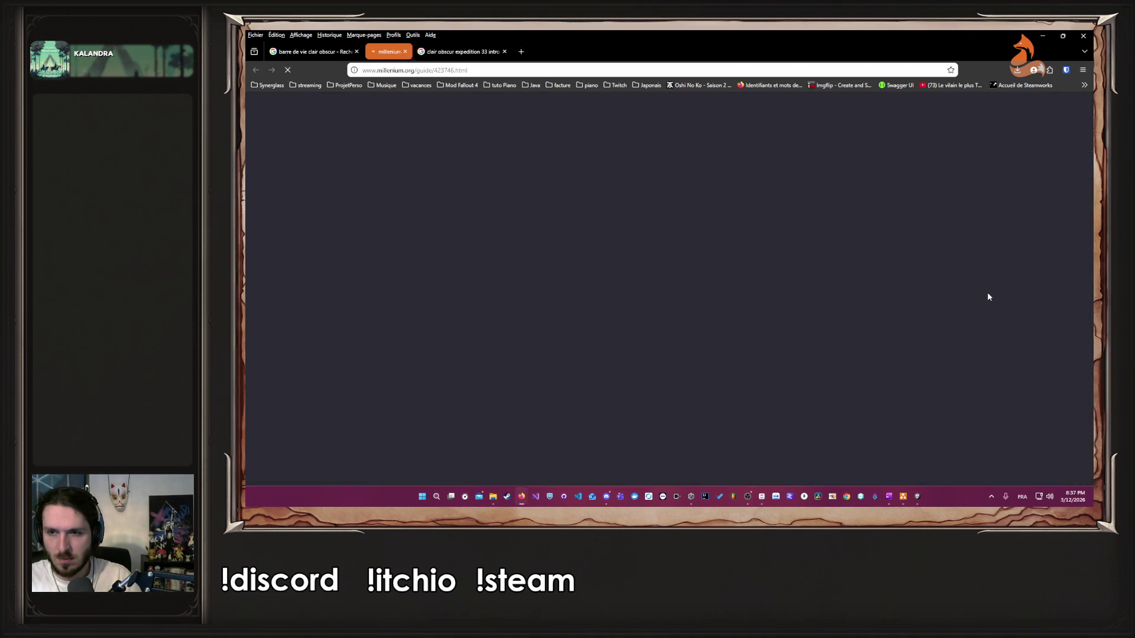
pyautogui.scroll(-8, 751, 288)
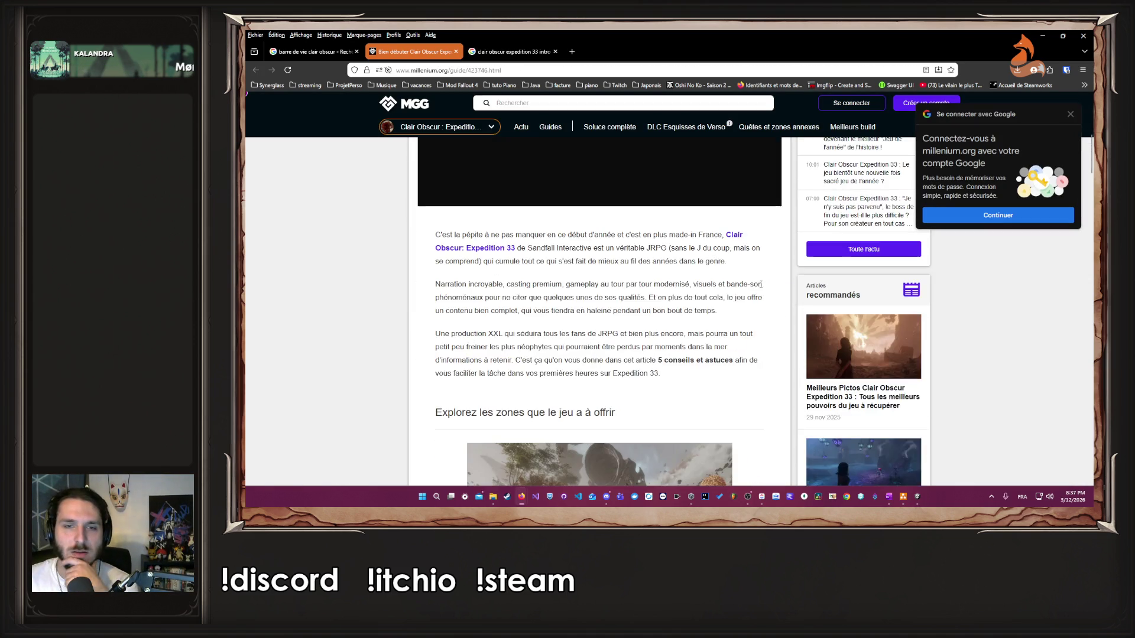
pyautogui.scroll(-10, 751, 288)
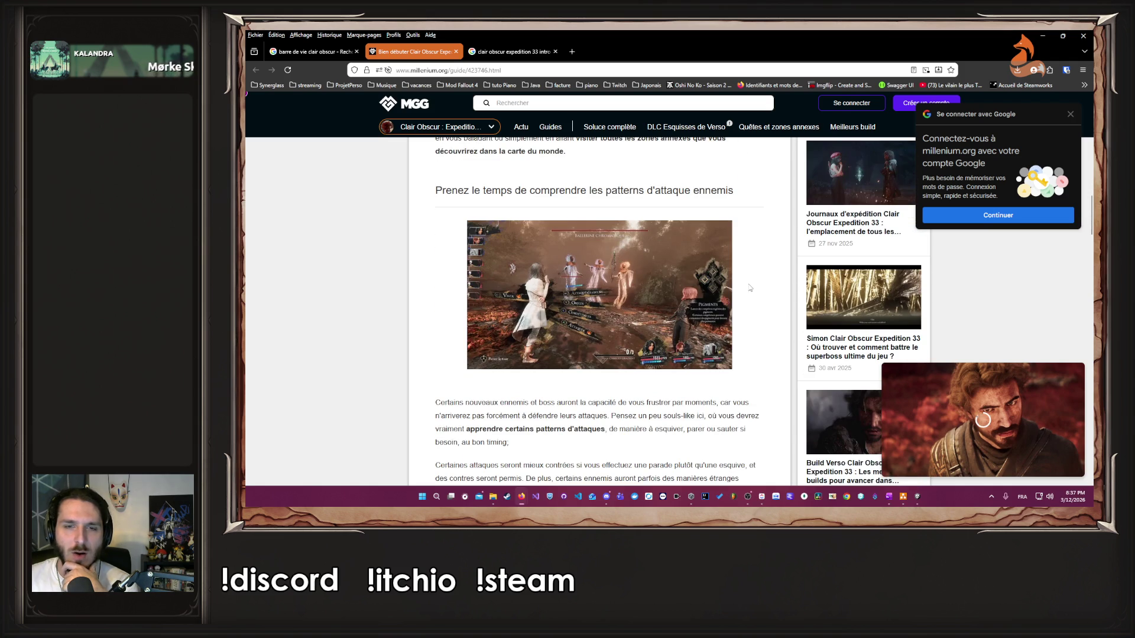
pyautogui.click(686, 301)
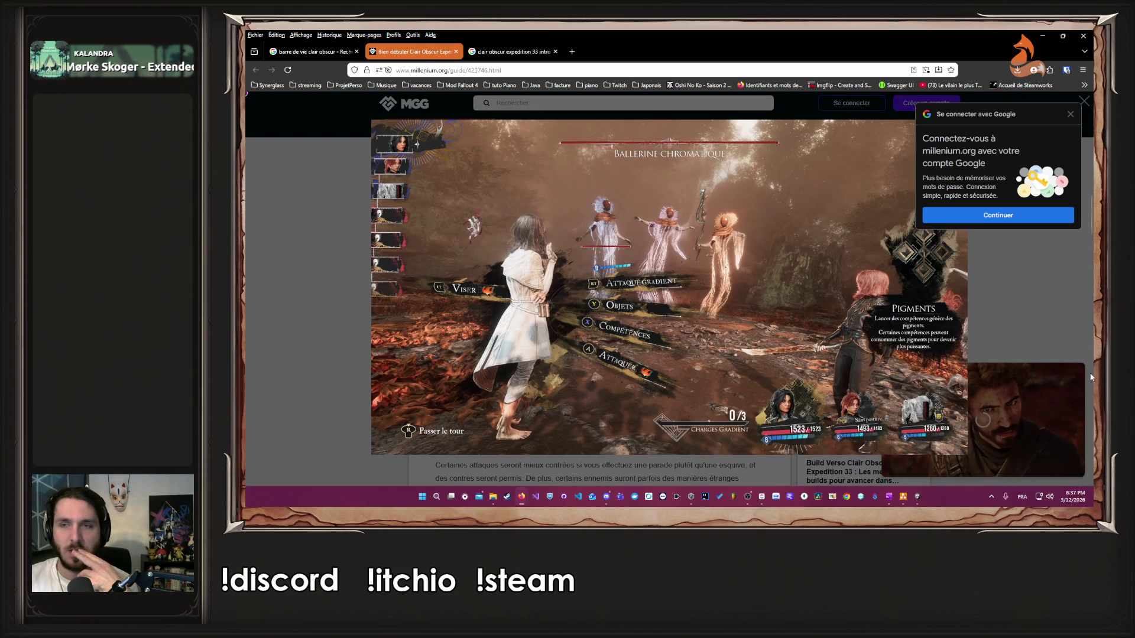
pyautogui.hotkey('ctrl', 'w')
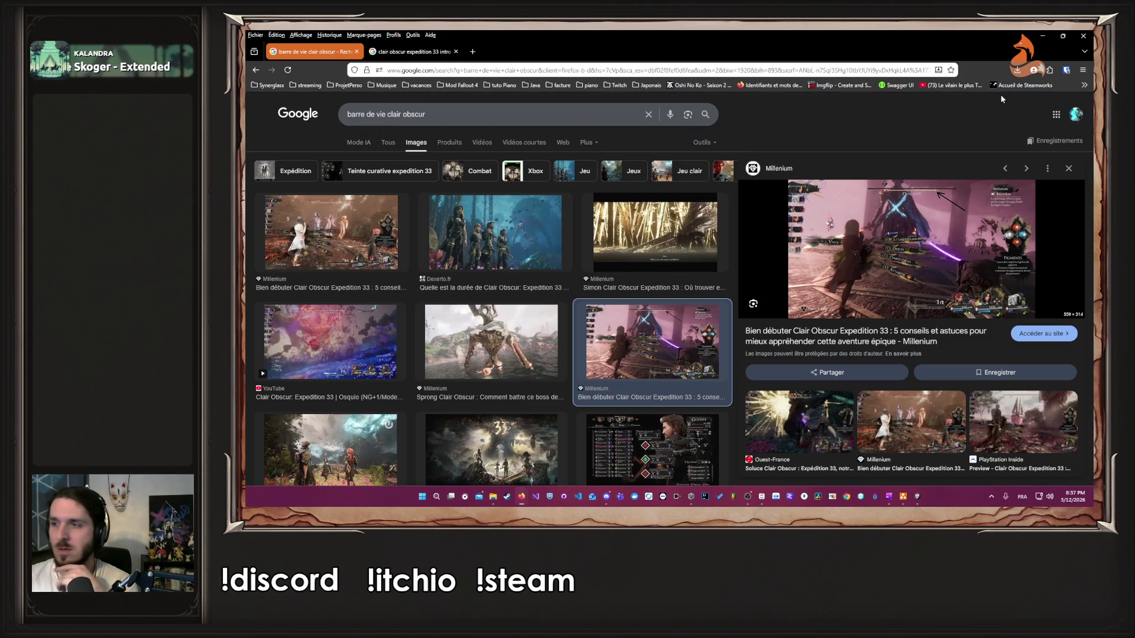
pyautogui.hotkey('alt', 'Tab')
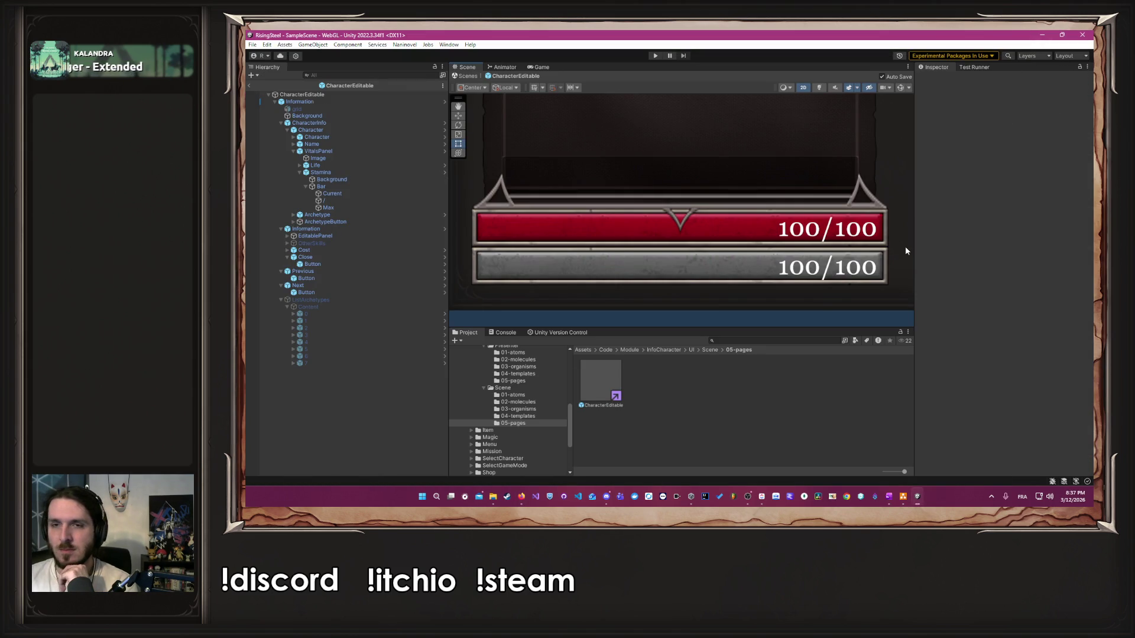
# Step: Expand EditablePanel > BodyPanel > Panel > StatisticPanel and open the Statistics prefab
pyautogui.scroll(-2, 547, 205)
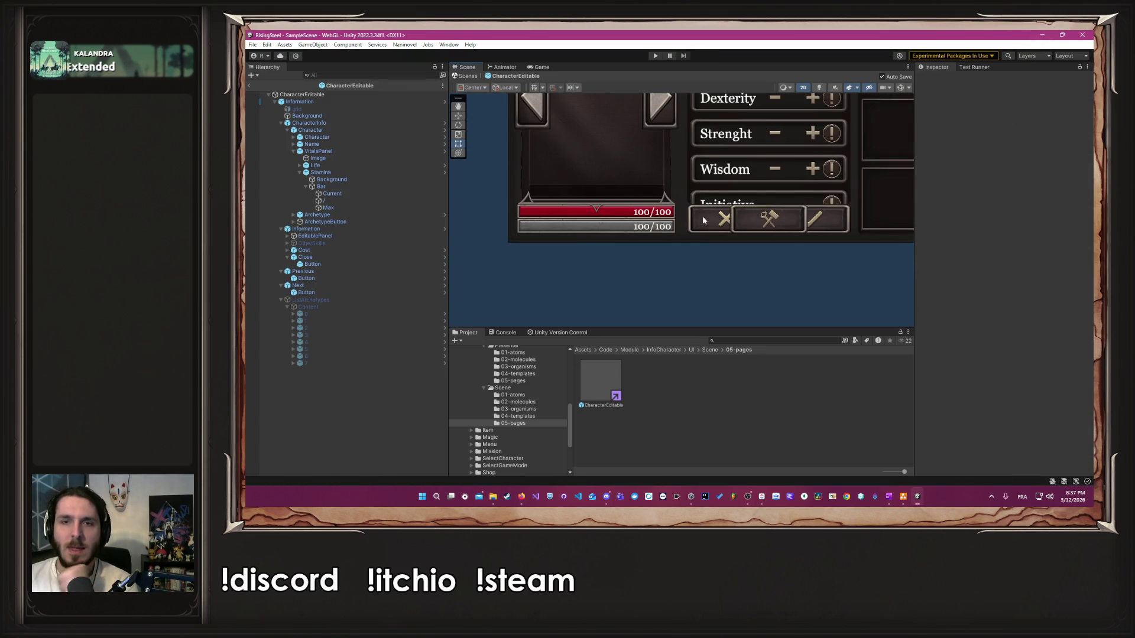
pyautogui.scroll(-3, 666, 320)
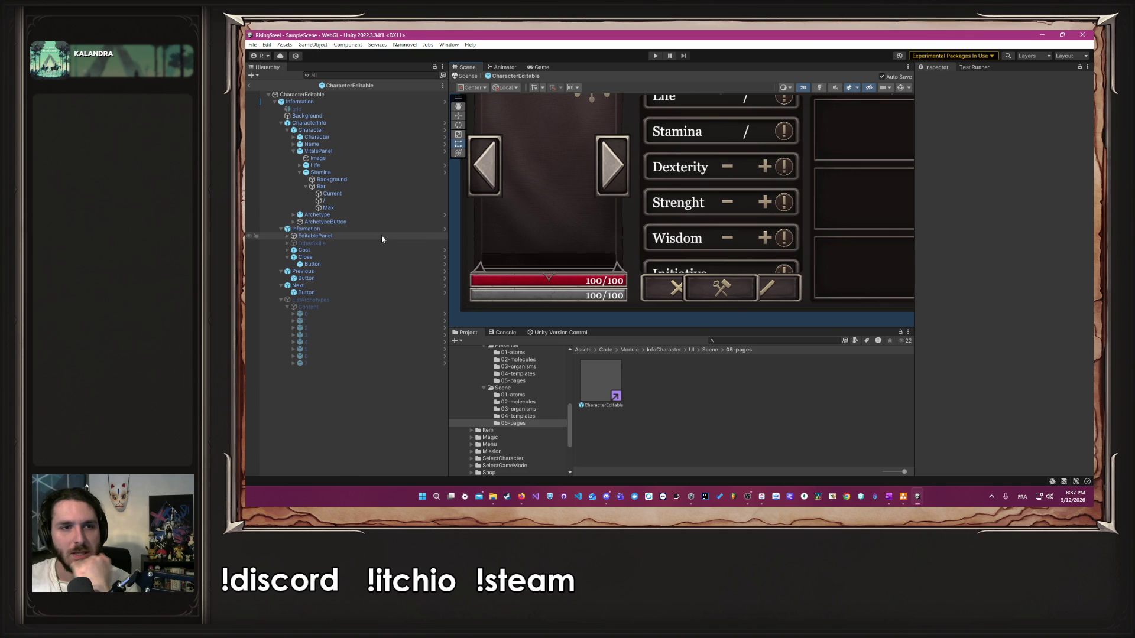
pyautogui.click(382, 236)
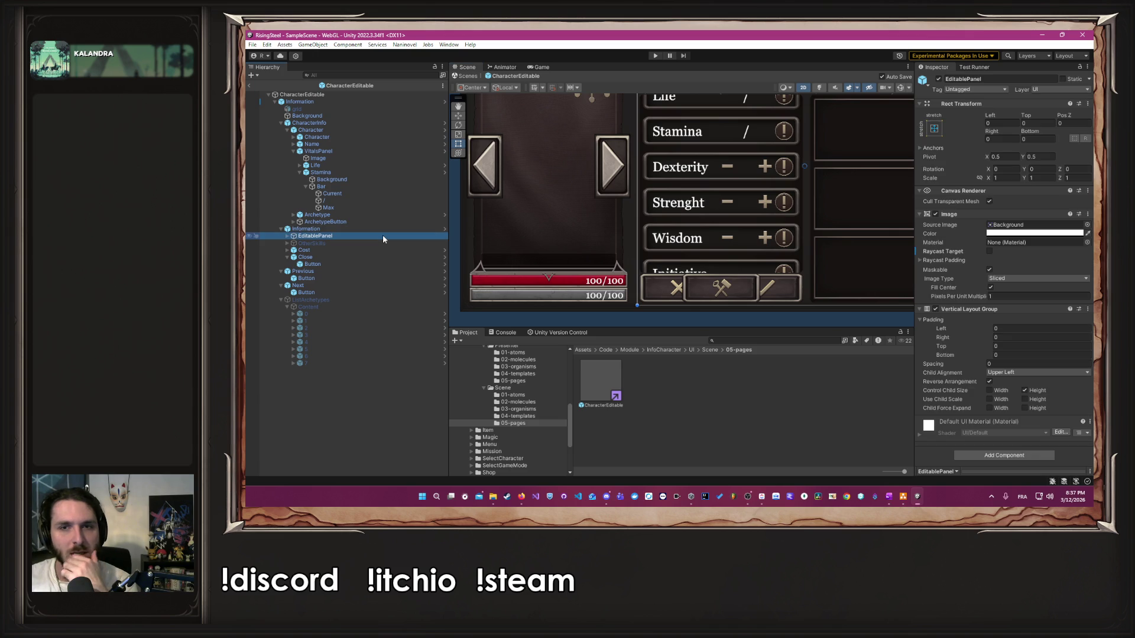
pyautogui.click(287, 236)
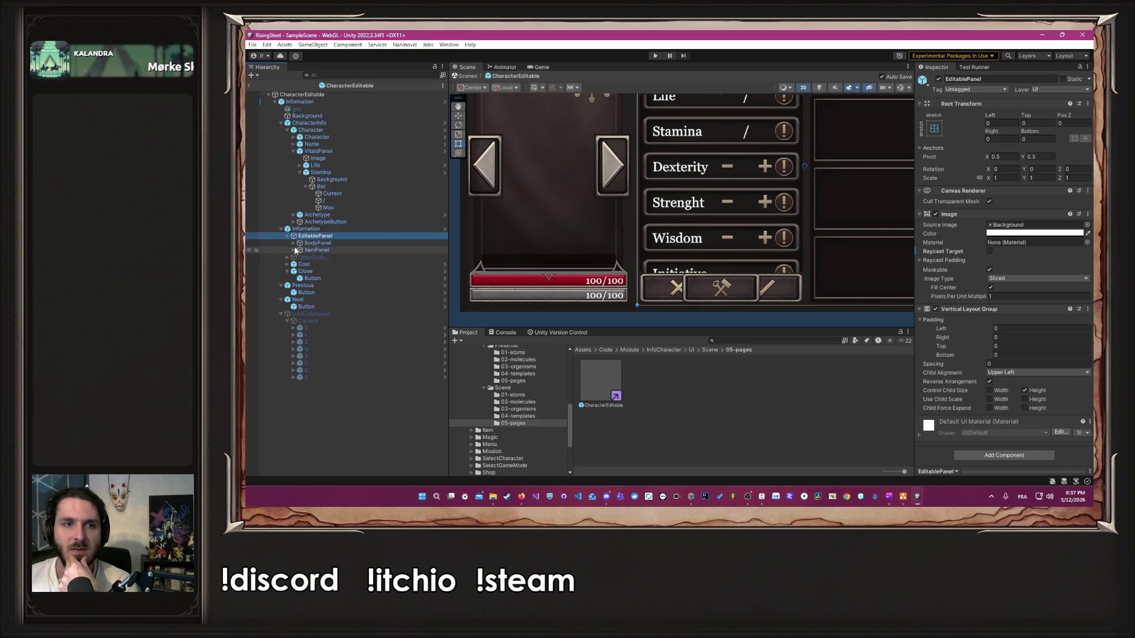
pyautogui.click(294, 243)
pyautogui.click(300, 250)
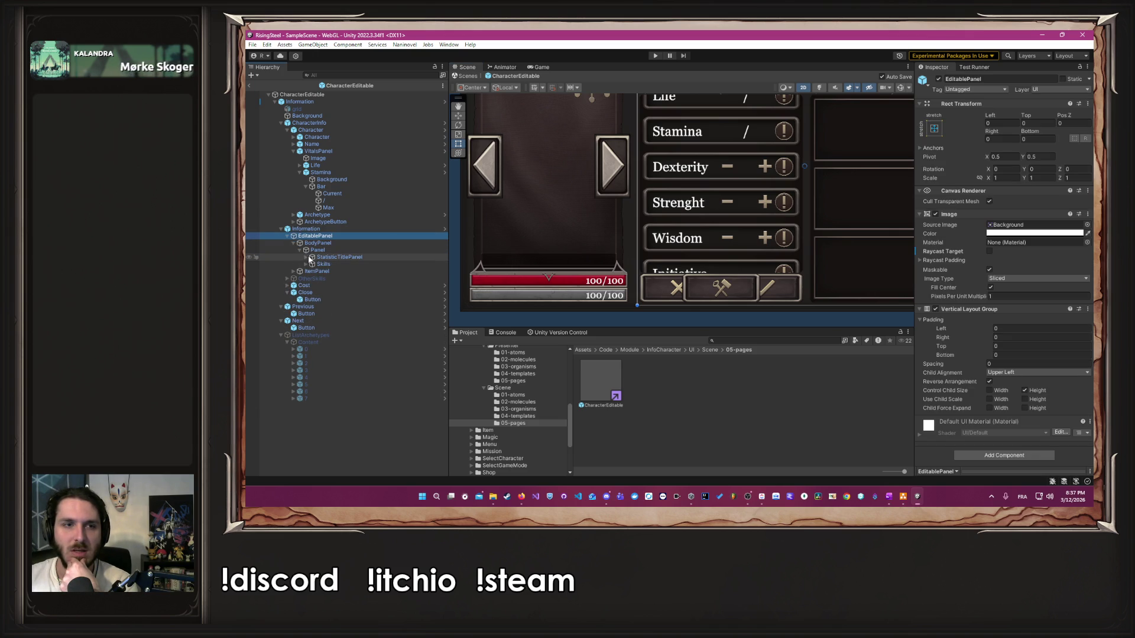
pyautogui.click(305, 257)
pyautogui.click(418, 263)
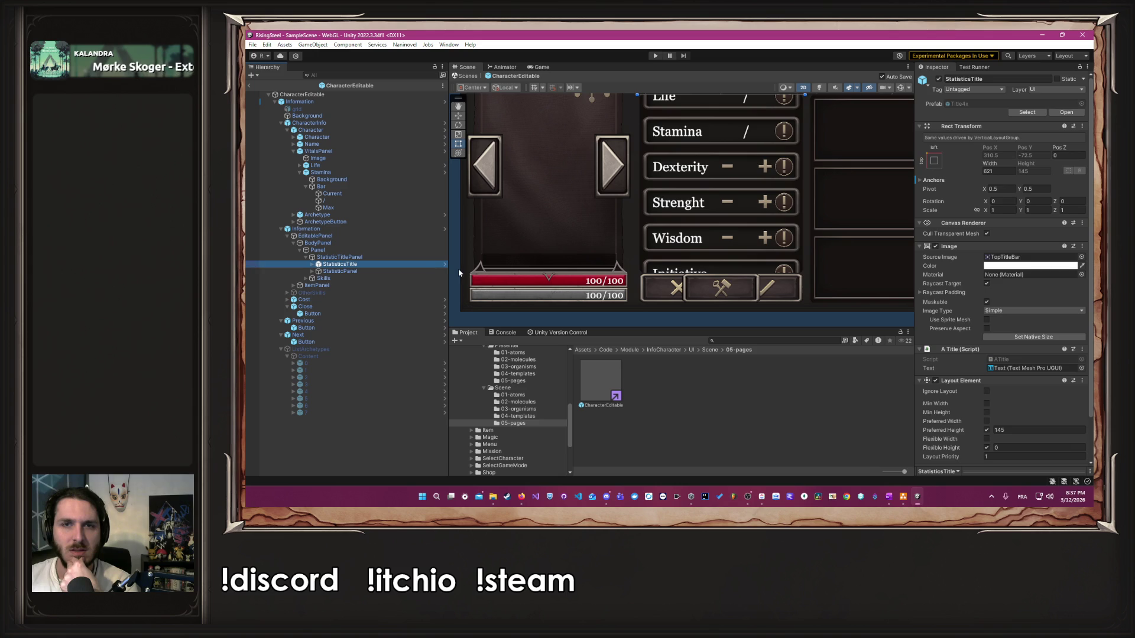
pyautogui.click(312, 272)
pyautogui.click(339, 279)
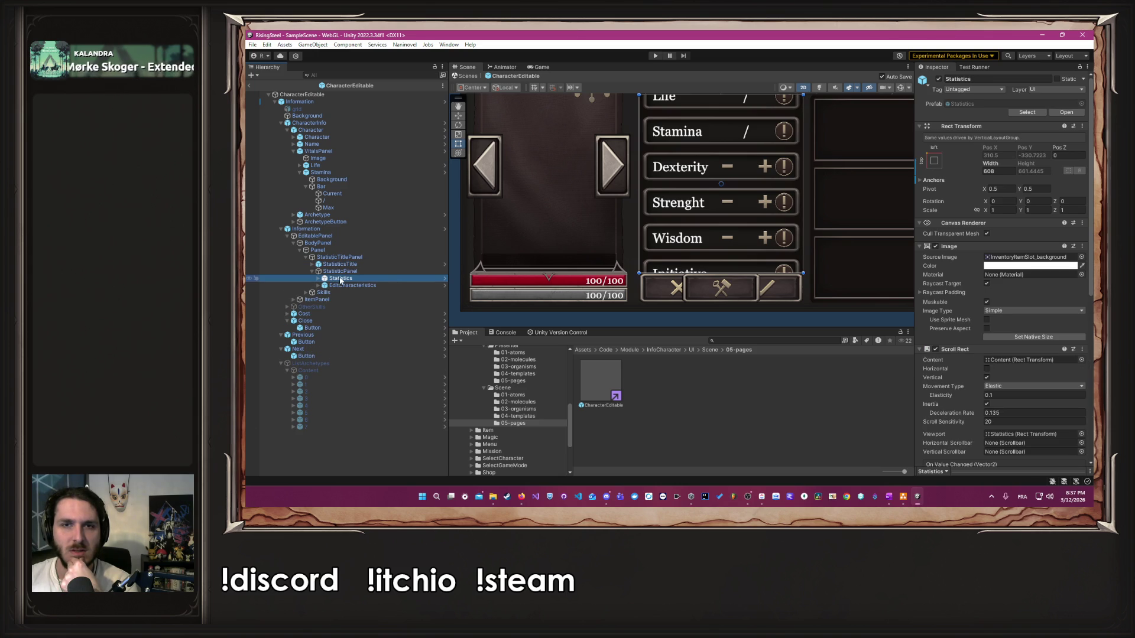
pyautogui.click(444, 278)
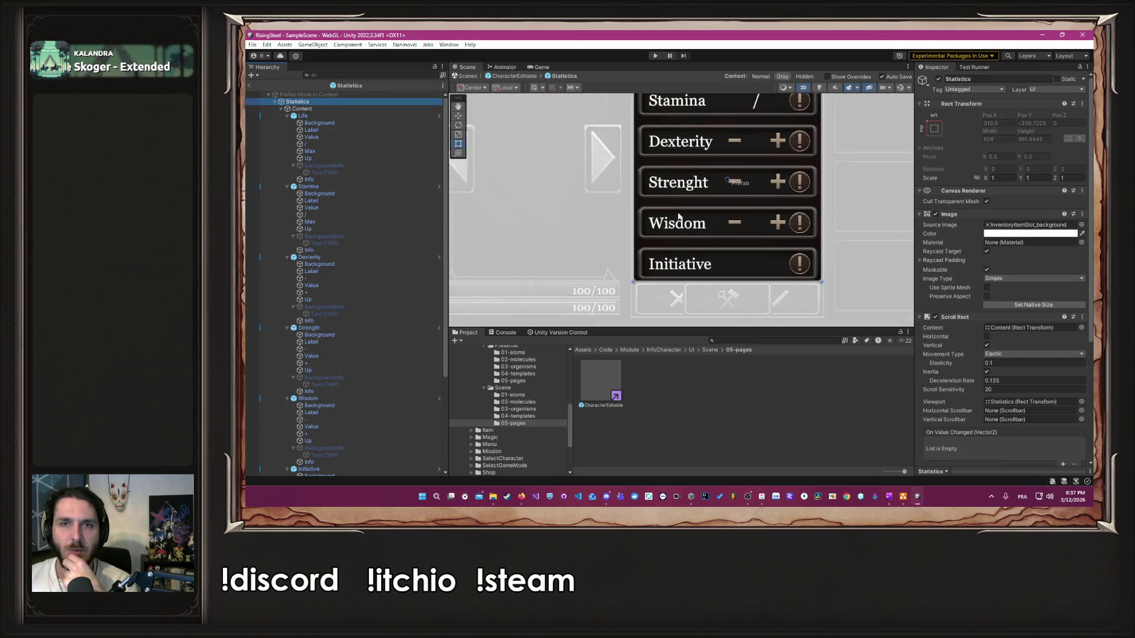
# Step: Deactivate the Life and Stamina rows inside the Statistics prefab, then go back to CharacterEditable
pyautogui.scroll(-2, 534, 161)
pyautogui.click(367, 115)
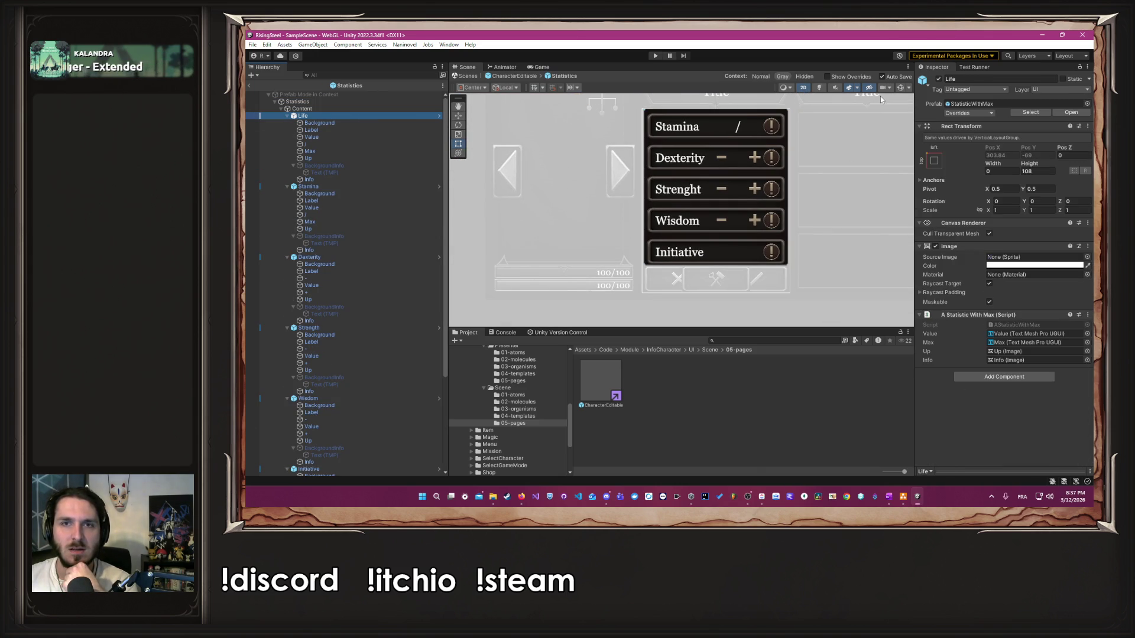
pyautogui.click(940, 80)
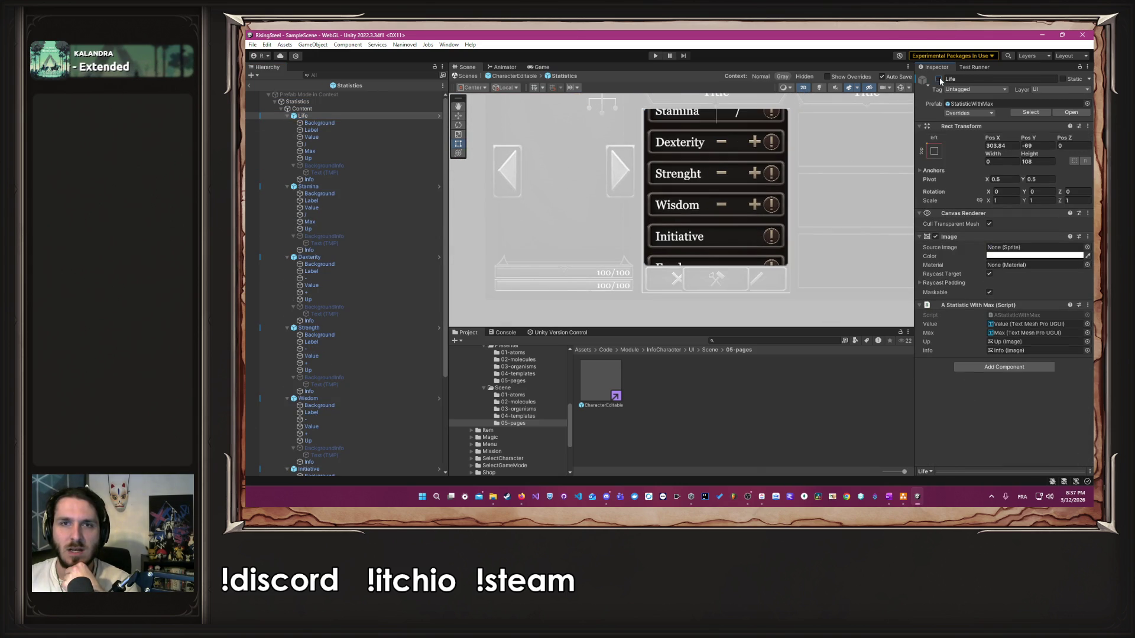
pyautogui.click(339, 180)
pyautogui.click(340, 187)
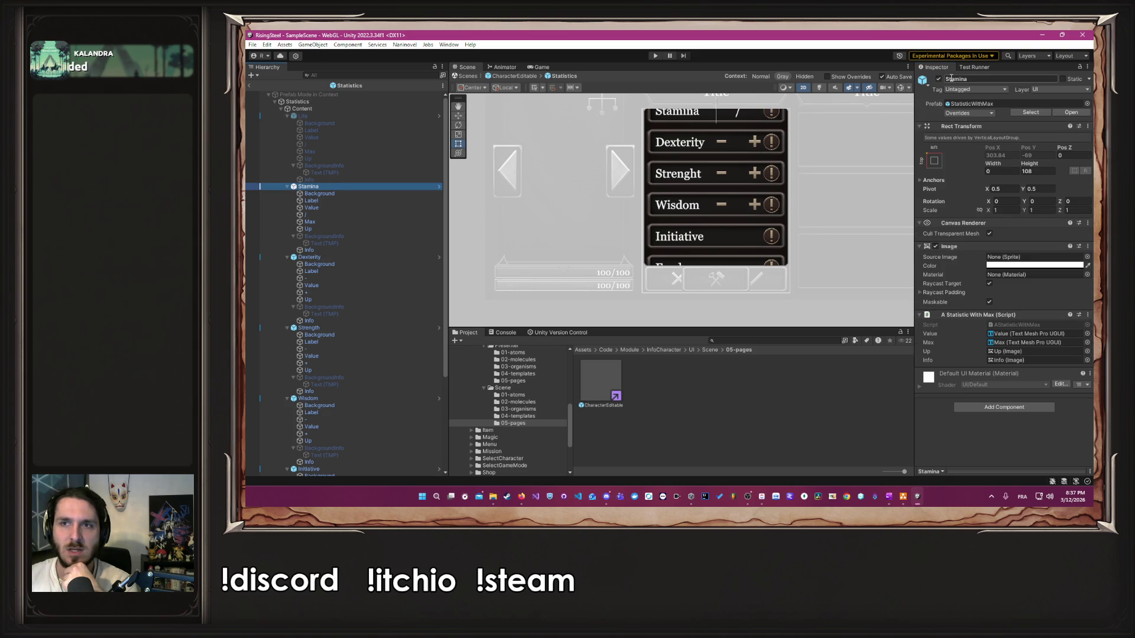
pyautogui.click(939, 79)
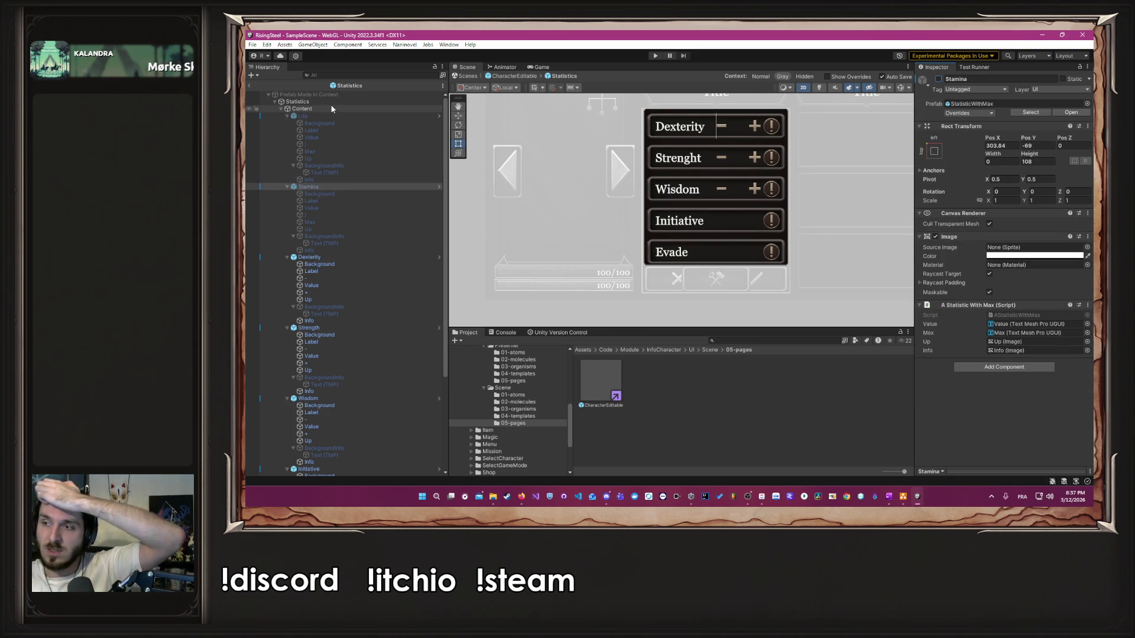
pyautogui.click(506, 76)
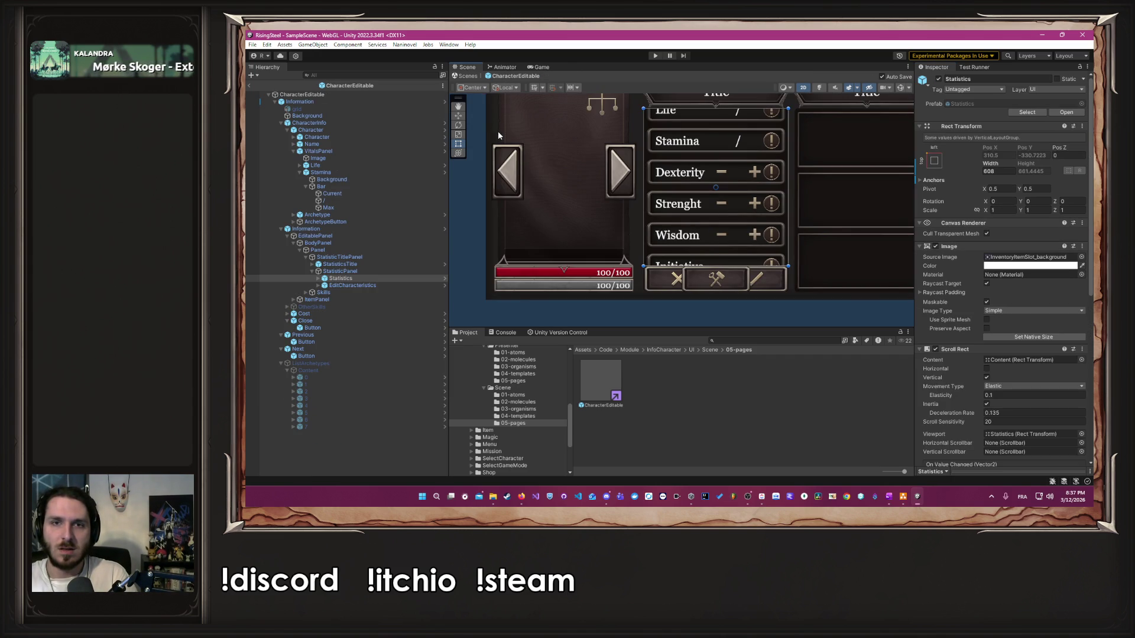
# Step: Expand Statistics > Content and deactivate the Life and Stamina stat rows
pyautogui.click(318, 279)
pyautogui.click(332, 285)
pyautogui.click(328, 285)
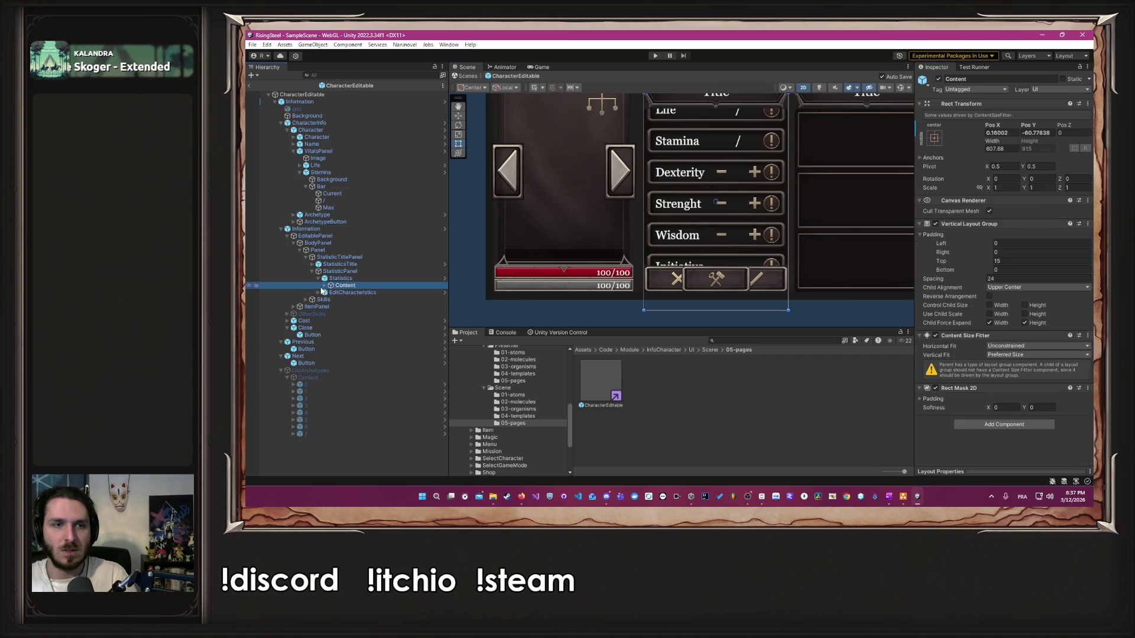
pyautogui.click(346, 293)
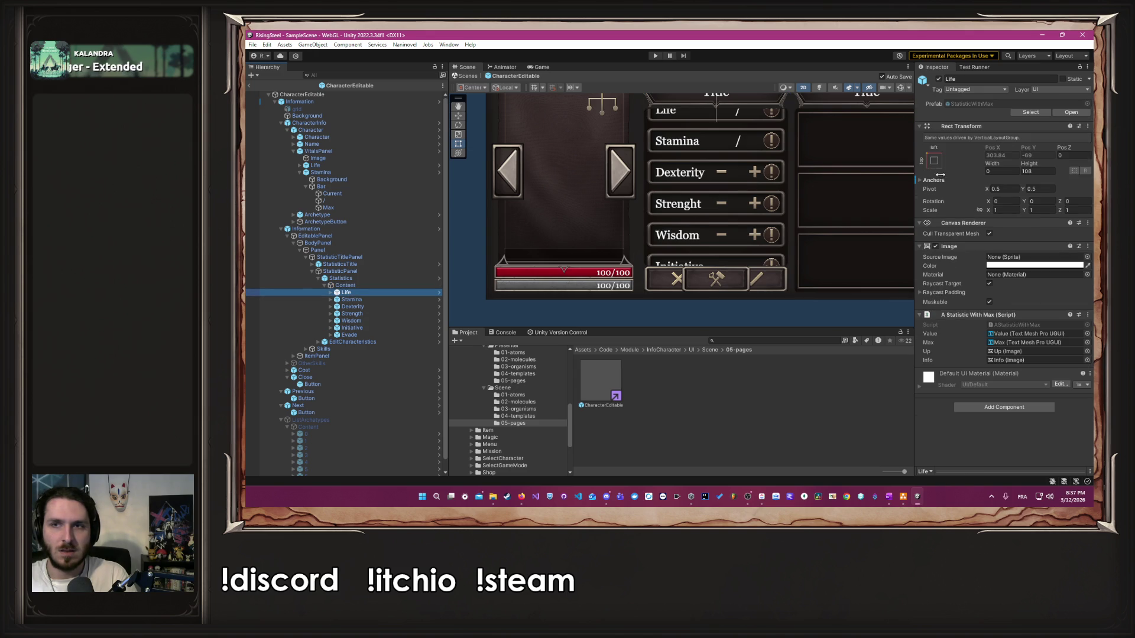
pyautogui.click(385, 300)
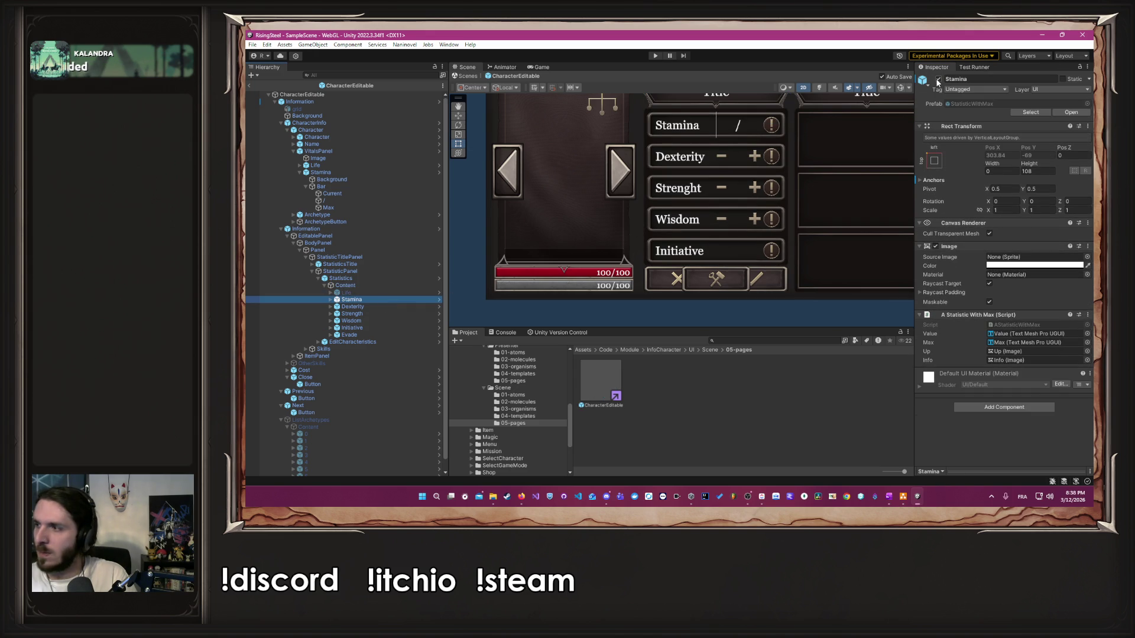
pyautogui.click(938, 80)
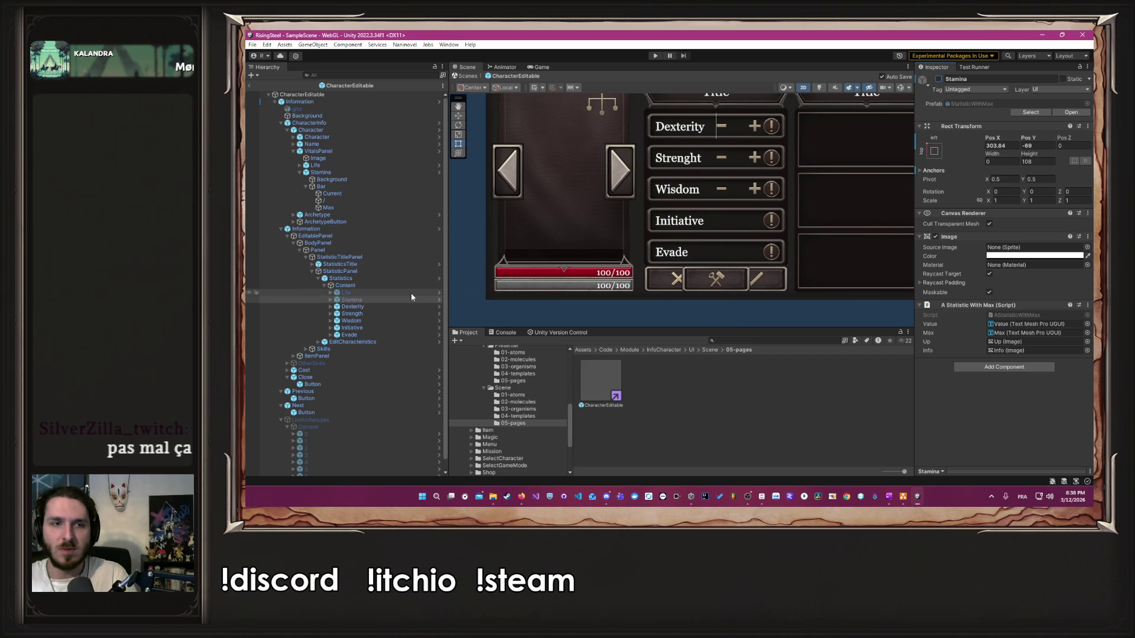
pyautogui.click(382, 286)
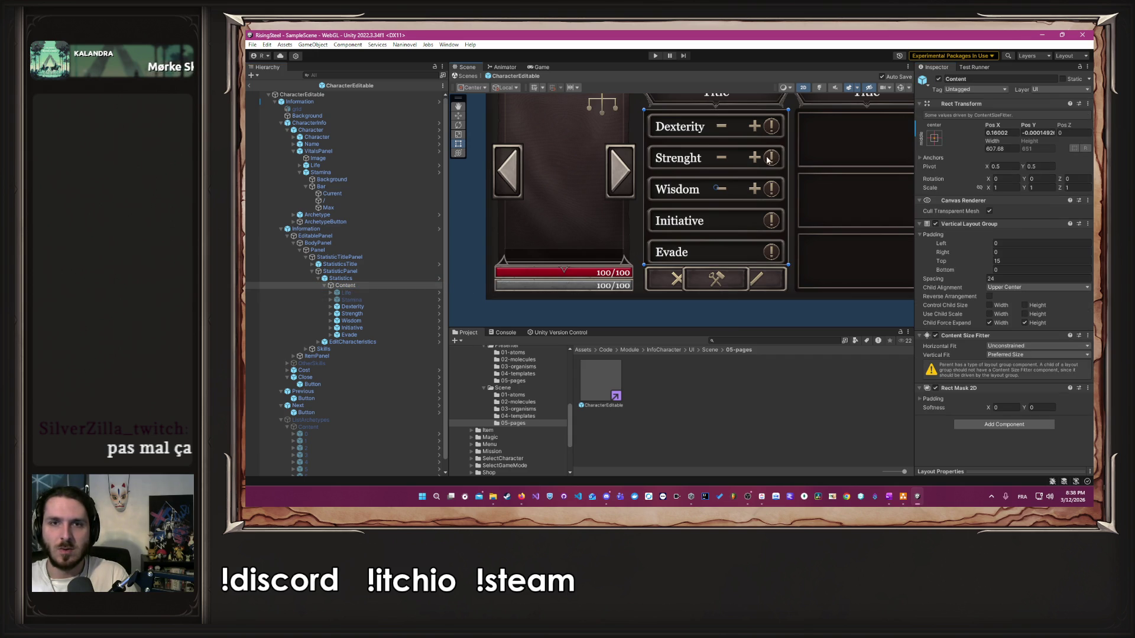
# Step: Deselect and look over the character panel's stat list running from Dexterity to Evade
pyautogui.click(745, 306)
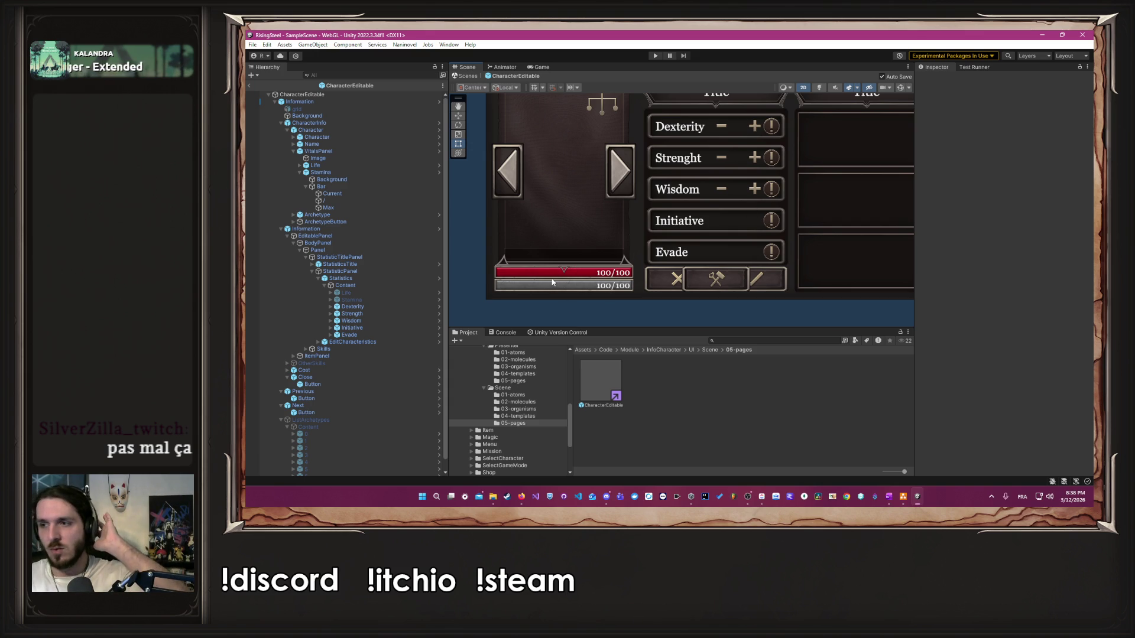
pyautogui.scroll(-3, 552, 283)
pyautogui.moveTo(549, 200); pyautogui.dragTo(617, 206)
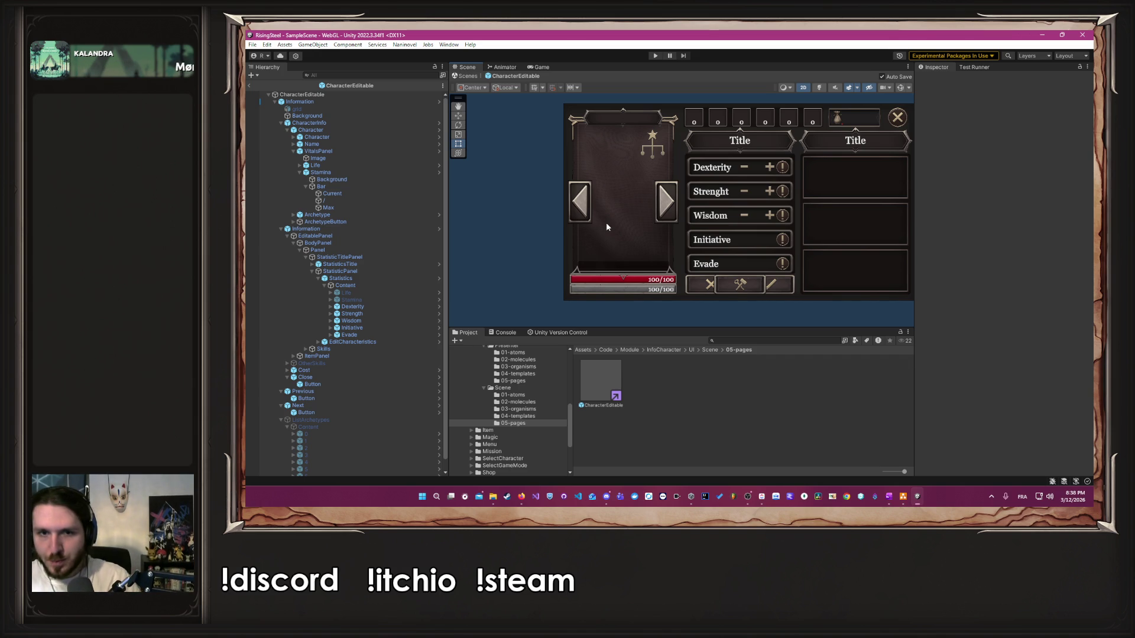
pyautogui.scroll(5, 564, 272)
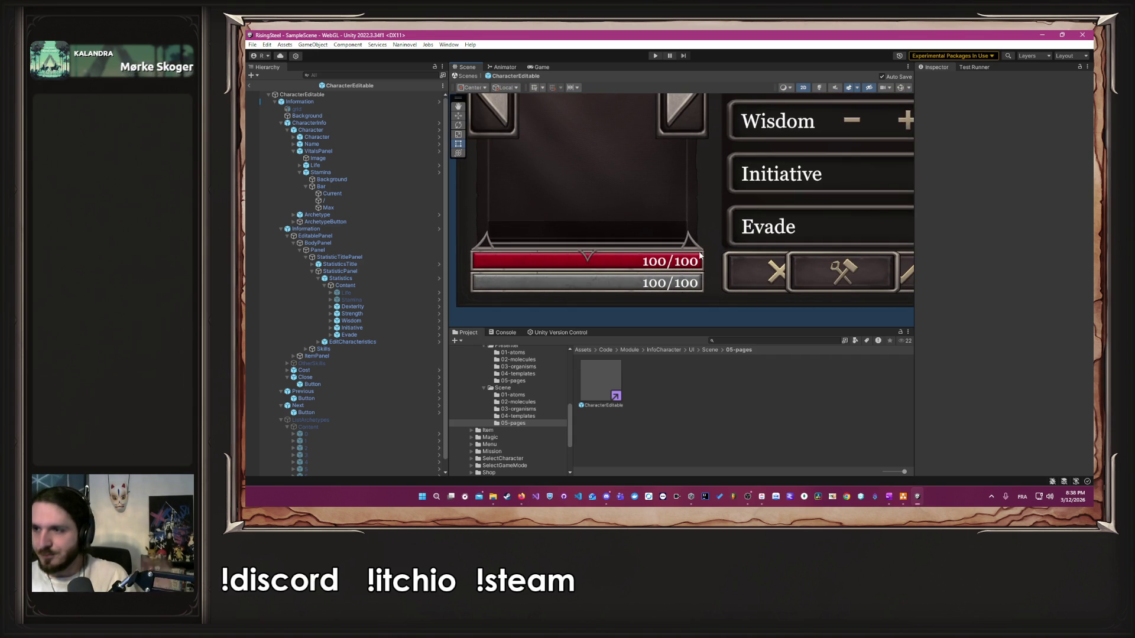
pyautogui.scroll(-1, 701, 256)
pyautogui.scroll(-2, 700, 256)
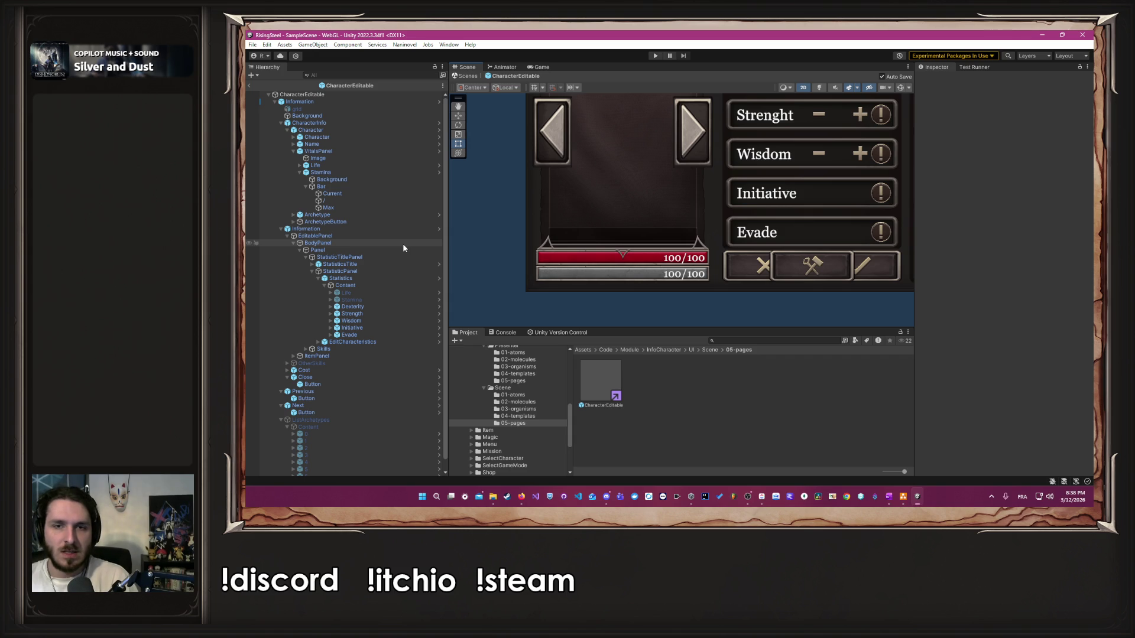
pyautogui.scroll(-3, 642, 228)
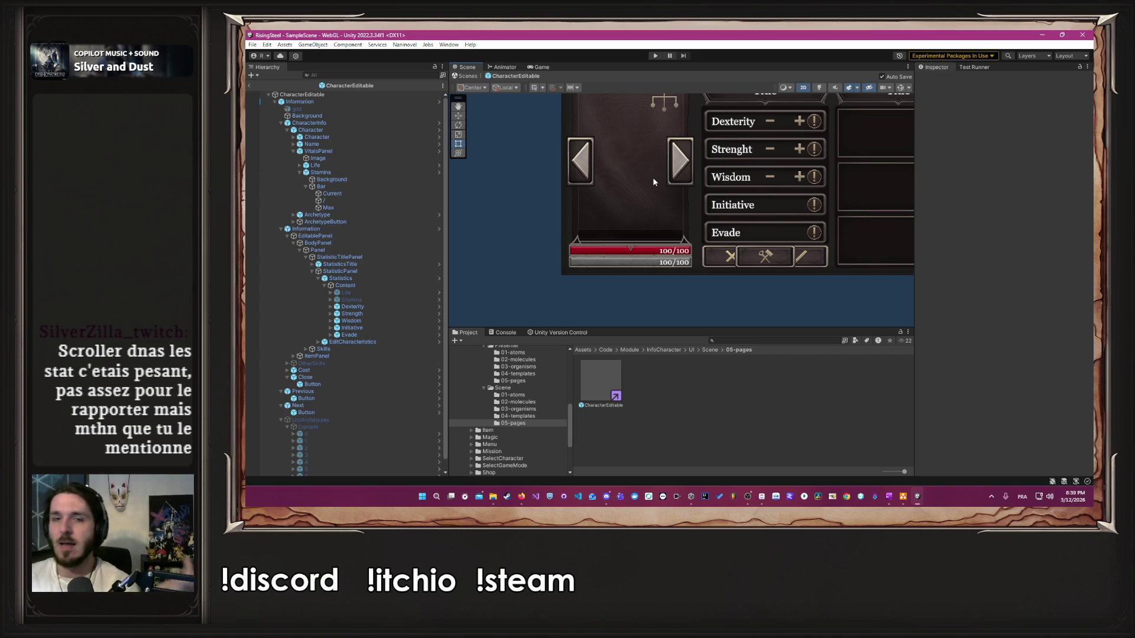
pyautogui.moveTo(704, 237)
pyautogui.mouseDown()
pyautogui.moveTo(698, 256)
pyautogui.moveTo(692, 244)
pyautogui.mouseUp()
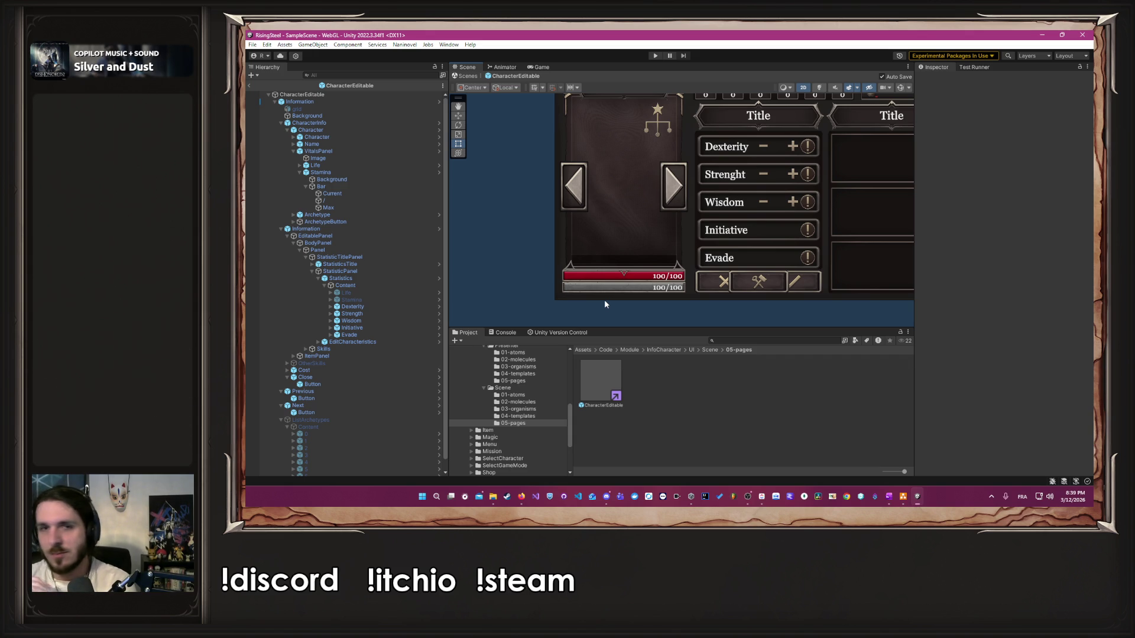
# Step: Set the Content Vertical Layout Group's top padding to 10, then to 5
pyautogui.click(415, 287)
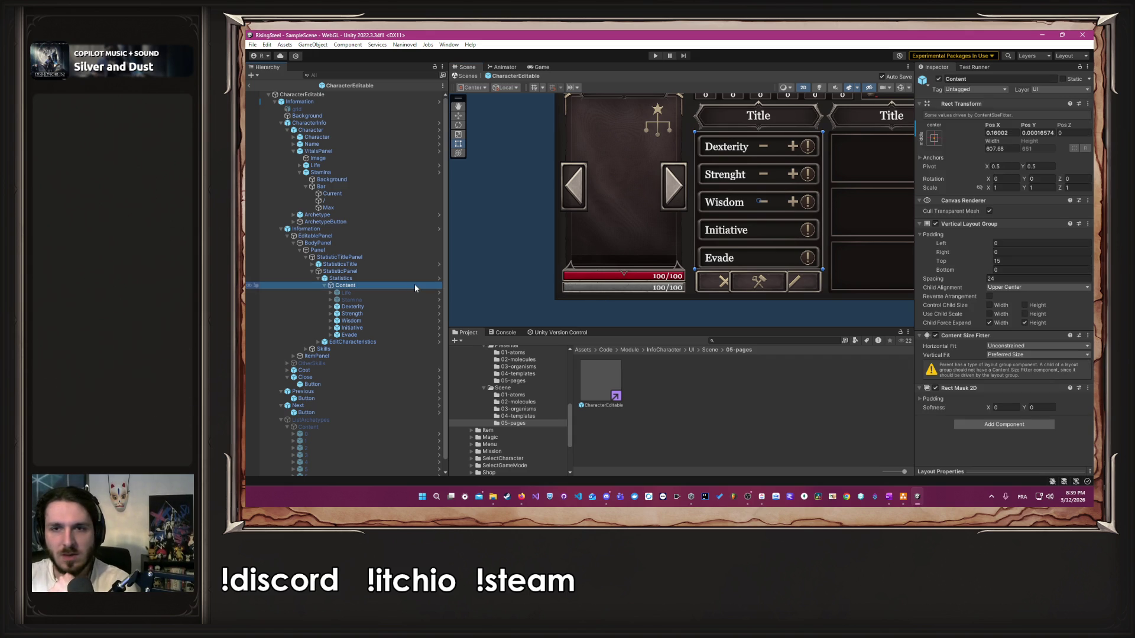
pyautogui.click(999, 262)
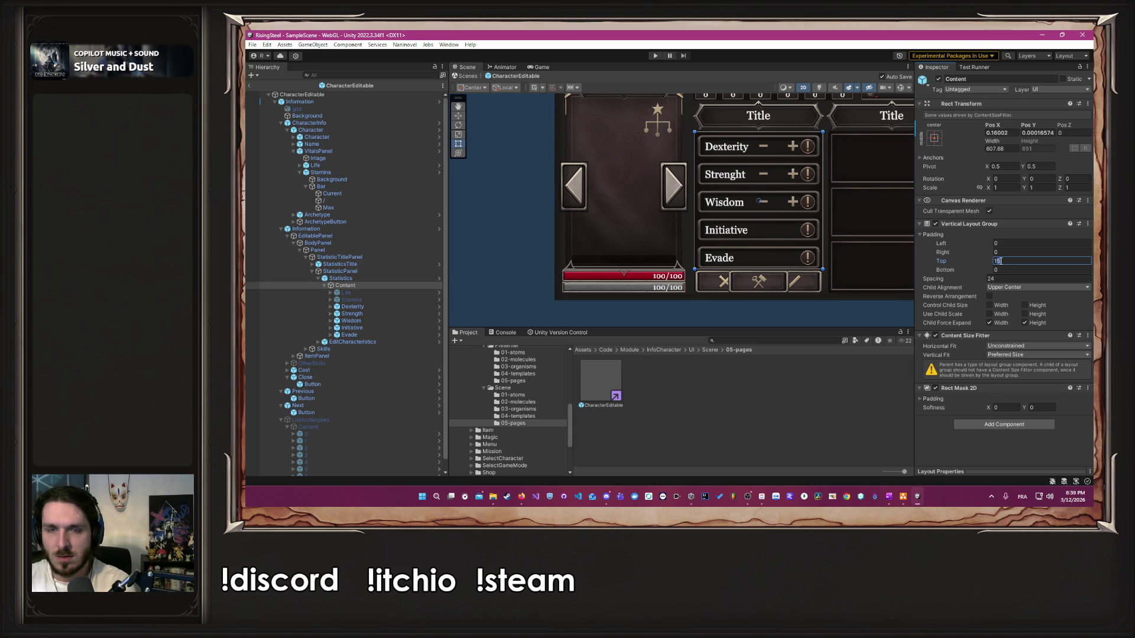
pyautogui.write('10')
pyautogui.click(860, 318)
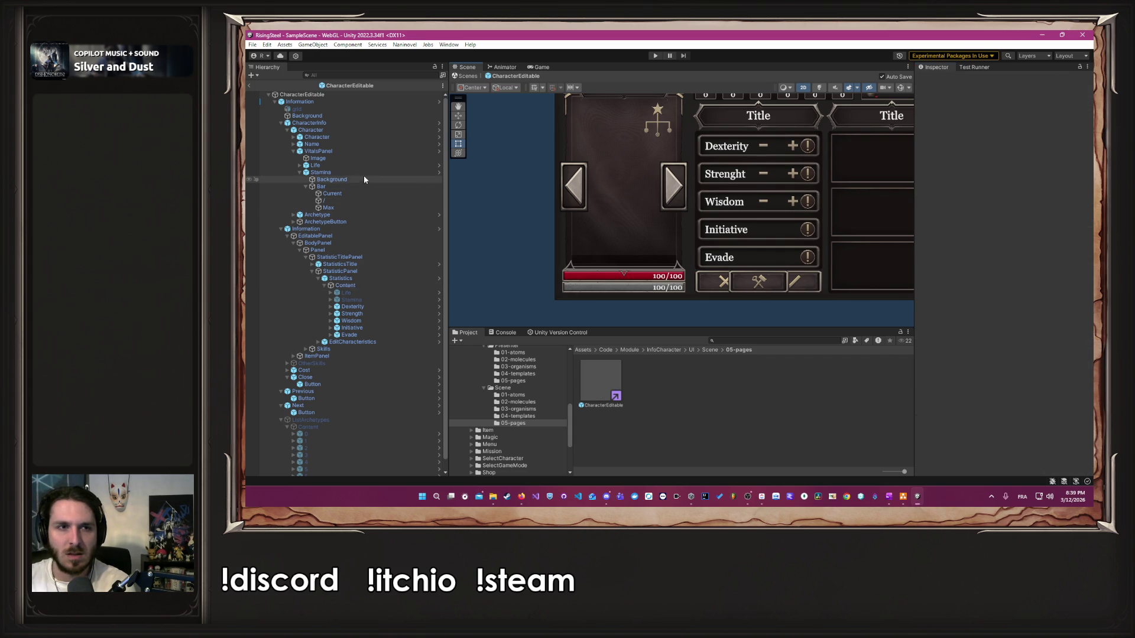
pyautogui.click(372, 286)
pyautogui.click(1014, 263)
pyautogui.write('5')
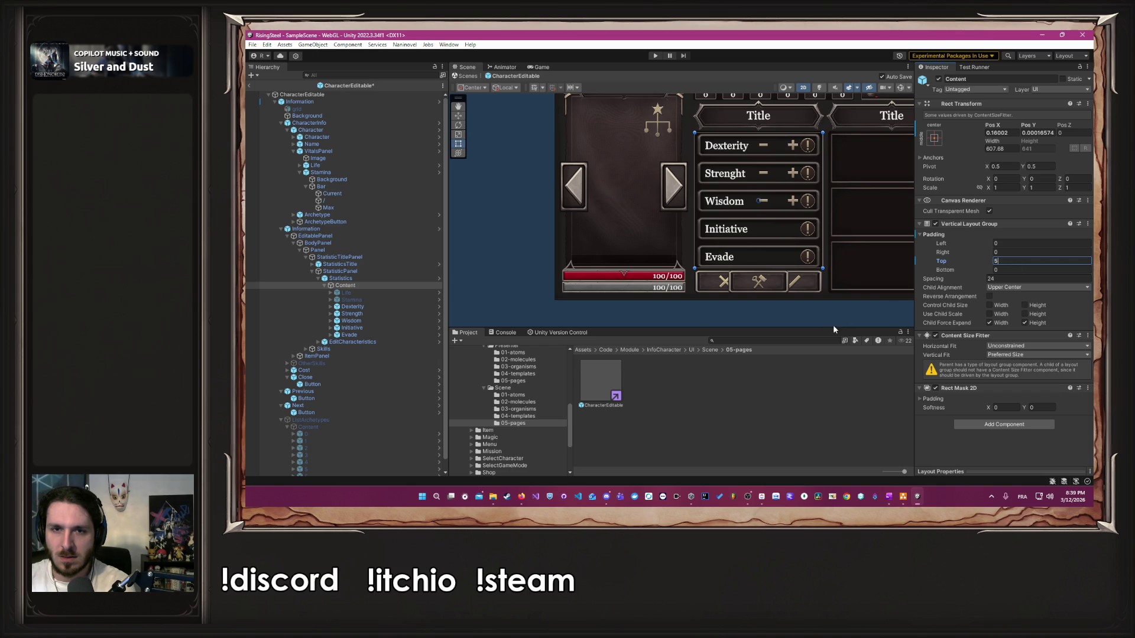
pyautogui.click(818, 322)
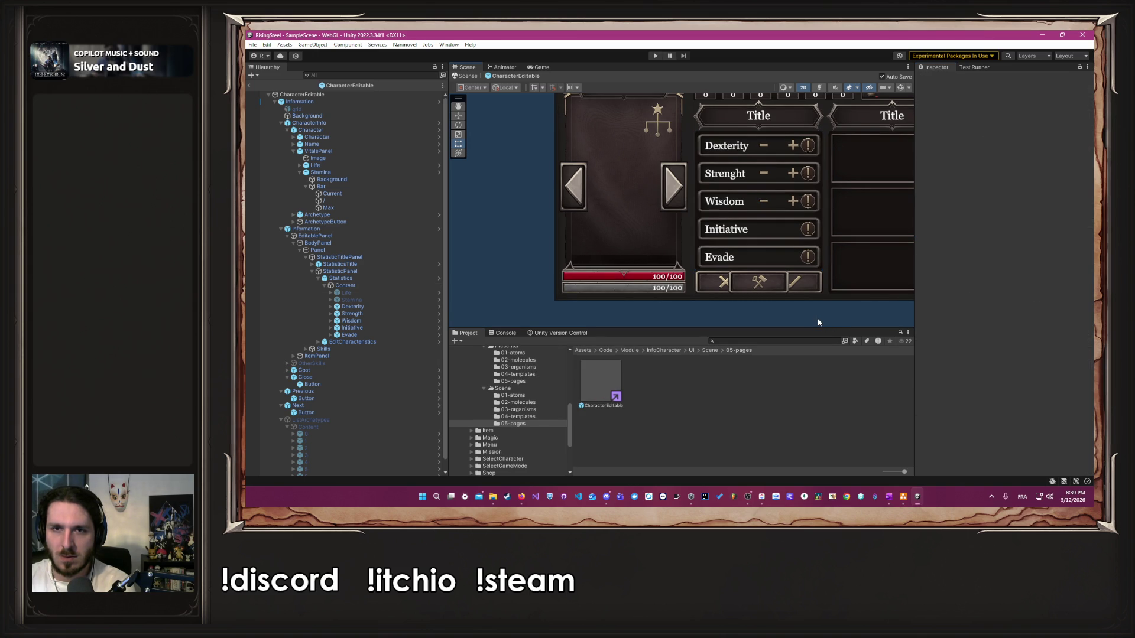
pyautogui.scroll(-3, 817, 322)
pyautogui.moveTo(818, 322)
pyautogui.mouseDown()
pyautogui.moveTo(765, 307)
pyautogui.moveTo(745, 326)
pyautogui.mouseUp()
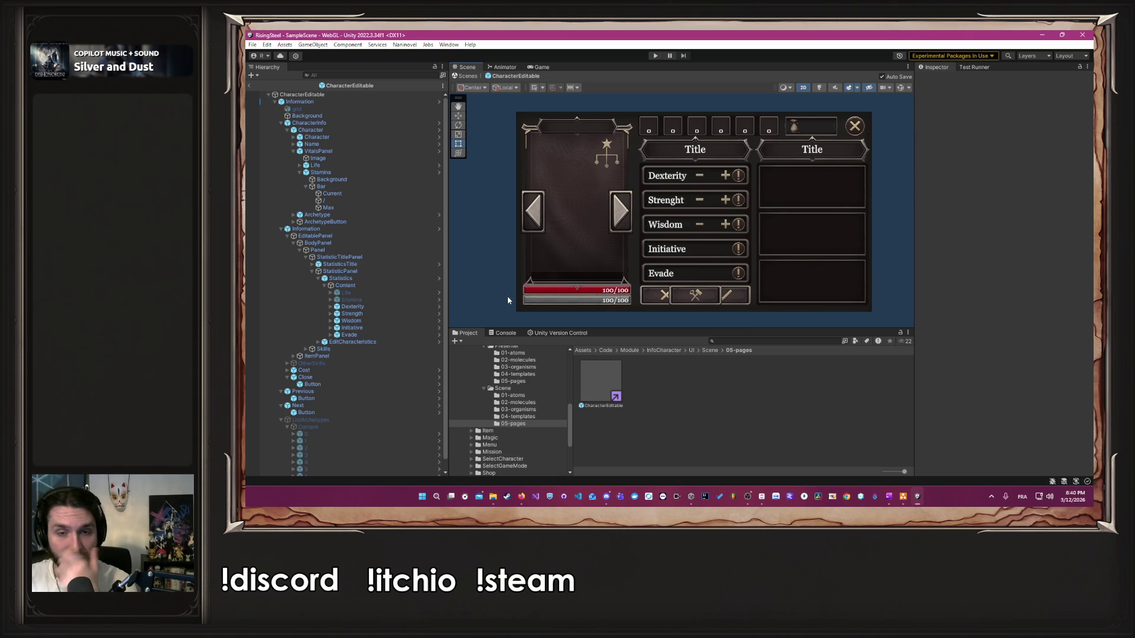
# Step: Select the Dexterity upgrade icon and open the StatusBar prefab
pyautogui.click(353, 306)
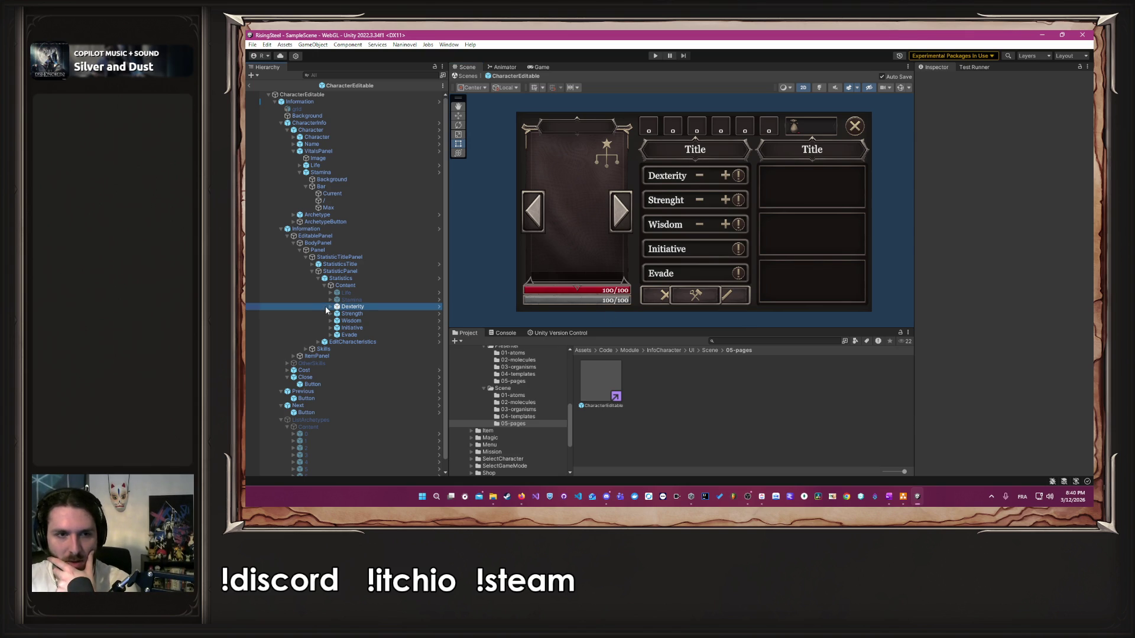
pyautogui.click(330, 307)
pyautogui.click(352, 350)
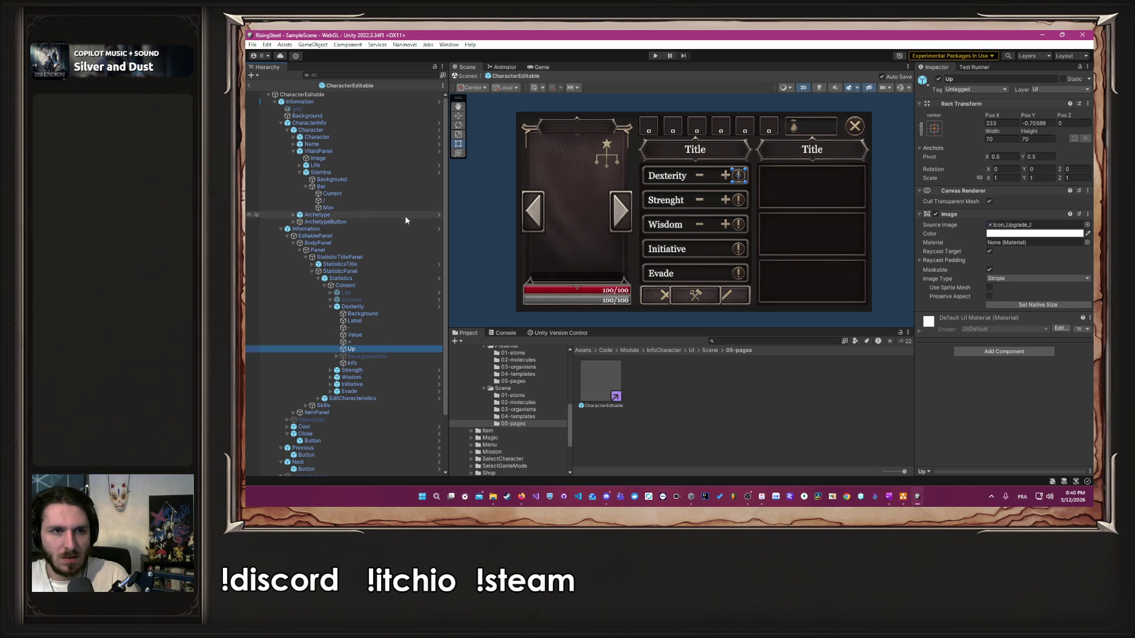
pyautogui.click(438, 172)
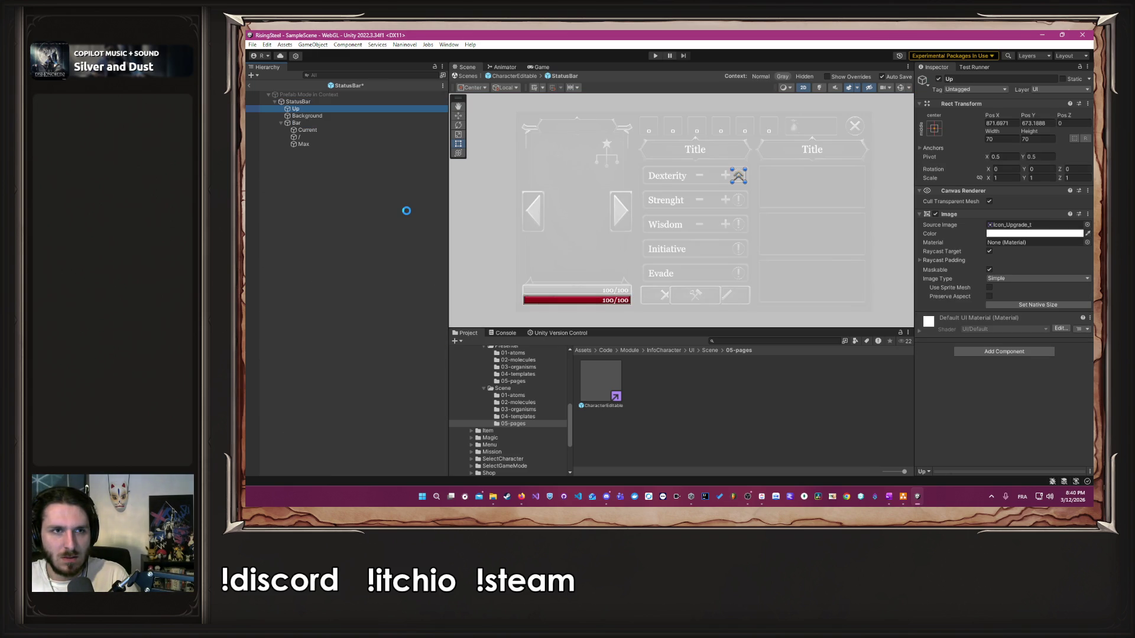
# Step: Place the Up icon onto the red health bar and reparent it directly under StatusBar
pyautogui.scroll(2, 695, 219)
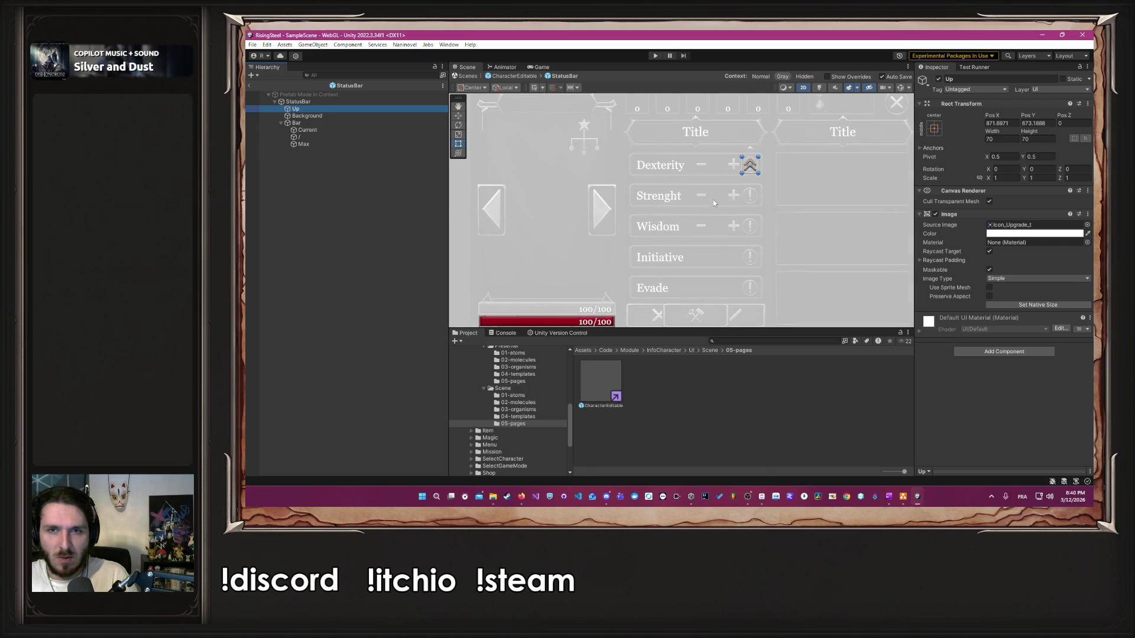
pyautogui.moveTo(750, 168)
pyautogui.mouseDown()
pyautogui.moveTo(595, 292)
pyautogui.moveTo(590, 200)
pyautogui.moveTo(627, 120)
pyautogui.mouseUp()
pyautogui.scroll(3, 684, 162)
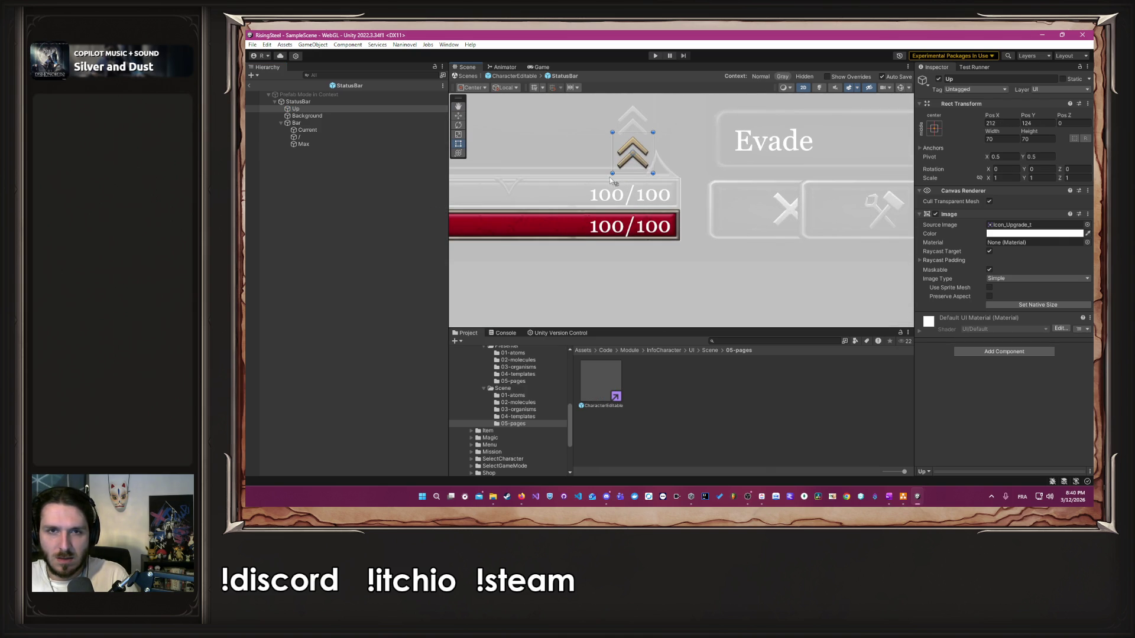
pyautogui.moveTo(649, 198); pyautogui.dragTo(656, 231)
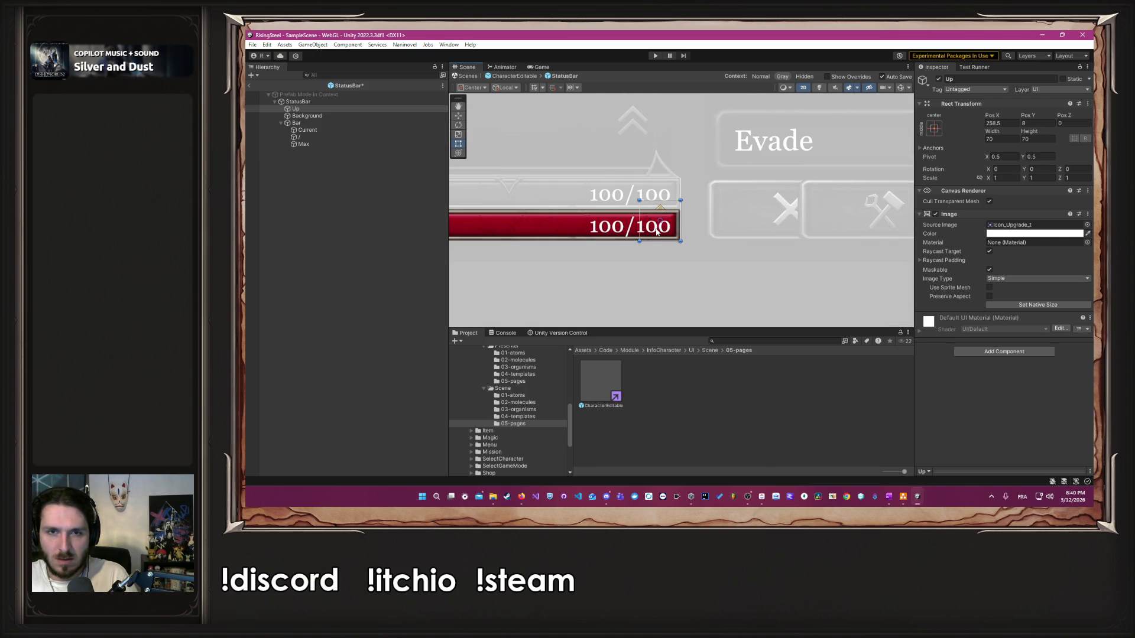
pyautogui.click(296, 109)
pyautogui.click(281, 123)
pyautogui.moveTo(296, 109); pyautogui.dragTo(318, 132)
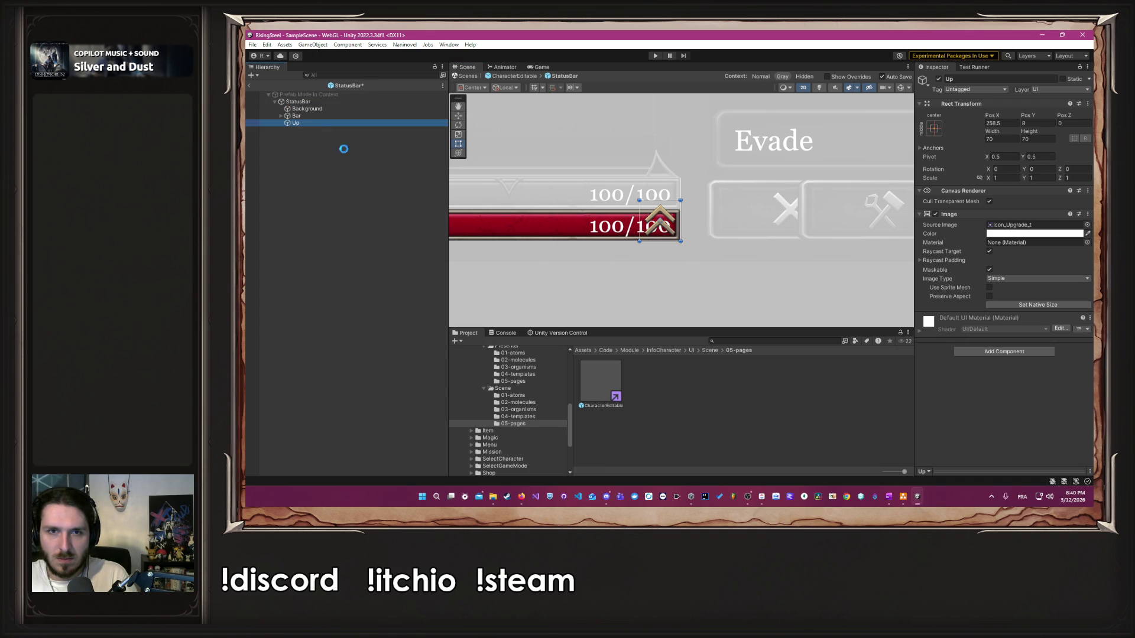
# Step: Shrink the Up icon with the Rect tool to about 40 by 40
pyautogui.scroll(2, 622, 233)
pyautogui.scroll(3, 623, 232)
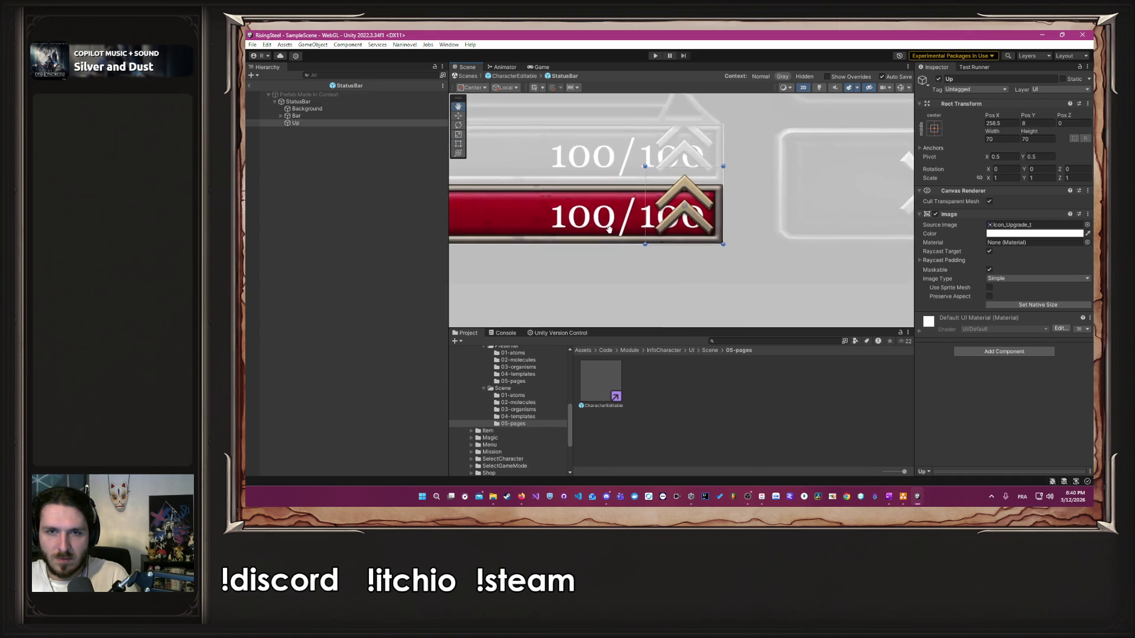
pyautogui.press('t')
pyautogui.moveTo(595, 145); pyautogui.dragTo(625, 174)
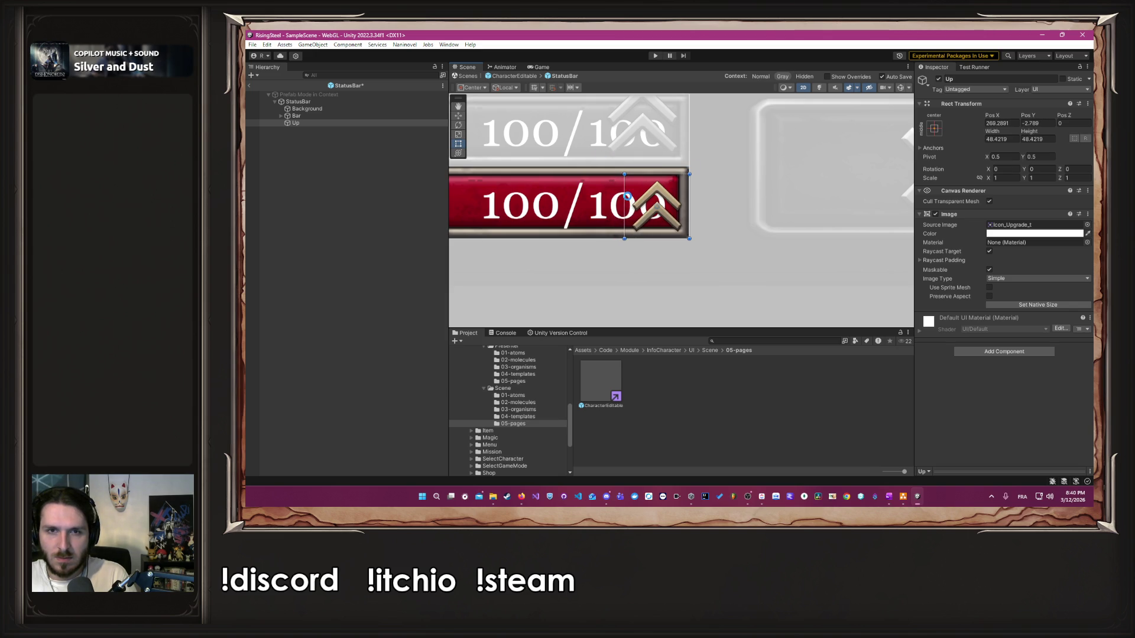
pyautogui.moveTo(689, 239); pyautogui.dragTo(678, 234)
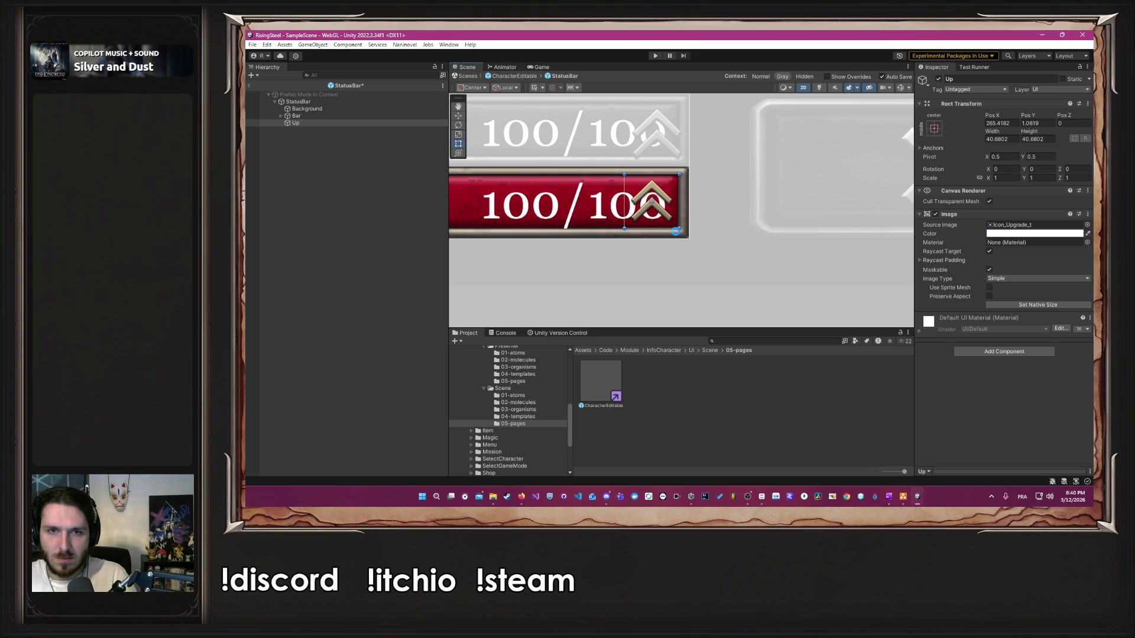
pyautogui.moveTo(506, 244); pyautogui.dragTo(612, 248)
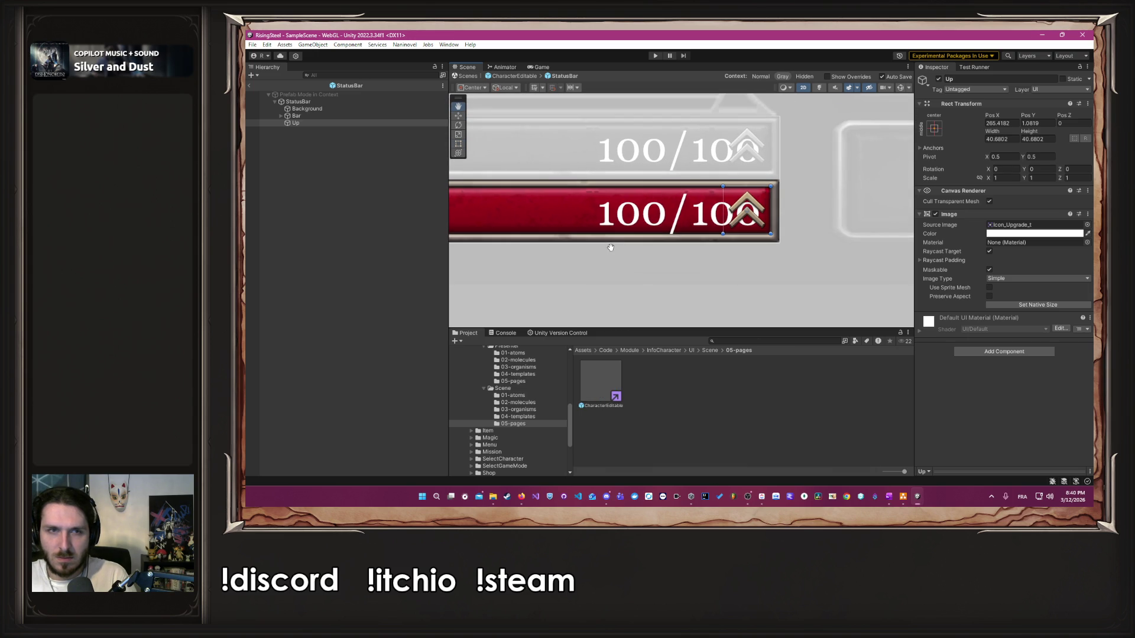
# Step: Move the Current, slash and Max texts left so 100/100 clears the icon
pyautogui.click(330, 116)
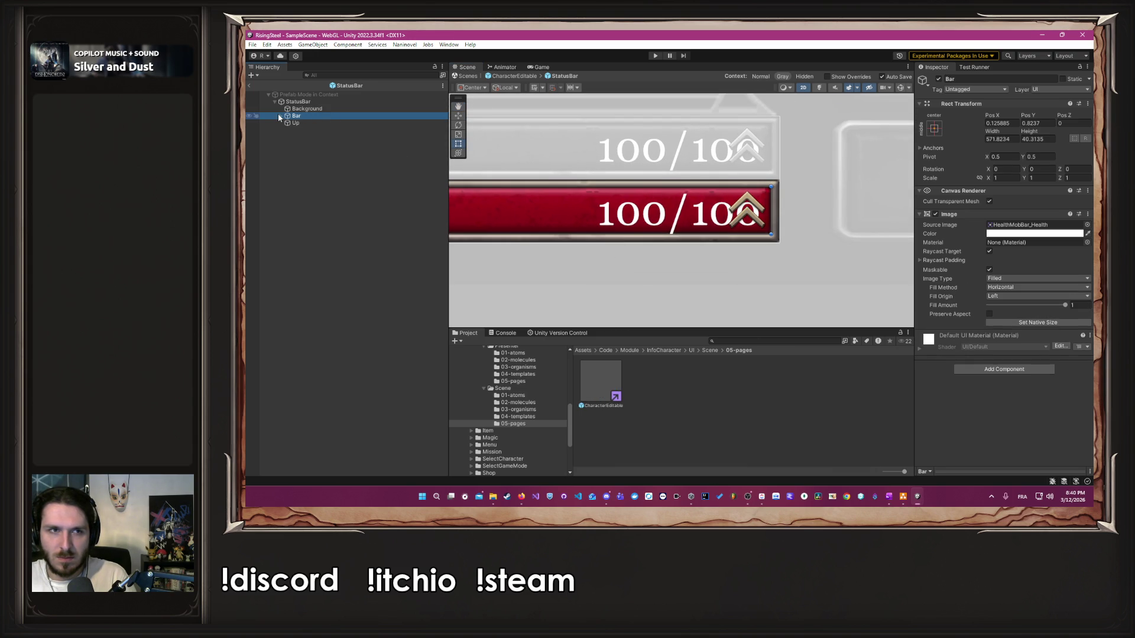
pyautogui.click(281, 116)
pyautogui.click(301, 123)
pyautogui.keyDown('shift'); pyautogui.click(310, 139); pyautogui.keyUp('shift')
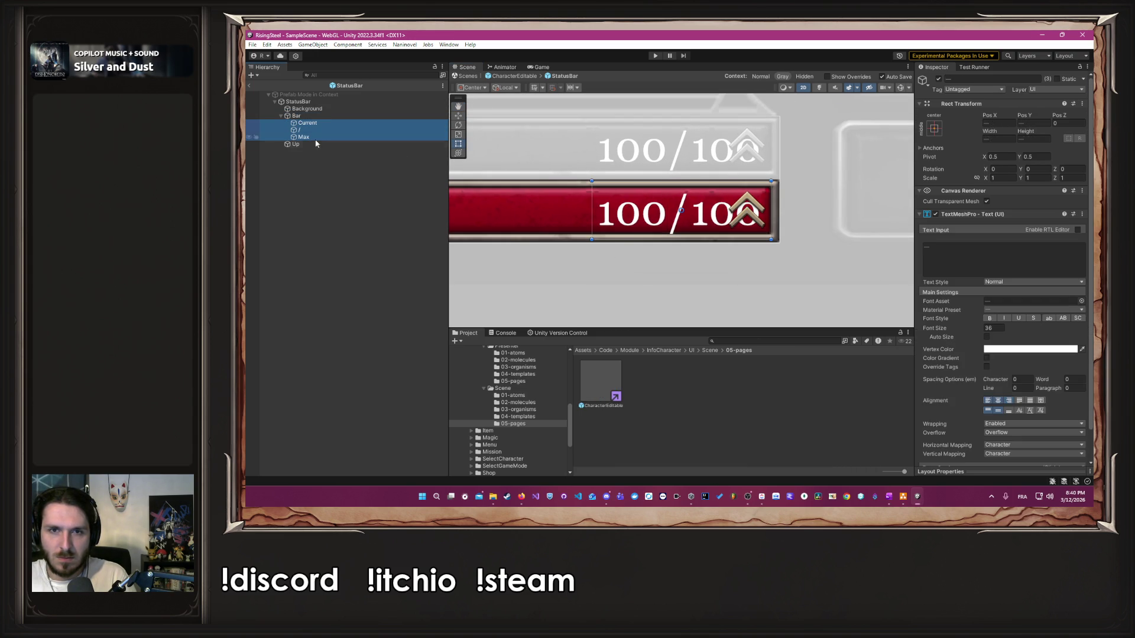
pyautogui.moveTo(654, 222)
pyautogui.mouseDown()
pyautogui.moveTo(600, 220)
pyautogui.moveTo(609, 220)
pyautogui.mouseUp()
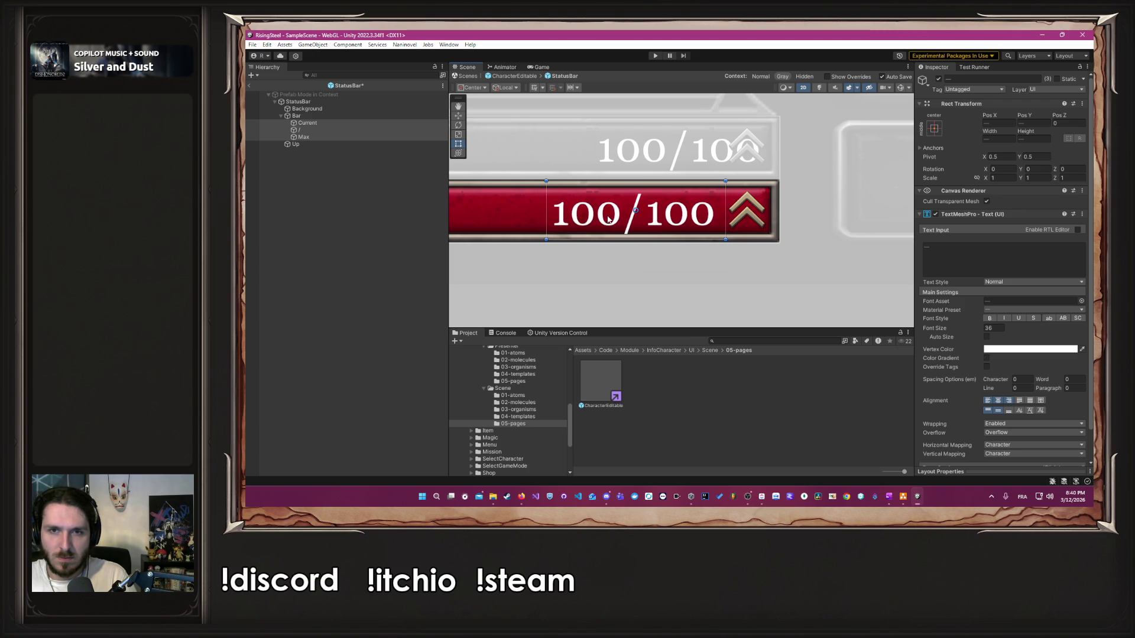
pyautogui.click(679, 293)
# Step: Pan to the neighbouring action buttons and return to CharacterEditable
pyautogui.scroll(-6, 678, 291)
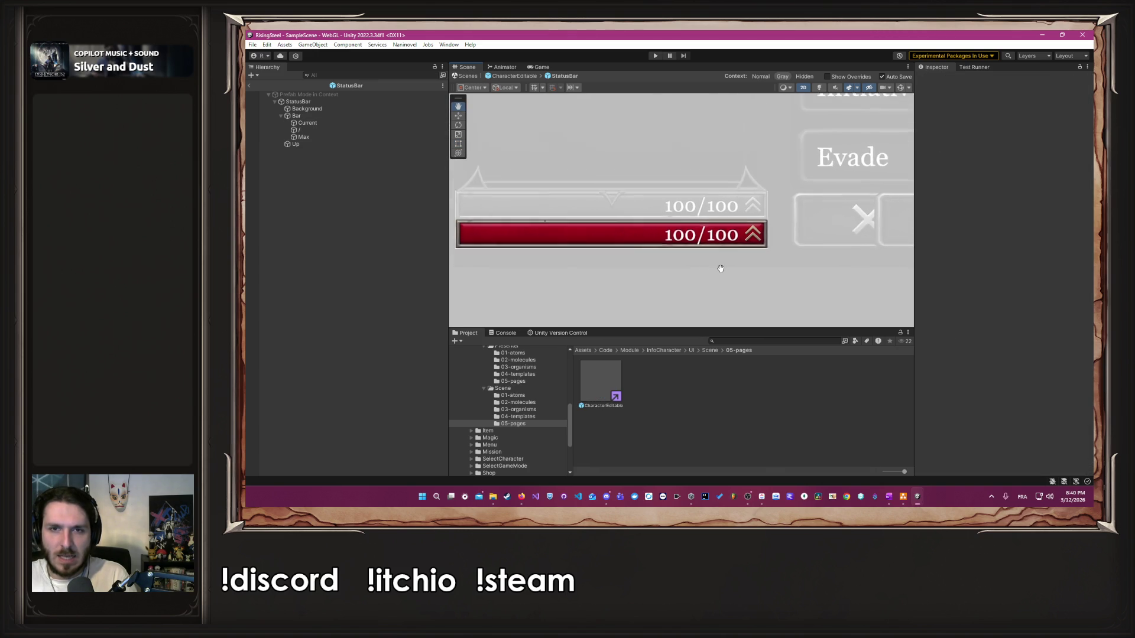
pyautogui.moveTo(715, 269); pyautogui.dragTo(709, 270)
pyautogui.moveTo(792, 207)
pyautogui.mouseDown()
pyautogui.moveTo(446, 328)
pyautogui.moveTo(687, 189)
pyautogui.mouseUp()
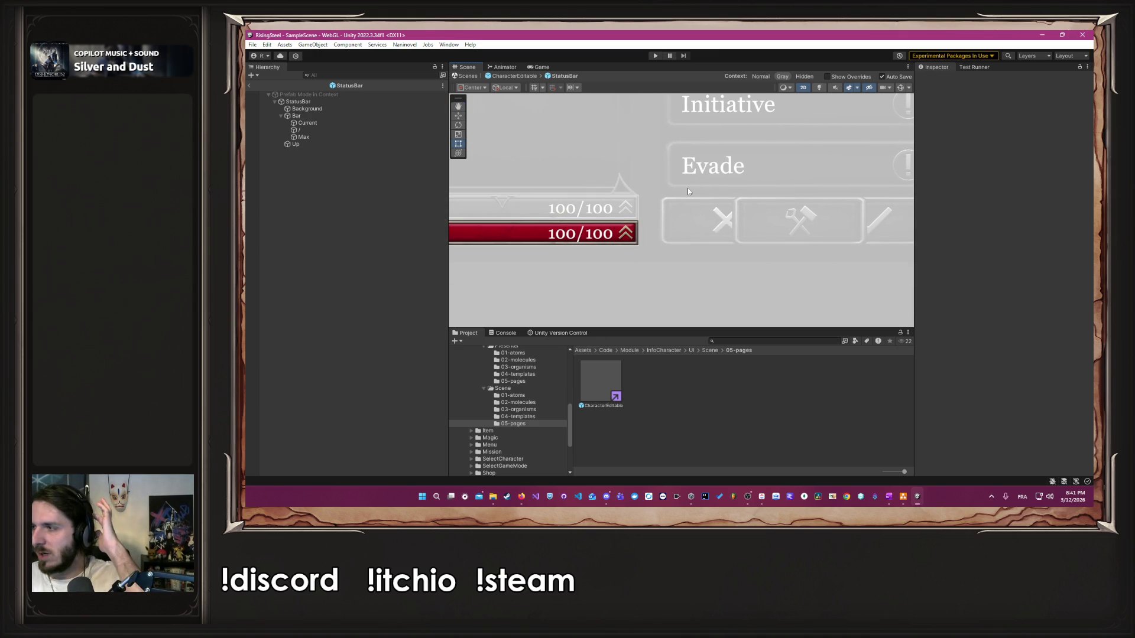
pyautogui.click(516, 75)
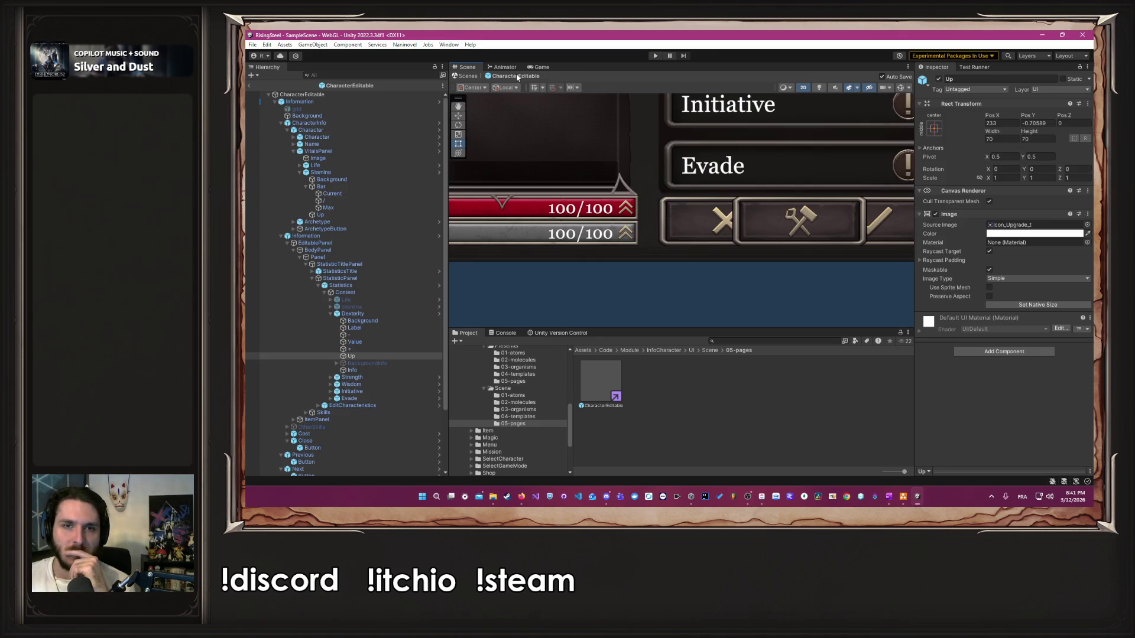
pyautogui.click(666, 298)
pyautogui.scroll(-5, 667, 298)
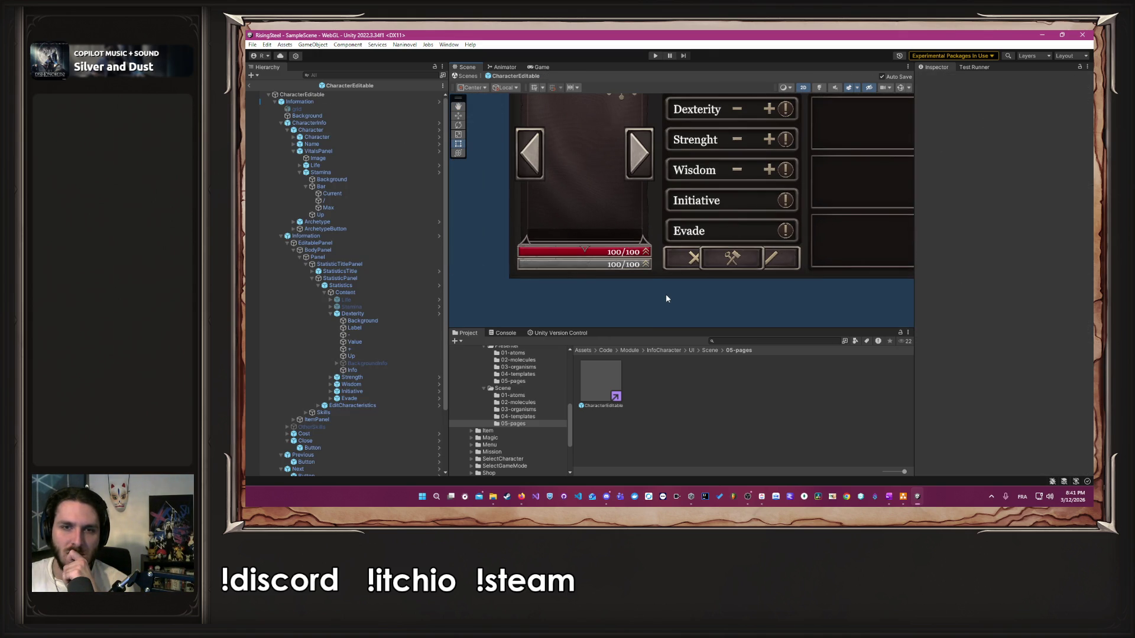
pyautogui.scroll(-3, 667, 298)
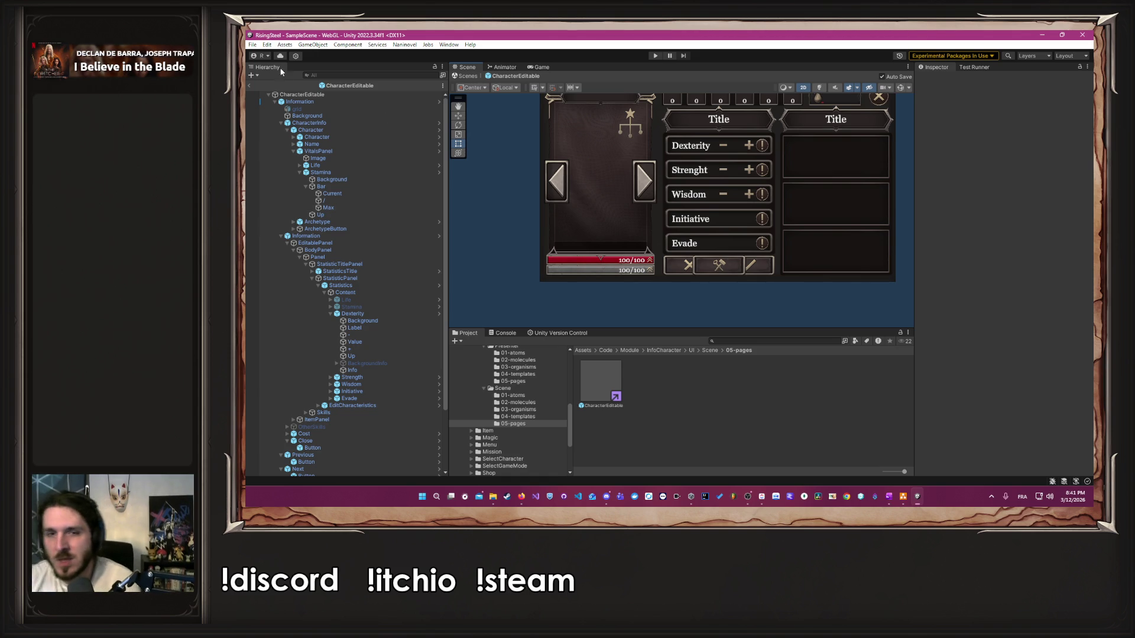
# Step: Try clearing the stamina bar's Current 100 outside the prefab, then undo it
pyautogui.scroll(3, 589, 202)
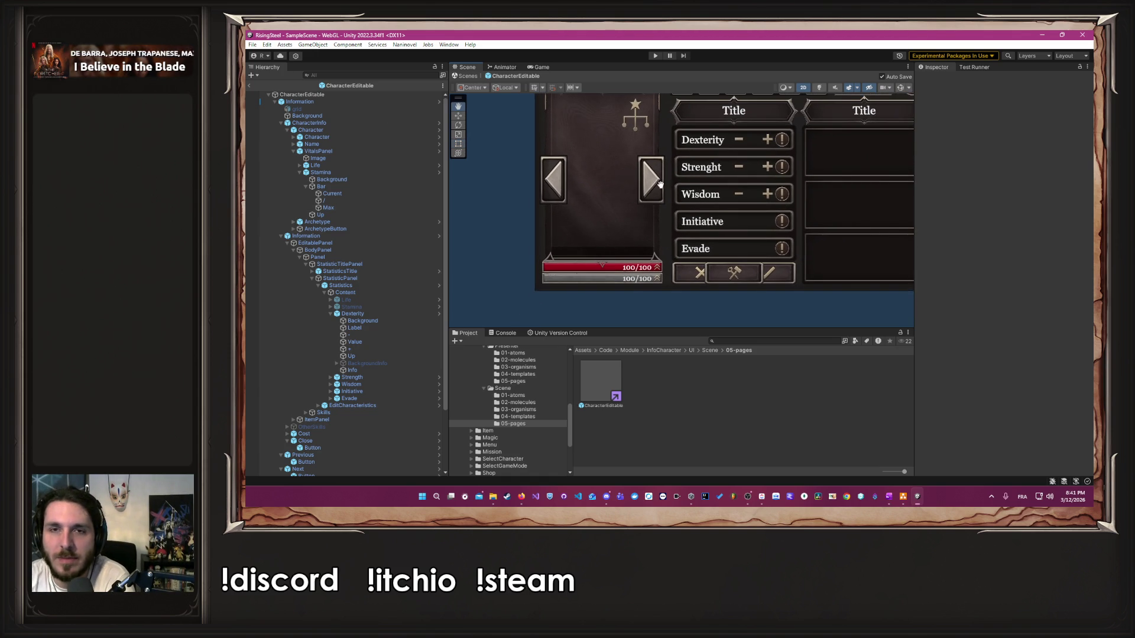
pyautogui.moveTo(661, 183); pyautogui.dragTo(622, 190)
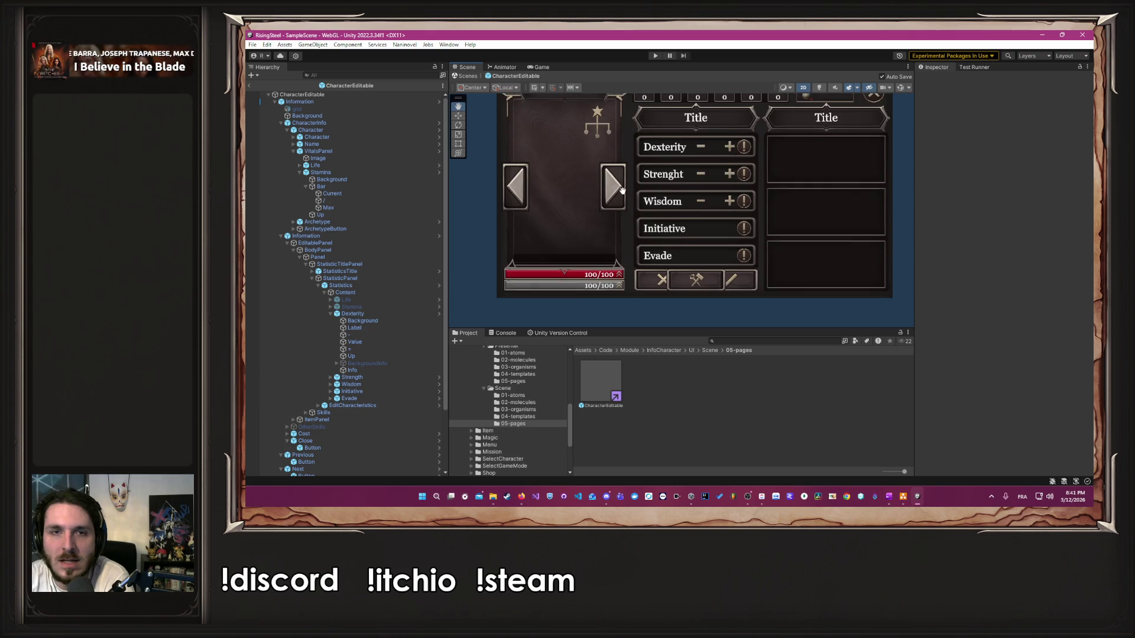
pyautogui.click(370, 196)
pyautogui.click(969, 248)
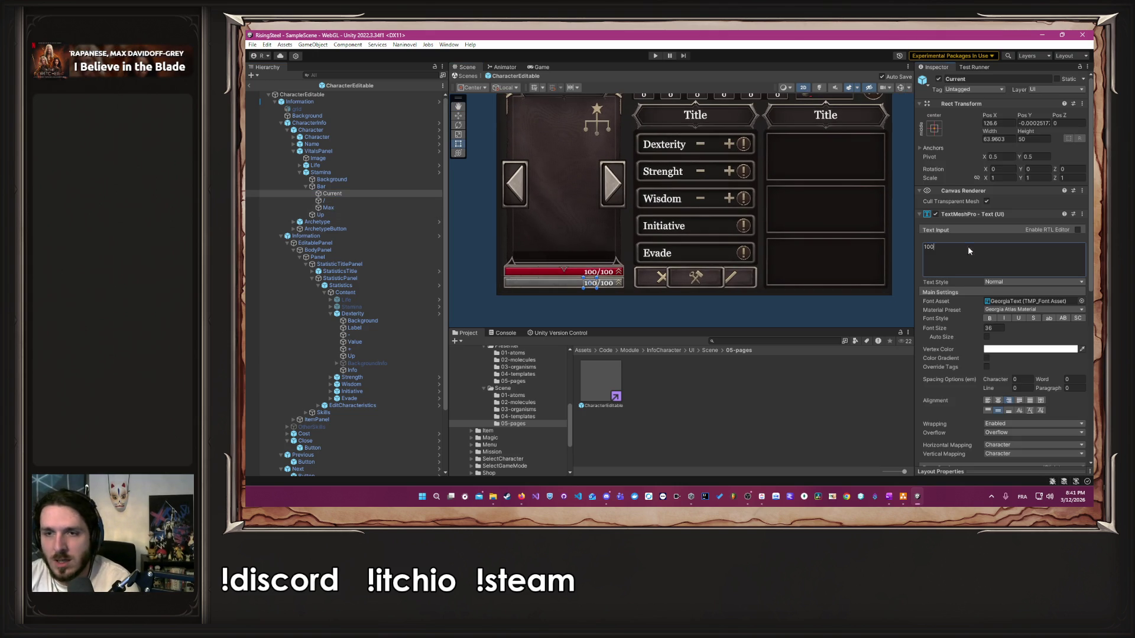
pyautogui.press('BackSpace')
pyautogui.click(358, 207)
pyautogui.click(960, 259)
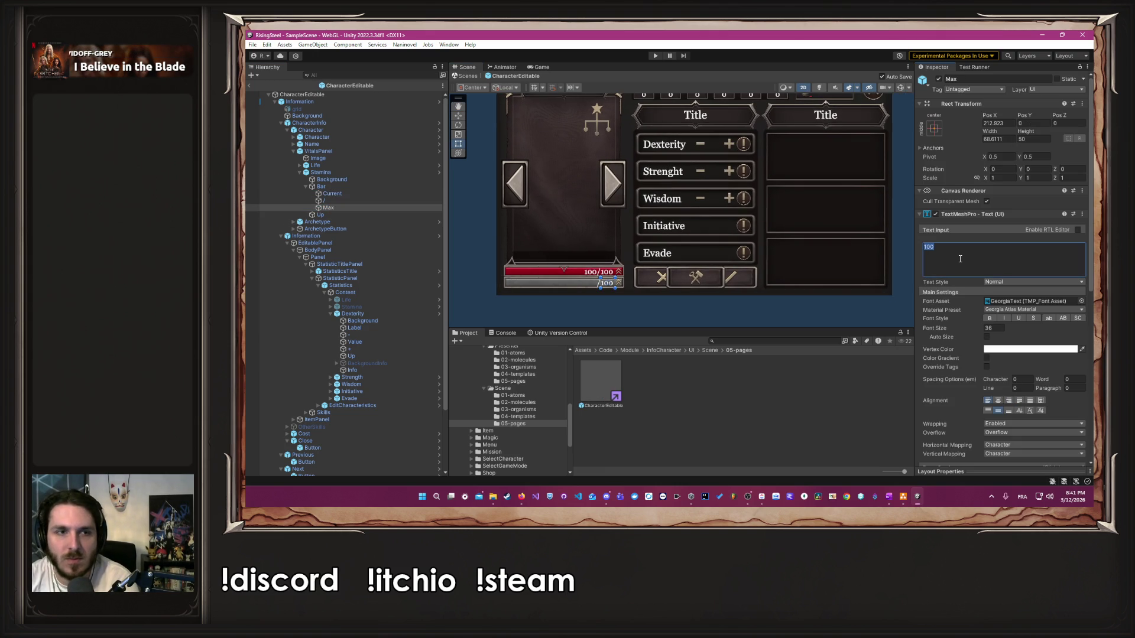
pyautogui.hotkey('ctrl', 'z')
pyautogui.hotkey('ctrl', 'z')
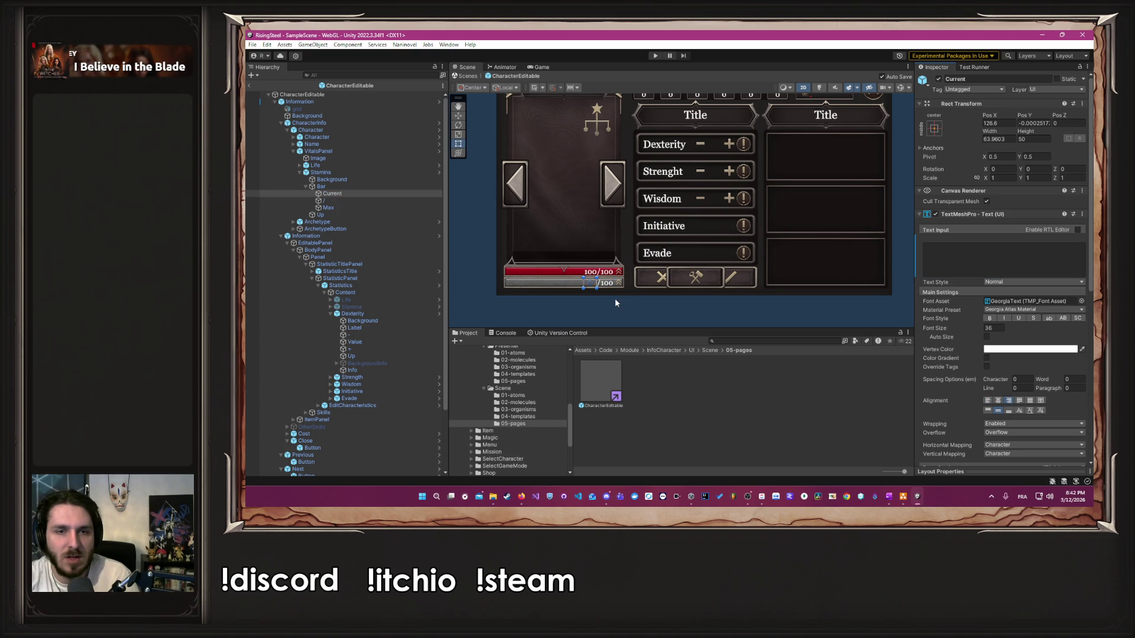
# Step: In the StatusBar prefab, delete the 100 from Max and Current, then return to CharacterEditable
pyautogui.click(438, 172)
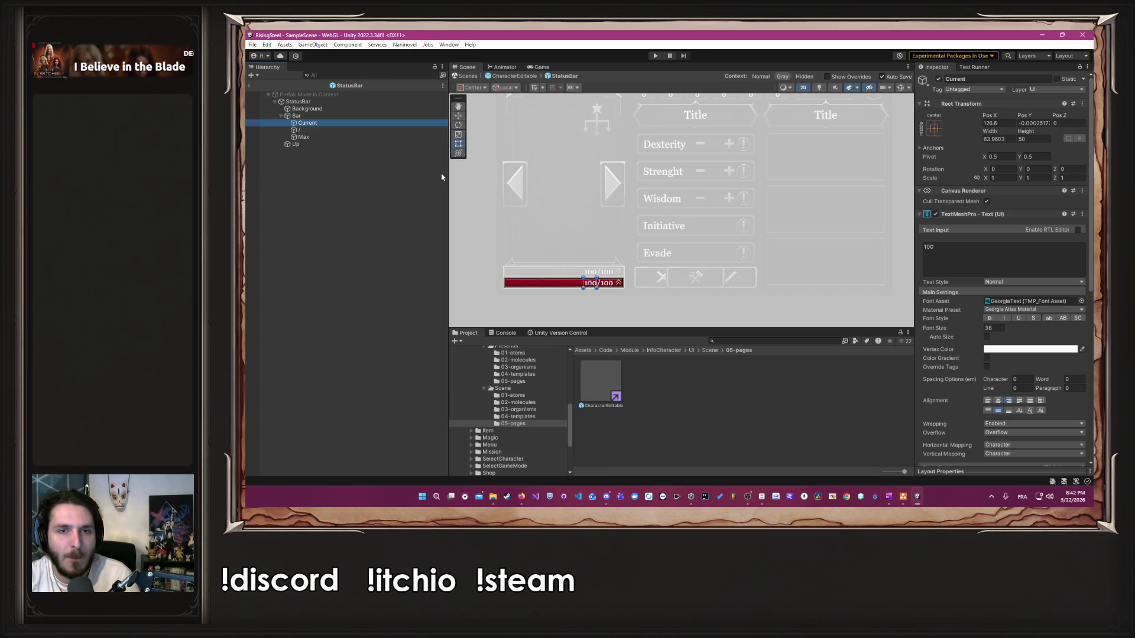
pyautogui.click(304, 137)
pyautogui.click(976, 255)
pyautogui.press('BackSpace')
pyautogui.click(308, 122)
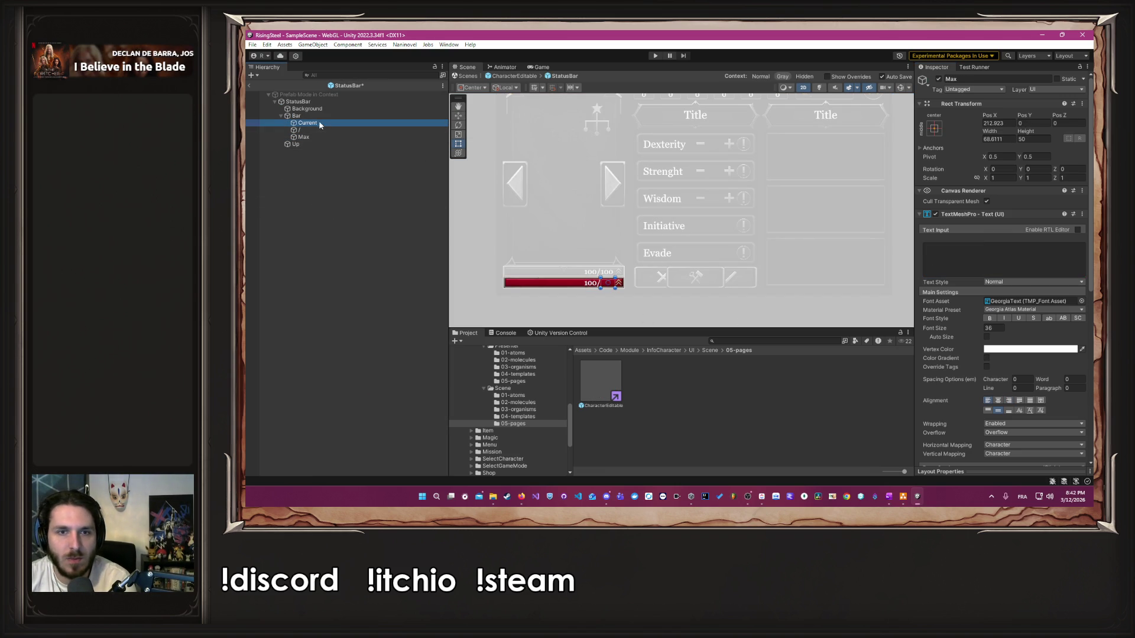
pyautogui.click(999, 256)
pyautogui.press('BackSpace')
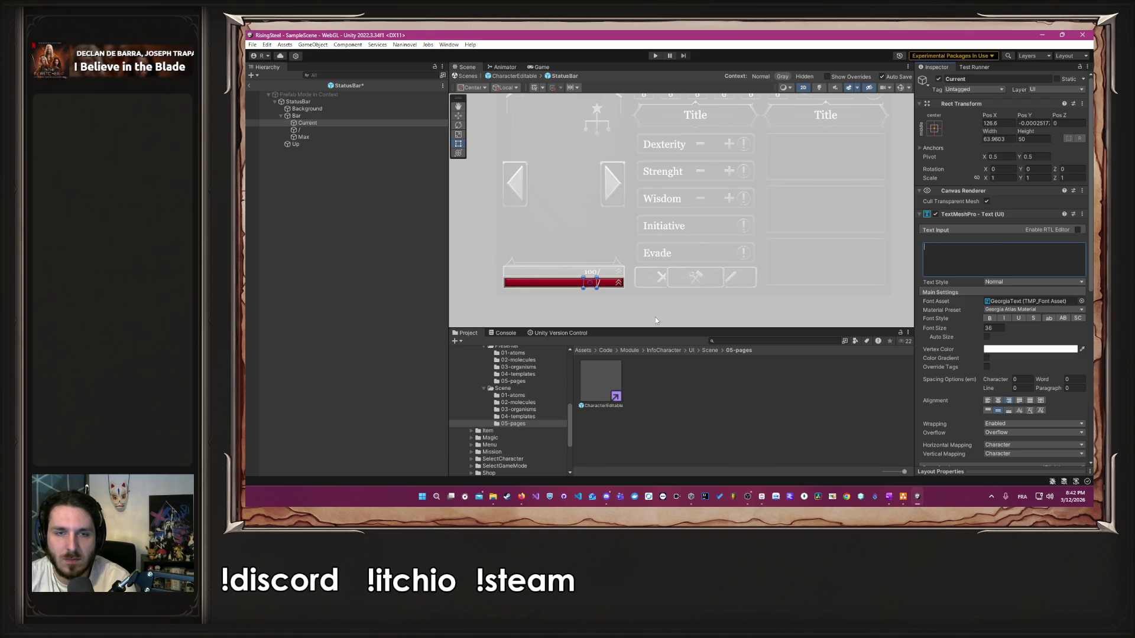
pyautogui.click(513, 77)
pyautogui.click(704, 324)
pyautogui.scroll(-2, 703, 322)
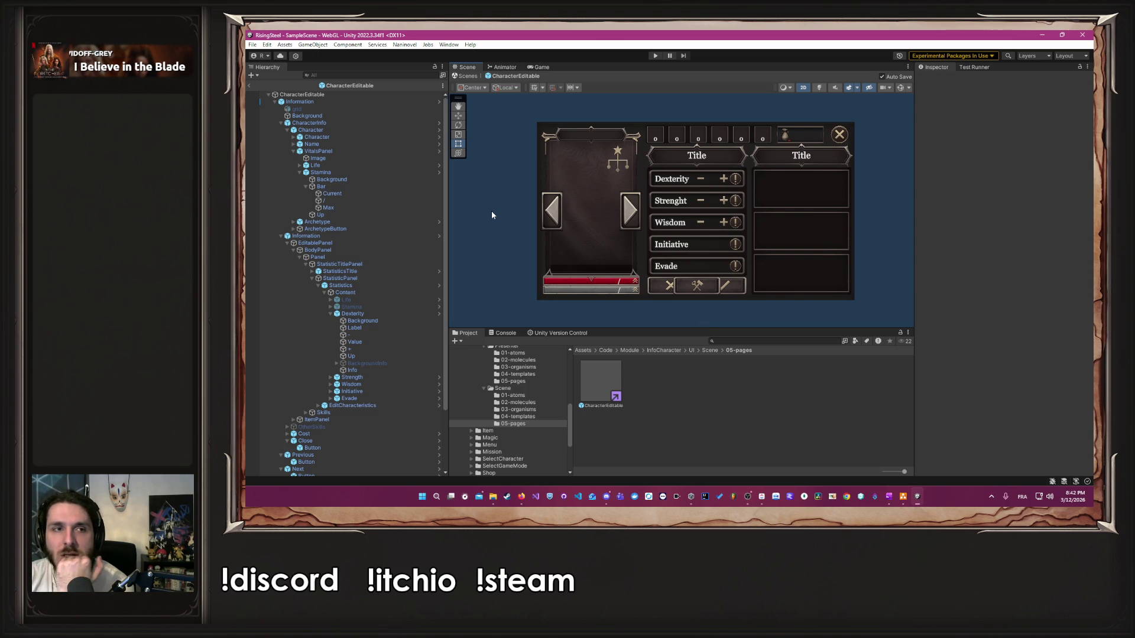
# Step: Trace the Life bar from VitalsPanel to its AStatusBar script and open it in the code editor
pyautogui.click(339, 150)
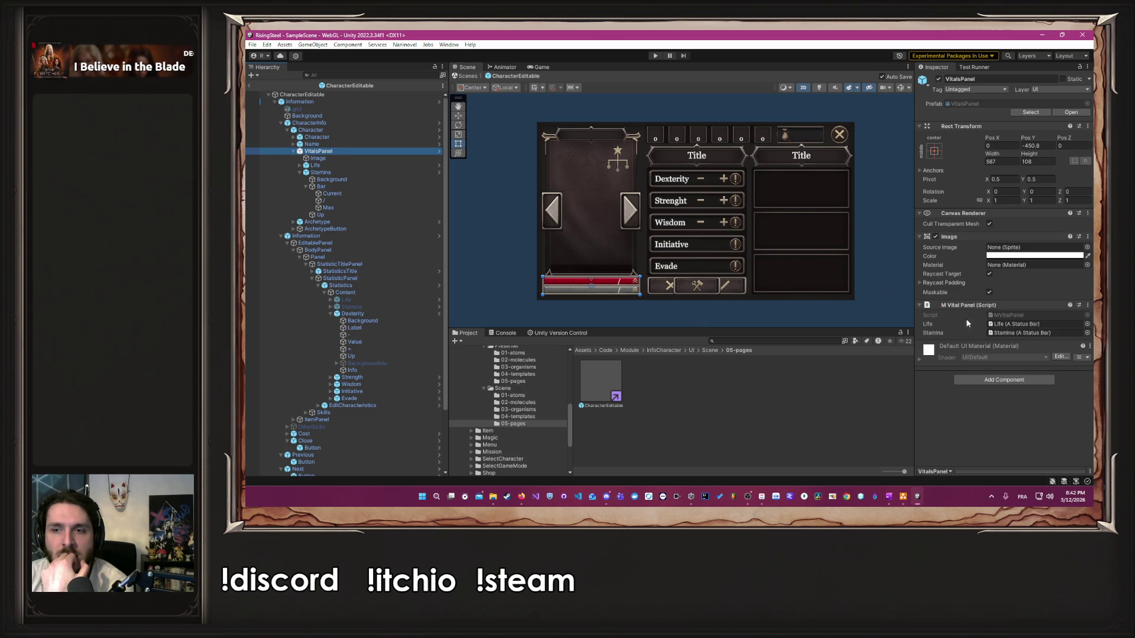
pyautogui.click(1018, 325)
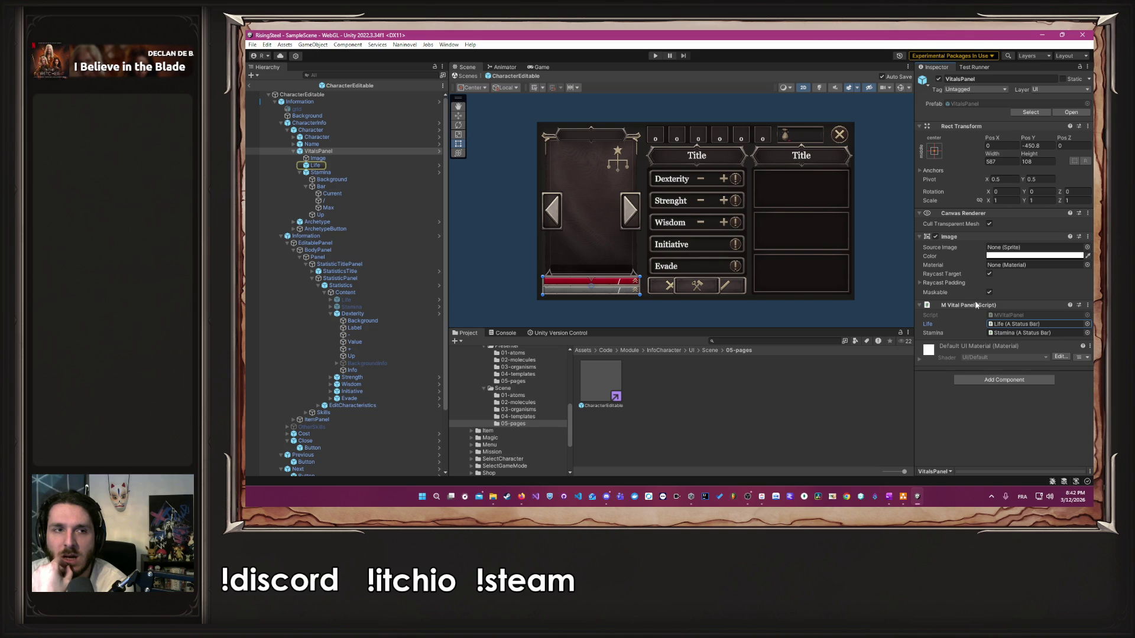
pyautogui.click(318, 166)
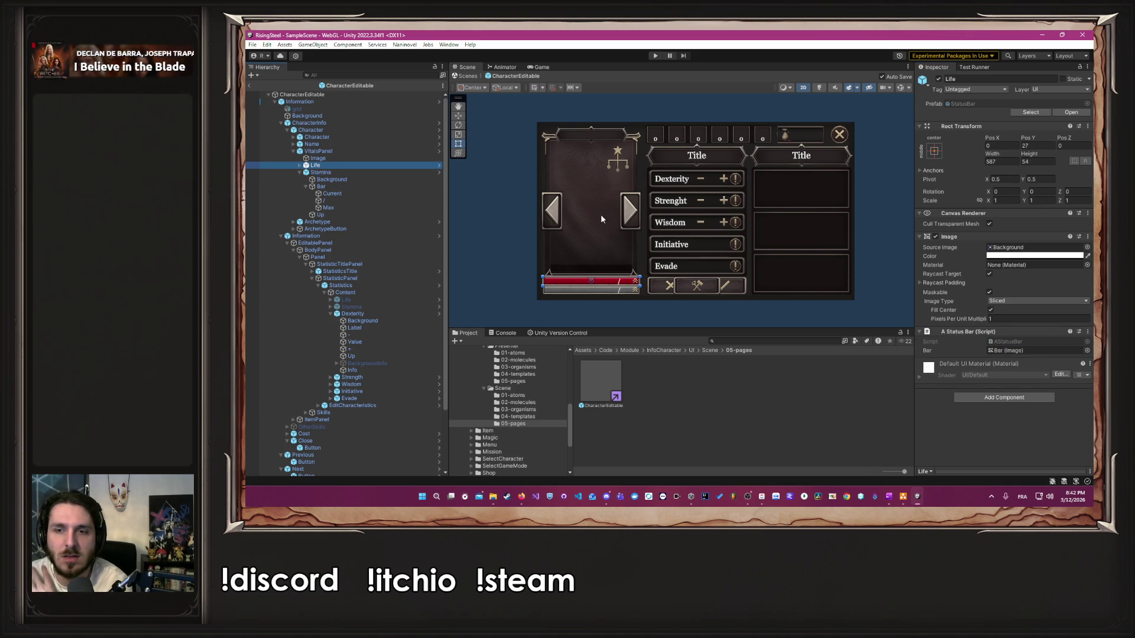
pyautogui.click(1029, 341)
pyautogui.click(791, 390)
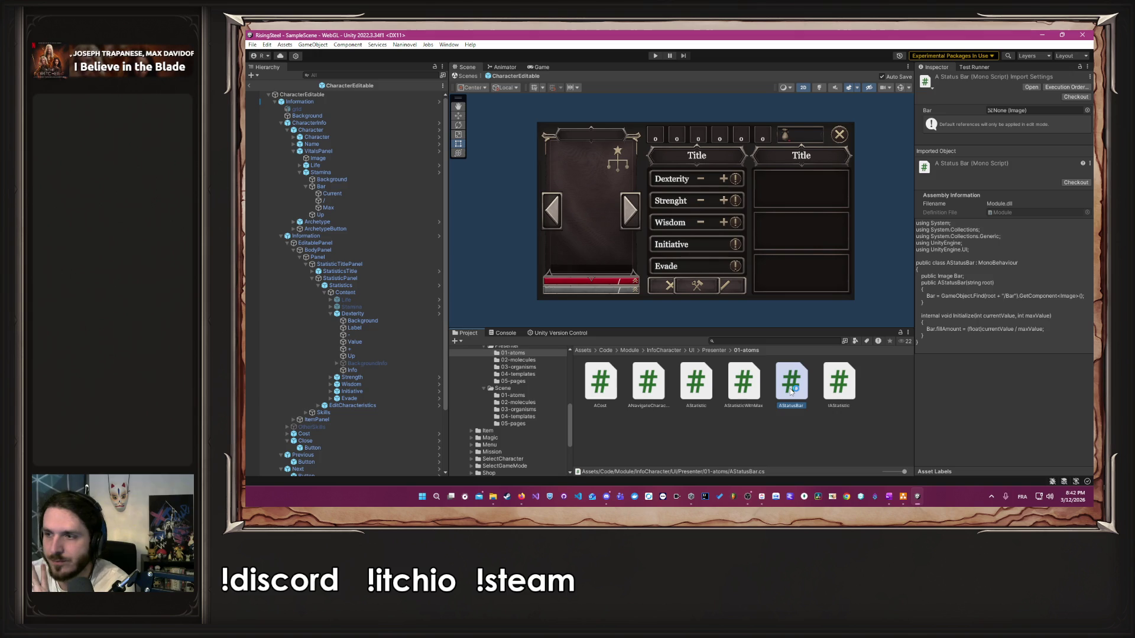
pyautogui.doubleClick(791, 390)
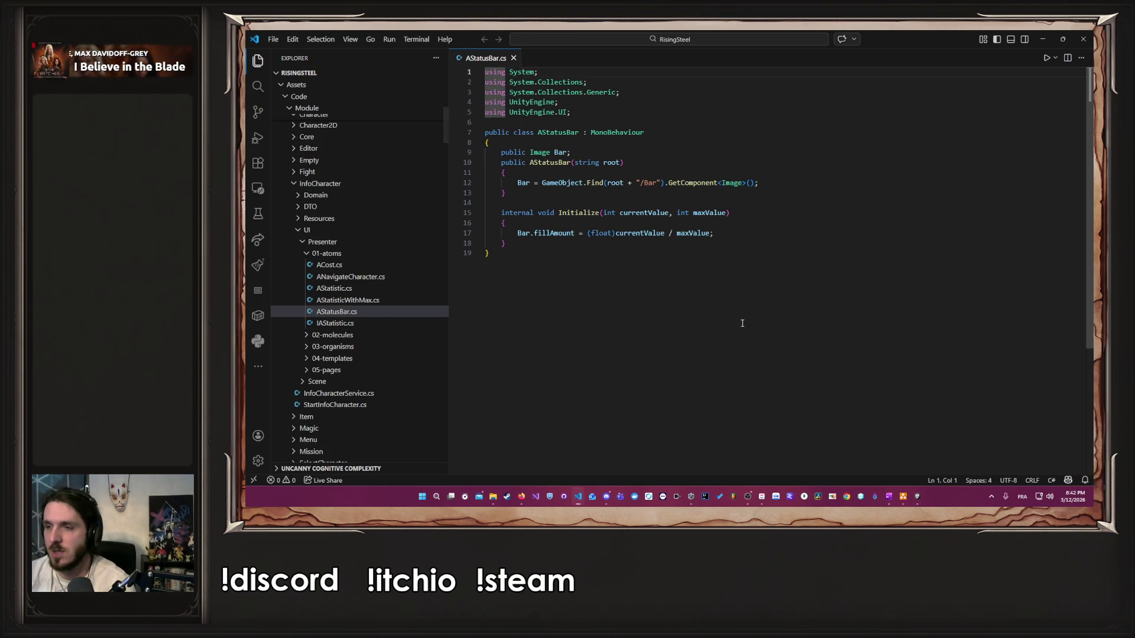
# Step: Resize the Visual Studio Code window to full screen height and widen it on both sides
pyautogui.moveTo(907, 33)
pyautogui.mouseDown()
pyautogui.moveTo(926, 103)
pyautogui.moveTo(1039, 134)
pyautogui.moveTo(876, 99)
pyautogui.mouseUp()
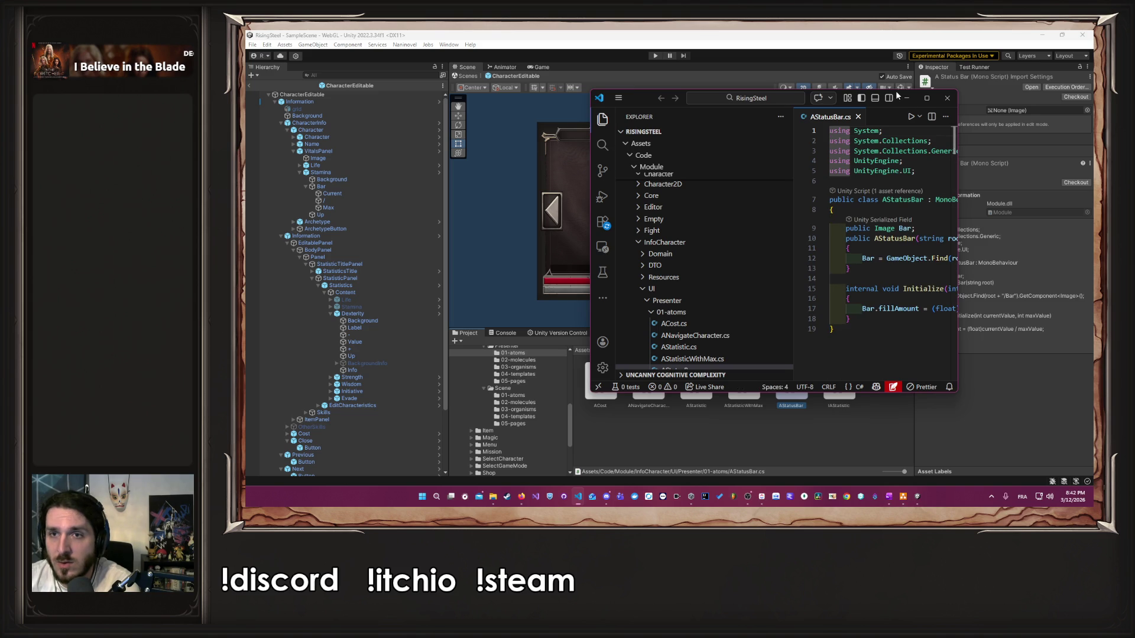
pyautogui.doubleClick(894, 90)
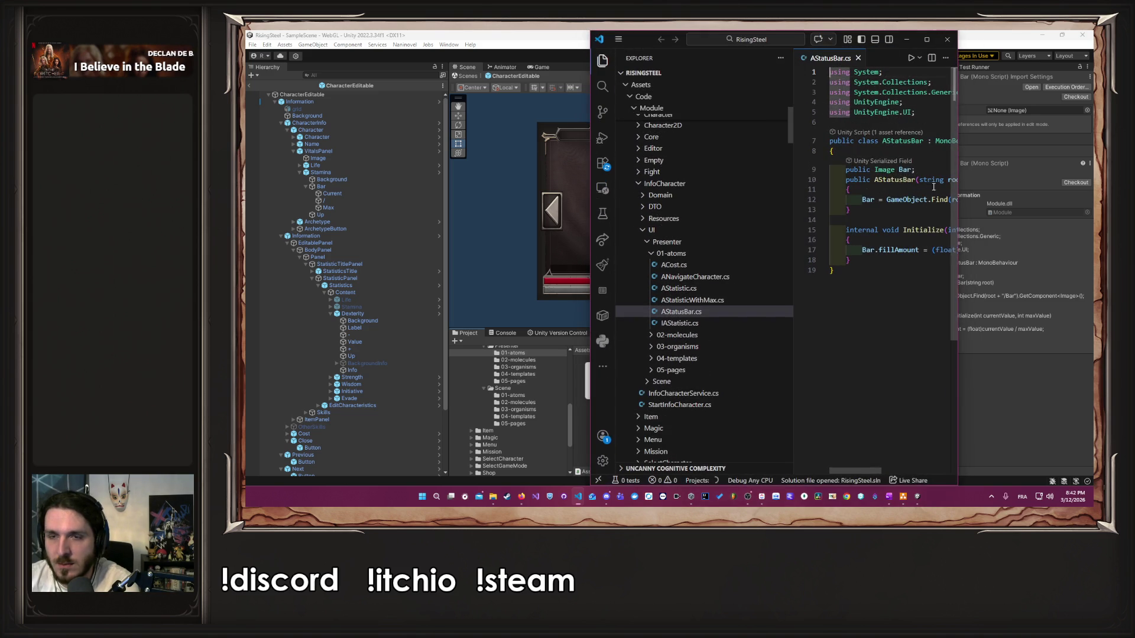
pyautogui.moveTo(958, 227); pyautogui.dragTo(1095, 226)
pyautogui.moveTo(591, 213); pyautogui.dragTo(451, 211)
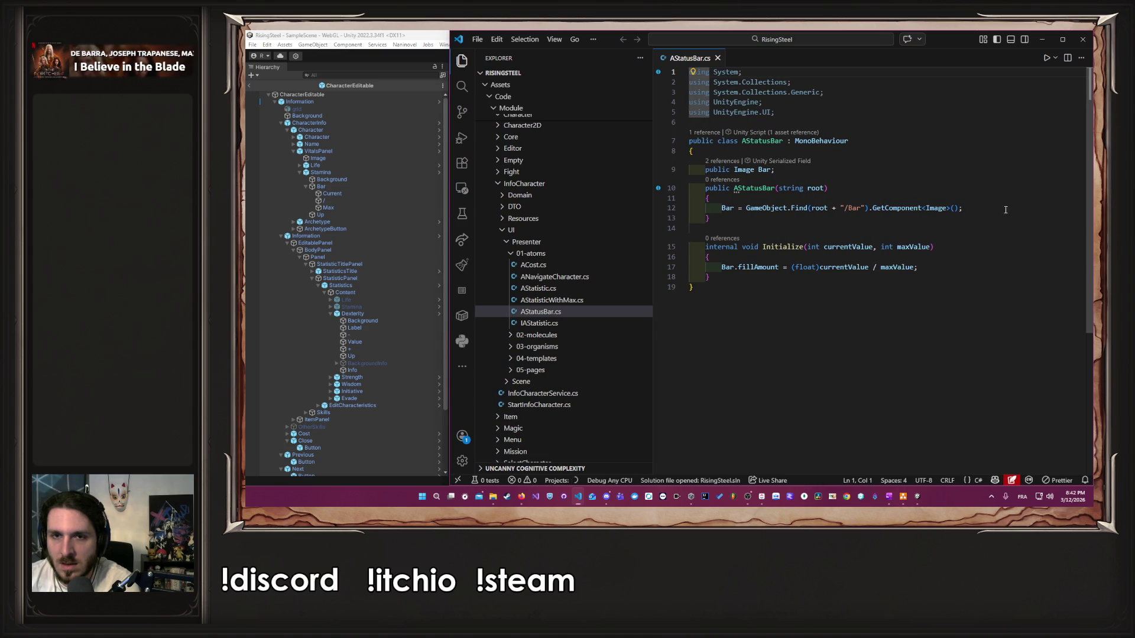
# Step: Add a 'public Image Up;' line directly below 'public Image Bar;' in AStatusBar.cs
pyautogui.click(942, 175)
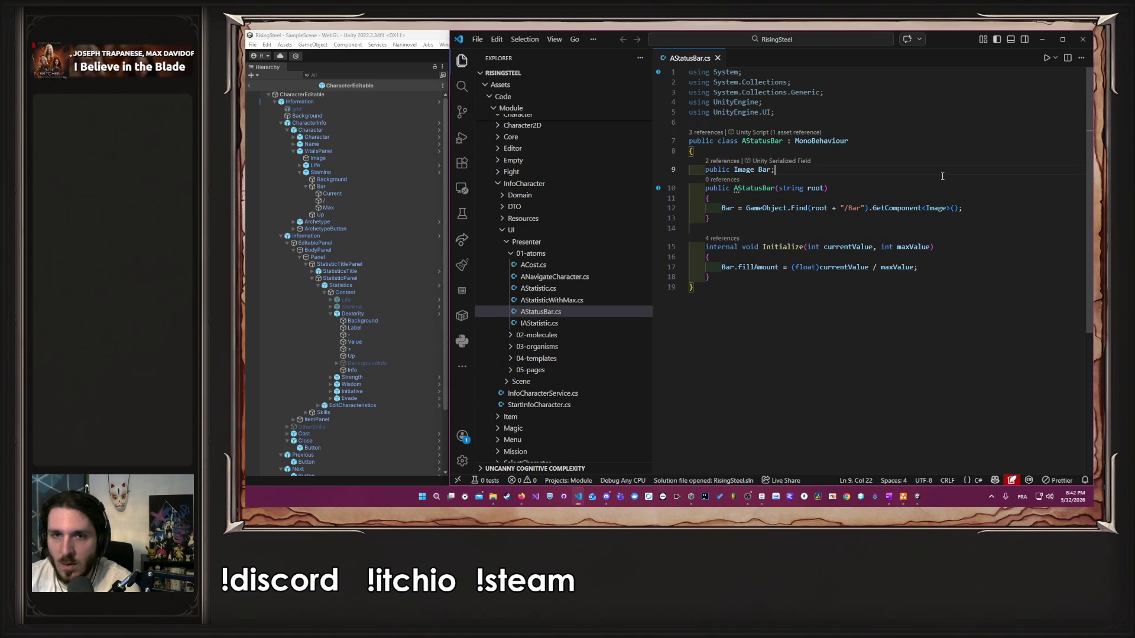
pyautogui.press('Return')
pyautogui.write('public Image up')
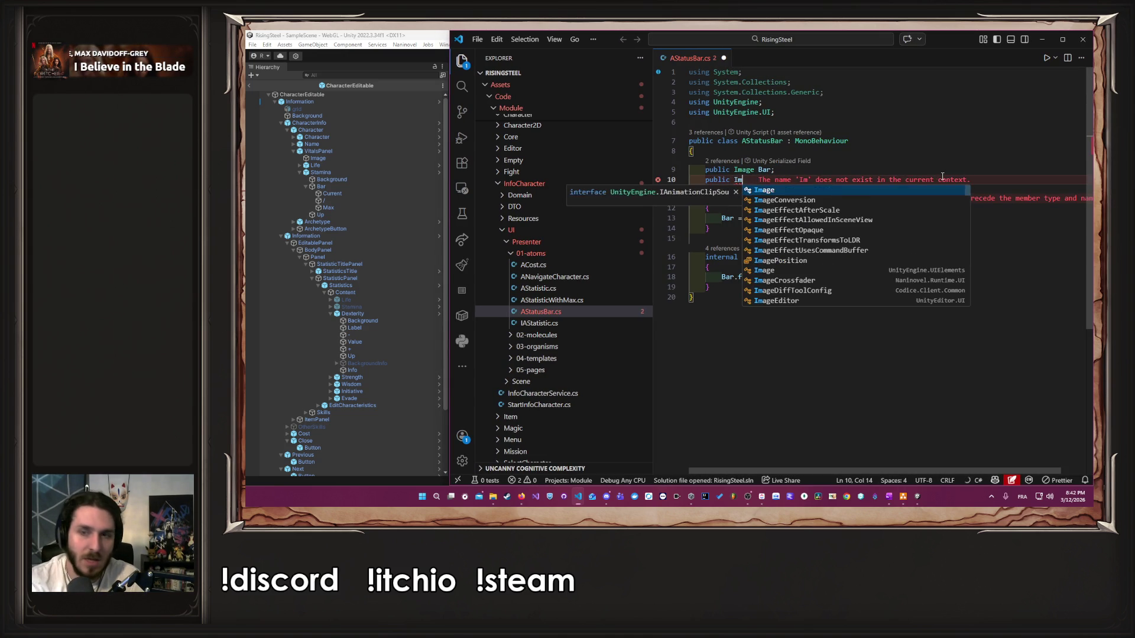
pyautogui.press('BackSpace')
pyautogui.press('BackSpace')
pyautogui.write('Up;')
pyautogui.press('Return')
# Step: Start a text field line below Up, trying TextMeshProUGUI and string types before clearing them
pyautogui.write('public ')
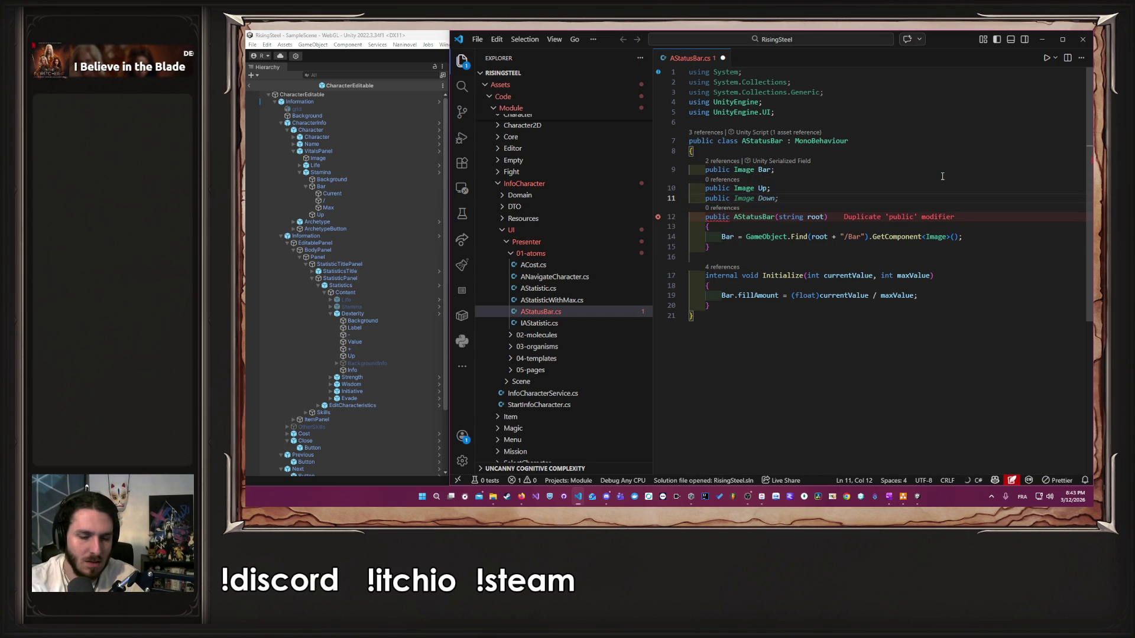
pyautogui.write('string ')
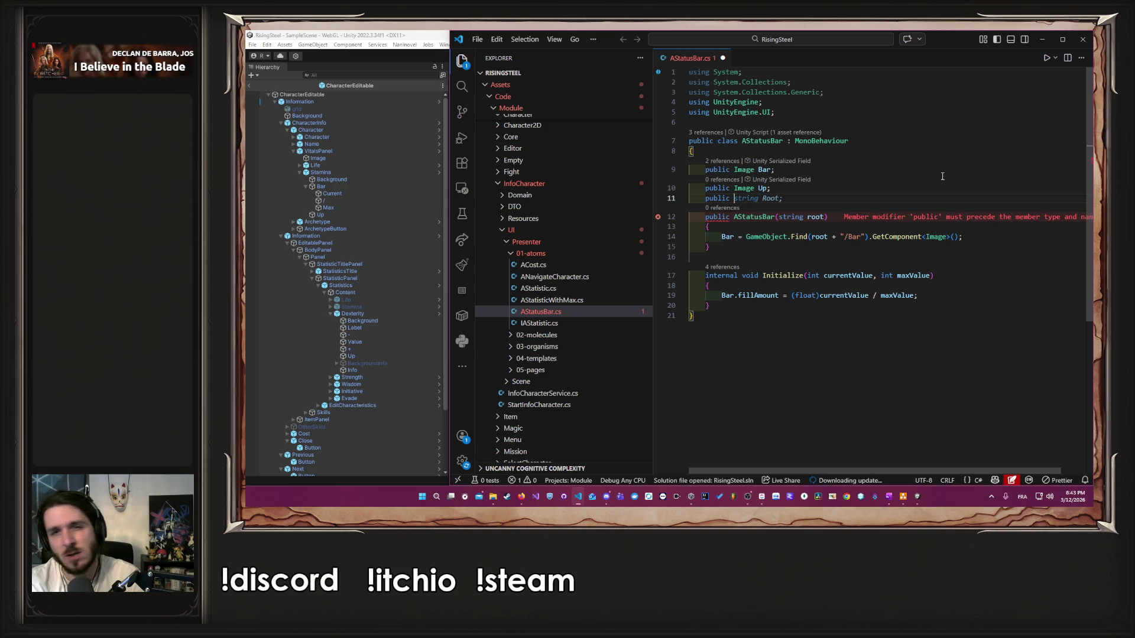
pyautogui.write('TexteMes')
pyautogui.press('Tab')
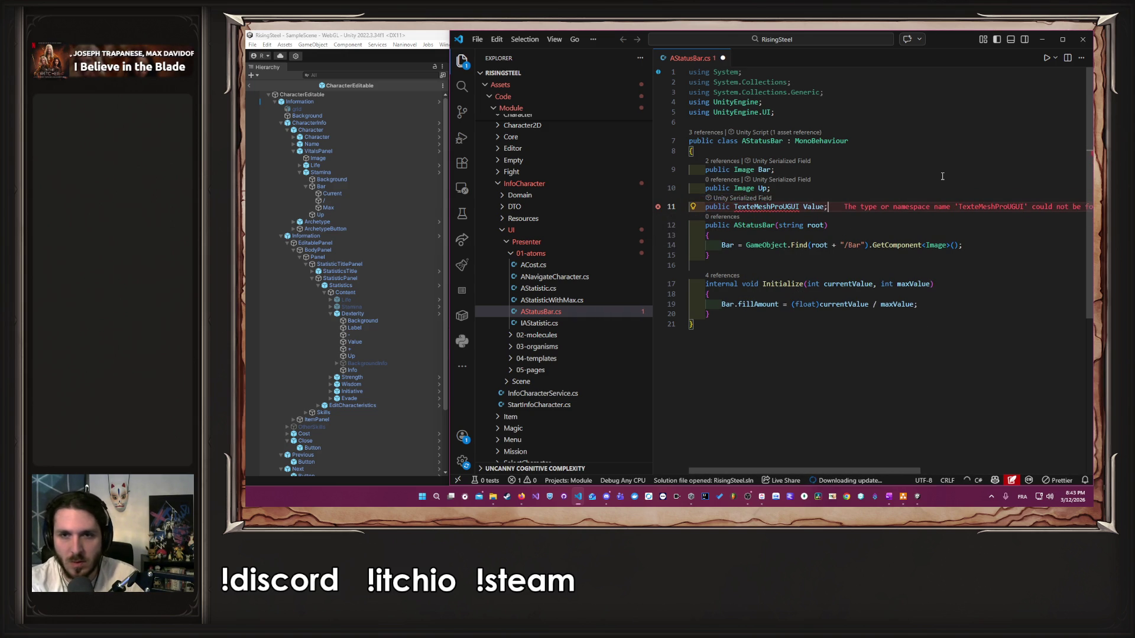
pyautogui.hotkey('ctrl', 'BackSpace')
pyautogui.hotkey('ctrl', 'BackSpace')
pyautogui.hotkey('ctrl', 'BackSpace')
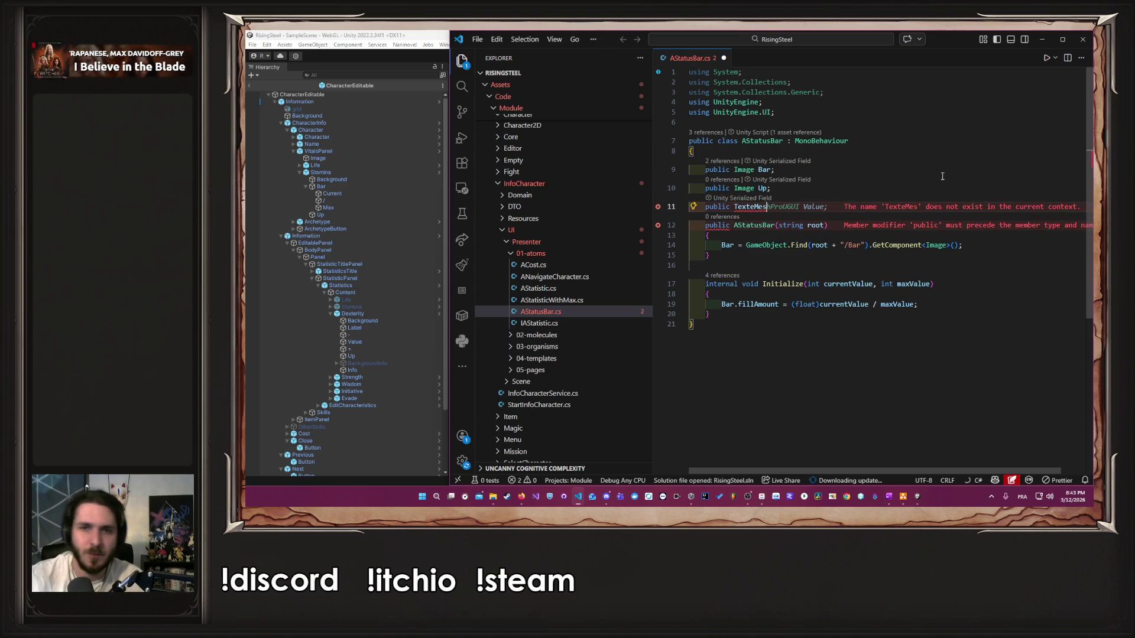
pyautogui.write('string')
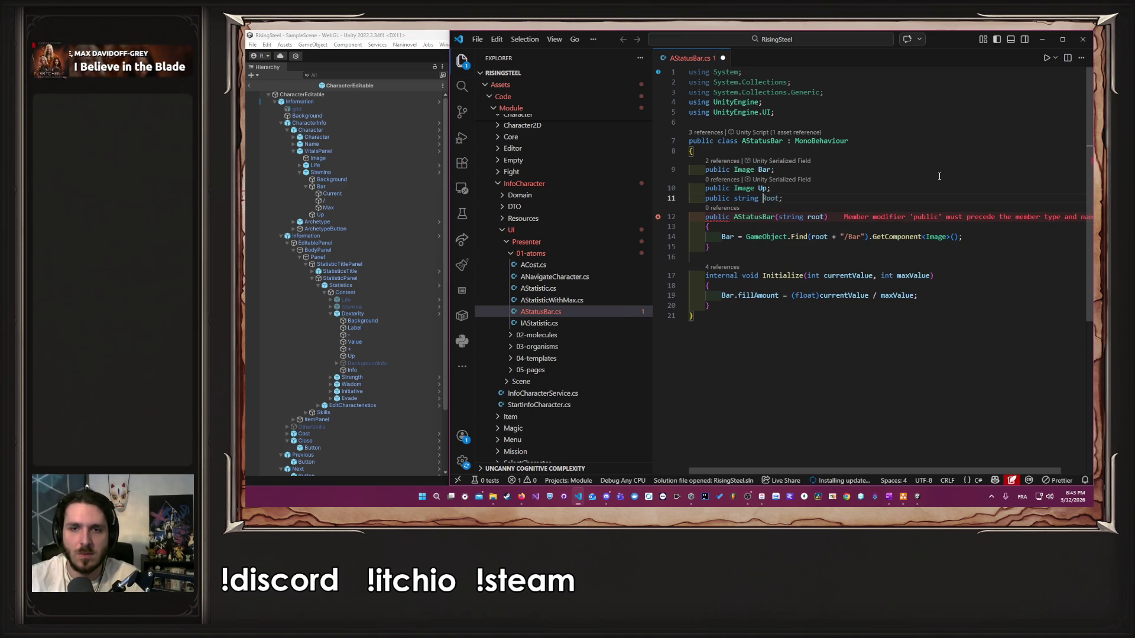
pyautogui.hotkey('ctrl', 'BackSpace')
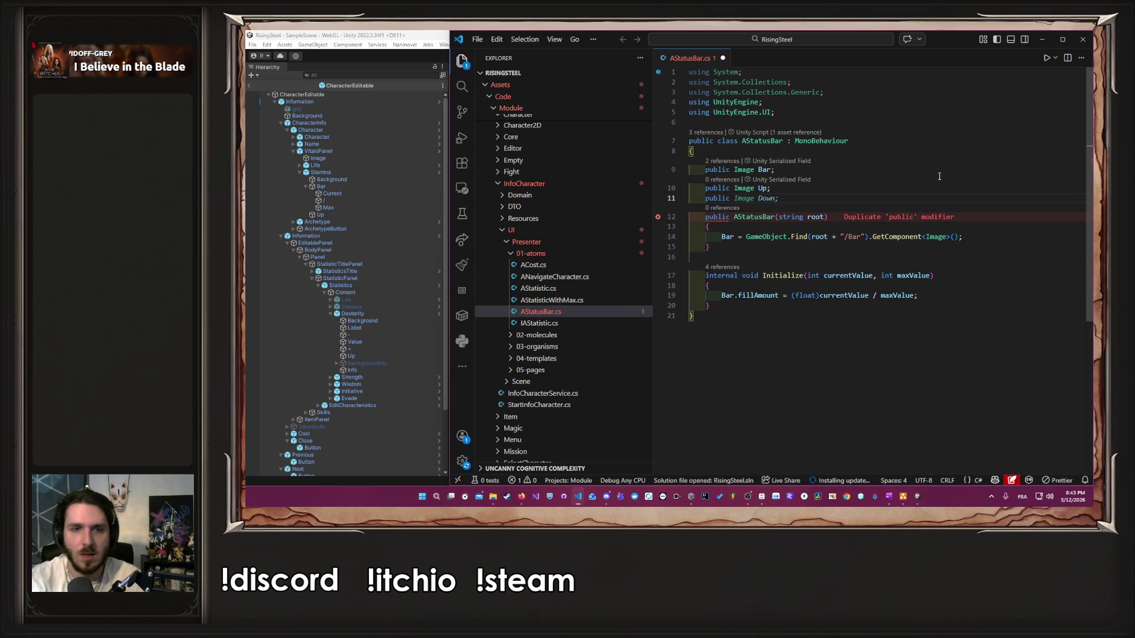
# Step: Check AStatistic.cs's text type, then complete 'public TextMeshProUGUI Value;' in AStatusBar.cs and save
pyautogui.click(569, 288)
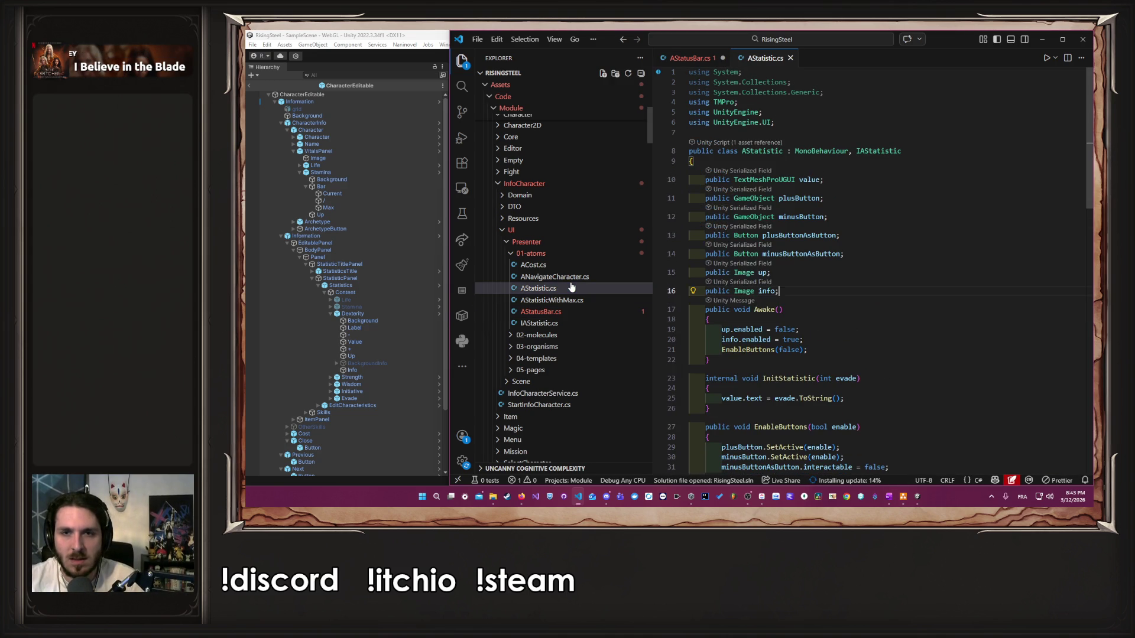
pyautogui.click(541, 312)
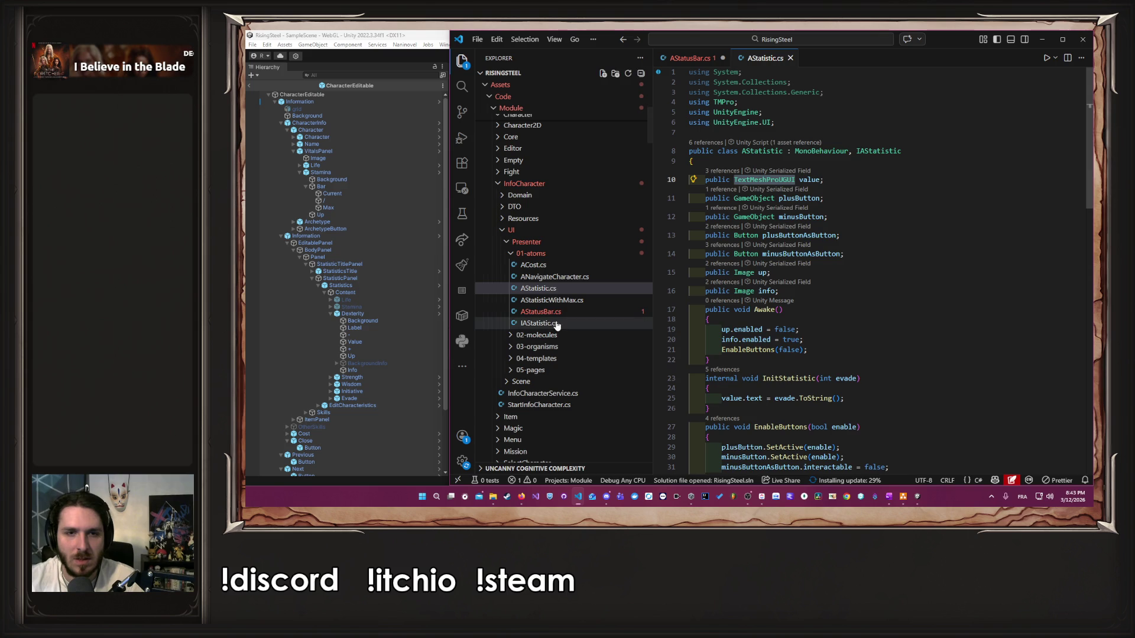
pyautogui.click(733, 199)
pyautogui.write('TextMeshProUGUI Value;')
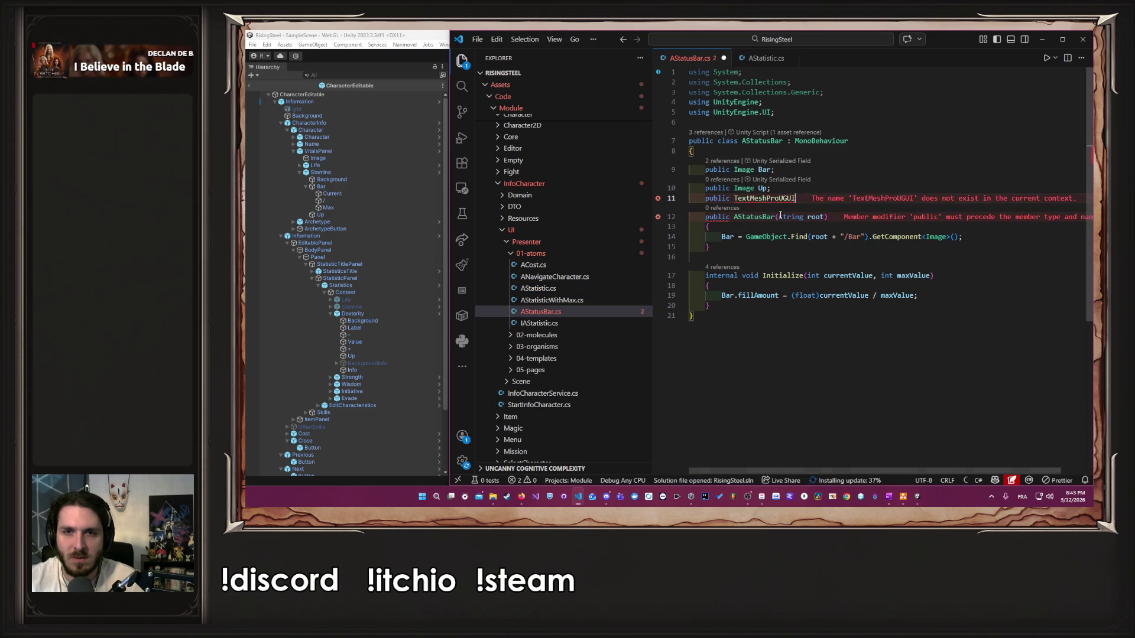
pyautogui.hotkey('ctrl', 's')
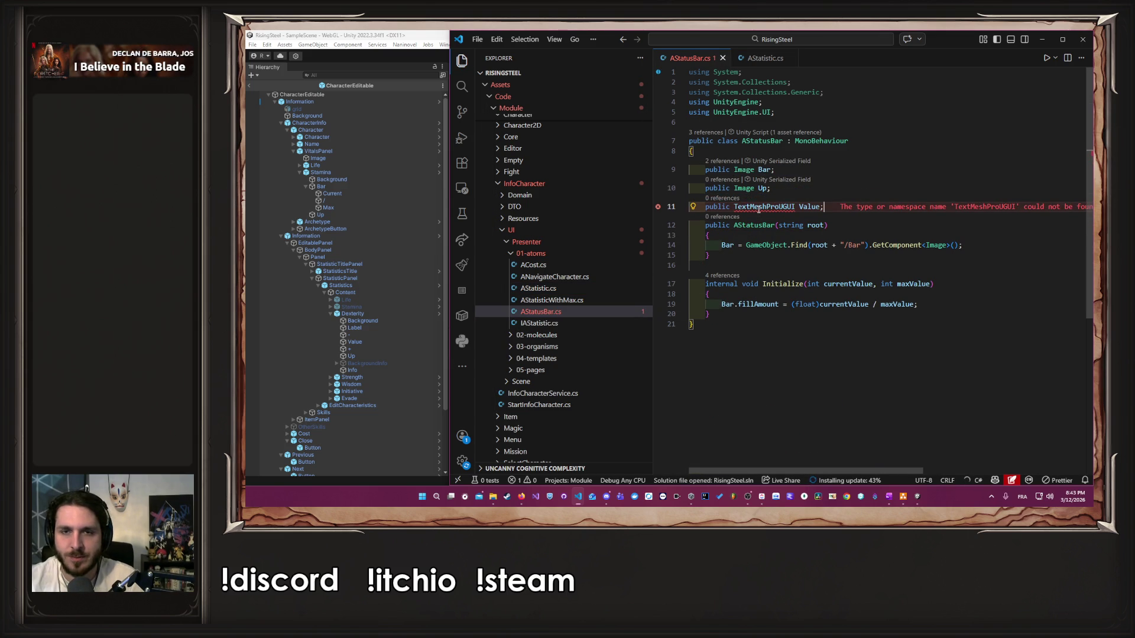
# Step: Apply the TMPro Quick Fix, remove the TMPro. prefix again, and delete the UnityEngine.UI import
pyautogui.click(804, 196)
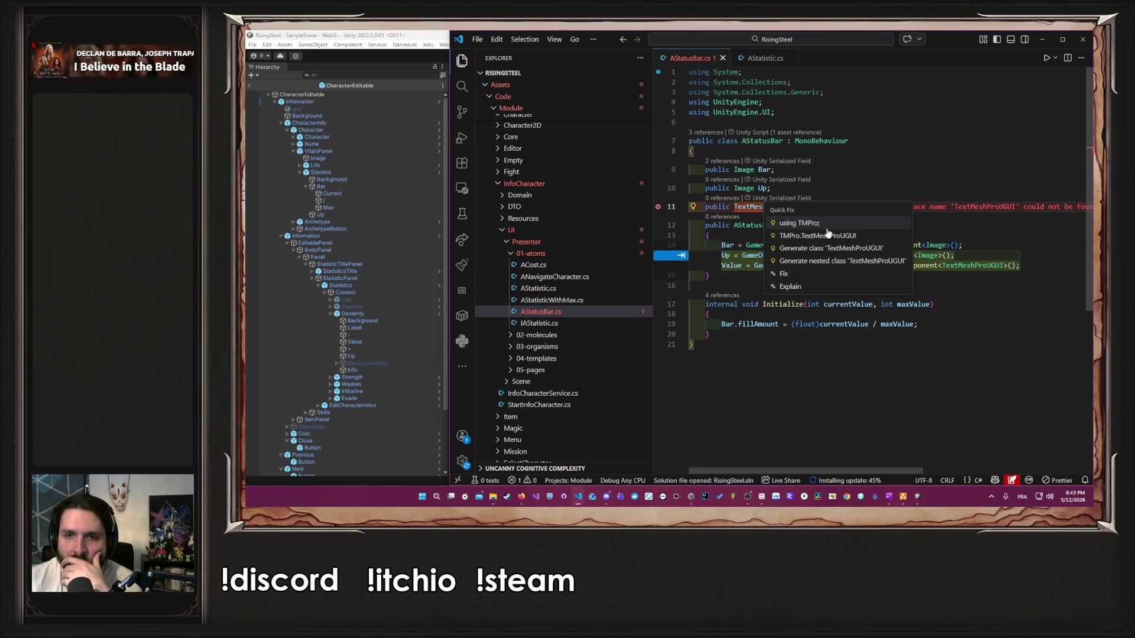
pyautogui.click(876, 237)
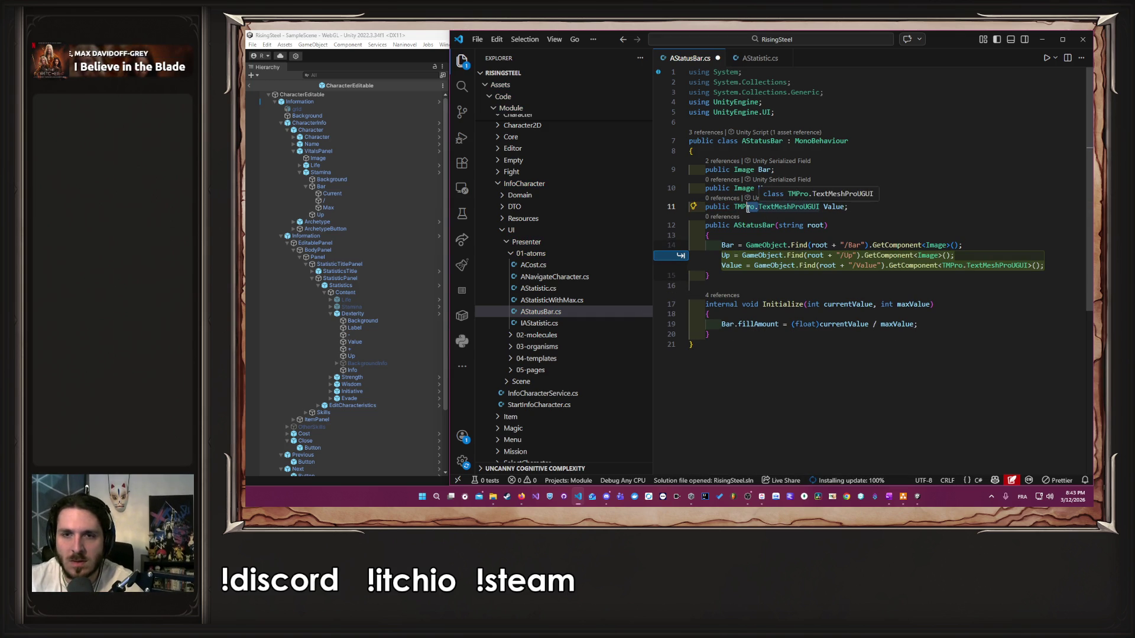
pyautogui.click(826, 225)
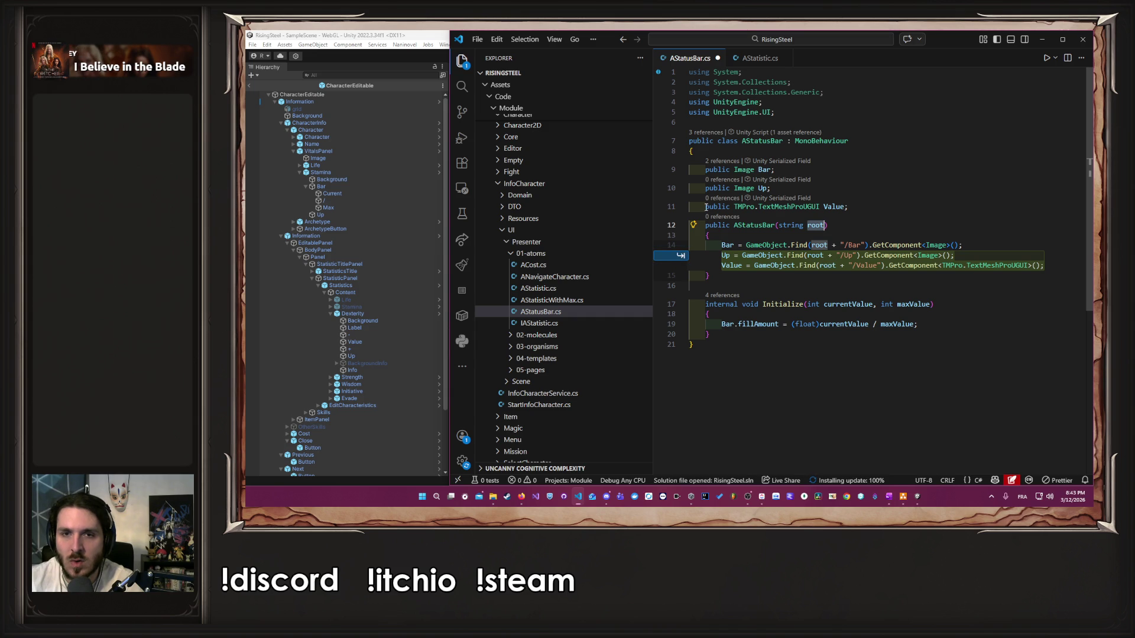
pyautogui.doubleClick(743, 206)
pyautogui.press('Delete')
pyautogui.press('Delete')
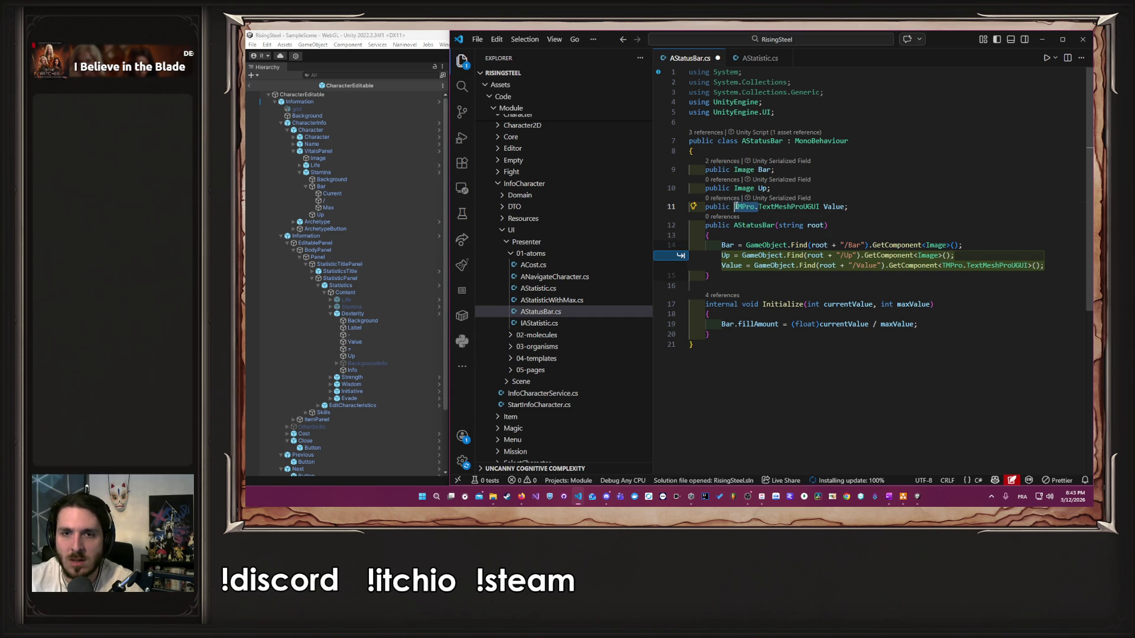
pyautogui.moveTo(846, 112); pyautogui.dragTo(843, 104)
pyautogui.press('BackSpace')
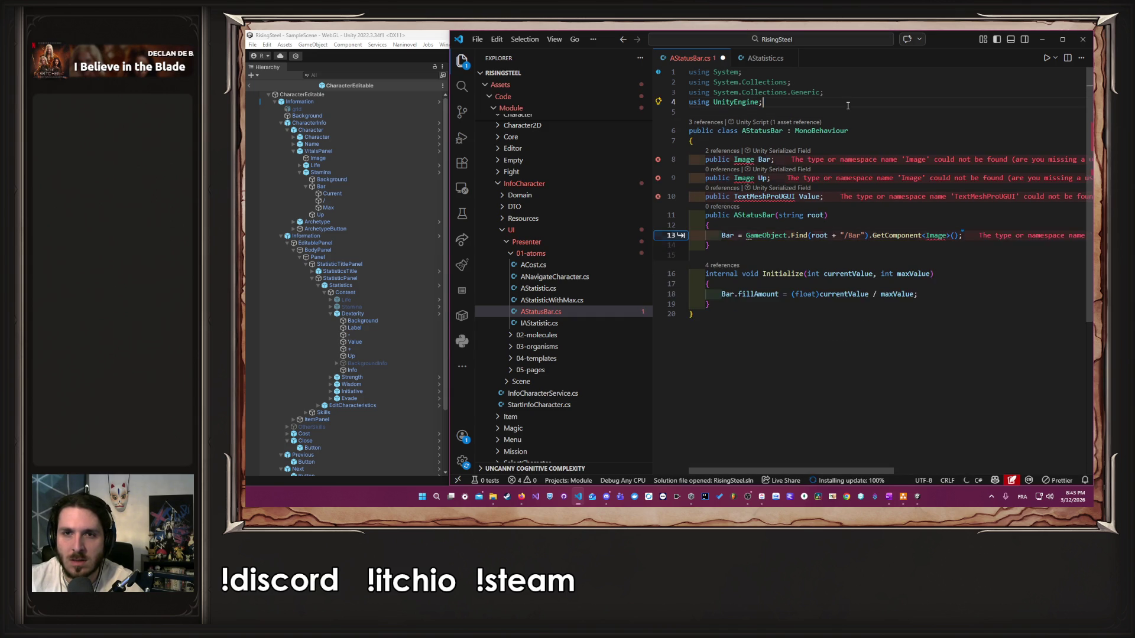
# Step: Turn the import line into TMPro and Quick Fix back the UnityEngine and UnityEngine.UI imports
pyautogui.press('Delete')
pyautogui.hotkey('ctrl', 'shift', 'Left')
pyautogui.hotkey('ctrl', 'shift', 'Left')
pyautogui.write('TMPro;')
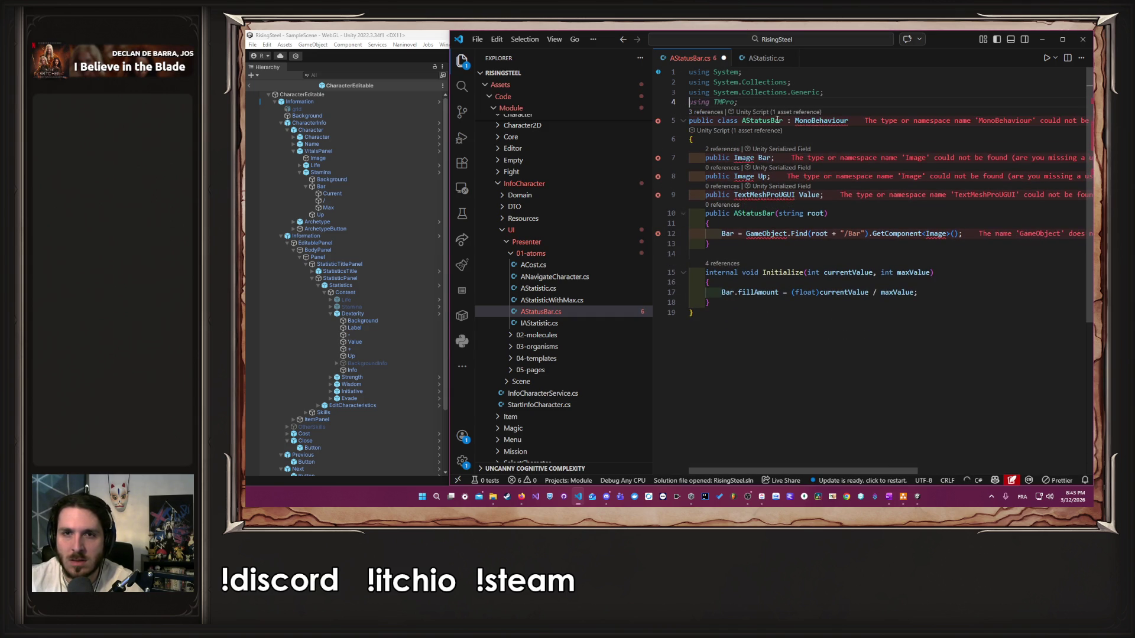
pyautogui.click(811, 122)
pyautogui.hotkey('ctrl', '.')
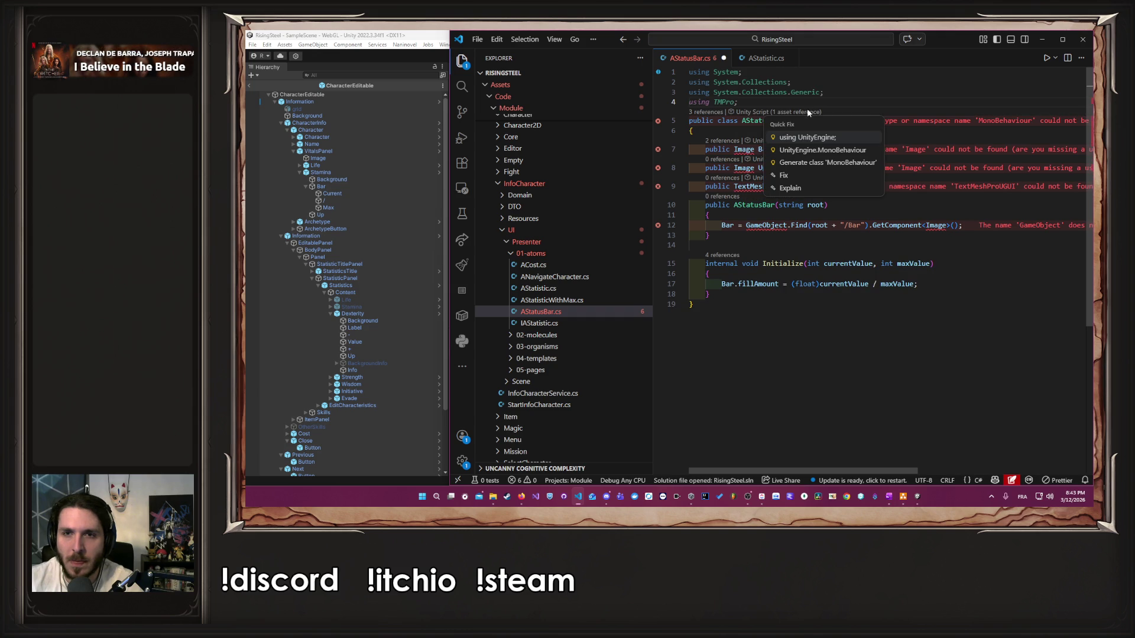
pyautogui.click(825, 139)
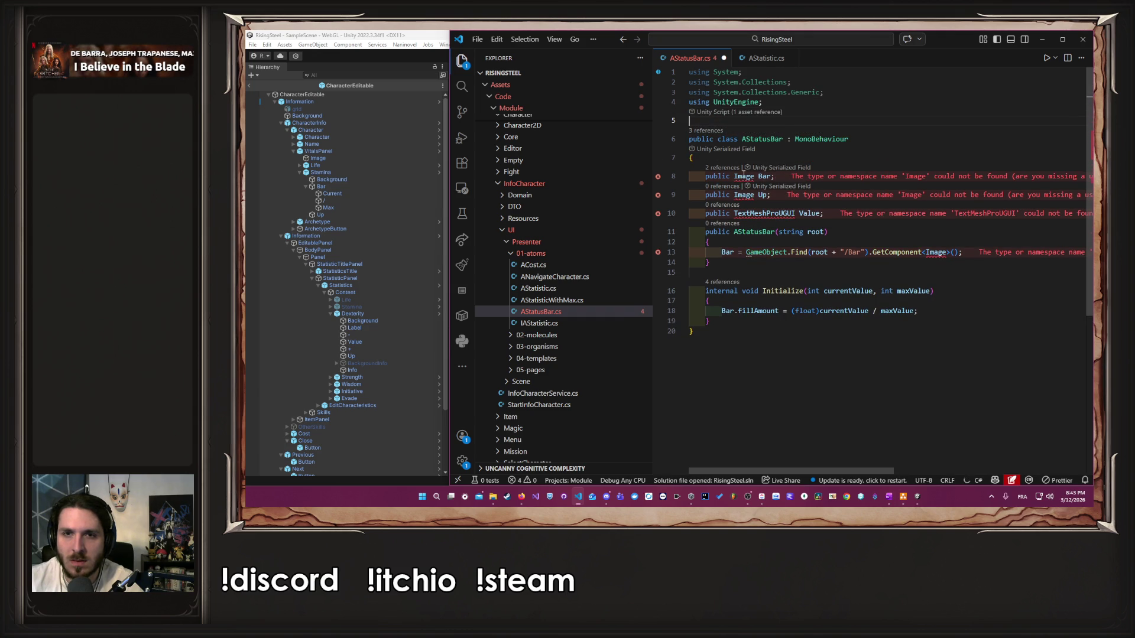
pyautogui.click(782, 151)
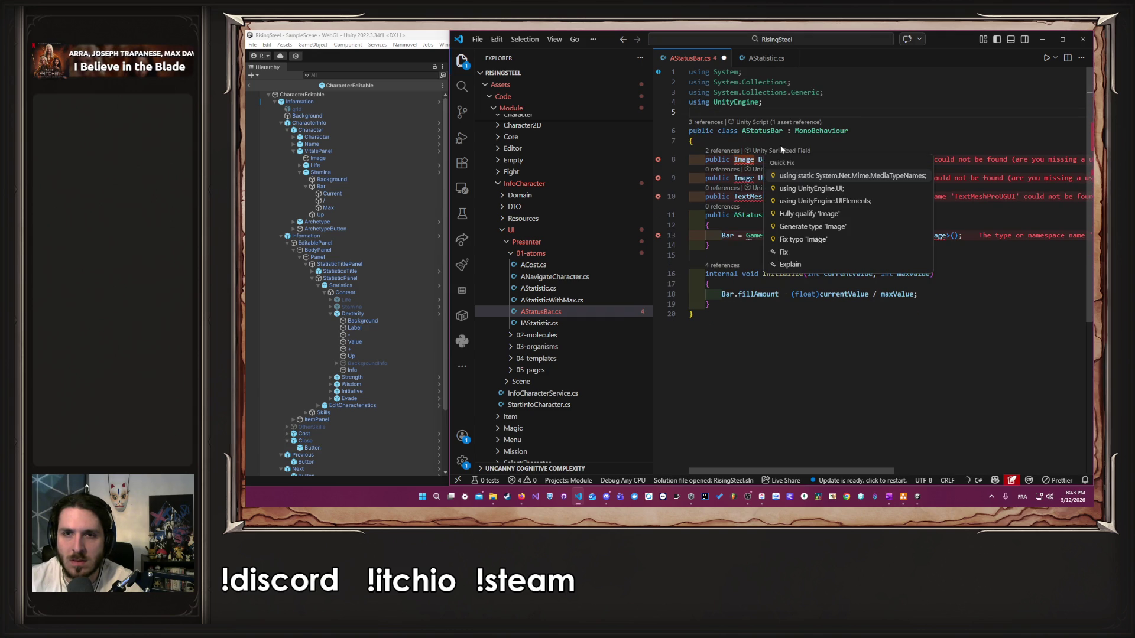
pyautogui.click(855, 194)
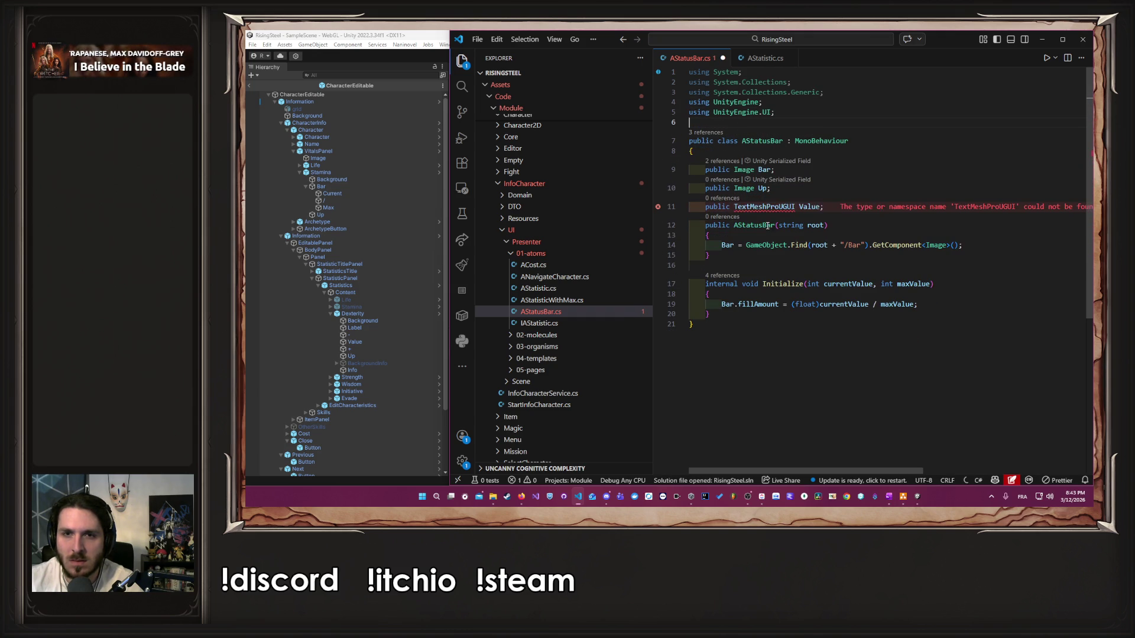
# Step: Paste the TMPro import from AStatistic.cs below the Generic import, save, and delete the constructor
pyautogui.hotkey('ctrl', 'Tab')
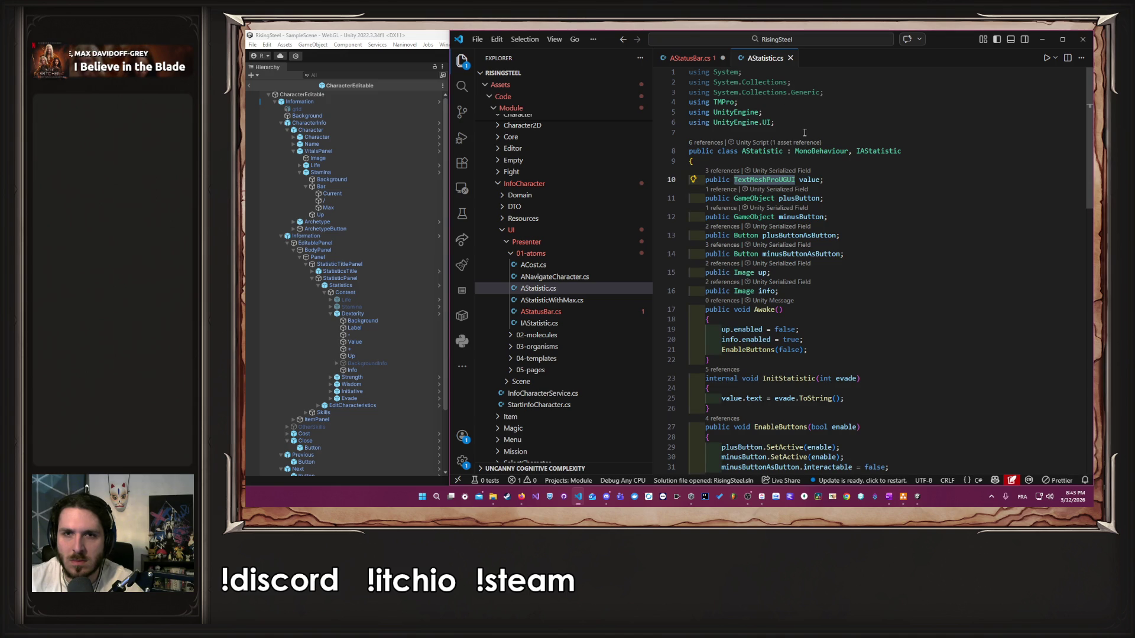
pyautogui.click(675, 102)
pyautogui.click(831, 93)
pyautogui.press('Return')
pyautogui.write('using TMPro;')
pyautogui.hotkey('ctrl', 's')
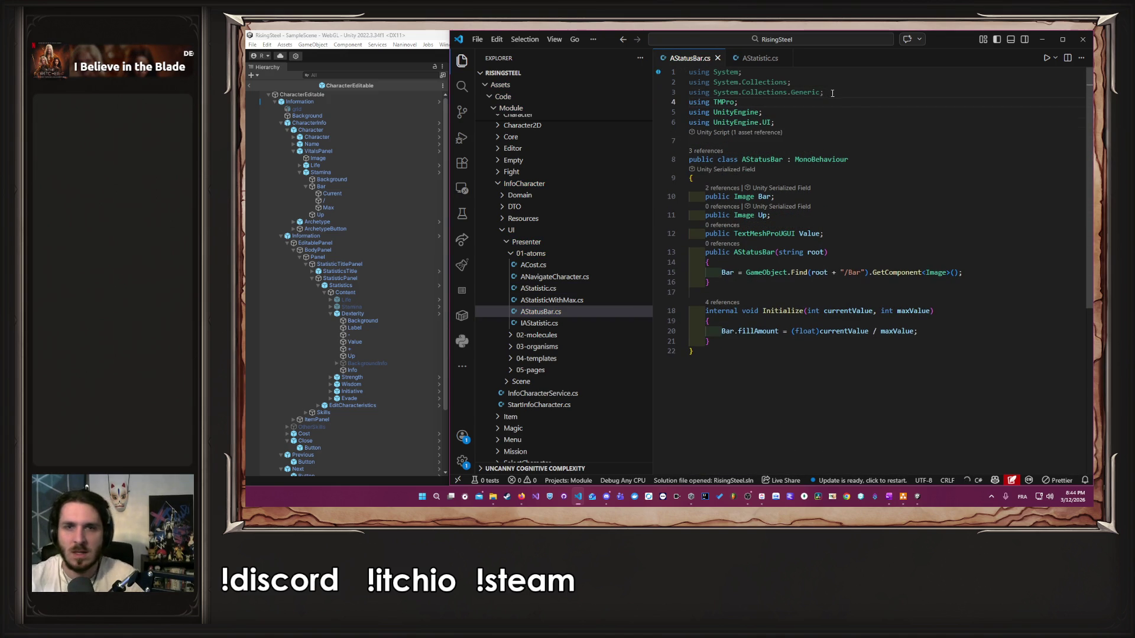
pyautogui.moveTo(711, 266); pyautogui.dragTo(662, 235)
pyautogui.press('BackSpace')
pyautogui.press('BackSpace')
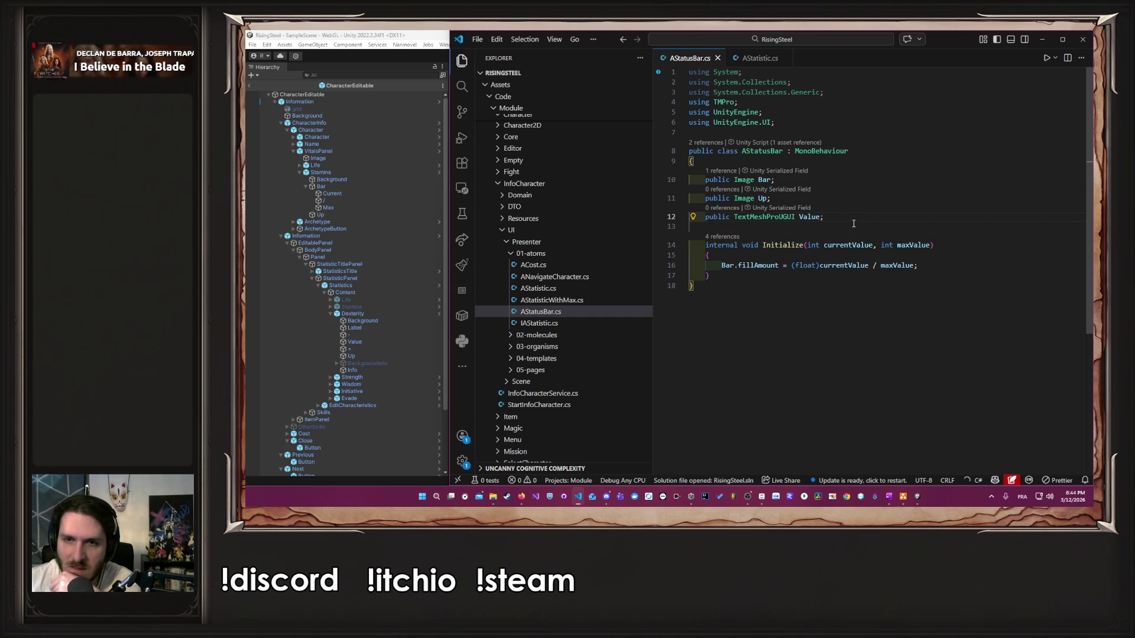
# Step: Inspect Initialize's references, showing its Life and Stamina calls in MVitalPanel.cs
pyautogui.doubleClick(861, 245)
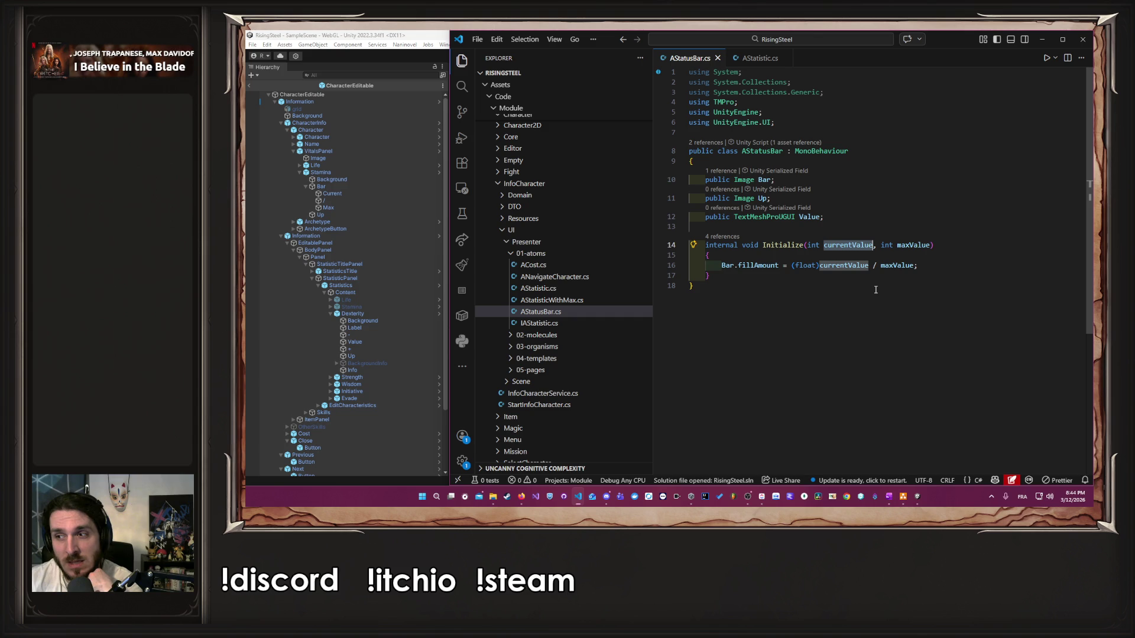
pyautogui.doubleClick(784, 245)
pyautogui.moveTo(784, 251)
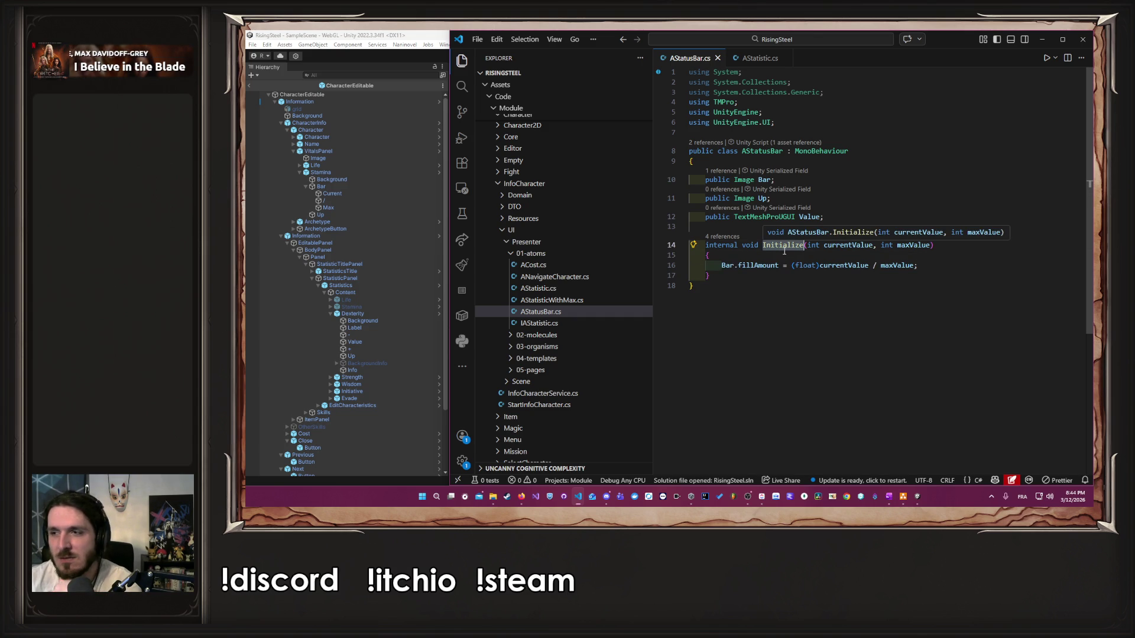
pyautogui.click(728, 229)
pyautogui.click(728, 237)
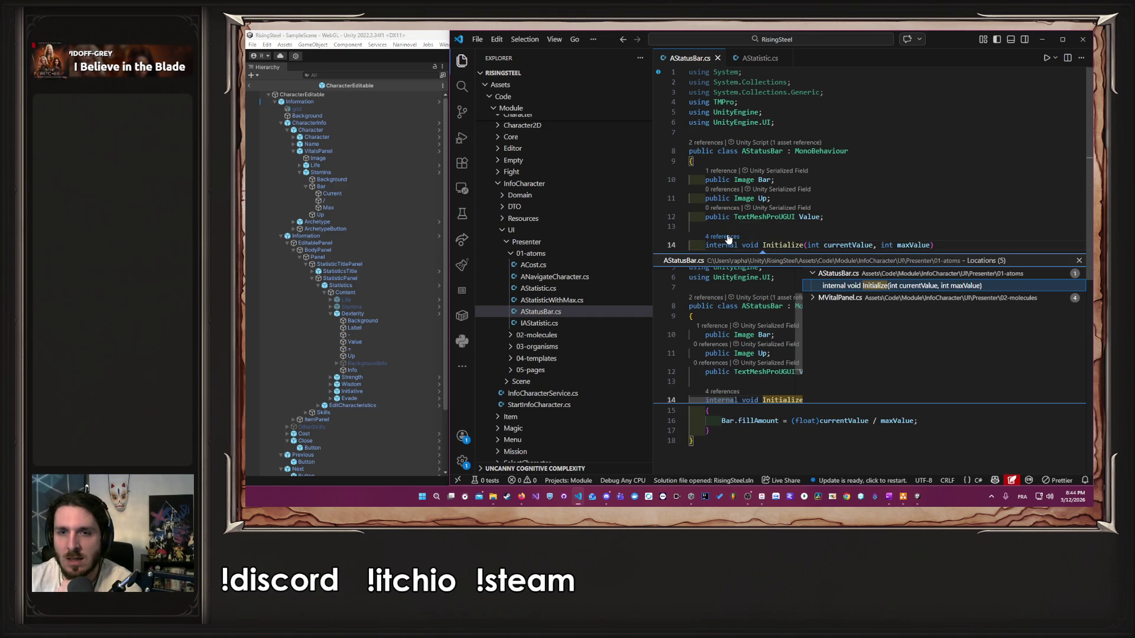
pyautogui.click(816, 299)
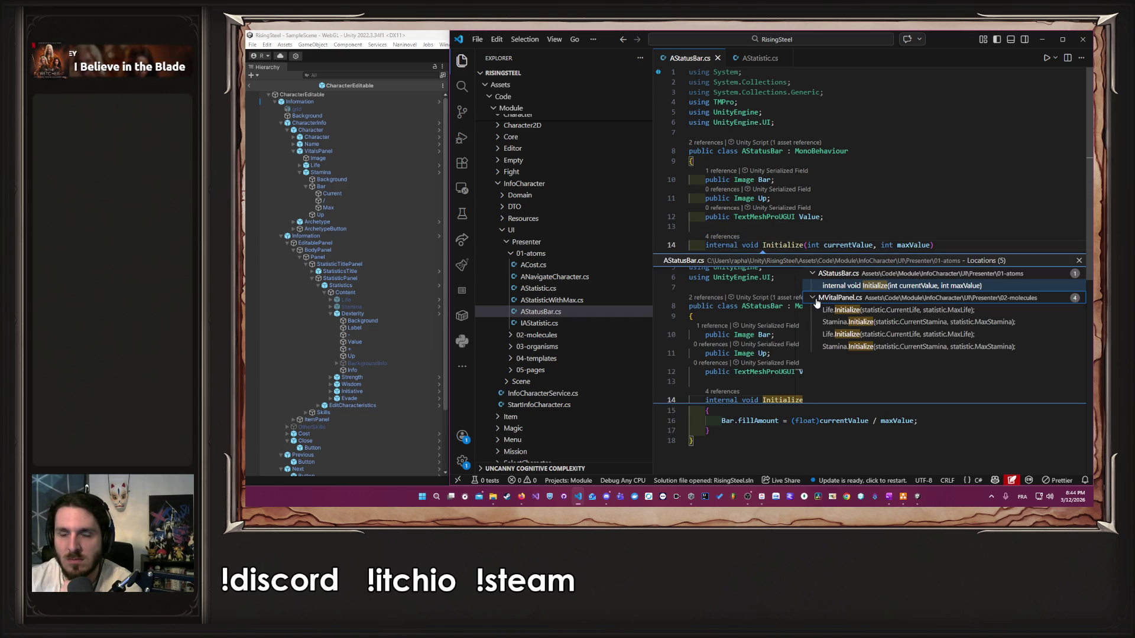
pyautogui.click(1079, 260)
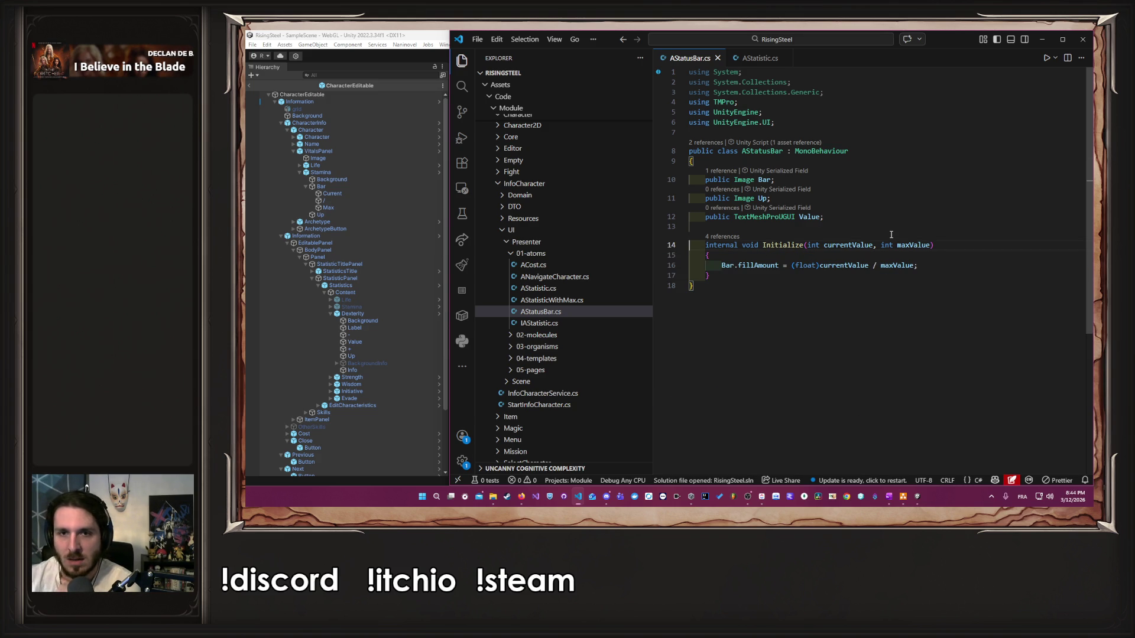
# Step: Open the StatusBar prefab from Stamina and drag the Up child into the A Status Bar Up field
pyautogui.click(416, 36)
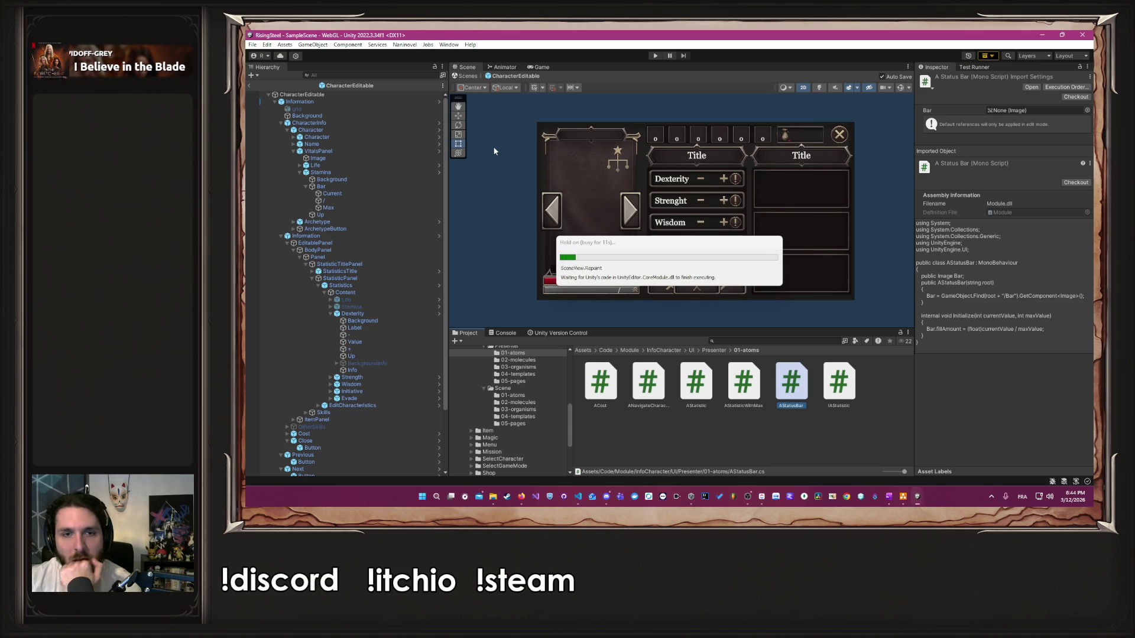
pyautogui.click(435, 173)
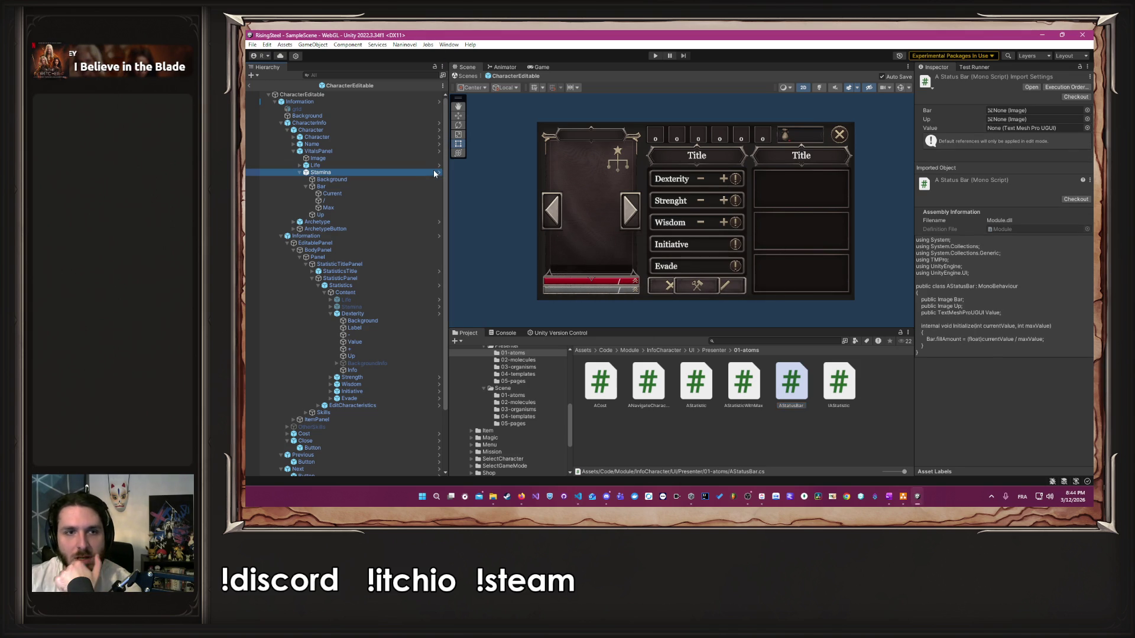
pyautogui.click(439, 173)
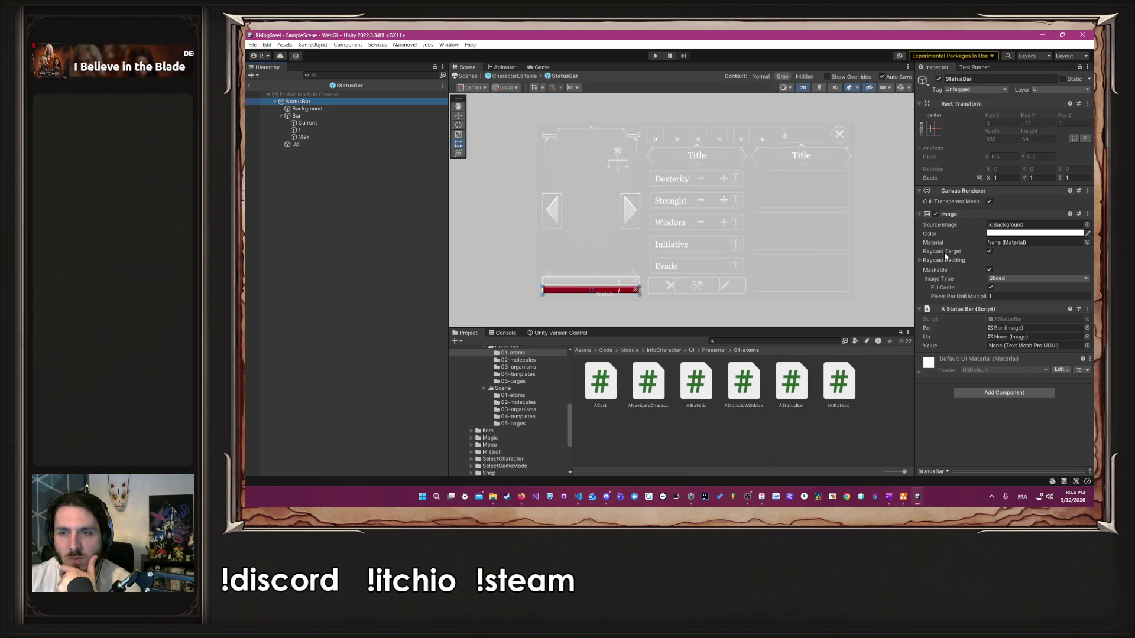
pyautogui.moveTo(317, 143)
pyautogui.mouseDown()
pyautogui.moveTo(884, 283)
pyautogui.moveTo(1010, 338)
pyautogui.mouseUp()
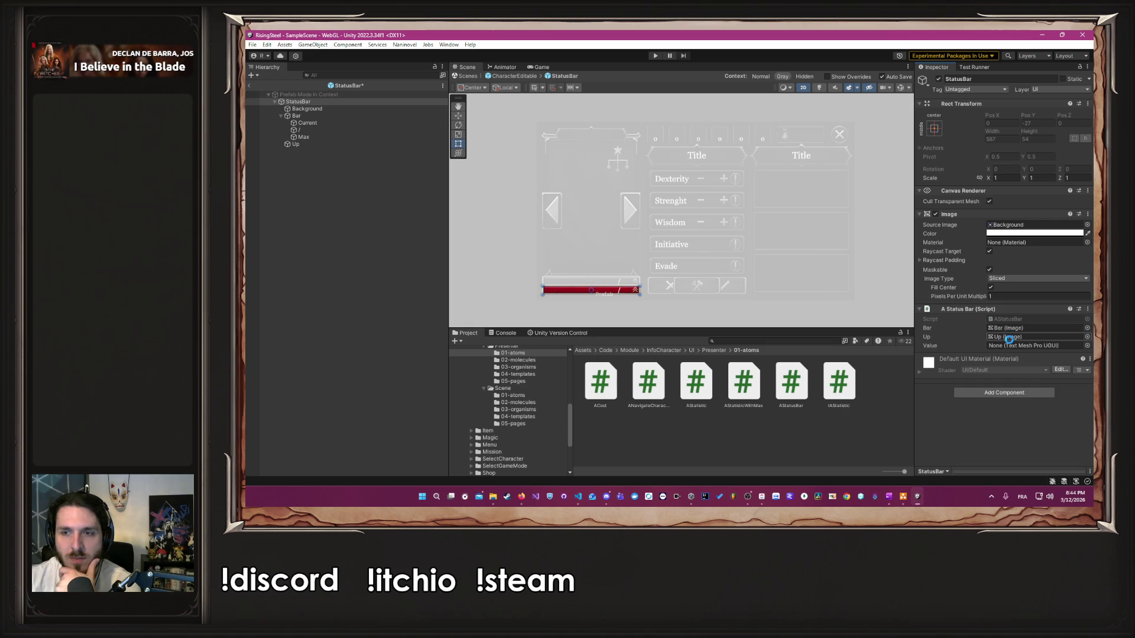
pyautogui.hotkey('alt', 'Tab')
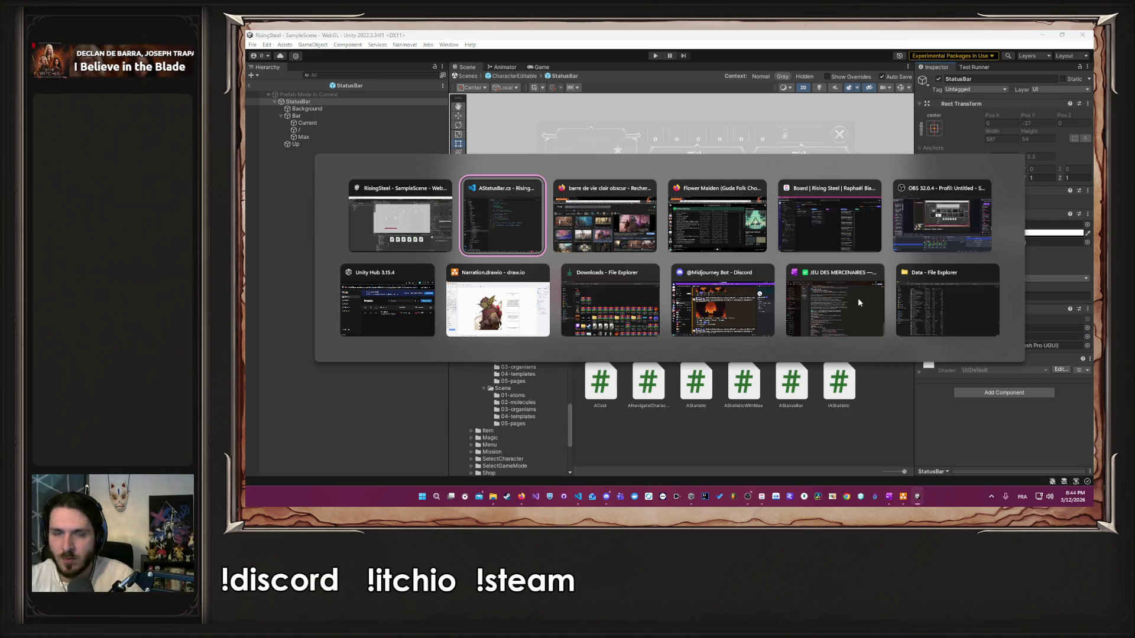
# Step: Rename the Value field to Max, duplicate it as a Current field, save, and return to Unity
pyautogui.click(800, 217)
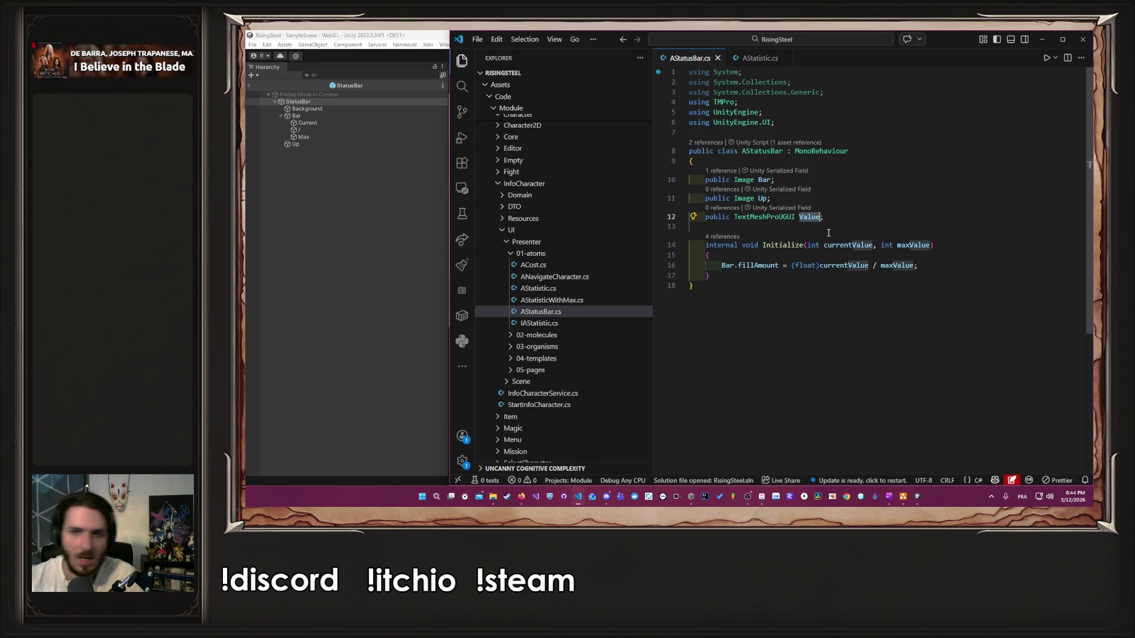
pyautogui.write('Max')
pyautogui.hotkey('ctrl', 'Delete')
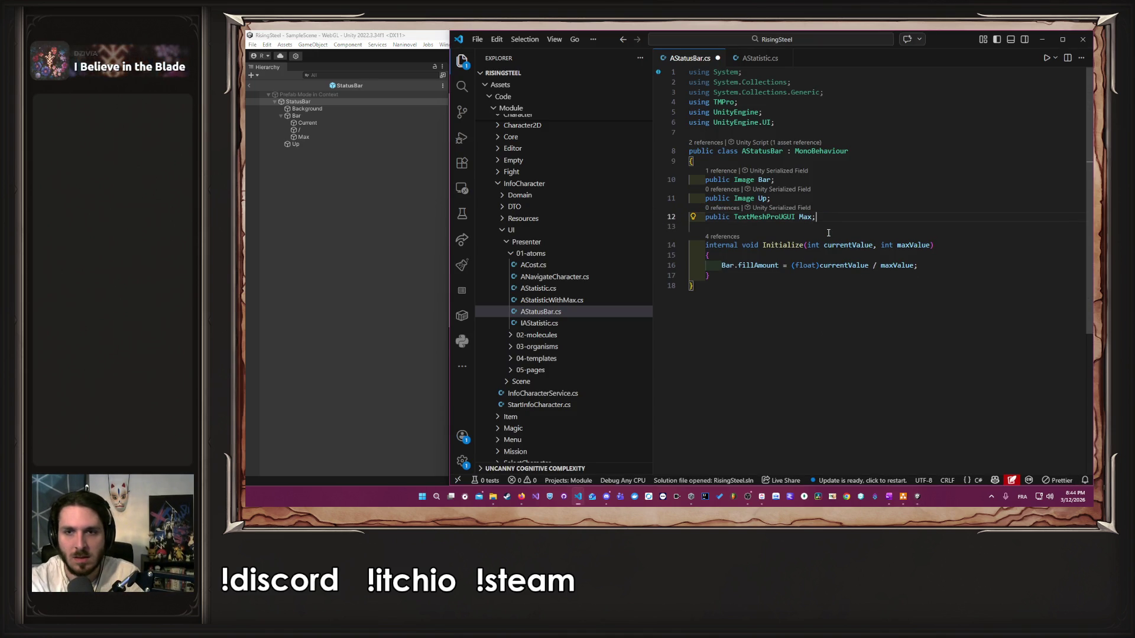
pyautogui.hotkey('shift', 'alt', 'Down')
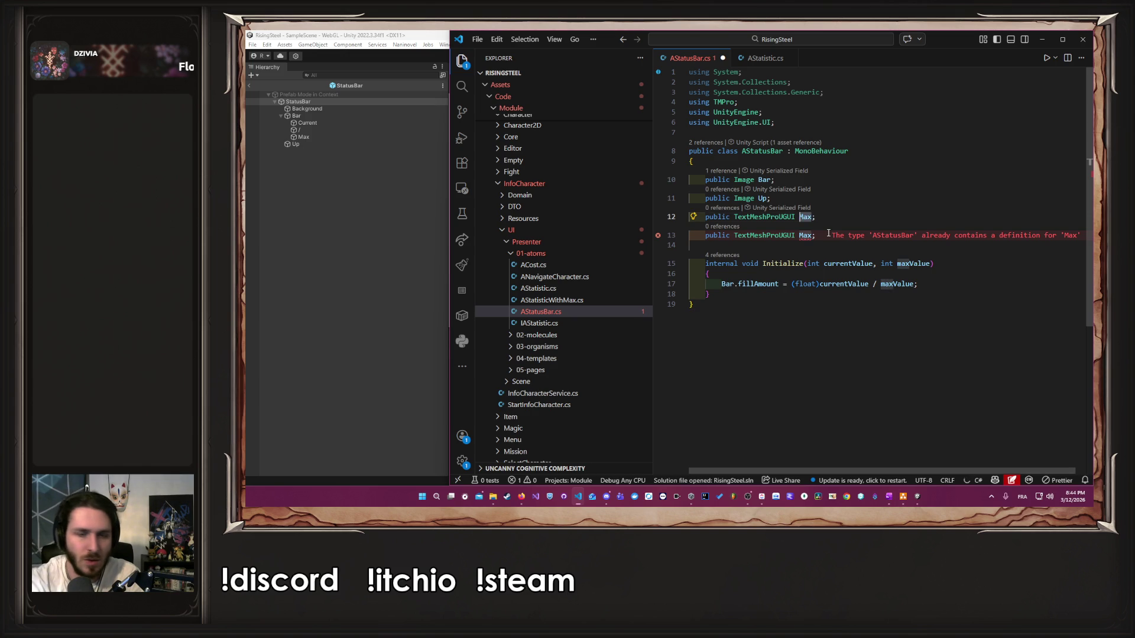
pyautogui.write('Current')
pyautogui.hotkey('ctrl', 's')
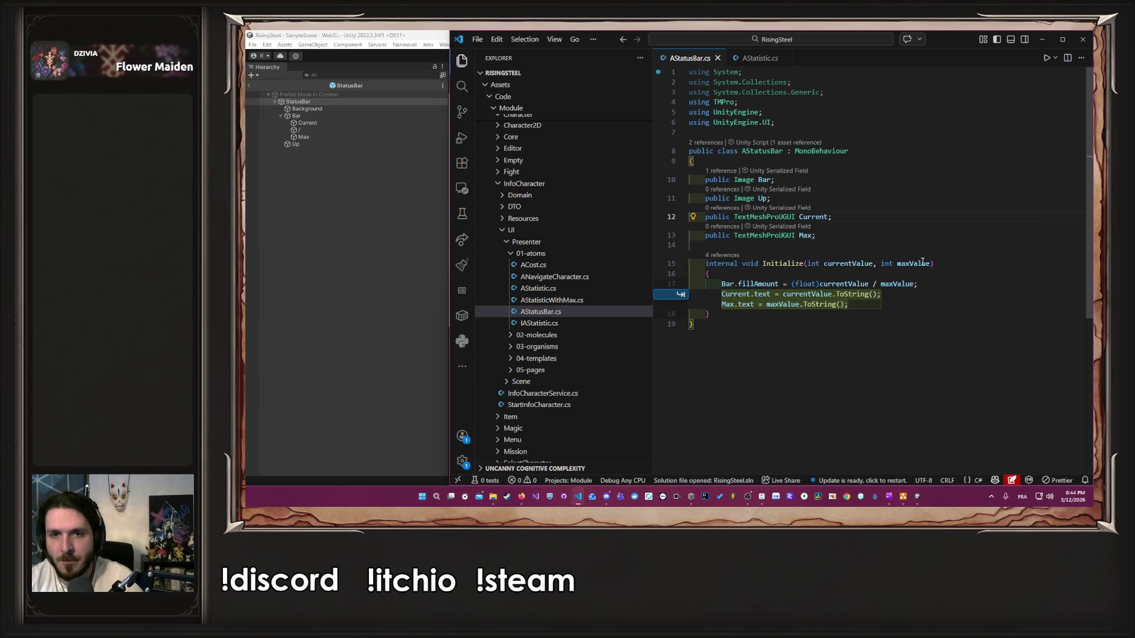
pyautogui.click(945, 237)
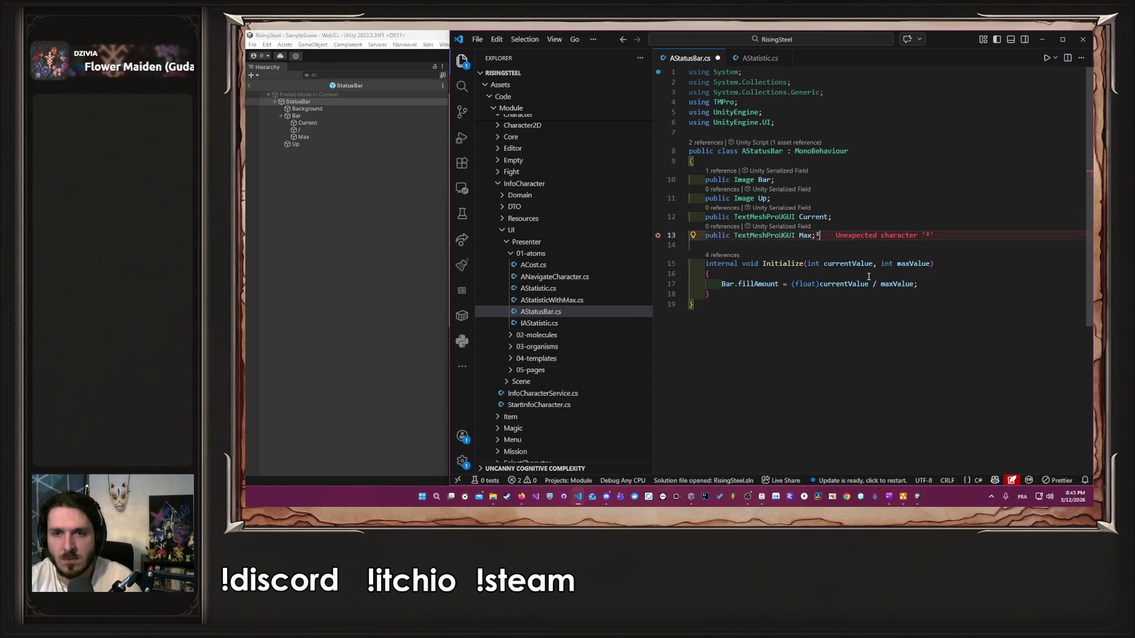
pyautogui.press('Tab')
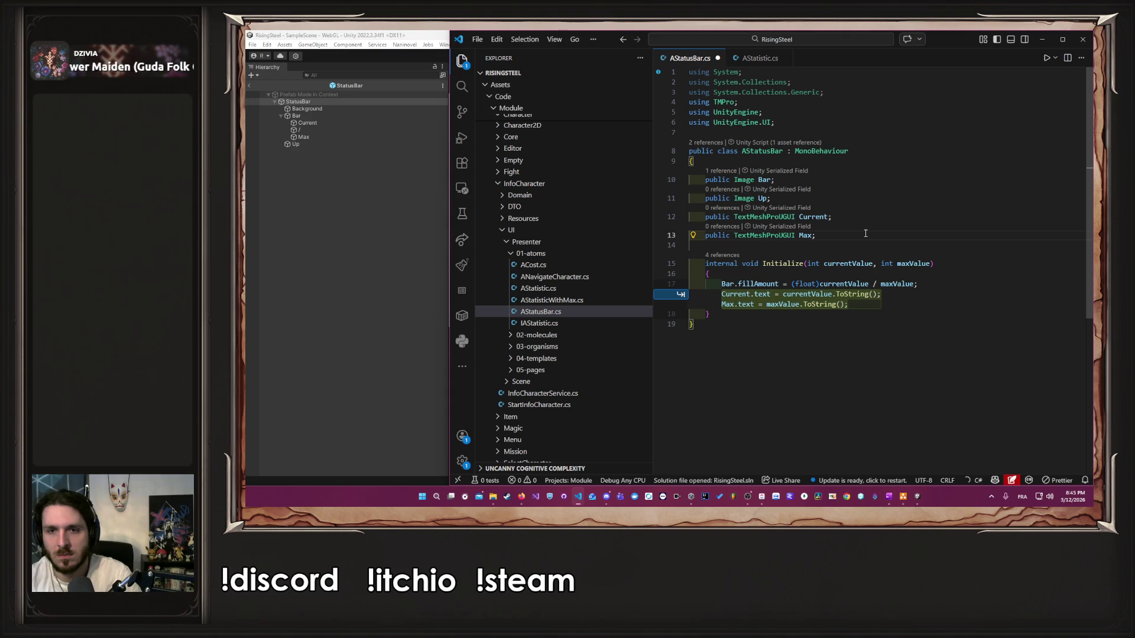
pyautogui.click(416, 245)
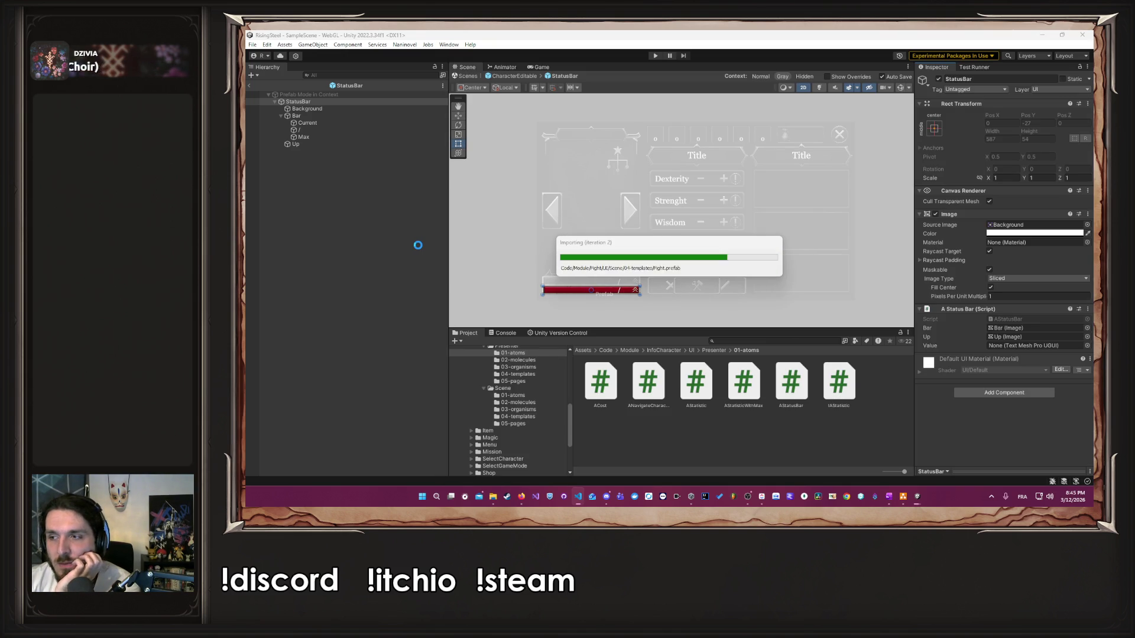
# Step: On the StatusBar root, drag the Current and Max text children into the script's Current and Max fields
pyautogui.click(390, 192)
pyautogui.click(339, 118)
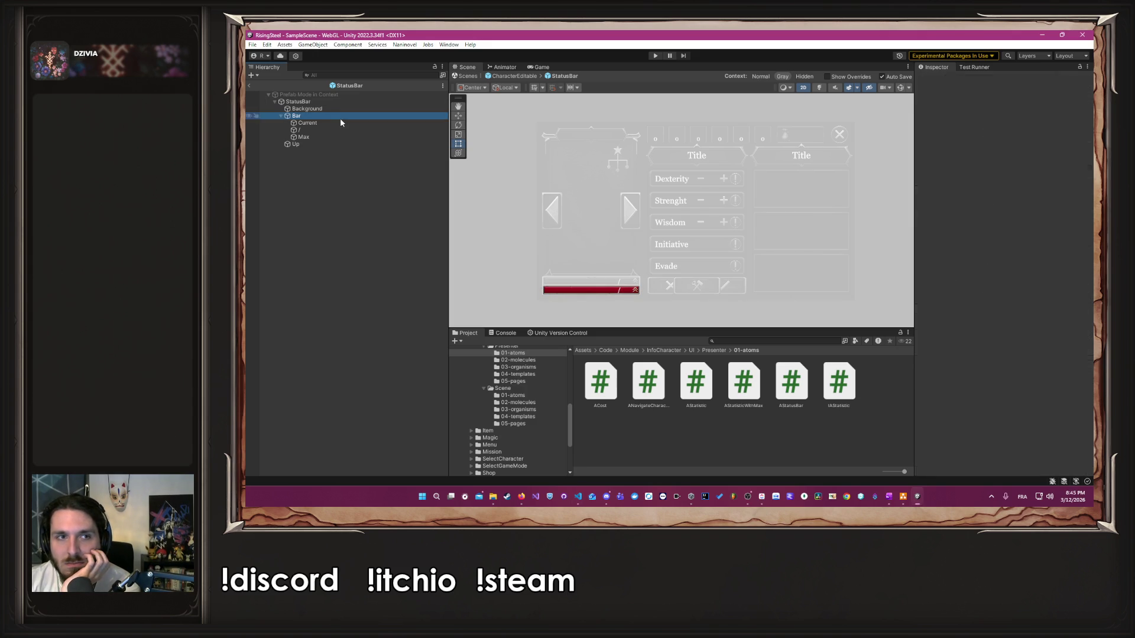
pyautogui.click(341, 122)
pyautogui.click(339, 104)
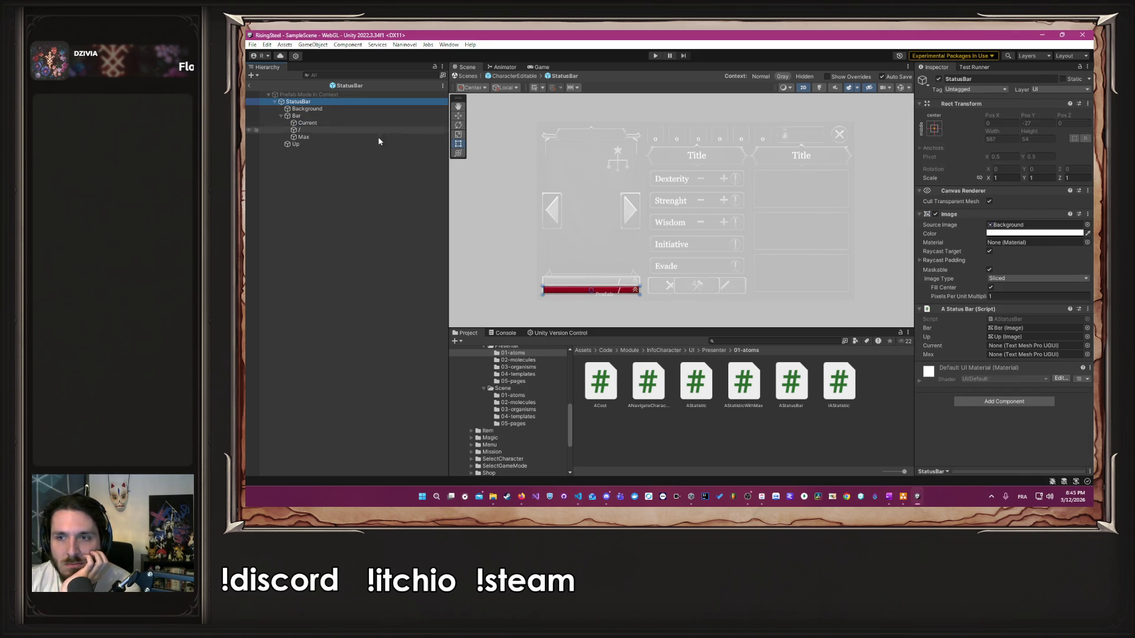
pyautogui.moveTo(308, 123)
pyautogui.mouseDown()
pyautogui.moveTo(836, 254)
pyautogui.moveTo(999, 354)
pyautogui.moveTo(1011, 350)
pyautogui.mouseUp()
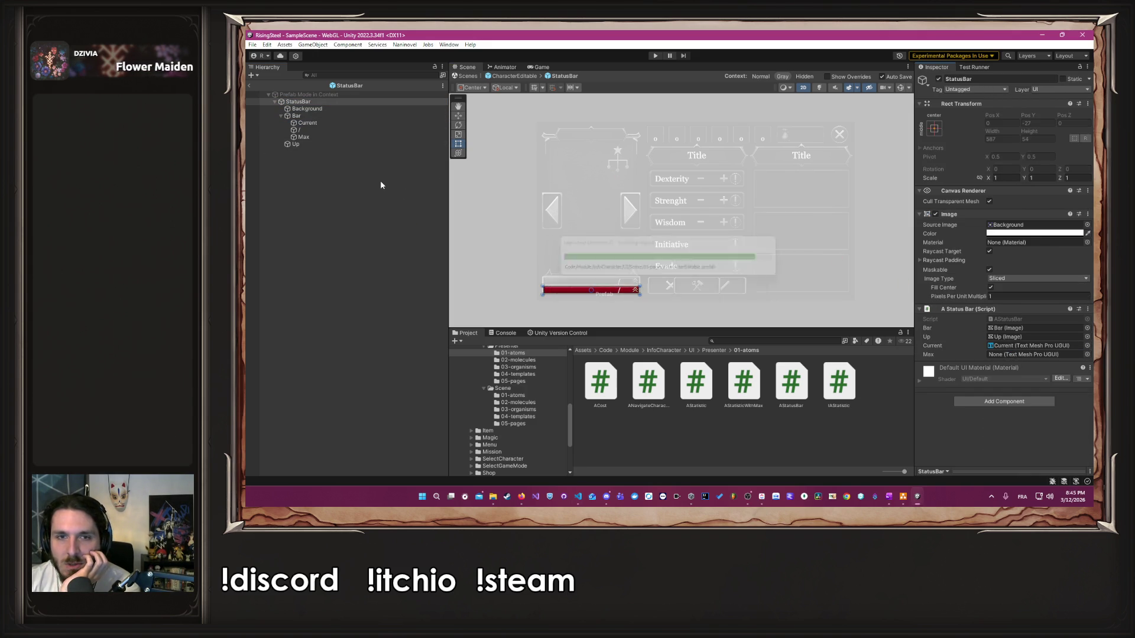
pyautogui.moveTo(300, 137)
pyautogui.mouseDown()
pyautogui.moveTo(598, 182)
pyautogui.moveTo(1035, 355)
pyautogui.mouseUp()
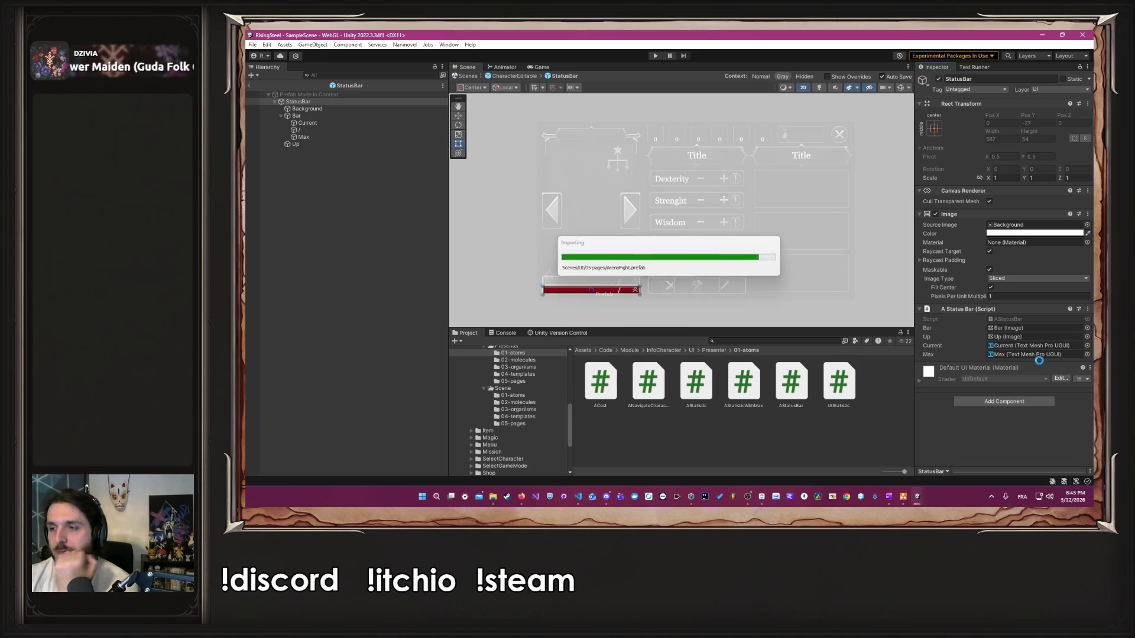
pyautogui.hotkey('alt', 'Tab')
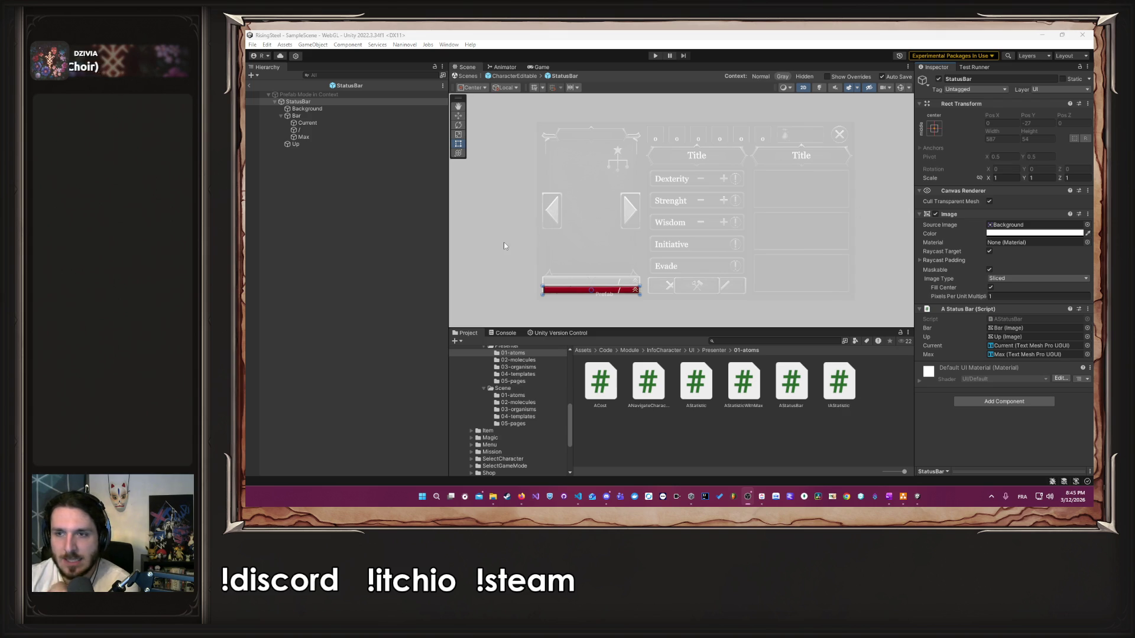
pyautogui.click(410, 226)
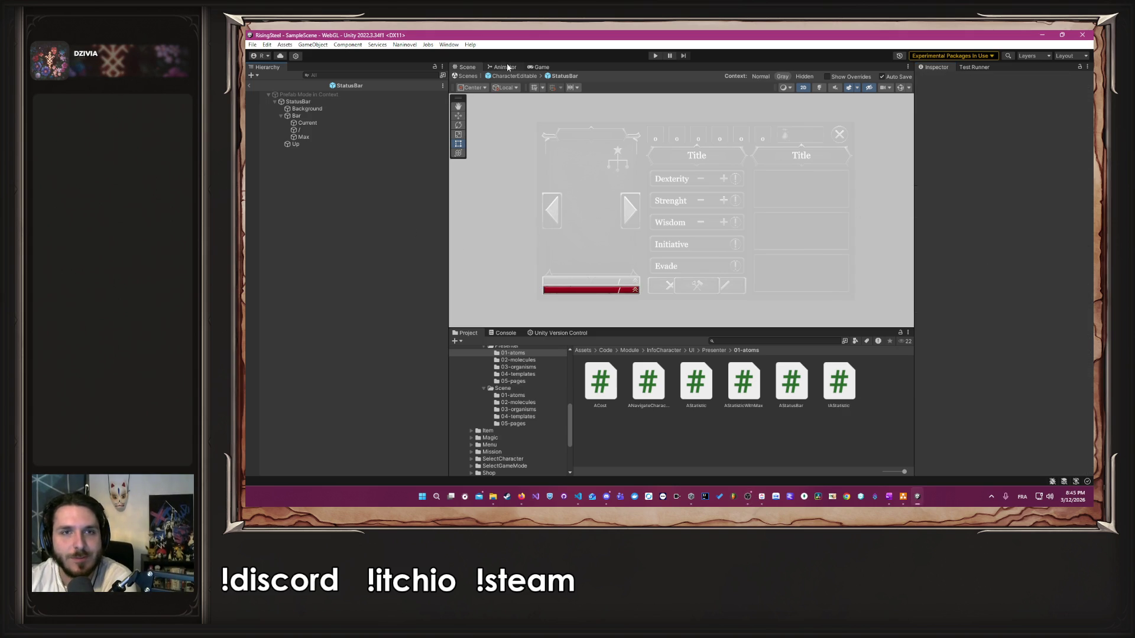
# Step: Exit prefab mode, add Current.text and Max.text assignments from currentValue and maxValue to Initialize, and save
pyautogui.click(516, 76)
pyautogui.click(874, 234)
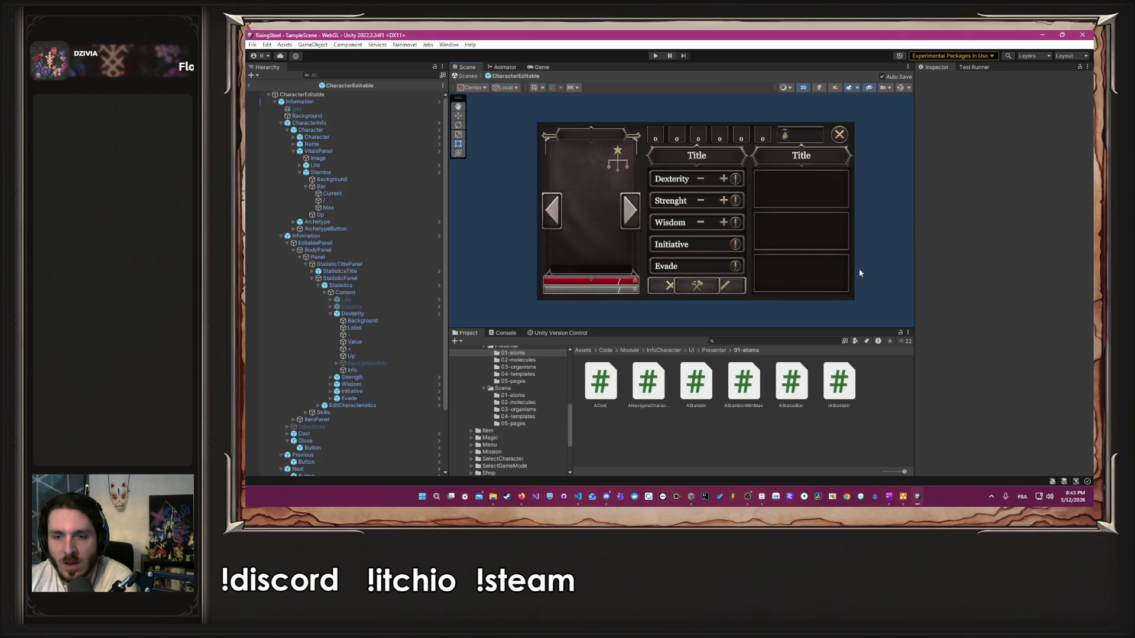
pyautogui.click(578, 497)
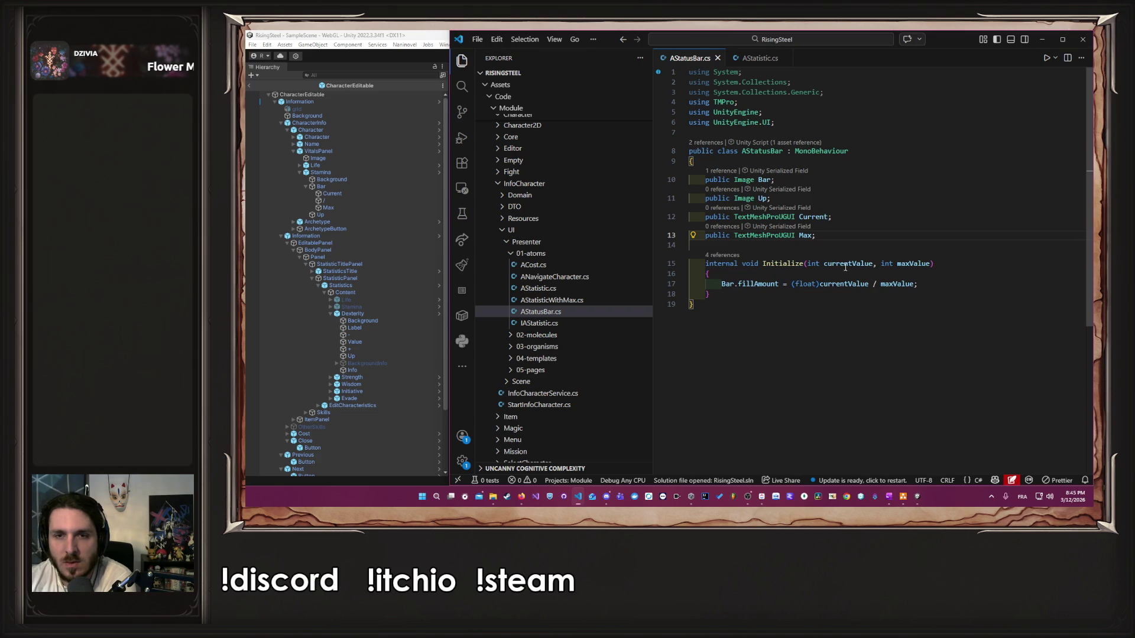
pyautogui.click(933, 284)
pyautogui.press('Return')
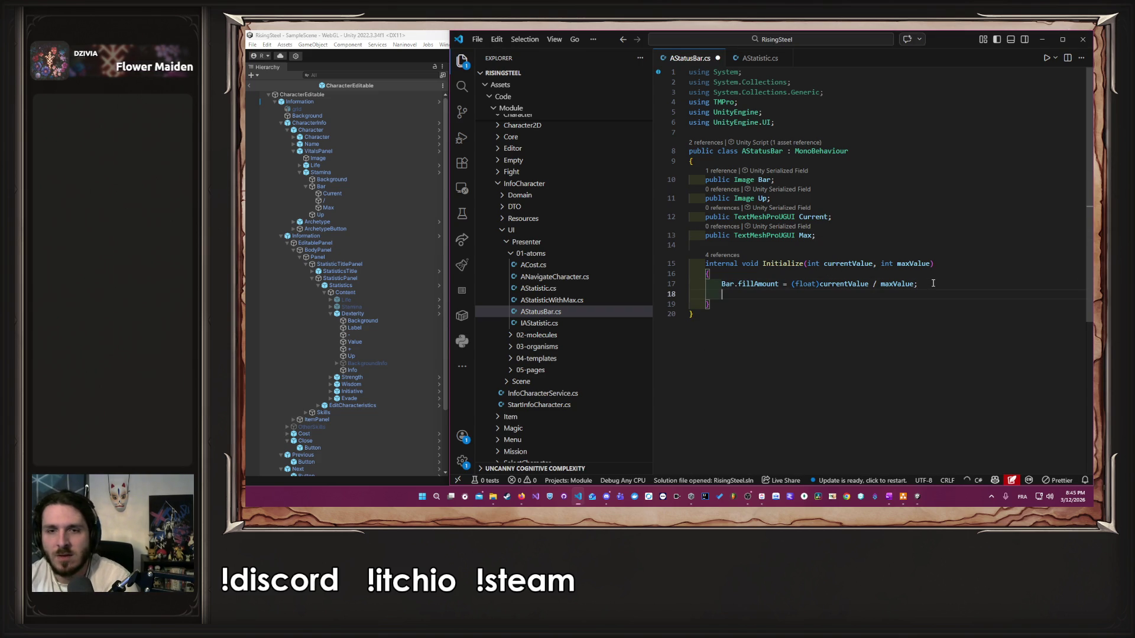
pyautogui.press('Tab')
pyautogui.press('Tab')
pyautogui.hotkey('ctrl', 's')
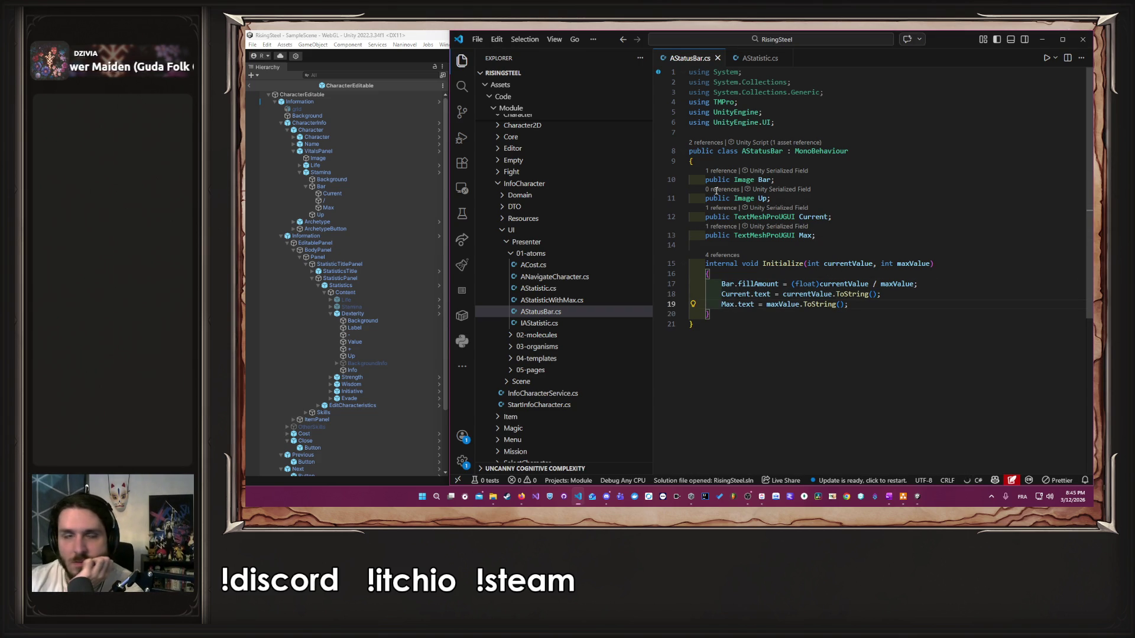
pyautogui.click(423, 34)
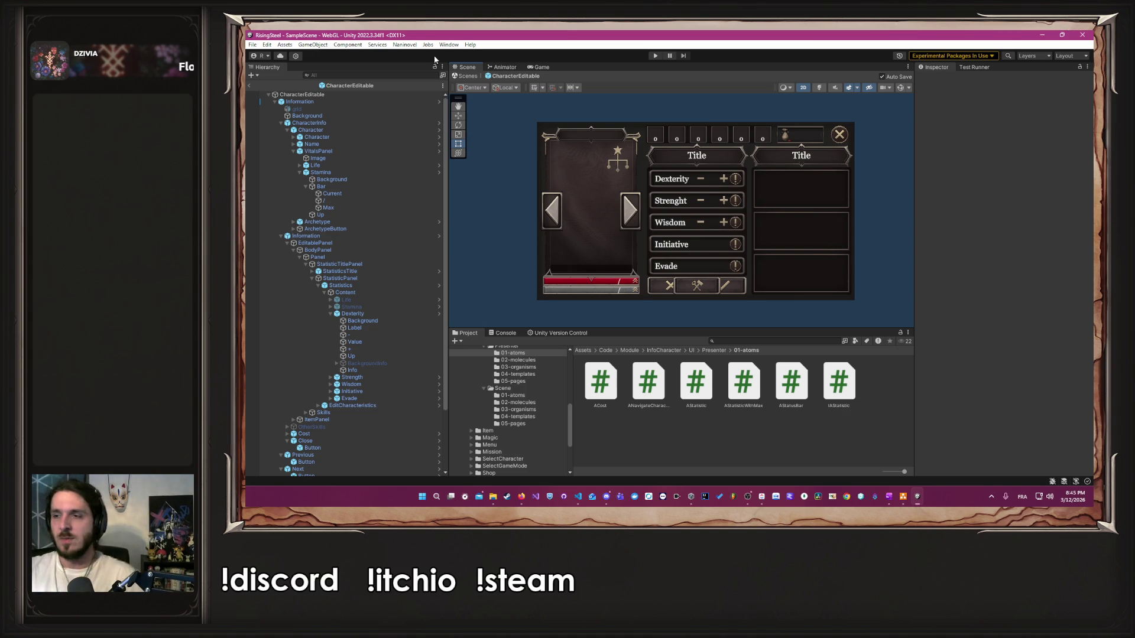
# Step: Return to the Unity editor and press Play to reach the Rise of the Insurged title menu
pyautogui.moveTo(520, 500)
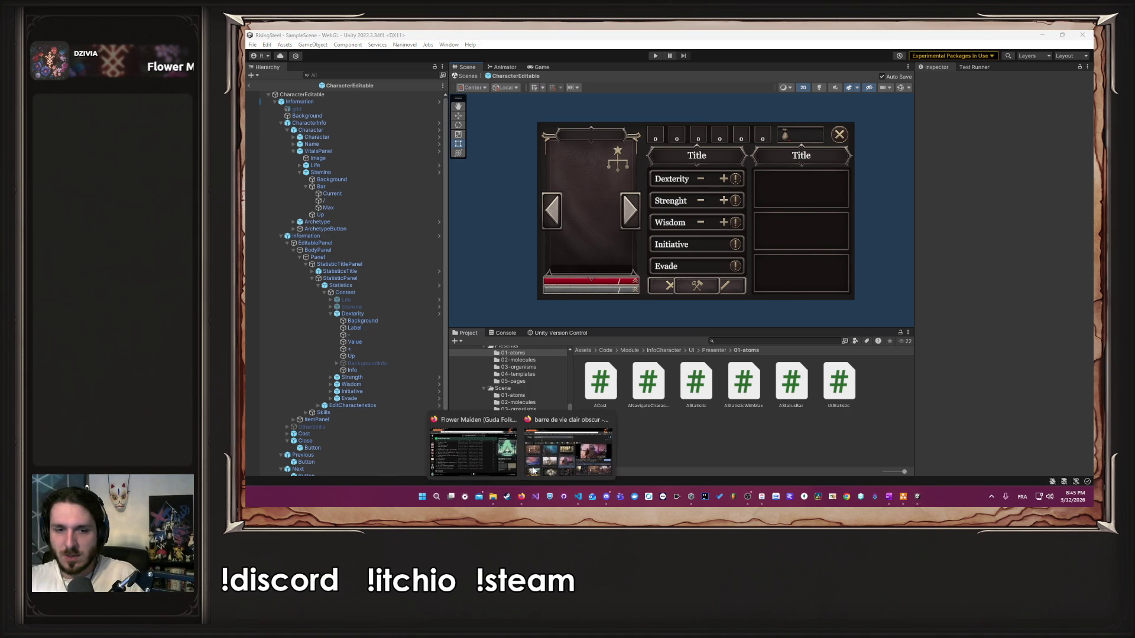
pyautogui.click(503, 459)
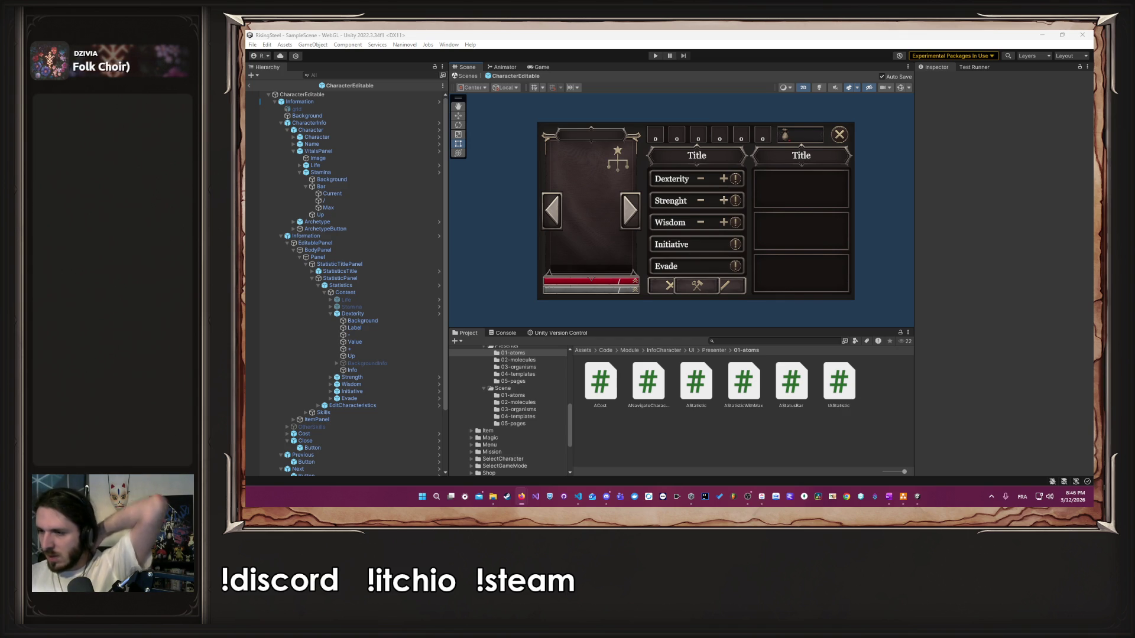
pyautogui.hotkey('alt', 'Tab')
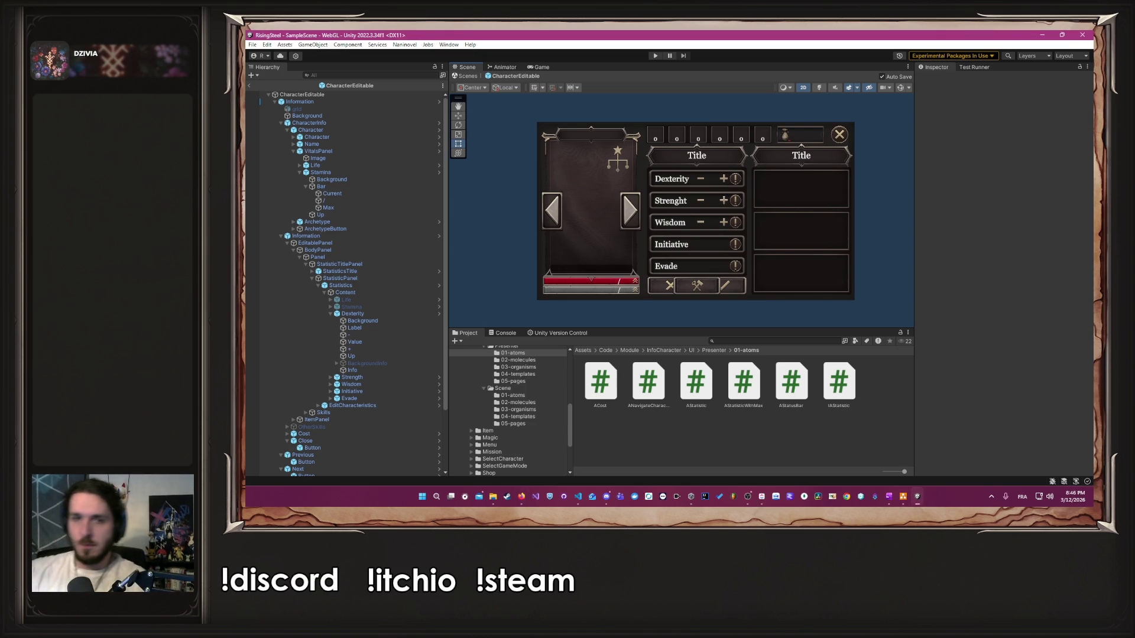
pyautogui.click(654, 55)
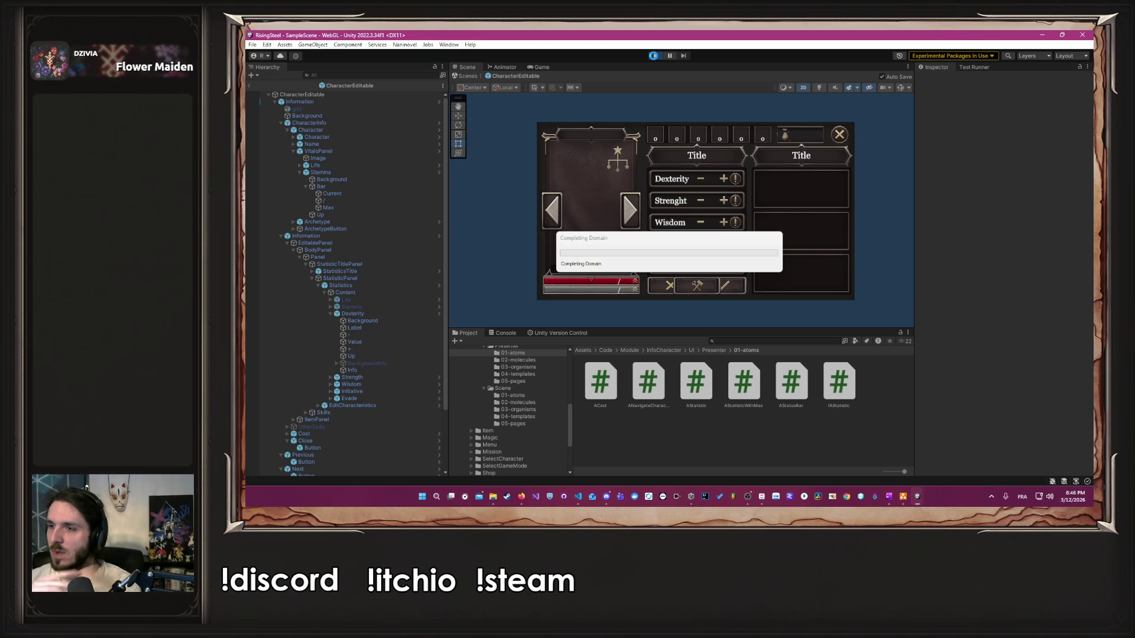
# Step: Stop Play mode and open the TitleUI prefab via Naninovel > Resources > UI
pyautogui.click(655, 56)
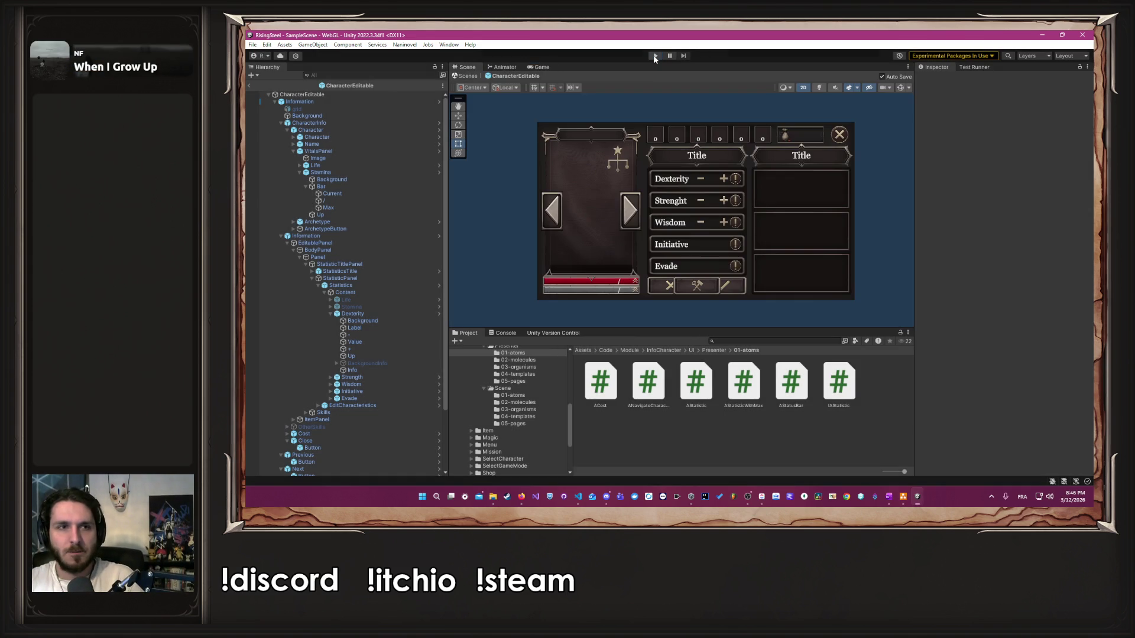
pyautogui.scroll(10, 531, 414)
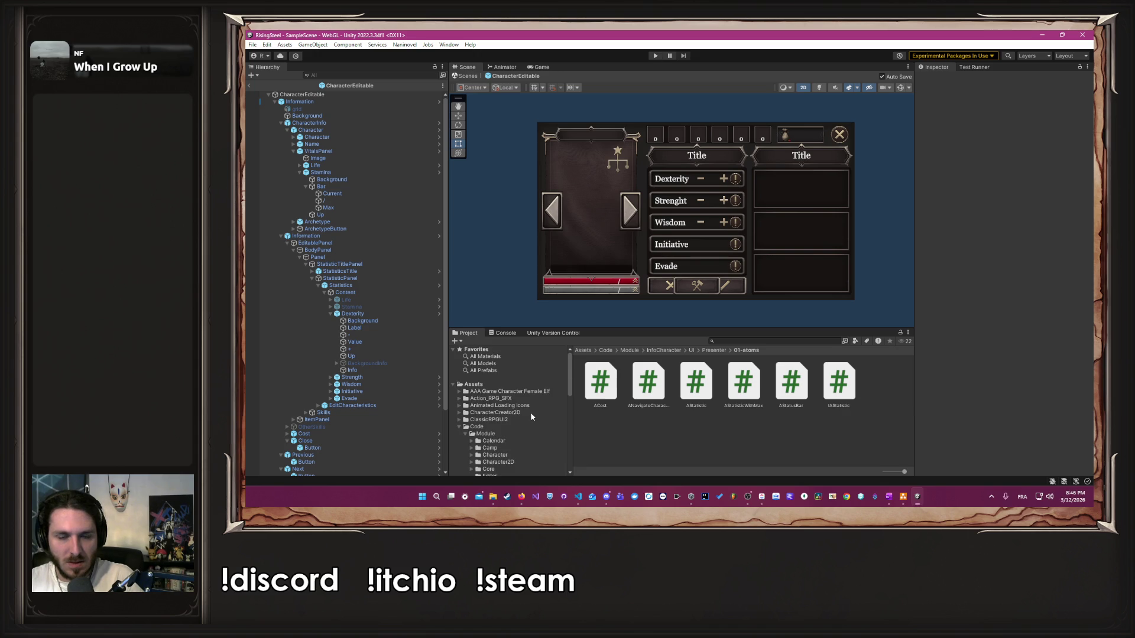
pyautogui.click(405, 45)
pyautogui.moveTo(456, 99)
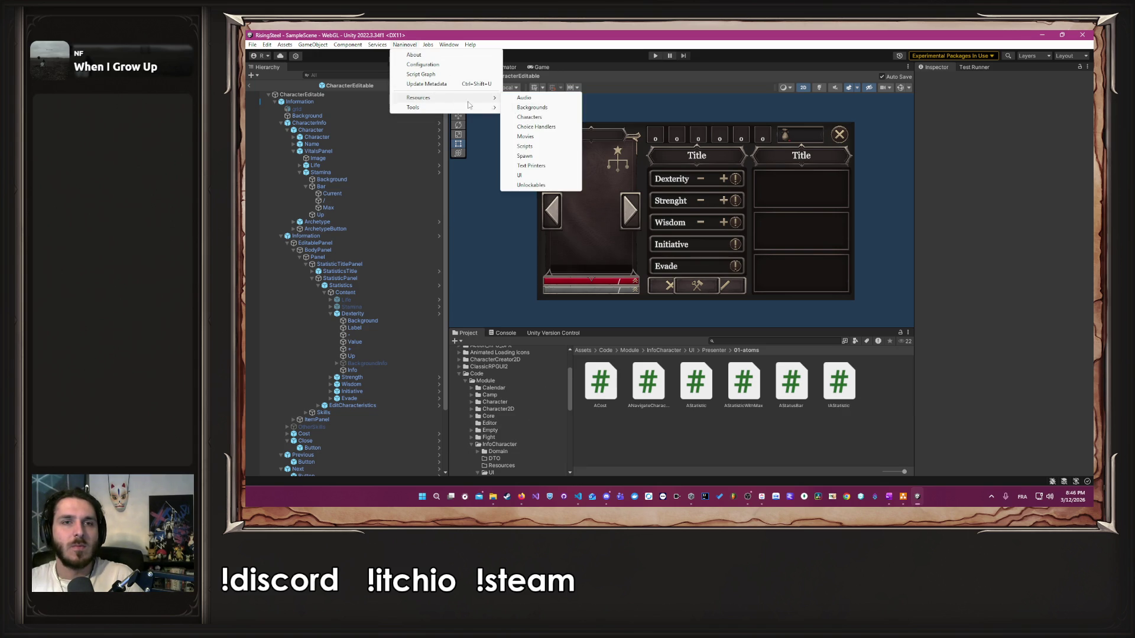
pyautogui.click(541, 177)
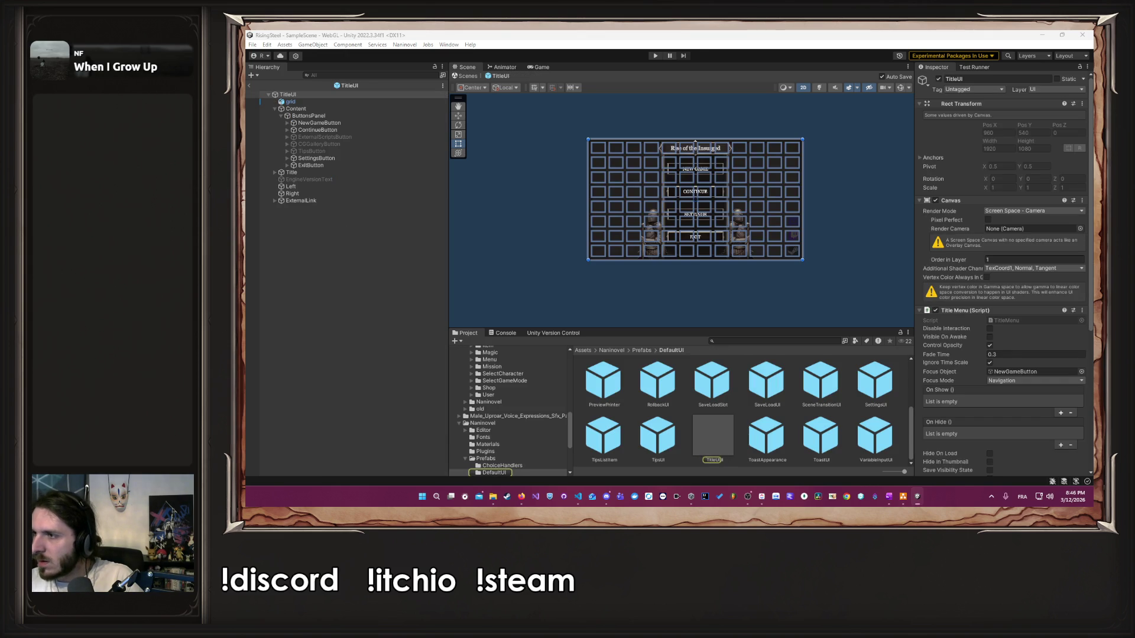
# Step: Deactivate the grid object on TitleUI and press Play again
pyautogui.click(325, 102)
pyautogui.click(939, 78)
pyautogui.click(655, 56)
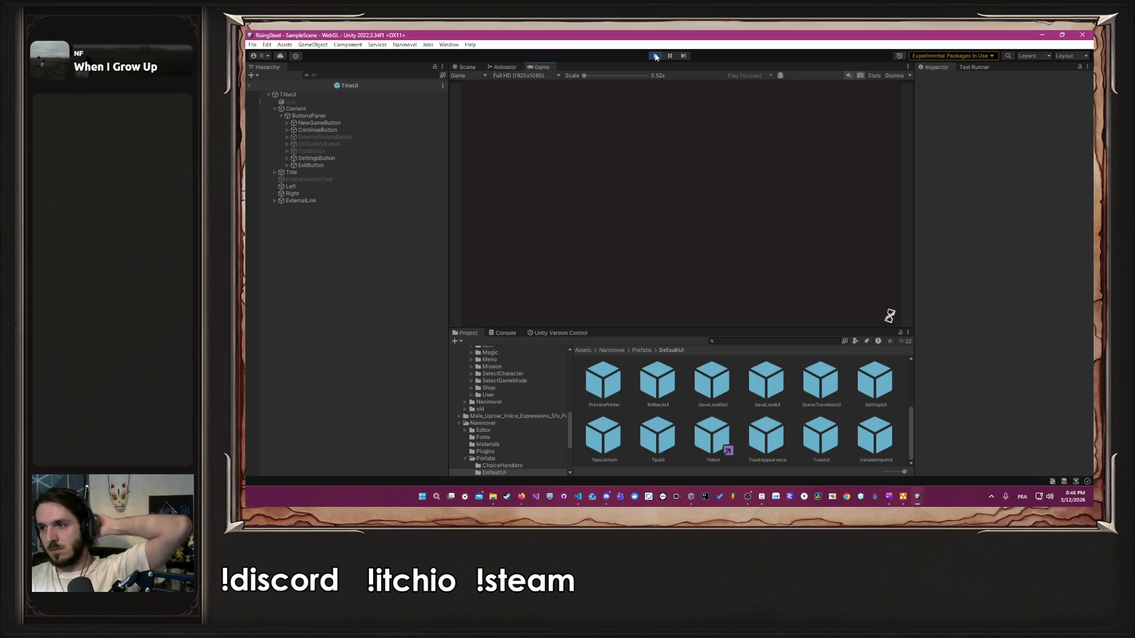
# Step: Continue from save slot 1, go to Training, and open Albert's sheet showing 15/15 status bars
pyautogui.click(681, 187)
pyautogui.click(636, 206)
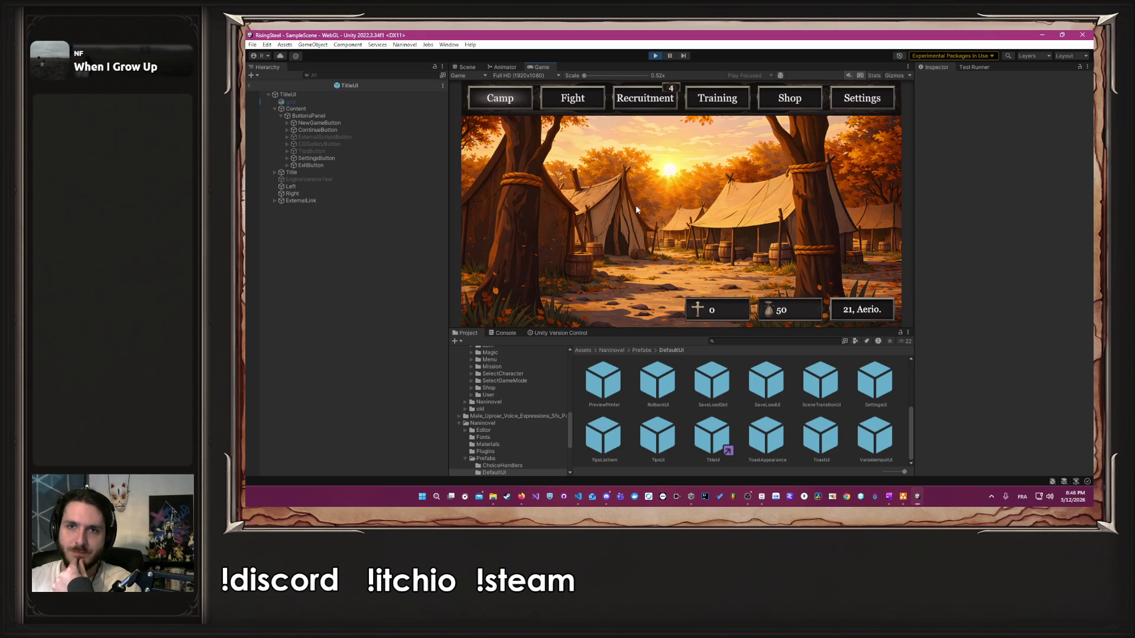
pyautogui.click(711, 99)
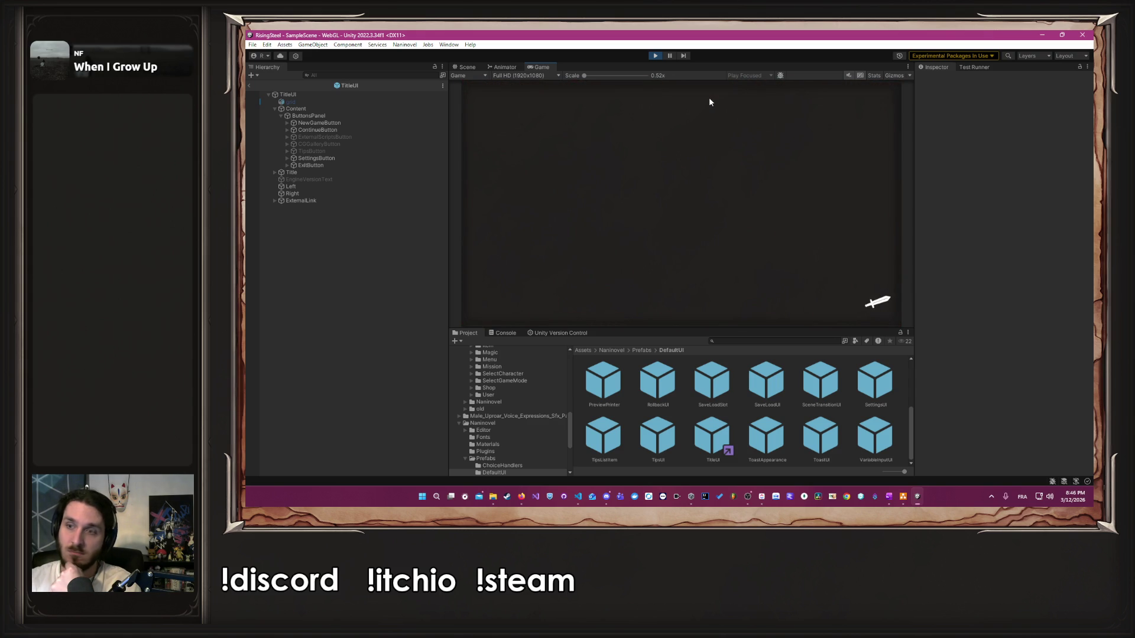
pyautogui.click(535, 238)
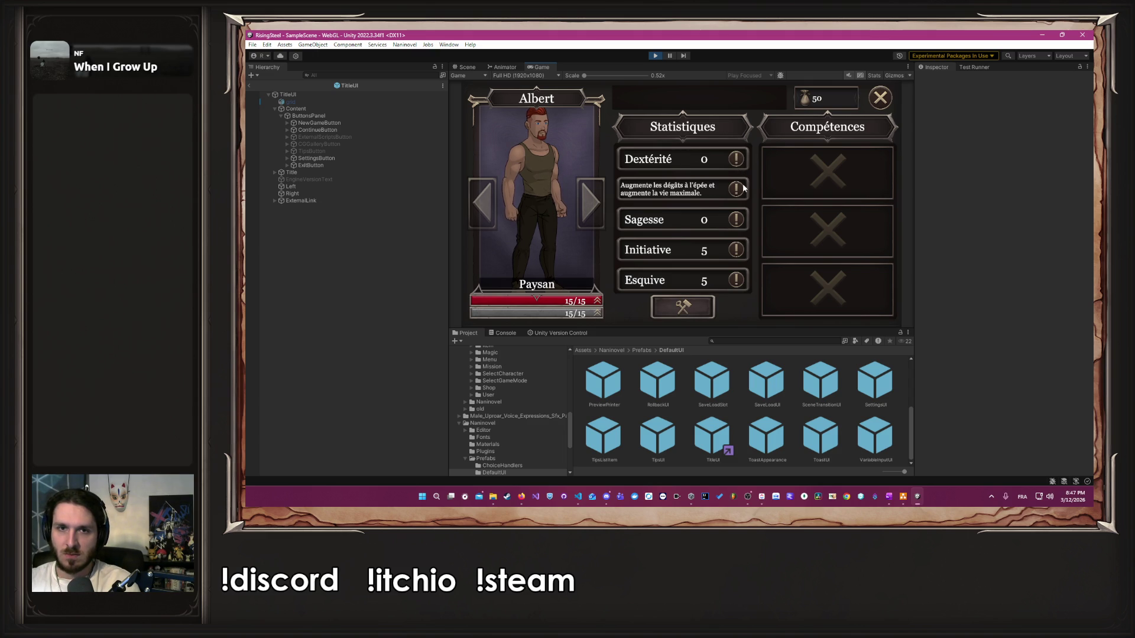
pyautogui.moveTo(738, 232)
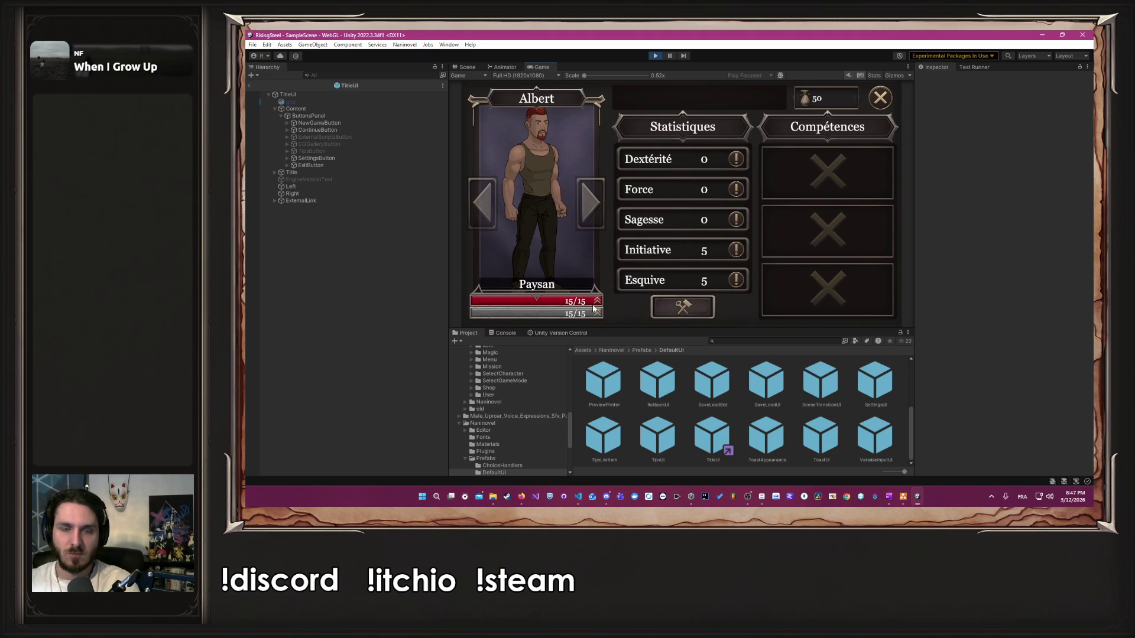
pyautogui.hotkey('alt', 'Tab')
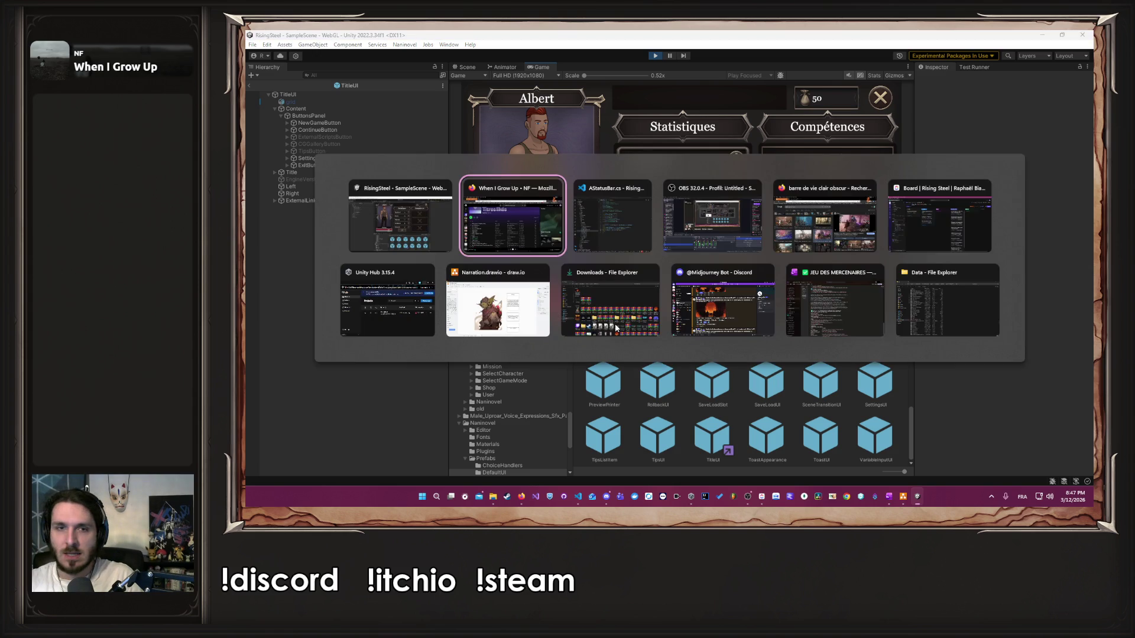
# Step: Delete the 'public Image Up;' field from AStatusBar.cs and save the script
pyautogui.tripleClick(850, 198)
pyautogui.press('Delete')
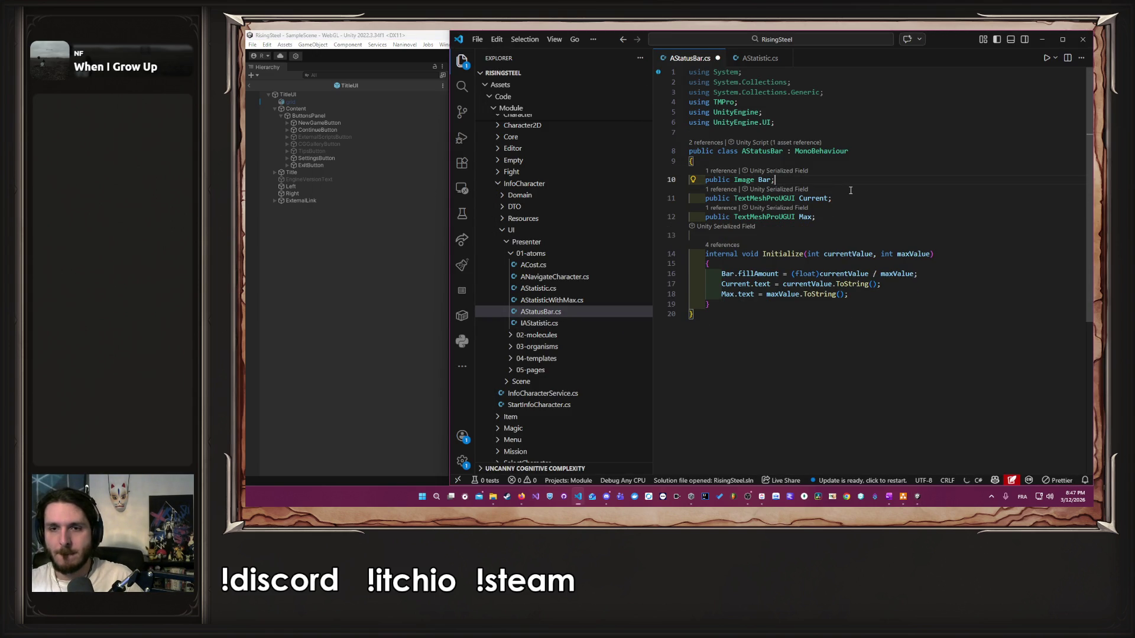
pyautogui.hotkey('ctrl', 's')
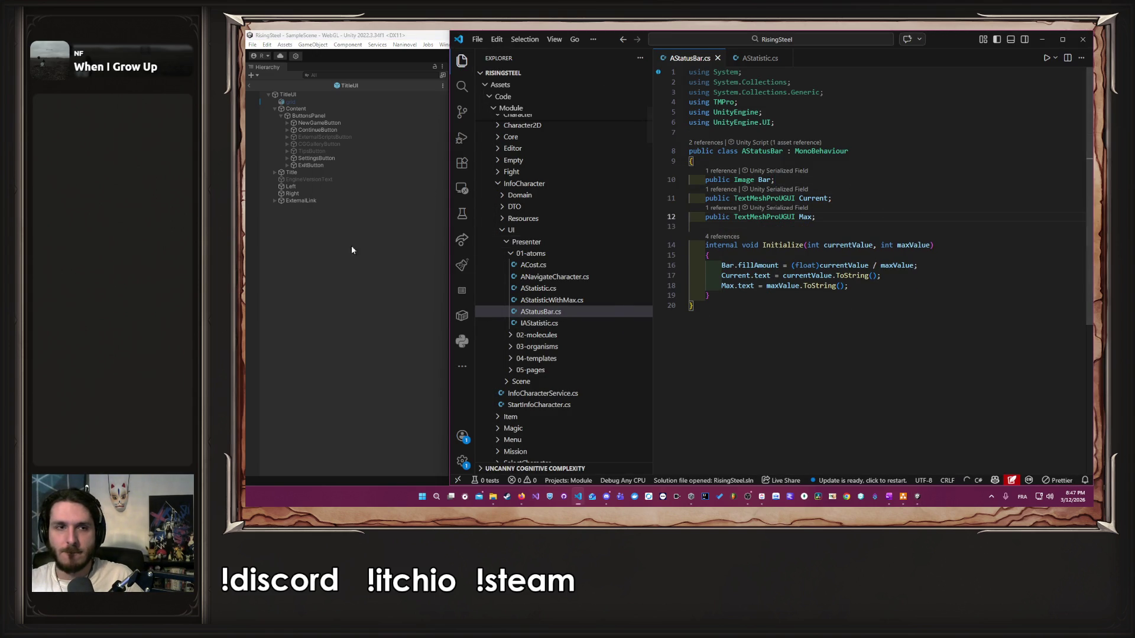
# Step: Stop Play mode and open the Stamina StatusBar prefab inside CharacterEditable from the 05-pages folder
pyautogui.click(346, 246)
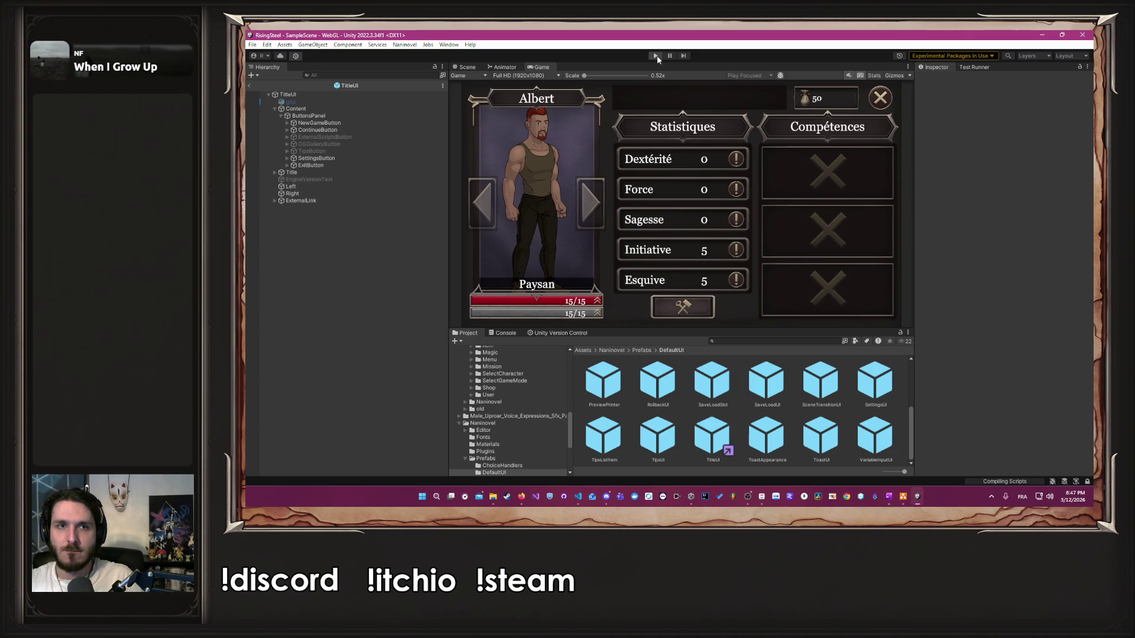
pyautogui.click(656, 57)
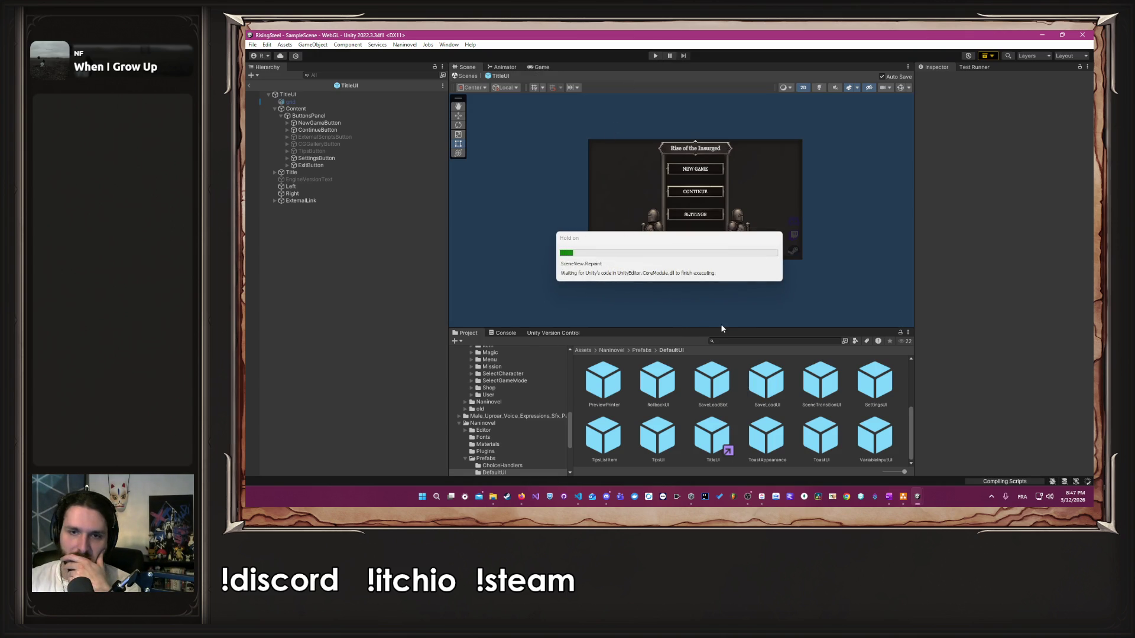
pyautogui.moveTo(726, 328)
pyautogui.mouseDown()
pyautogui.moveTo(650, 253)
pyautogui.moveTo(591, 244)
pyautogui.mouseUp()
pyautogui.scroll(10, 512, 401)
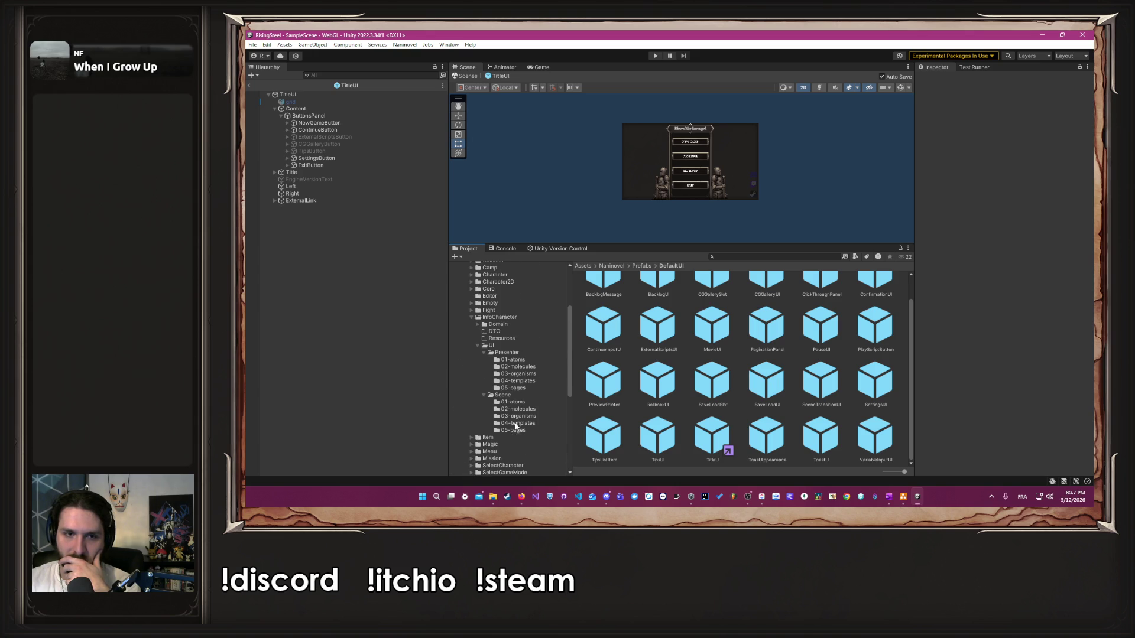
pyautogui.click(525, 431)
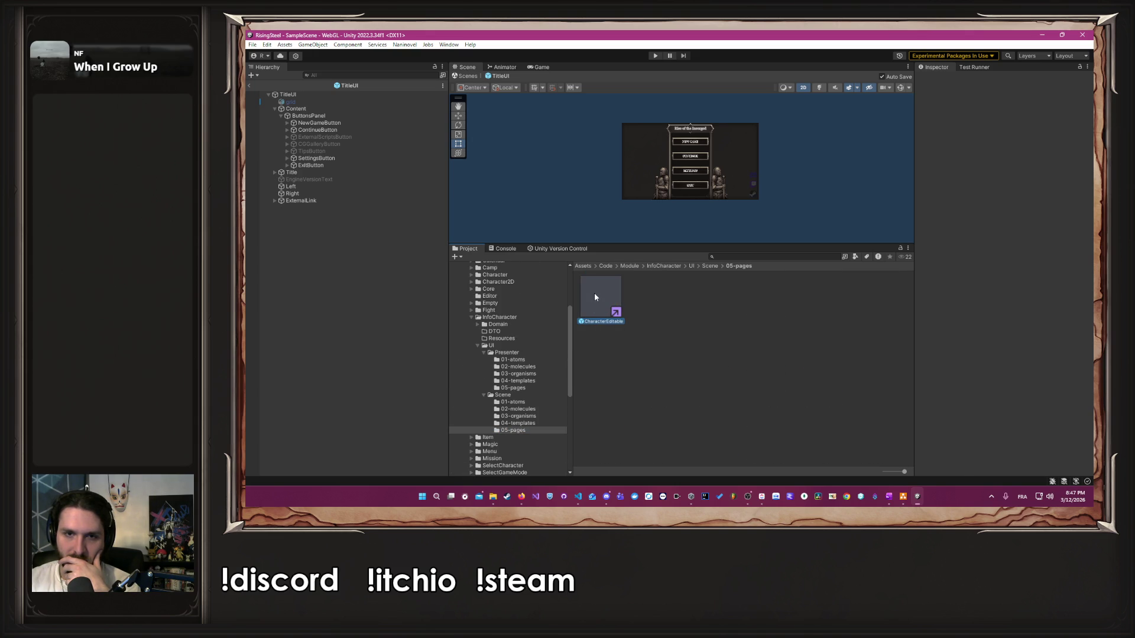
pyautogui.doubleClick(594, 295)
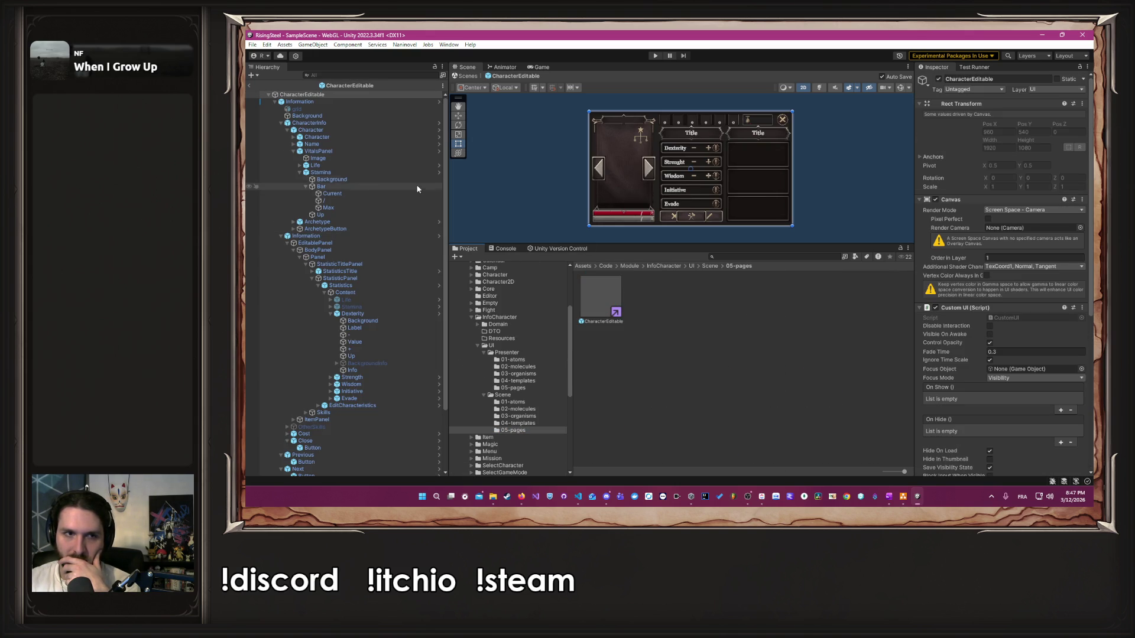
pyautogui.click(439, 172)
pyautogui.click(320, 144)
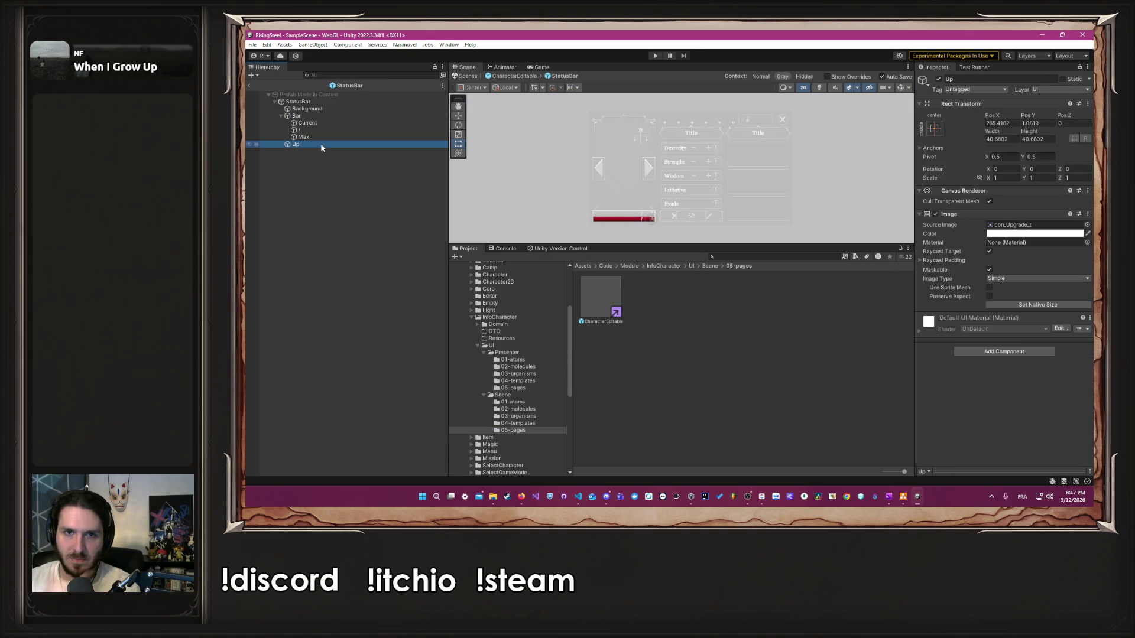
# Step: Delete the Up arrow object and shift the Current, / and Max texts right along the bar
pyautogui.press('Delete')
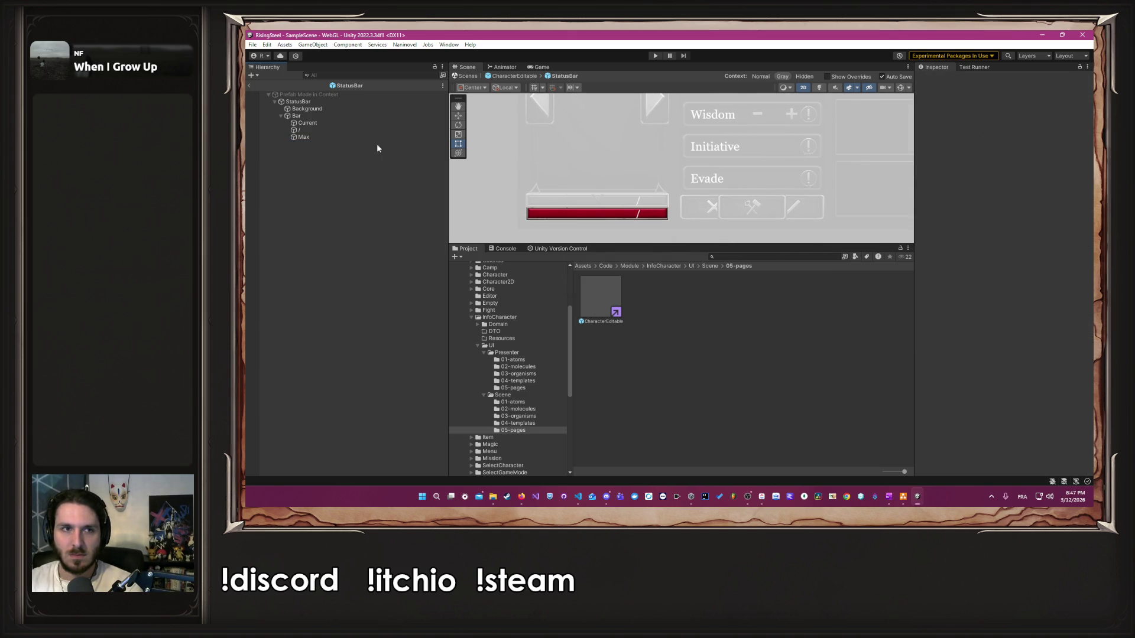
pyautogui.click(308, 122)
pyautogui.hotkey('shift', 'Down')
pyautogui.hotkey('shift', 'Down')
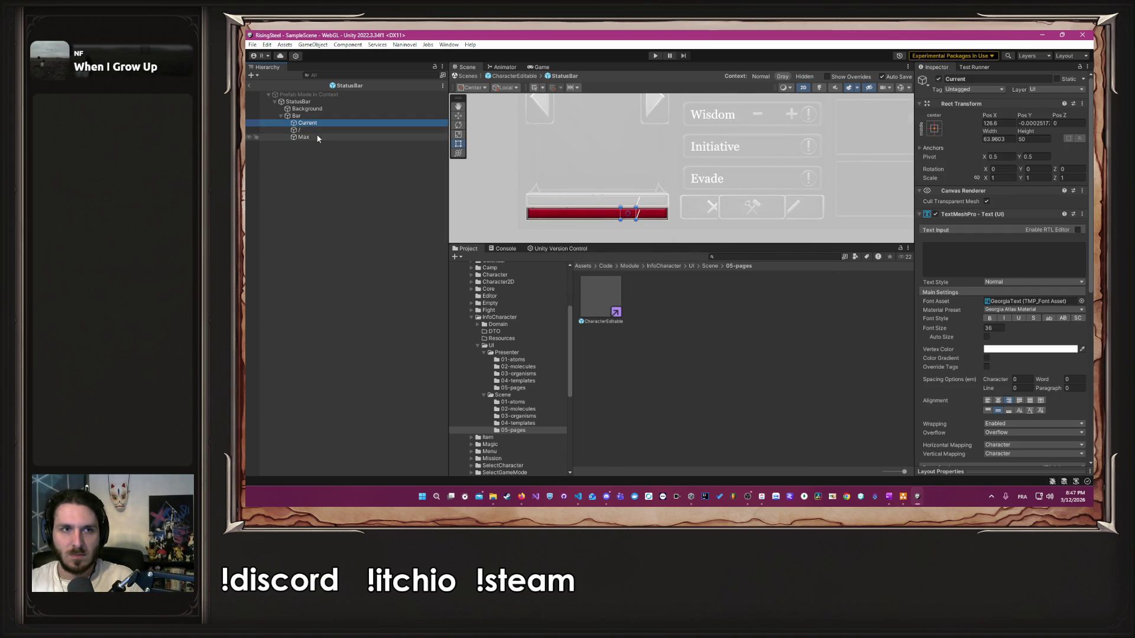
pyautogui.scroll(5, 627, 207)
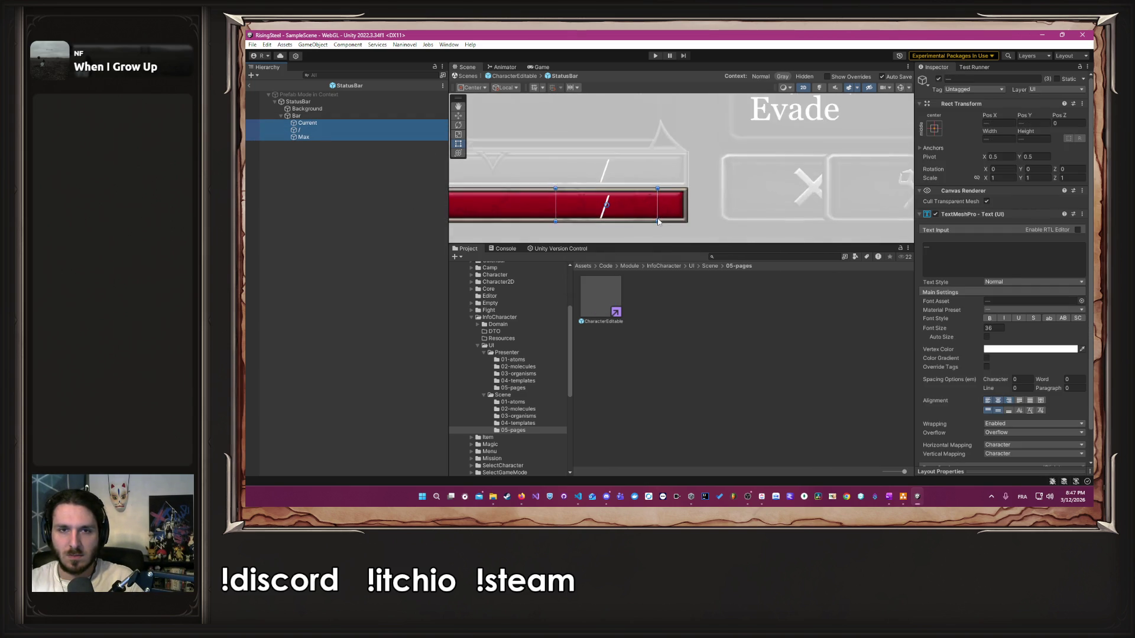
pyautogui.moveTo(631, 207); pyautogui.dragTo(665, 205)
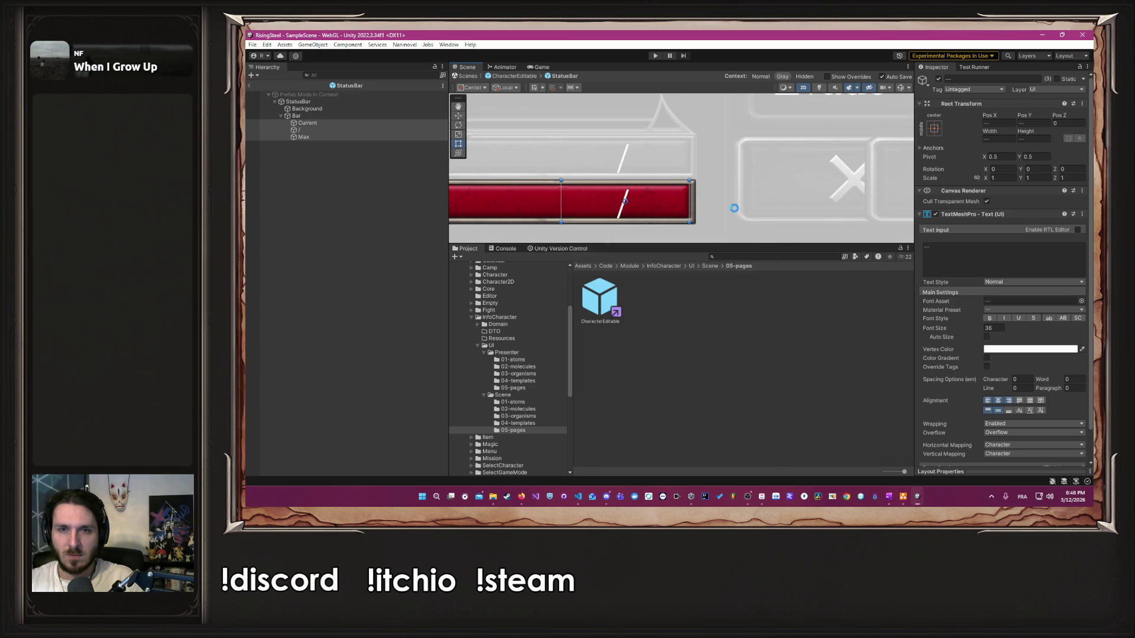
pyautogui.scroll(-5, 733, 208)
pyautogui.click(712, 227)
# Step: Playtest by loading the first save and checking Albert's sheet on the Training screen, then stop
pyautogui.click(654, 56)
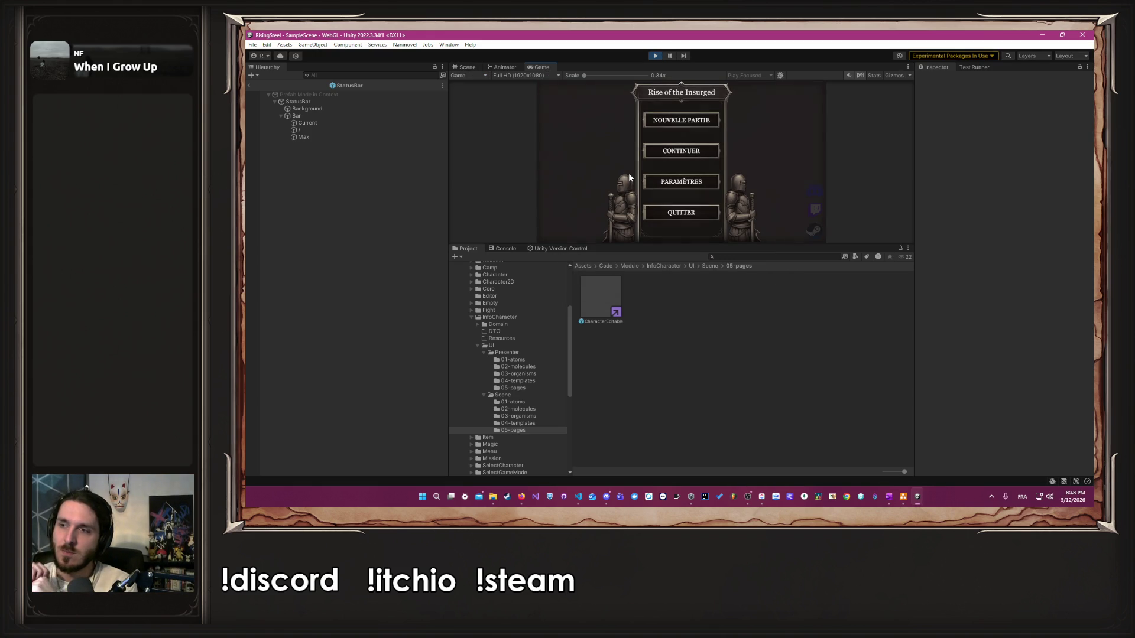
pyautogui.click(699, 151)
pyautogui.click(651, 167)
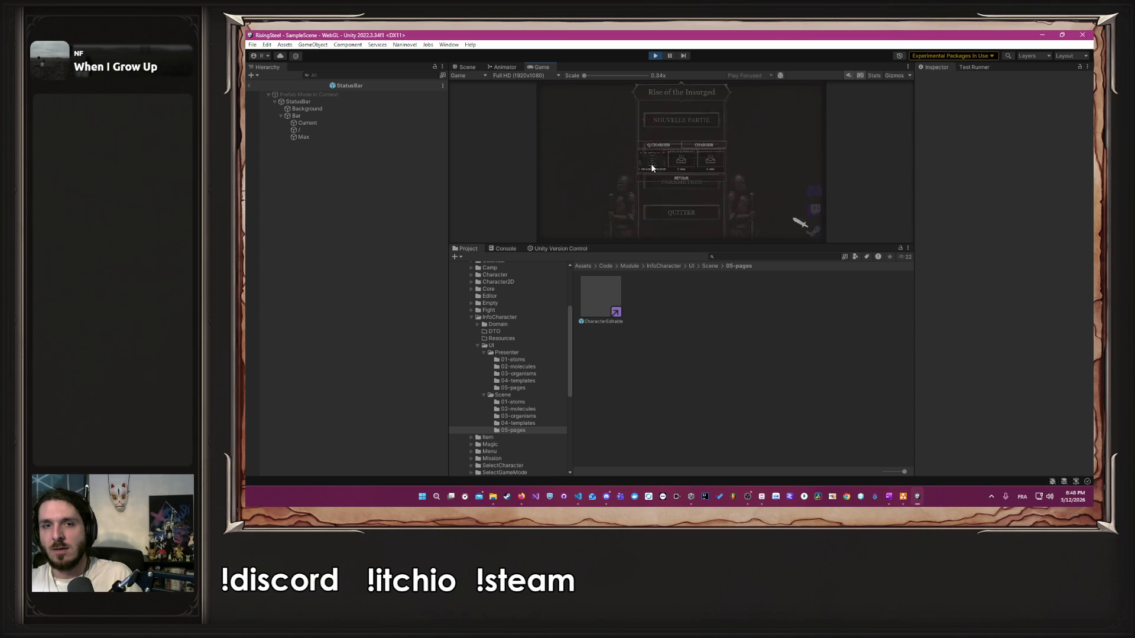
pyautogui.moveTo(745, 246); pyautogui.dragTo(727, 334)
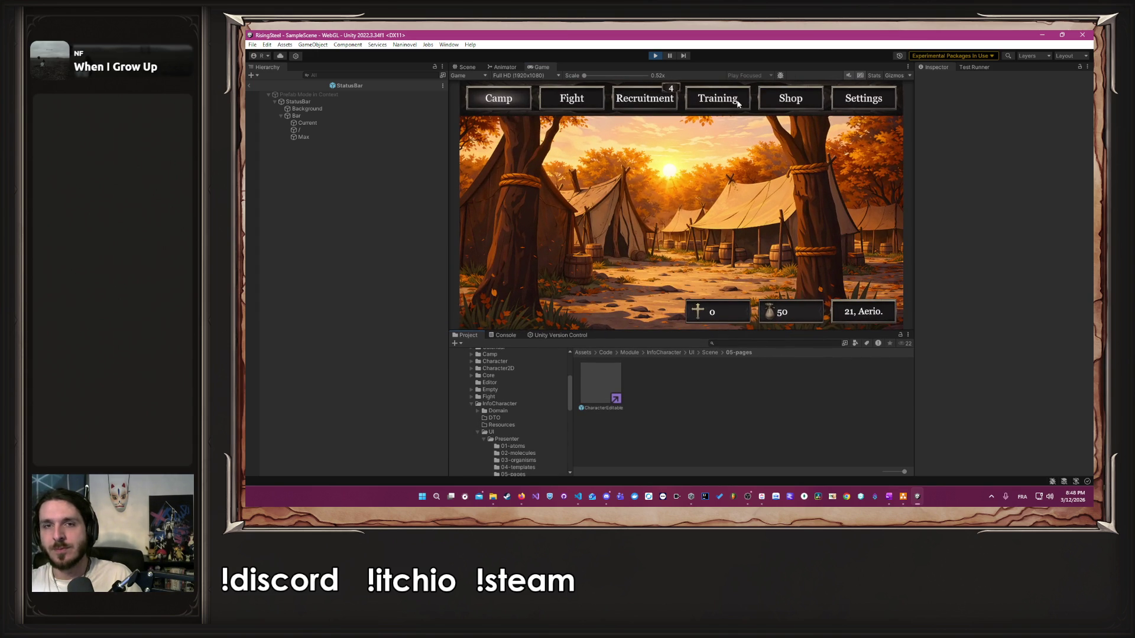
pyautogui.click(742, 99)
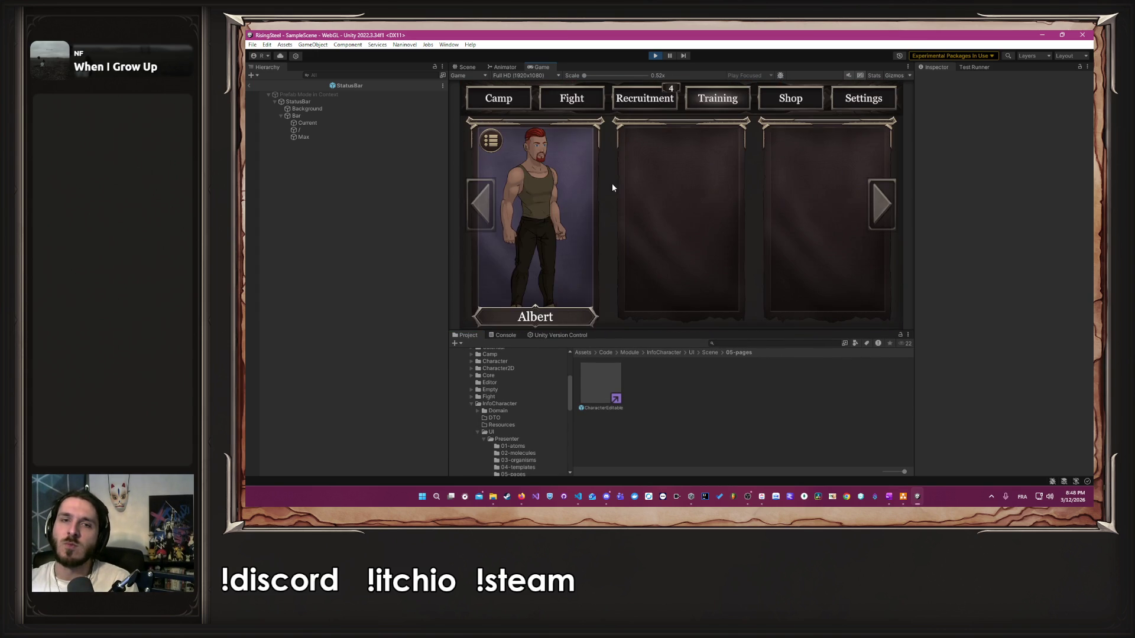
pyautogui.click(559, 202)
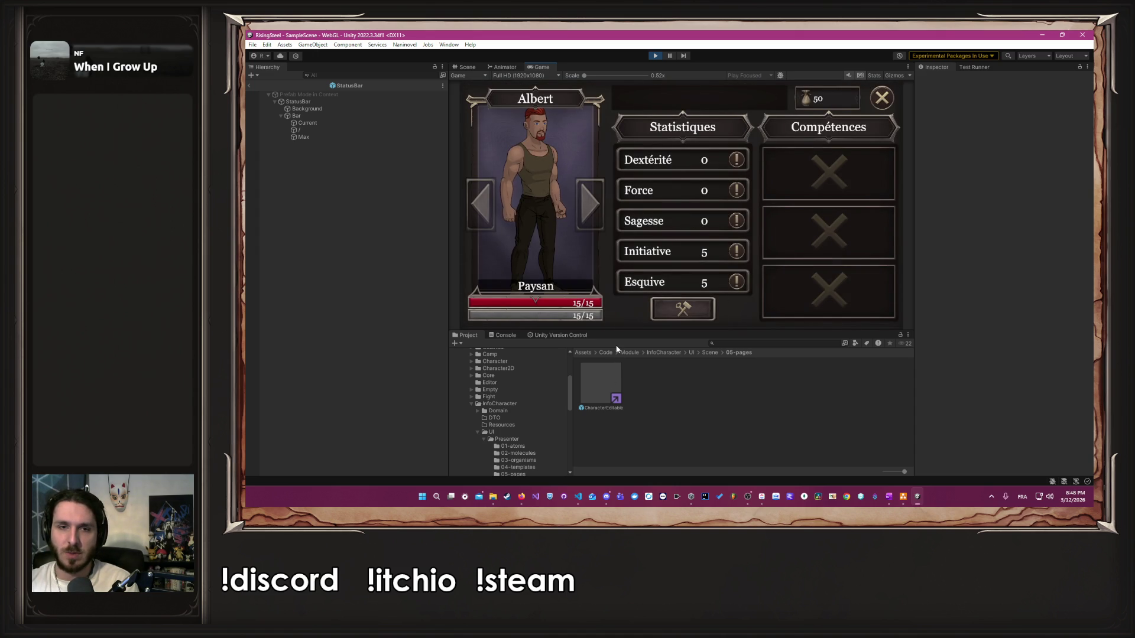
pyautogui.click(656, 310)
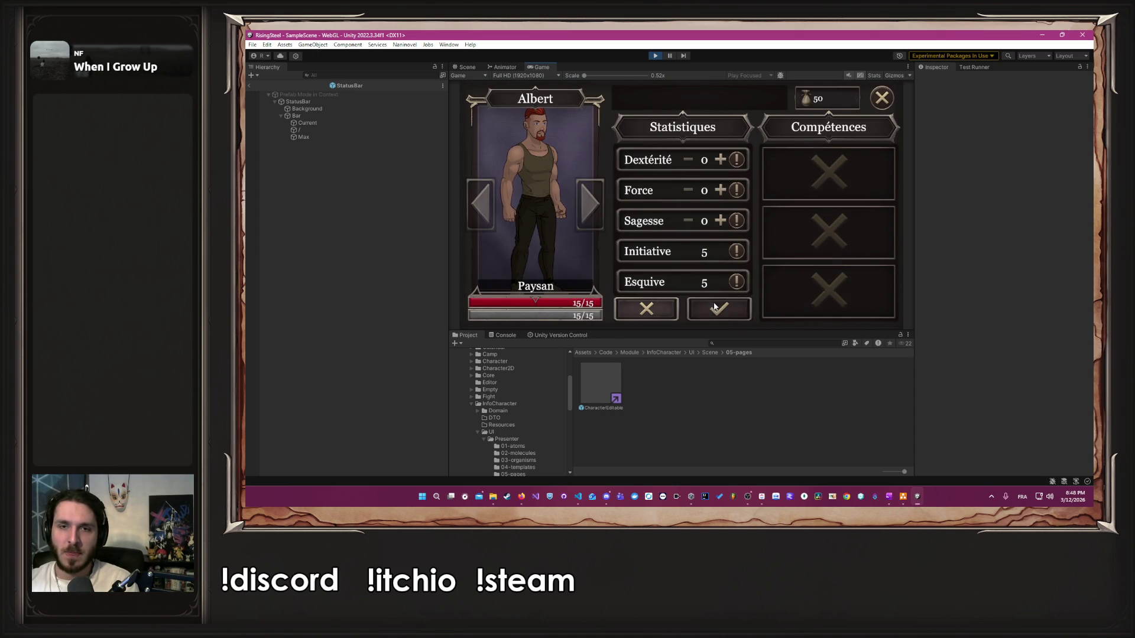
pyautogui.click(647, 309)
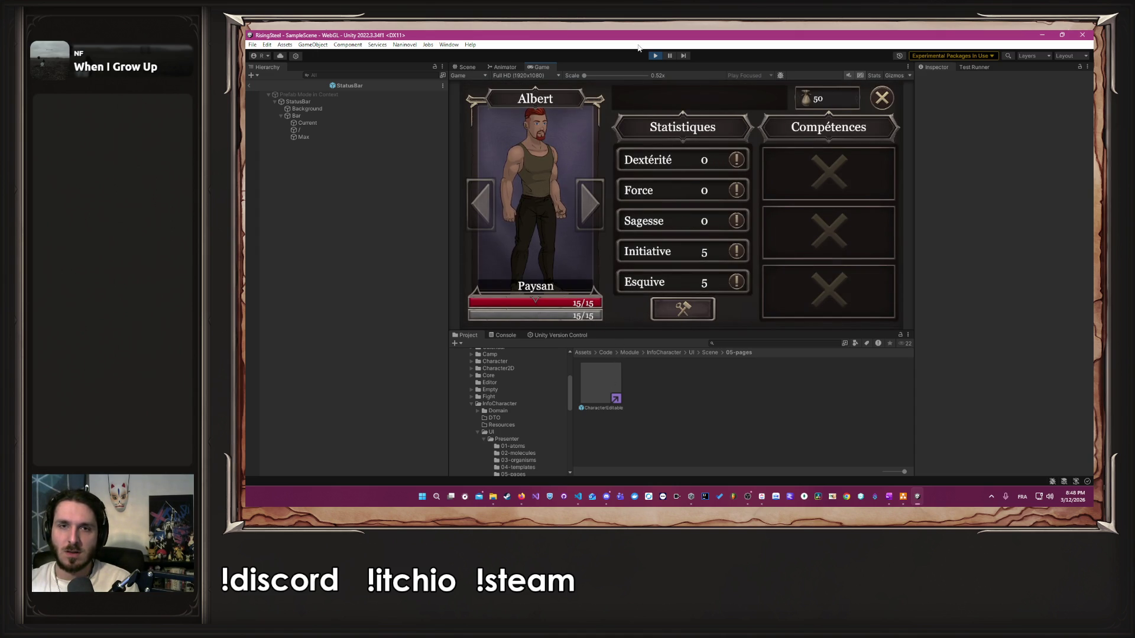
pyautogui.click(656, 56)
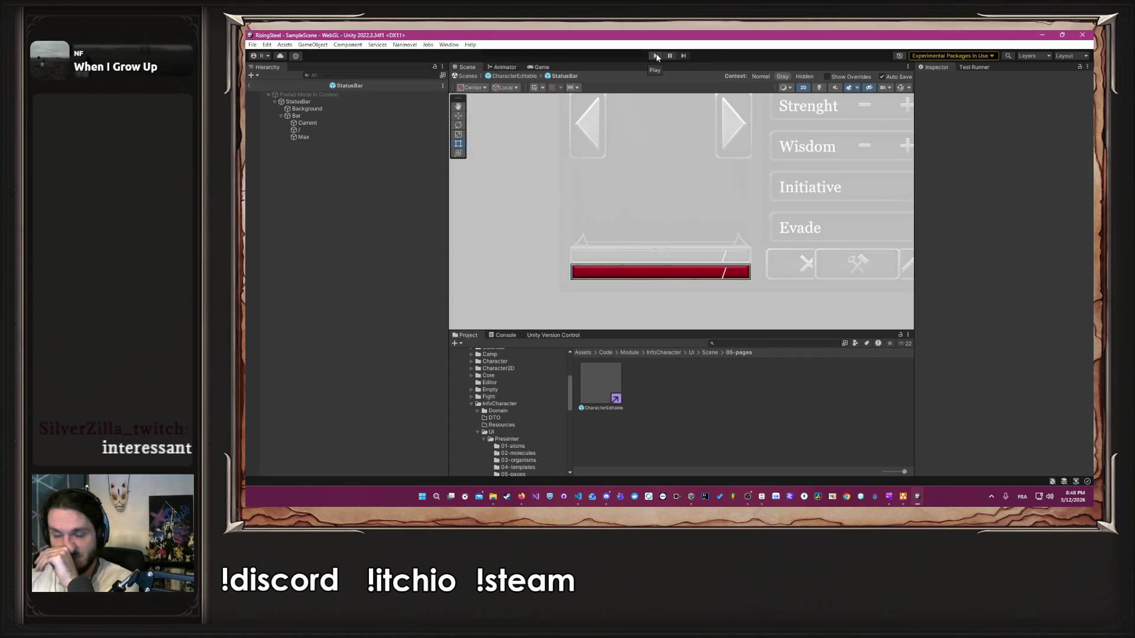
# Step: Reselect the Current, / and Max texts, zoom in on the bar, and restart Play mode with Ctrl+P
pyautogui.click(335, 122)
pyautogui.keyDown('shift'); pyautogui.click(331, 135); pyautogui.keyUp('shift')
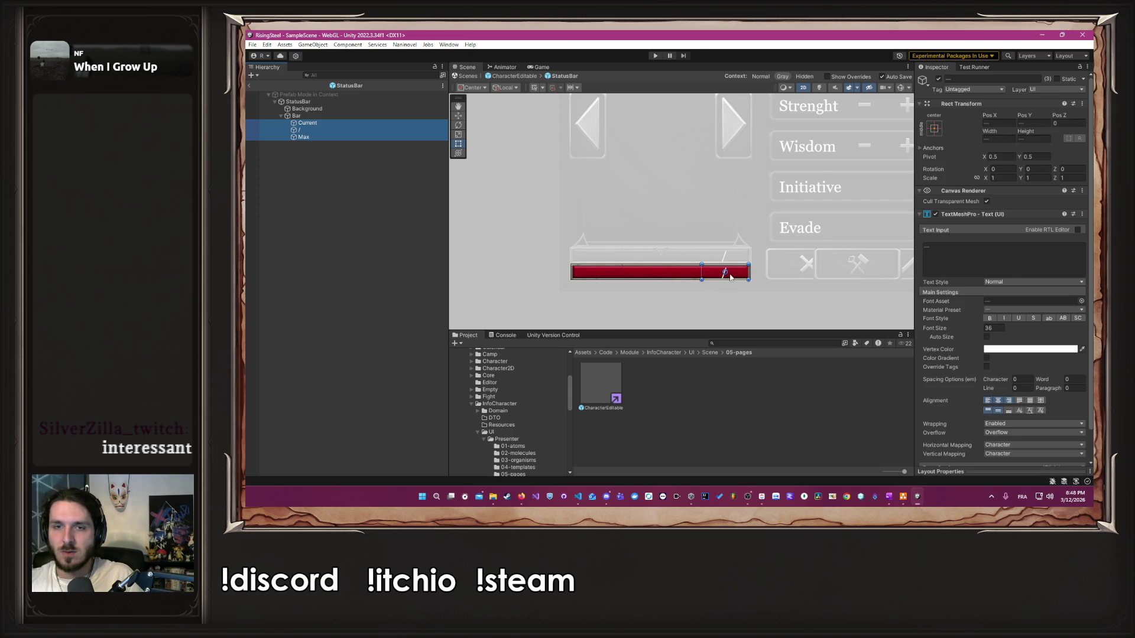
pyautogui.scroll(5, 729, 276)
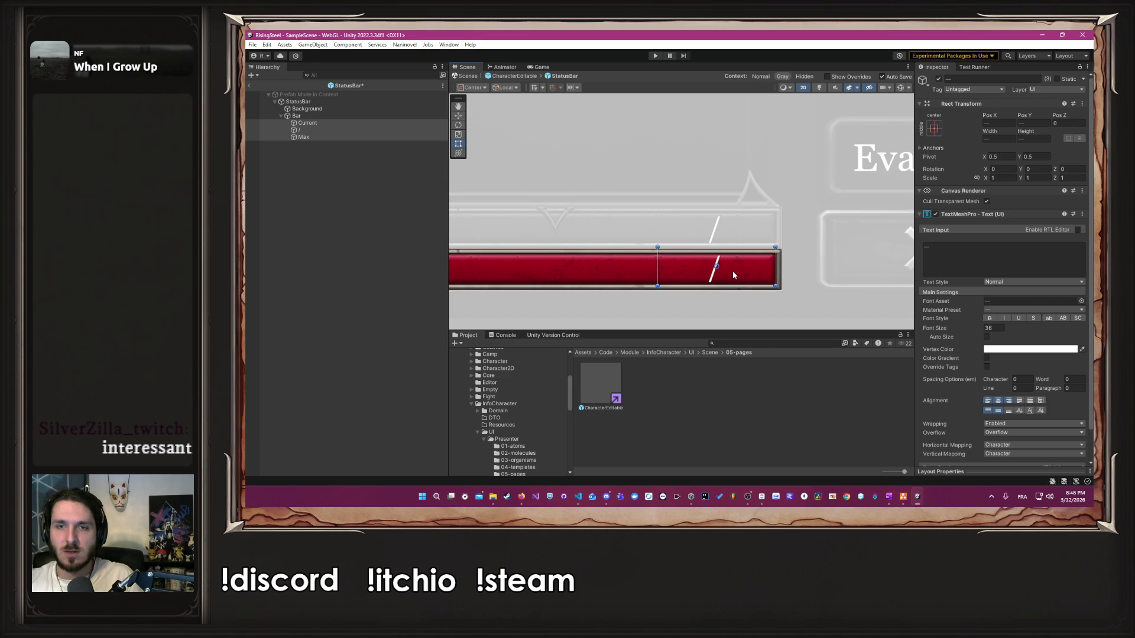
pyautogui.hotkey('ctrl', 'p')
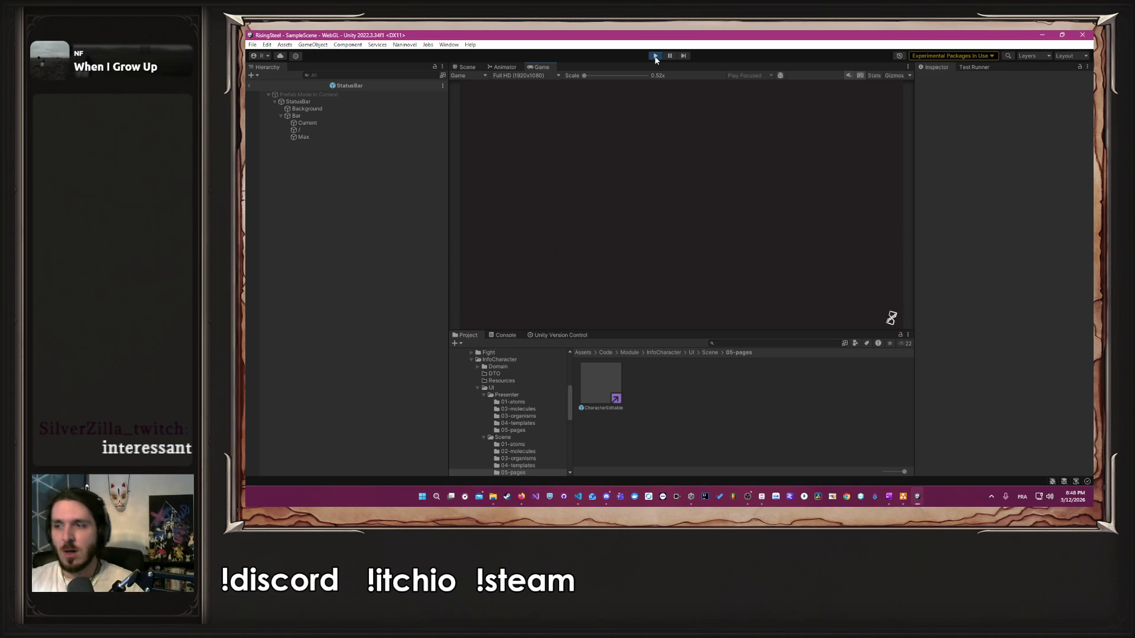
# Step: Try the Nouvelle partie name prompt with the test name 'FFFFFFFF', then exit Play mode
pyautogui.click(690, 148)
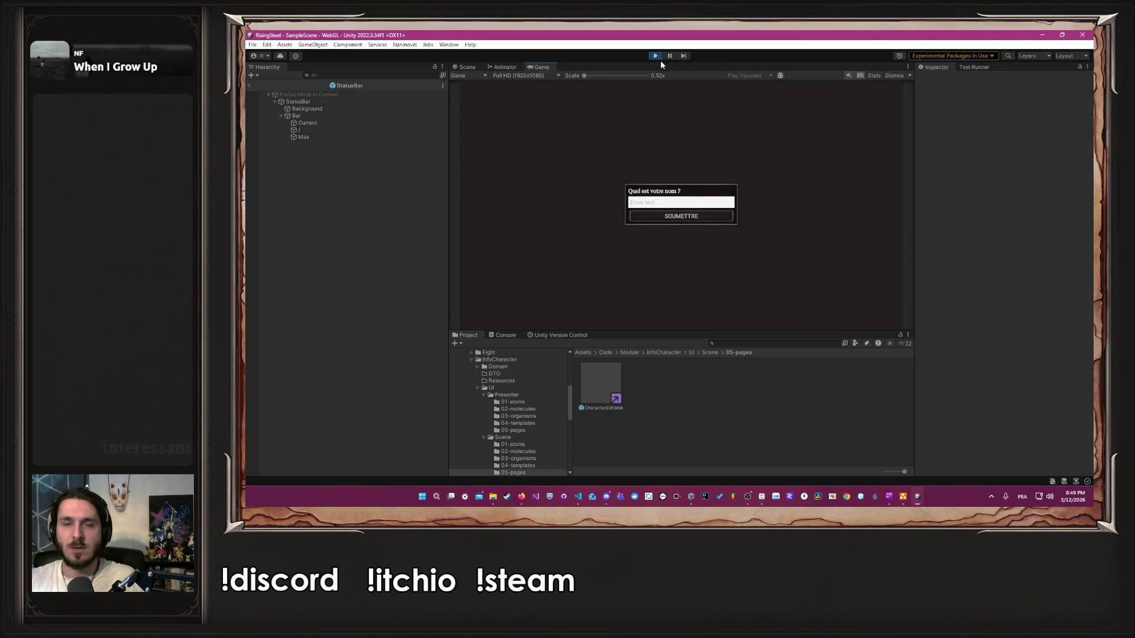
pyautogui.click(680, 205)
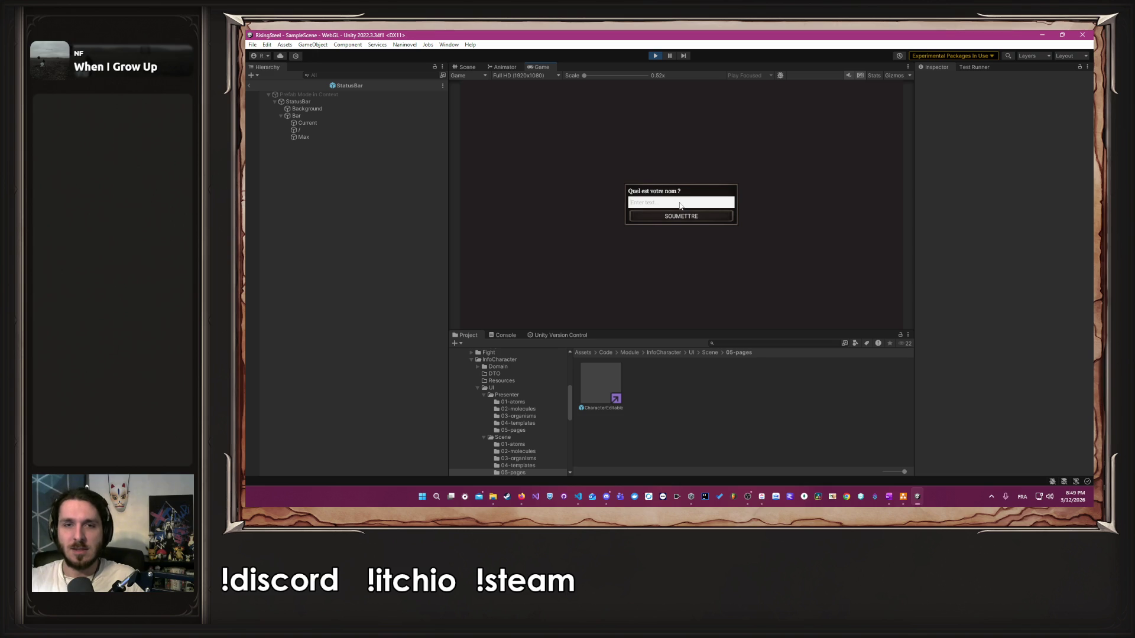
pyautogui.write('FFFFFFFF')
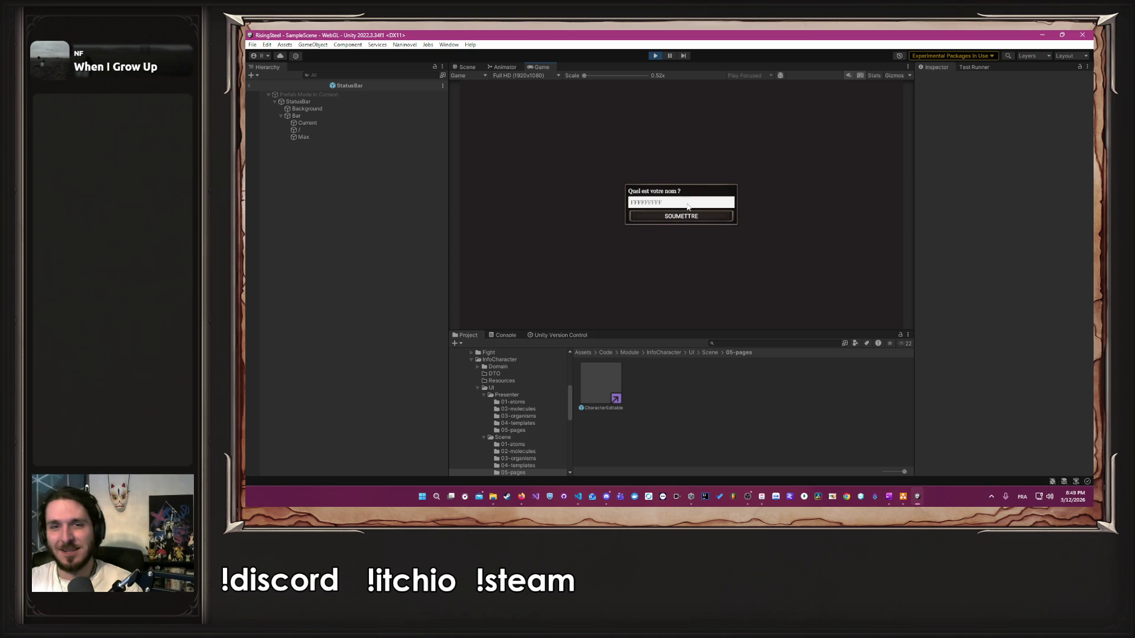
pyautogui.press('Return')
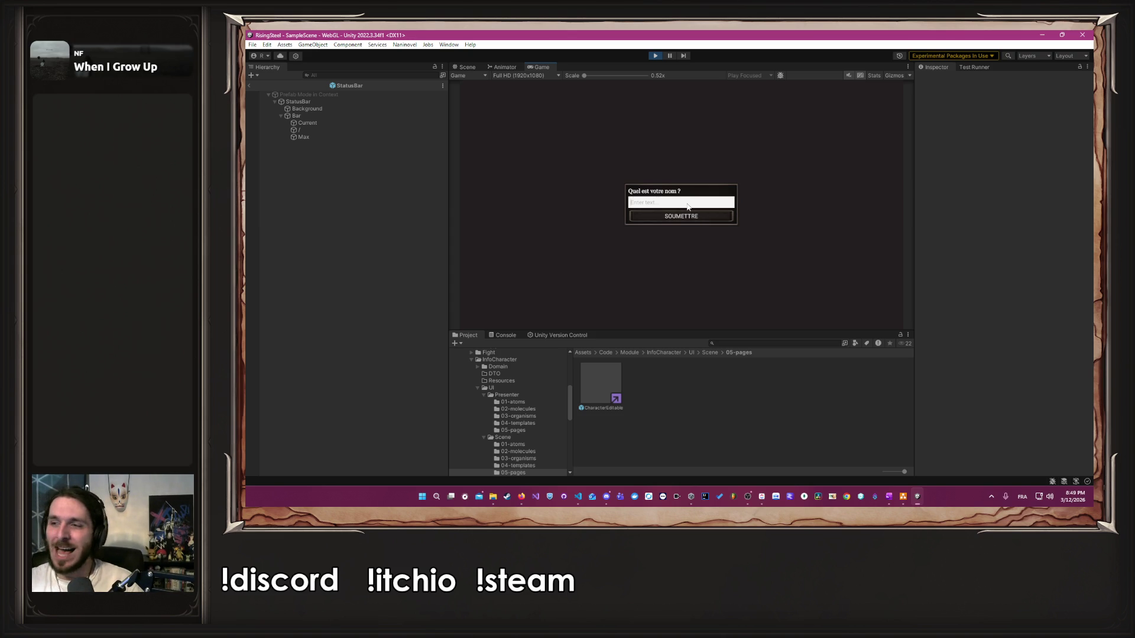
pyautogui.click(655, 57)
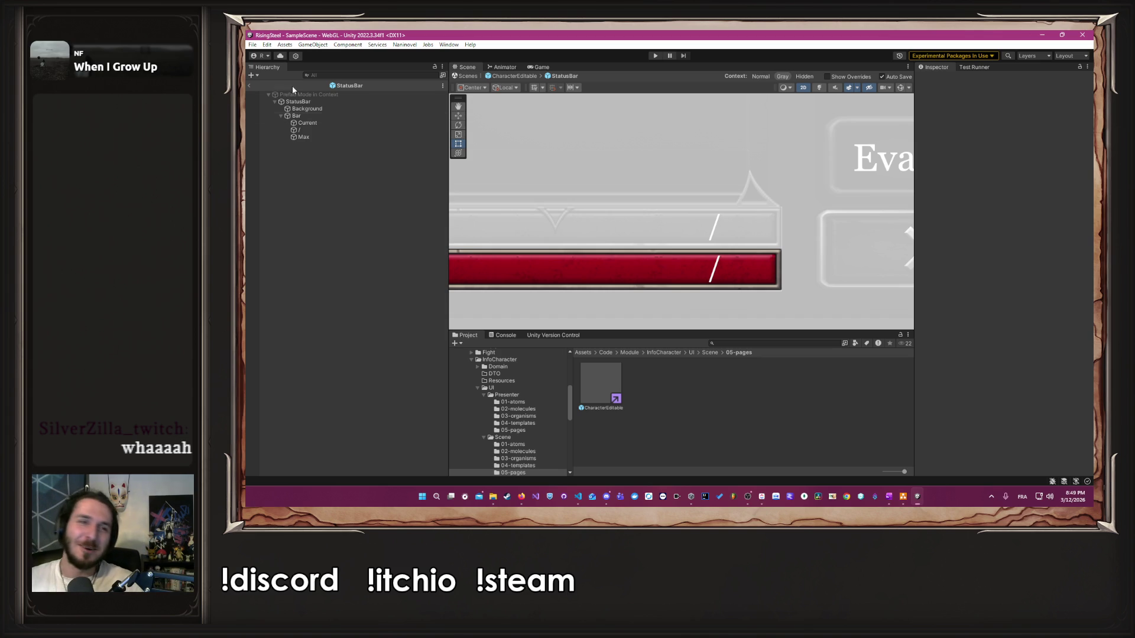
# Step: Select the '/' text, view Naninovel's Choice Handlers resources, and enter Play mode again
pyautogui.click(308, 129)
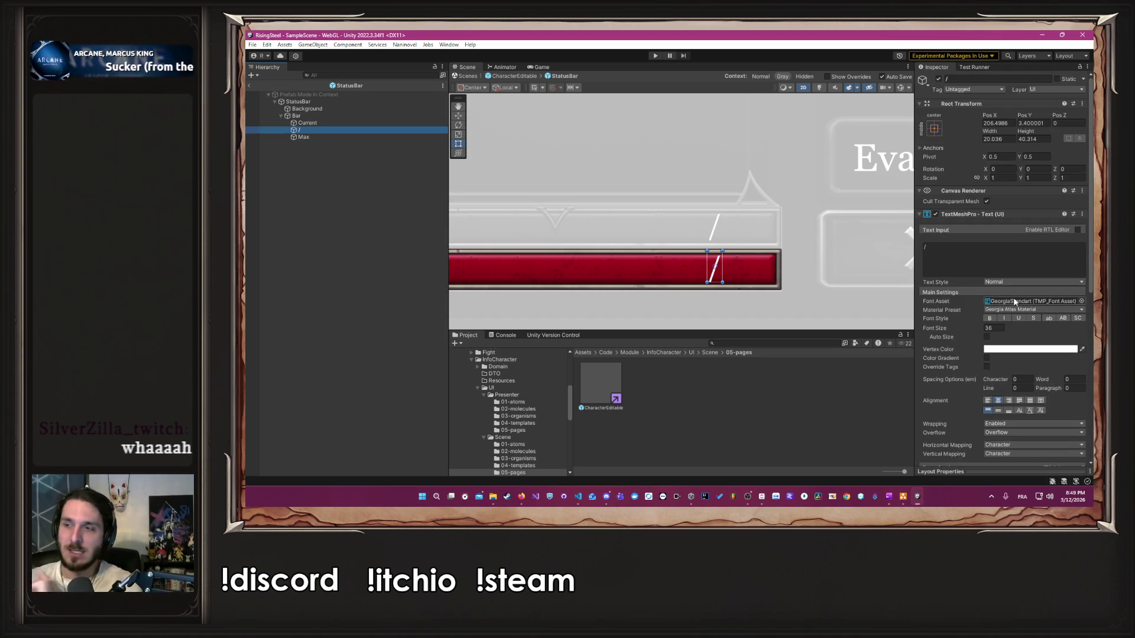
pyautogui.scroll(-1, 579, 125)
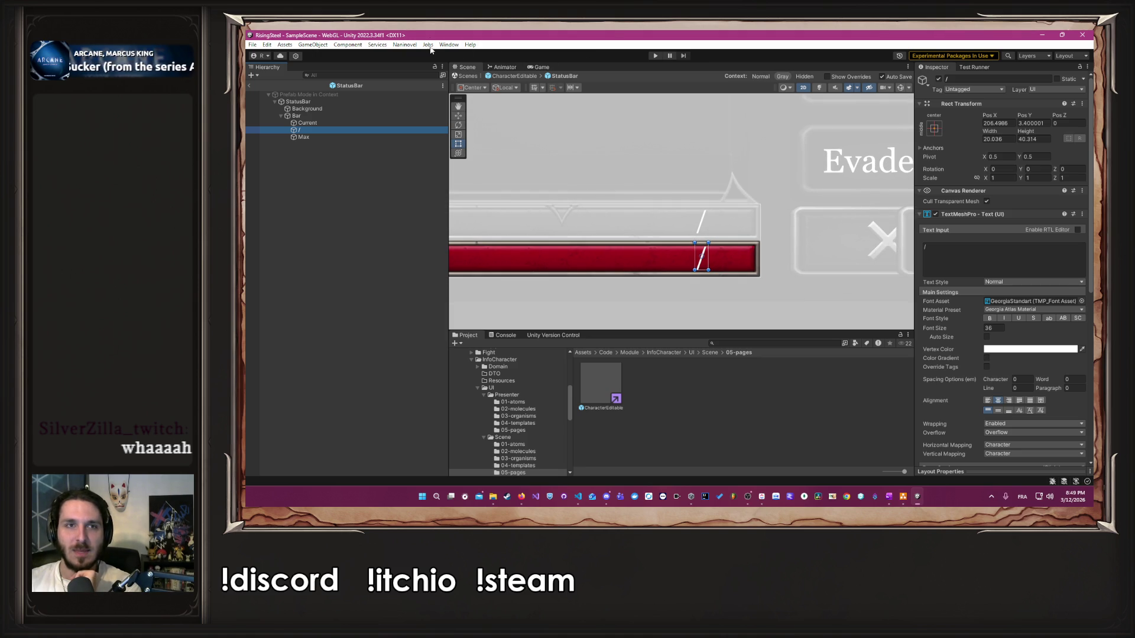
pyautogui.click(404, 45)
pyautogui.moveTo(441, 100)
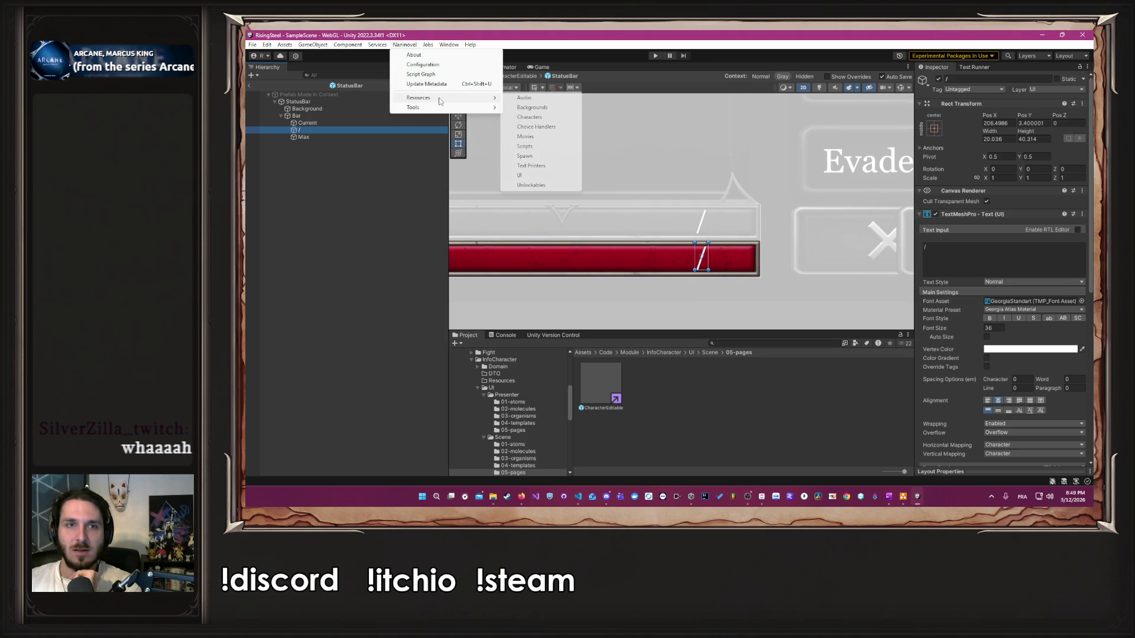
pyautogui.click(543, 127)
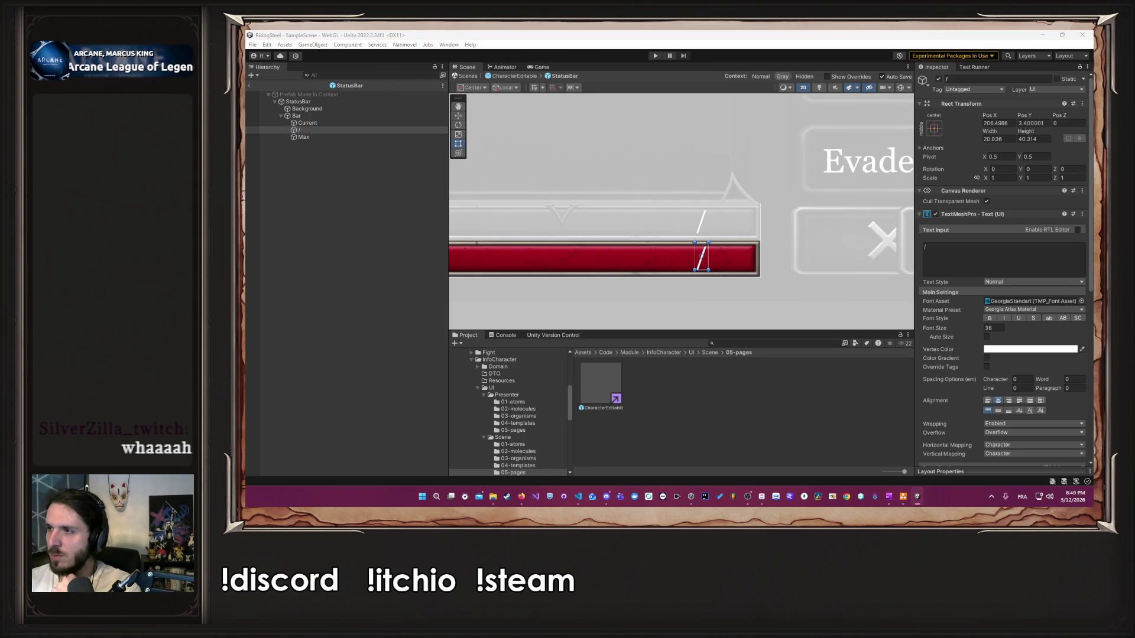
pyautogui.click(890, 65)
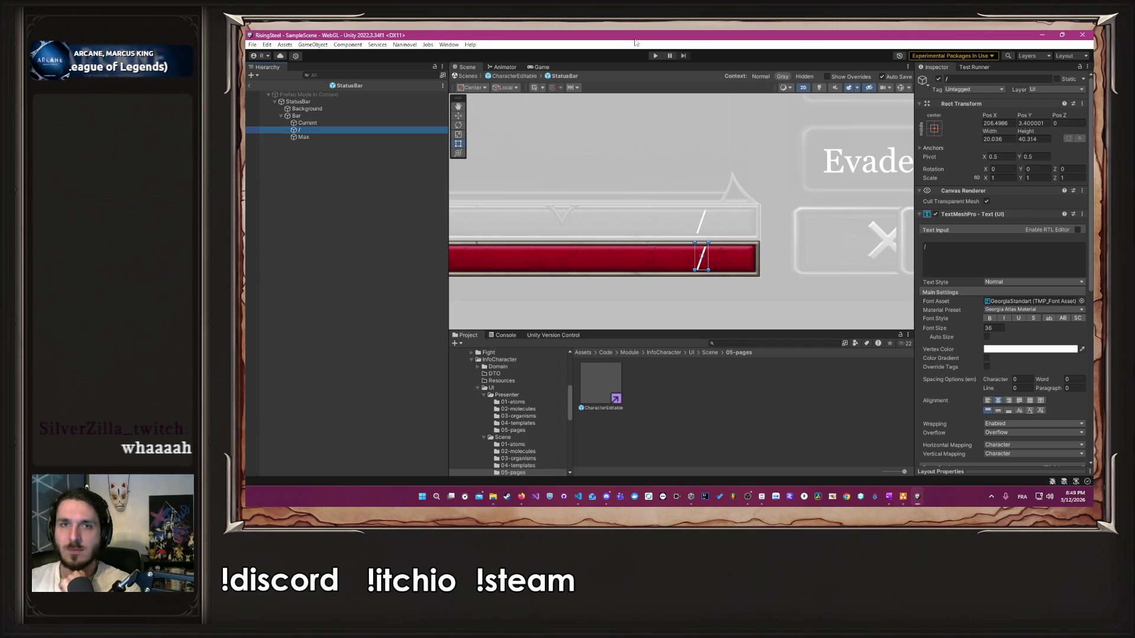
pyautogui.click(652, 55)
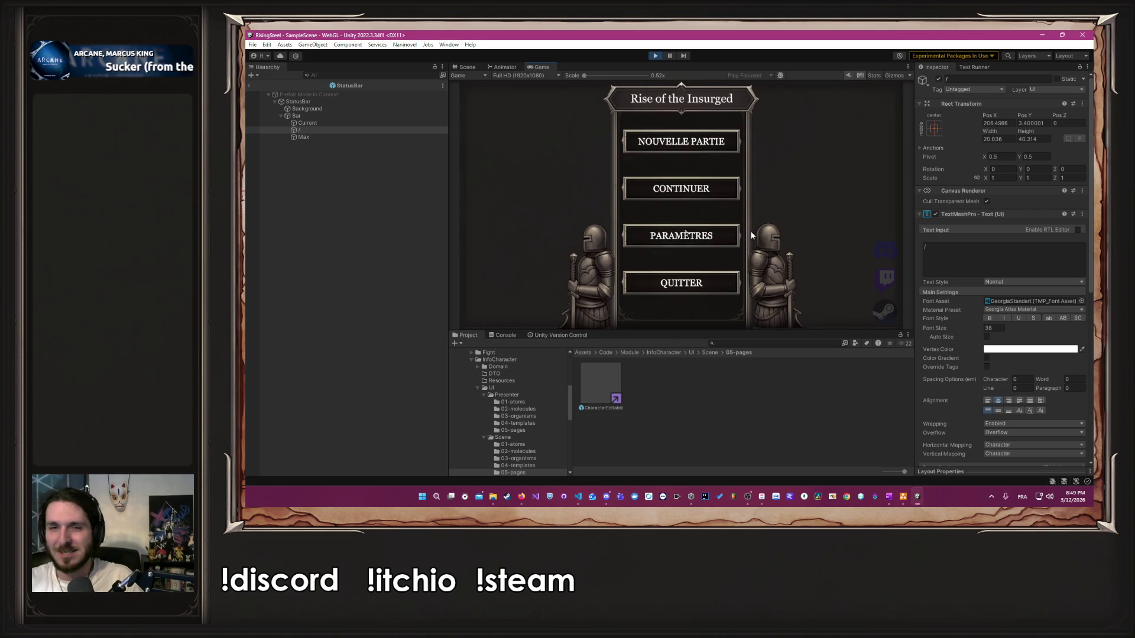
# Step: Begin a Nouvelle partie, submit the name, pick the red-haired male, skip the tutorial, and open Training
pyautogui.click(677, 132)
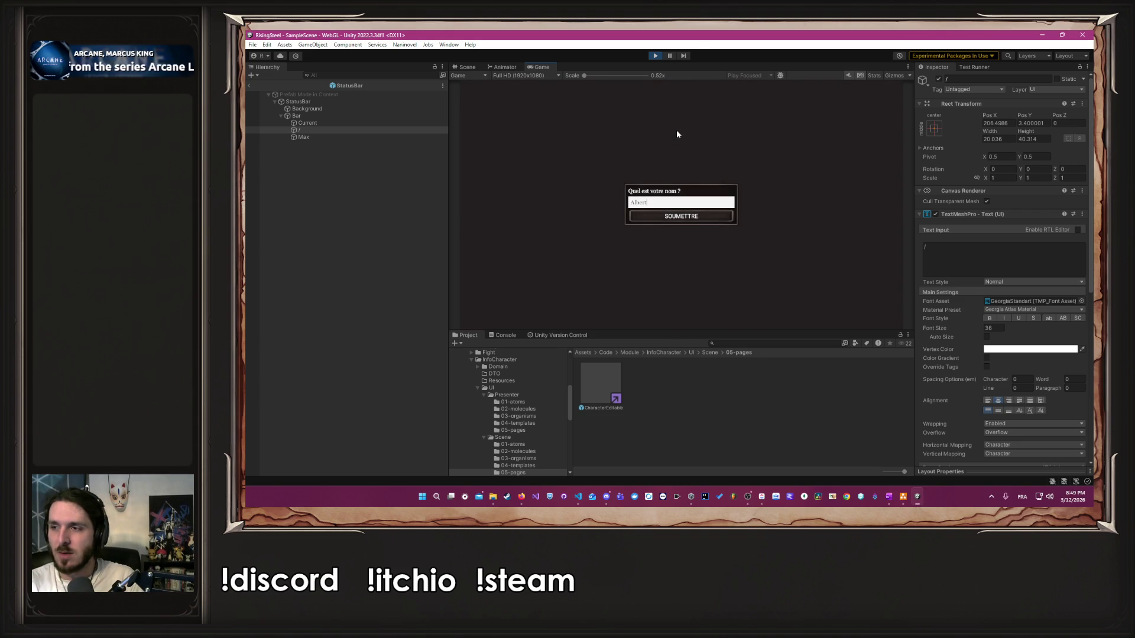
pyautogui.press('Return')
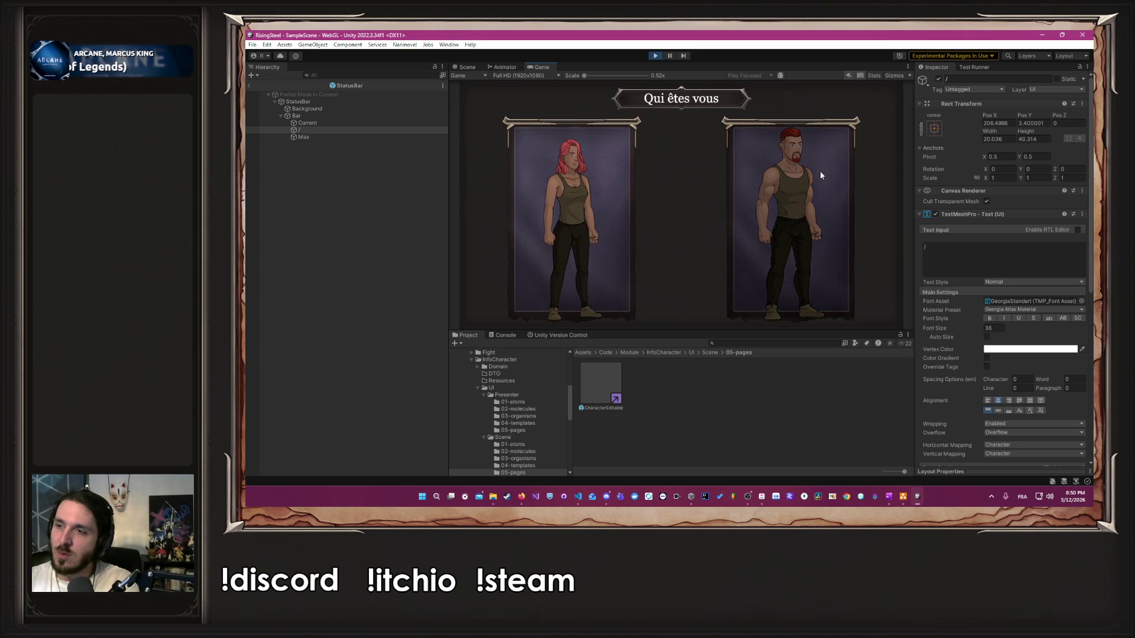
pyautogui.click(826, 186)
pyautogui.click(737, 202)
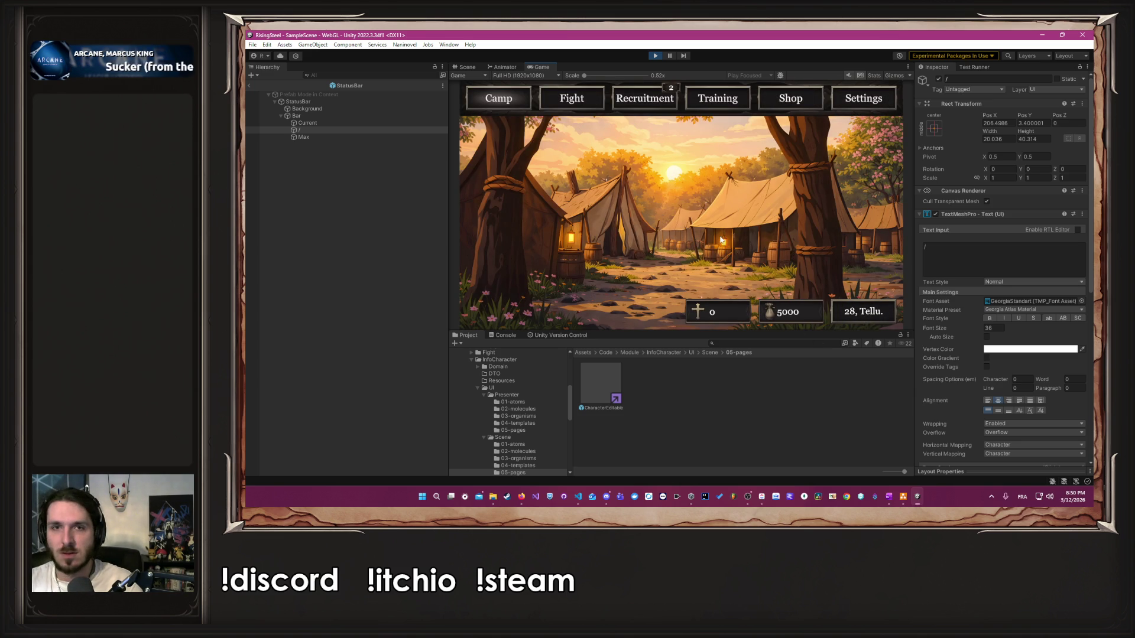
pyautogui.click(731, 97)
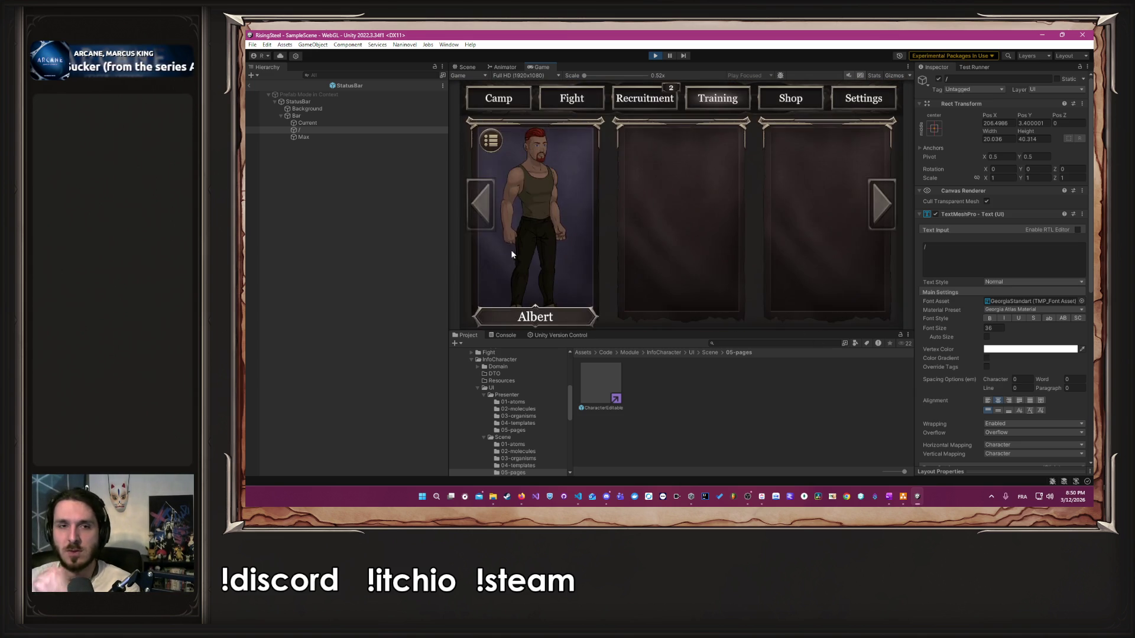
# Step: On Albert's sheet, try and cancel Dextérité raises, then queue Force up to 10
pyautogui.click(509, 254)
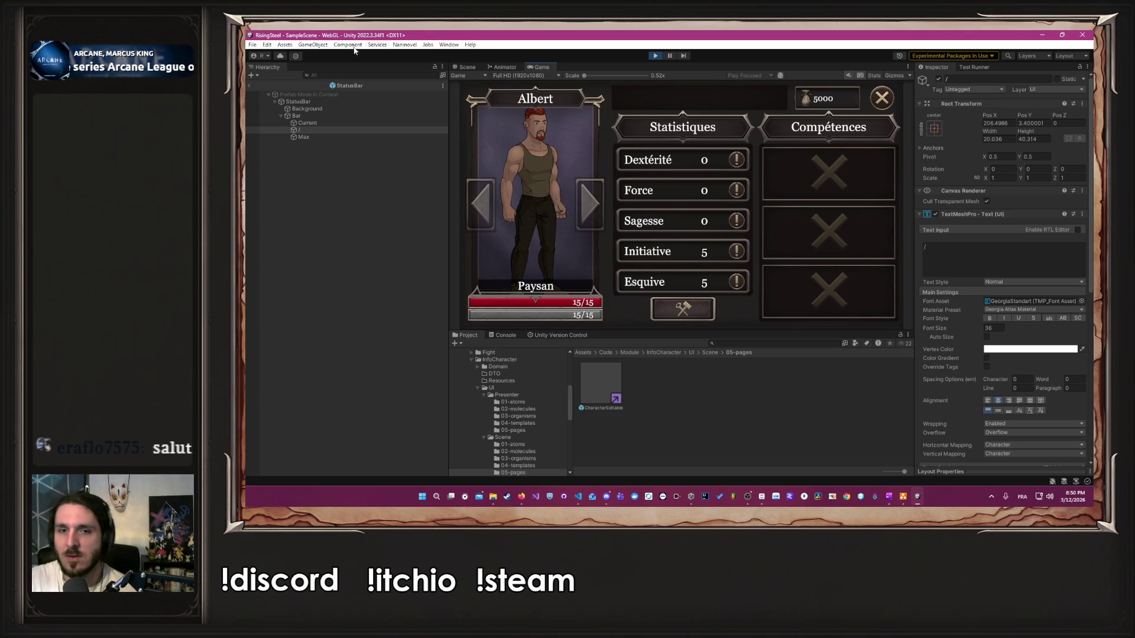
pyautogui.click(683, 308)
pyautogui.click(720, 161)
pyautogui.click(719, 161)
pyautogui.click(649, 308)
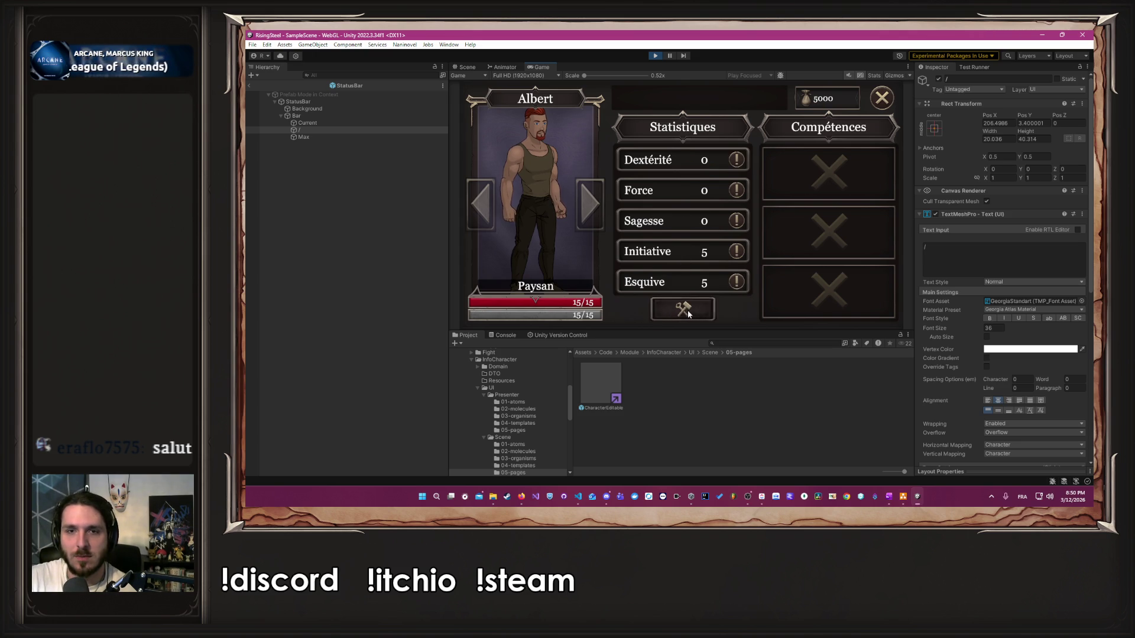
pyautogui.click(688, 314)
pyautogui.click(720, 190)
pyautogui.click(720, 190)
pyautogui.click(720, 192)
pyautogui.click(720, 192)
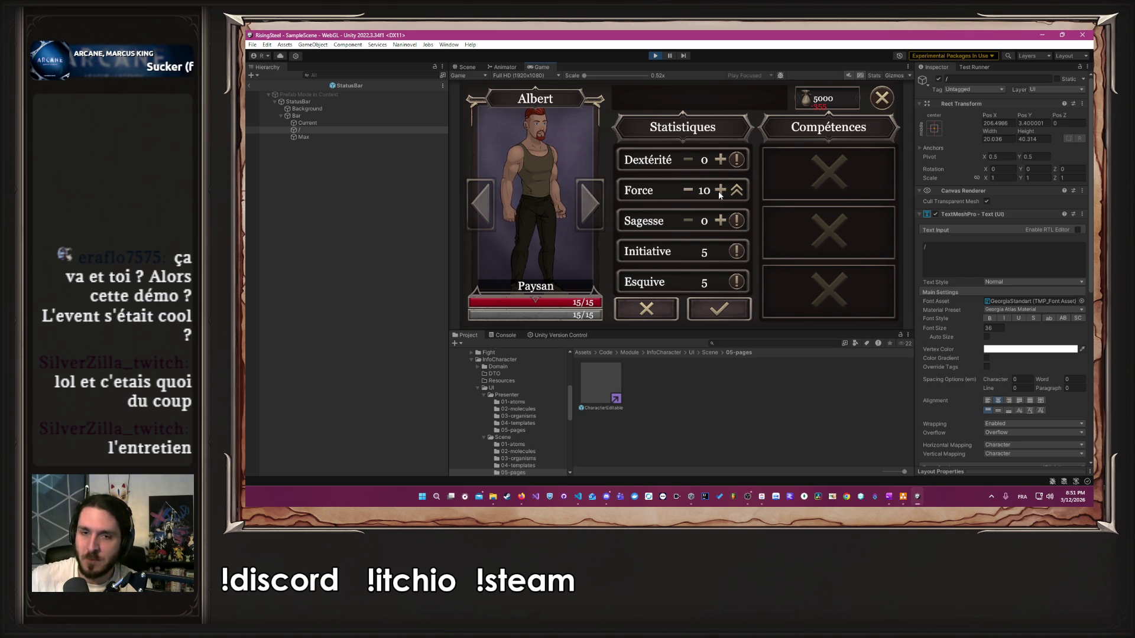
# Step: Confirm the Force purchase, bringing Albert to 25/25 health with 4645 gold left
pyautogui.click(711, 302)
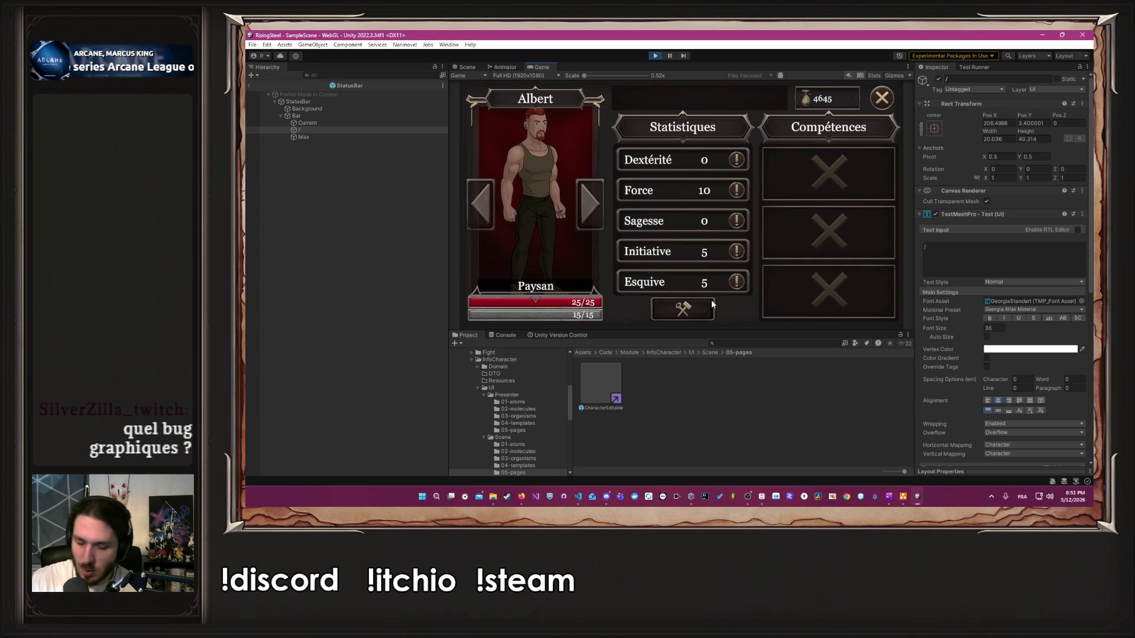
pyautogui.click(711, 302)
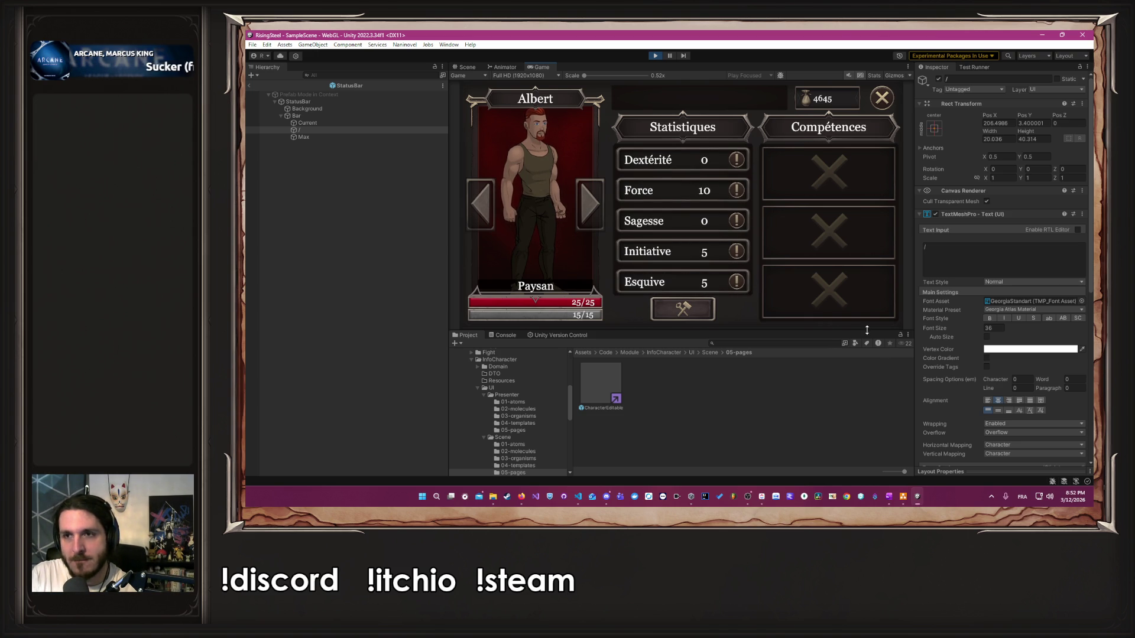
# Step: Switch to VS Code to view the AStatusBar.cs Initialize method
pyautogui.hotkey('alt', 'Tab')
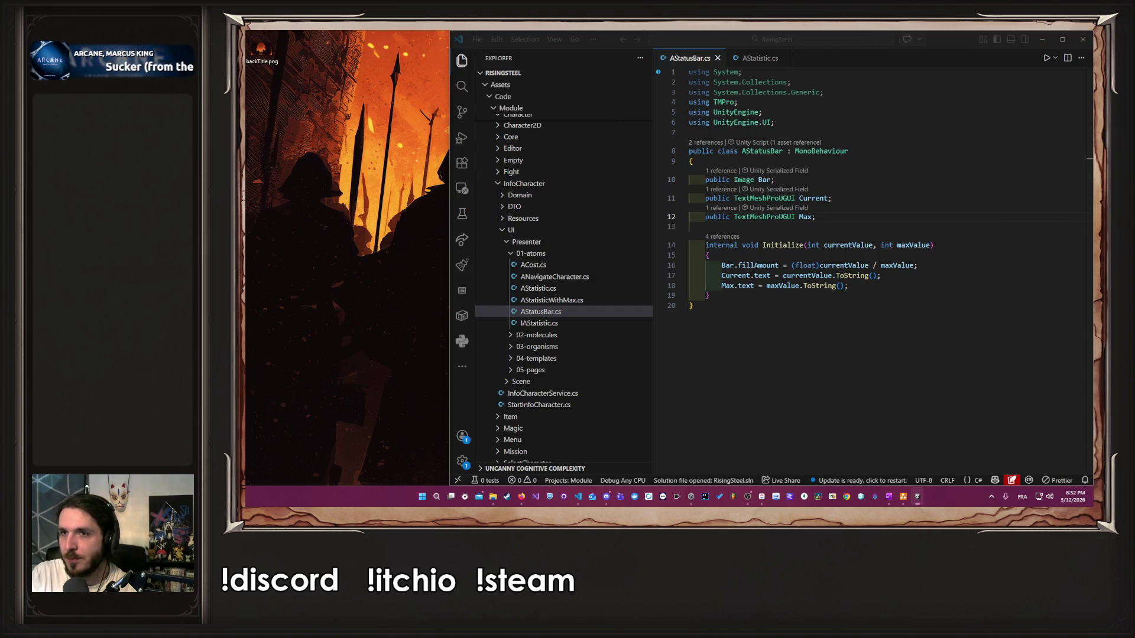
# Step: Minimize VS Code, hide the main editor, and maximize the floating Game view on Albert's sheet
pyautogui.click(1040, 40)
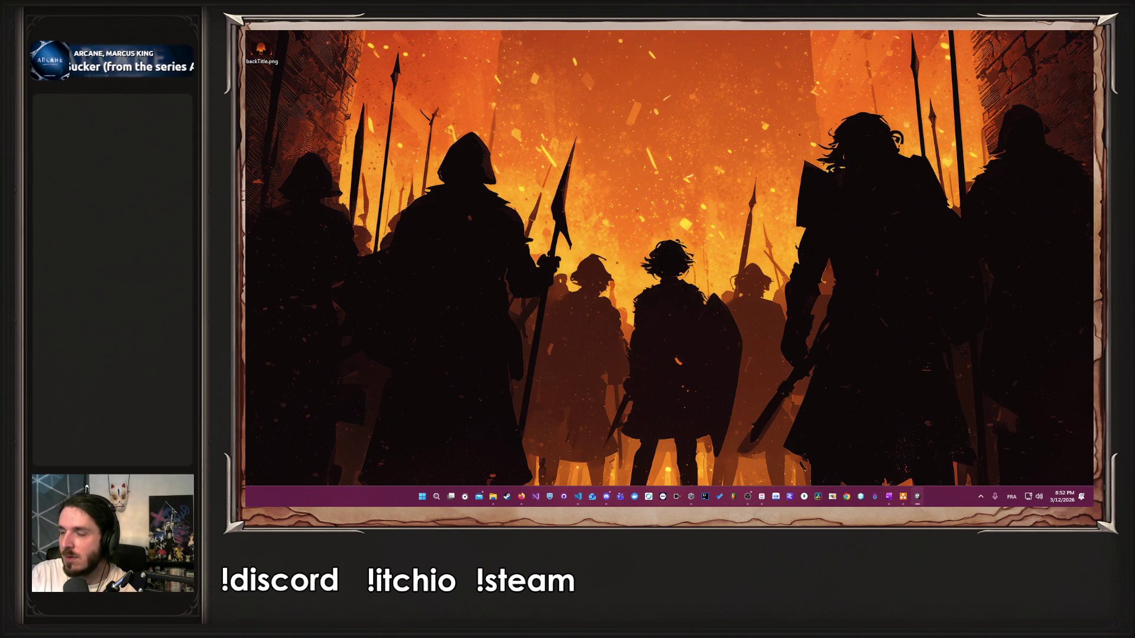
pyautogui.hotkey('alt', 'Tab')
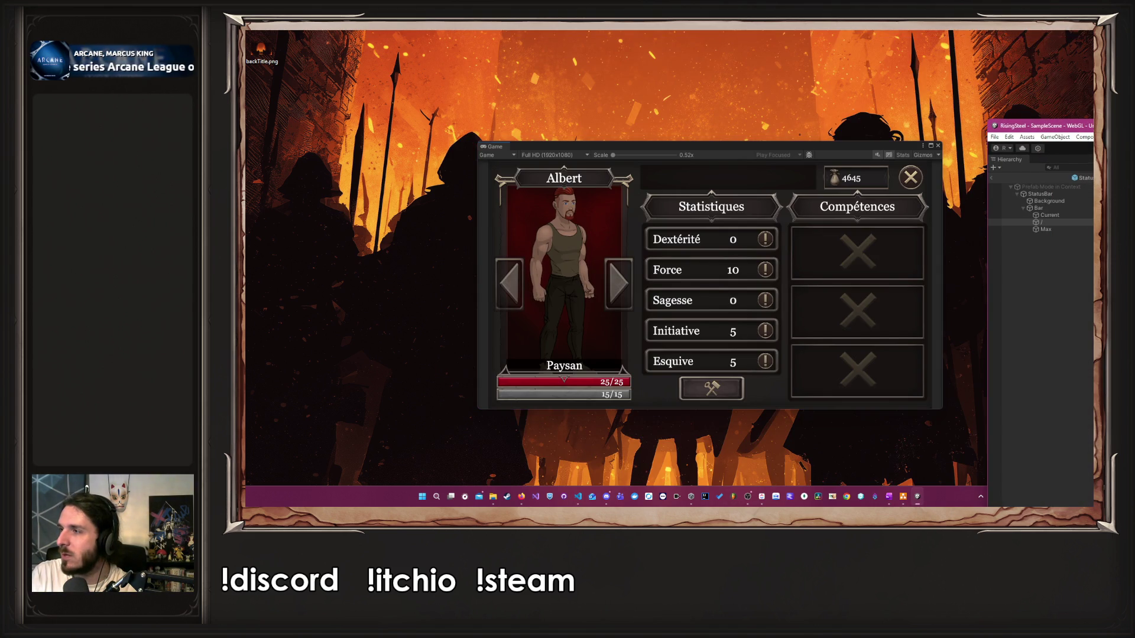
pyautogui.press('super+Down')
pyautogui.click(917, 497)
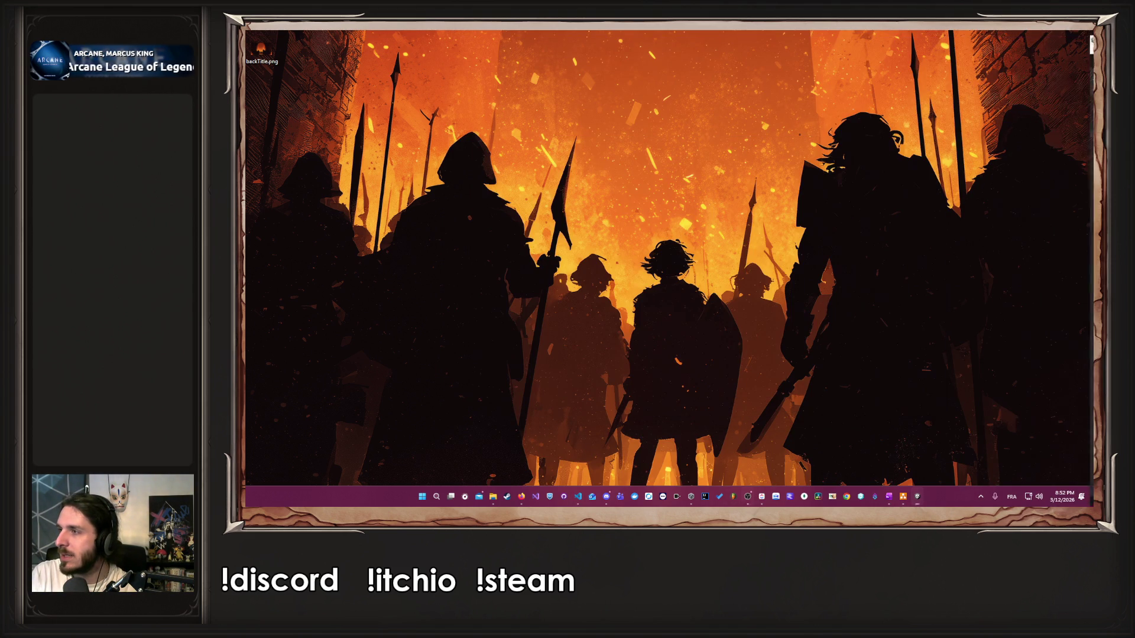
pyautogui.click(917, 497)
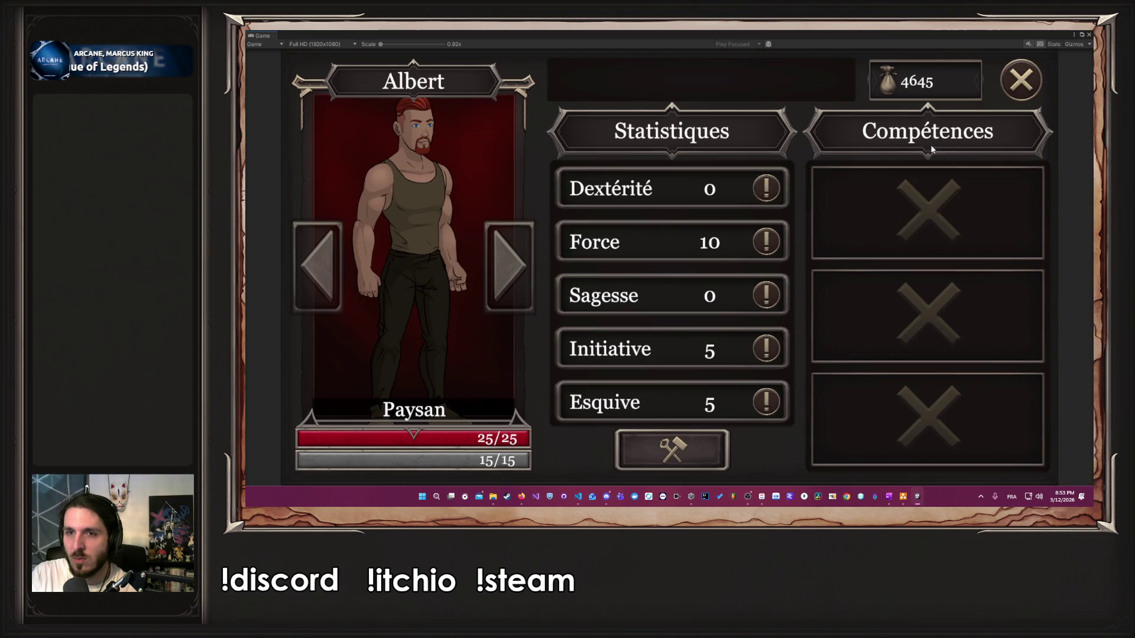
pyautogui.click(931, 145)
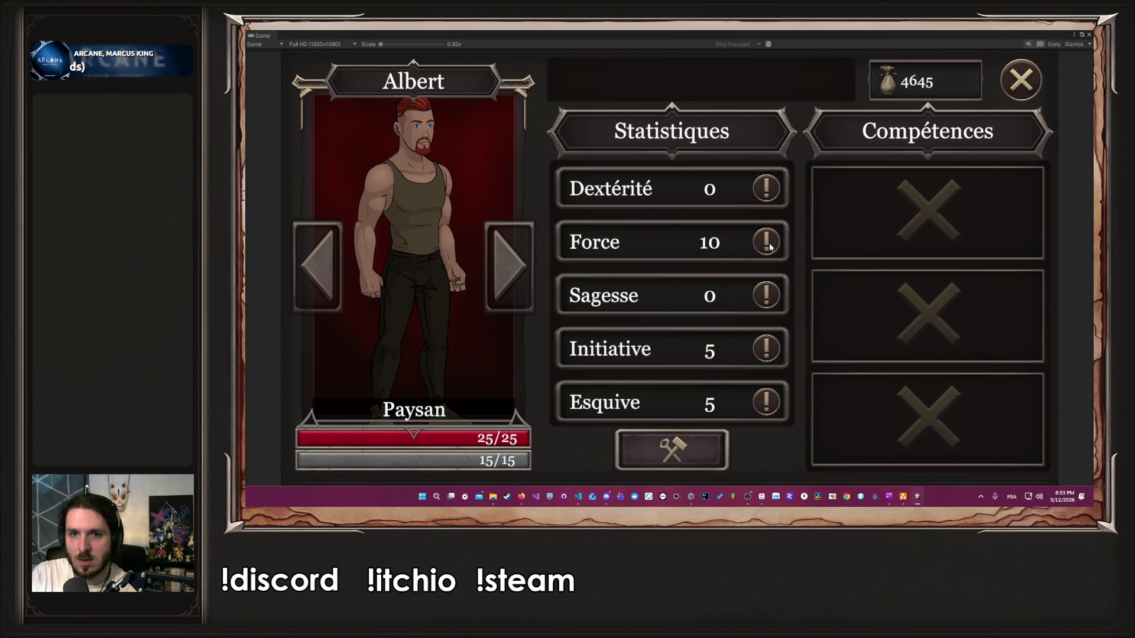
# Step: Buy Force increases to bring Albert to Force 20, then drag the Game view out of its floating window
pyautogui.moveTo(771, 243)
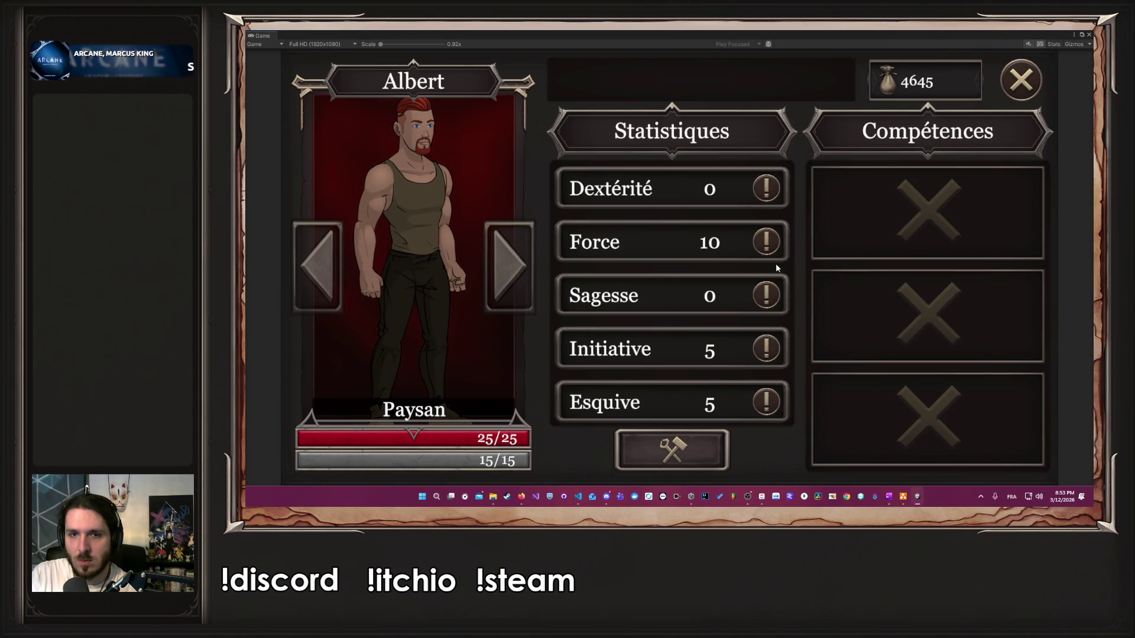
pyautogui.click(703, 452)
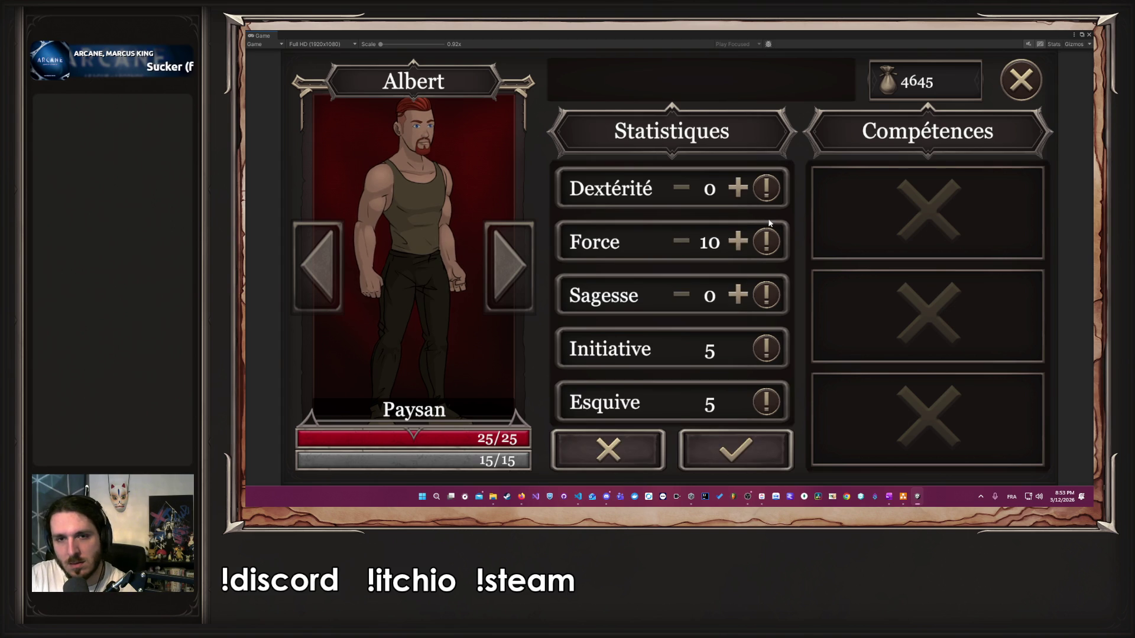
pyautogui.click(743, 242)
pyautogui.click(744, 243)
pyautogui.click(744, 243)
pyautogui.click(745, 243)
pyautogui.click(745, 243)
pyautogui.click(745, 243)
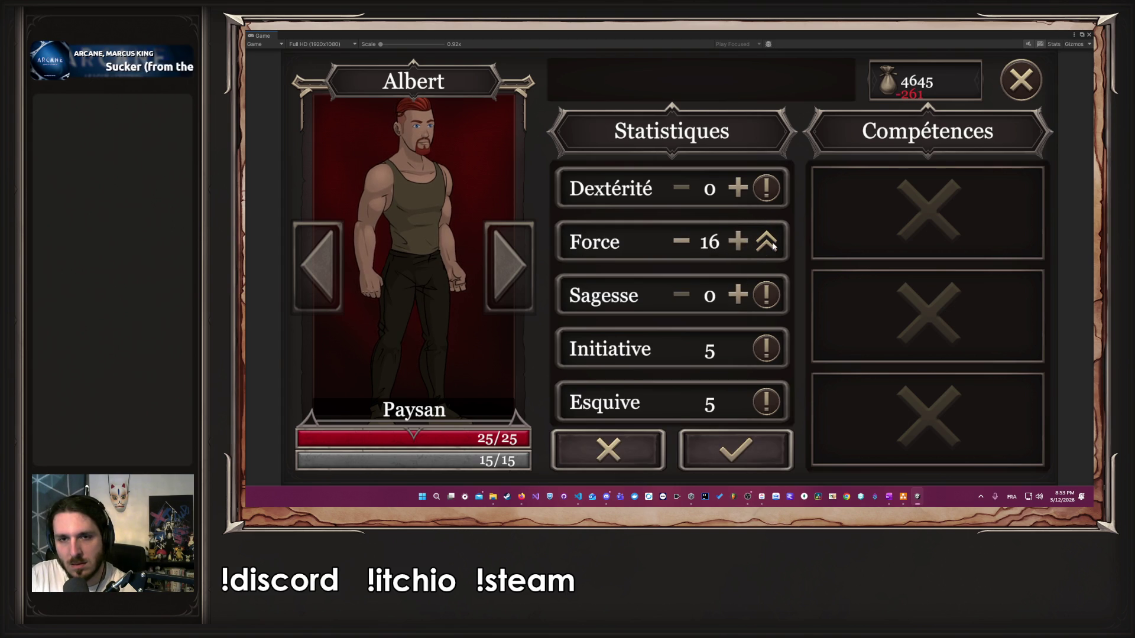
pyautogui.click(740, 243)
pyautogui.click(741, 243)
pyautogui.click(738, 244)
pyautogui.click(738, 243)
pyautogui.click(740, 440)
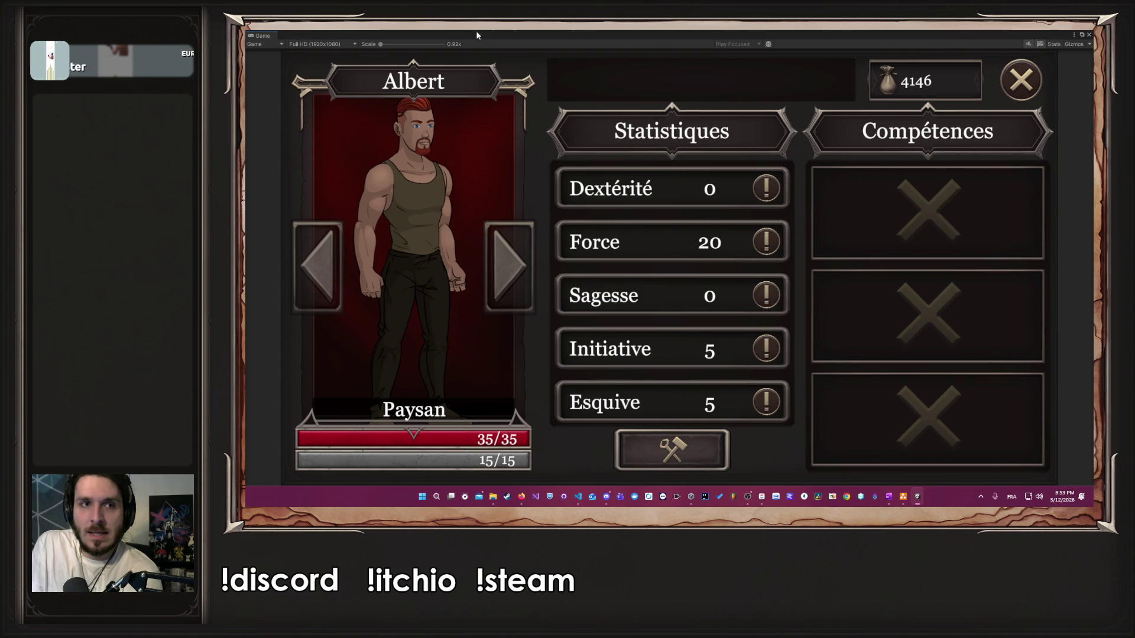
pyautogui.moveTo(258, 35); pyautogui.dragTo(594, 130)
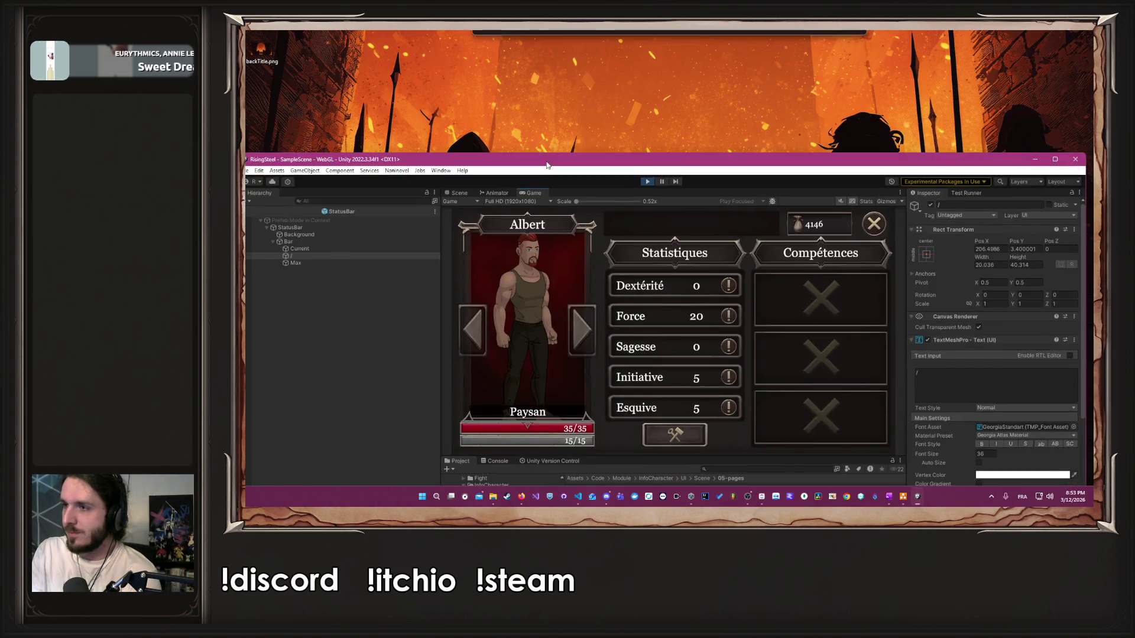
# Step: Restore the editor to full screen, close Albert's sheet, and browse the Fight, missions, Camp, Recruitment and Training pages
pyautogui.moveTo(531, 144)
pyautogui.mouseDown()
pyautogui.moveTo(530, 34)
pyautogui.moveTo(555, 39)
pyautogui.mouseUp()
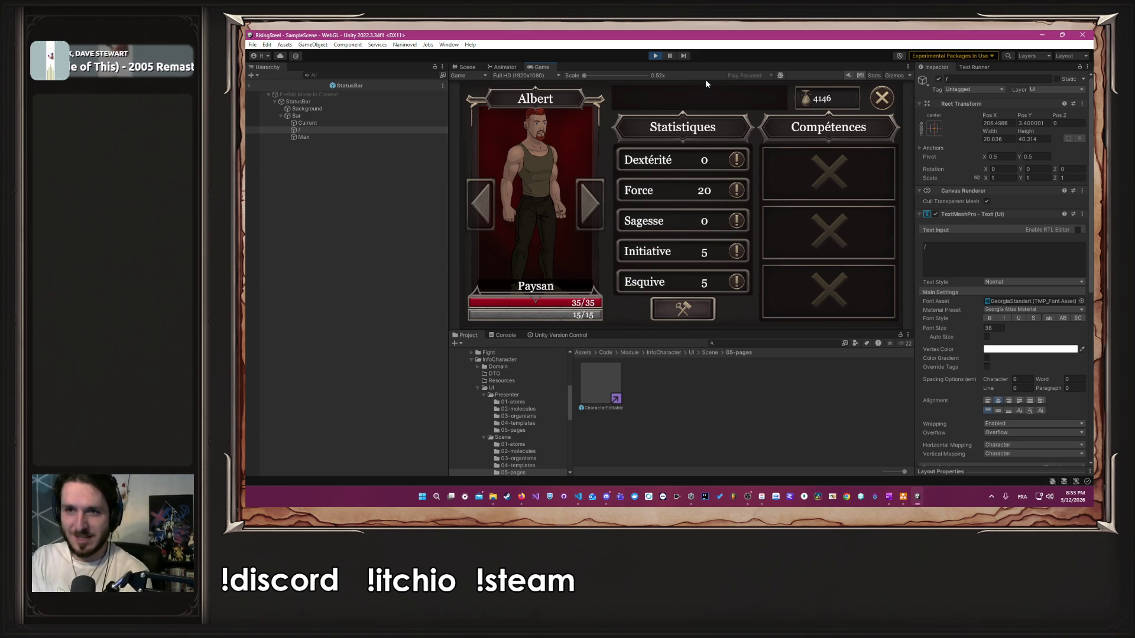
pyautogui.click(882, 99)
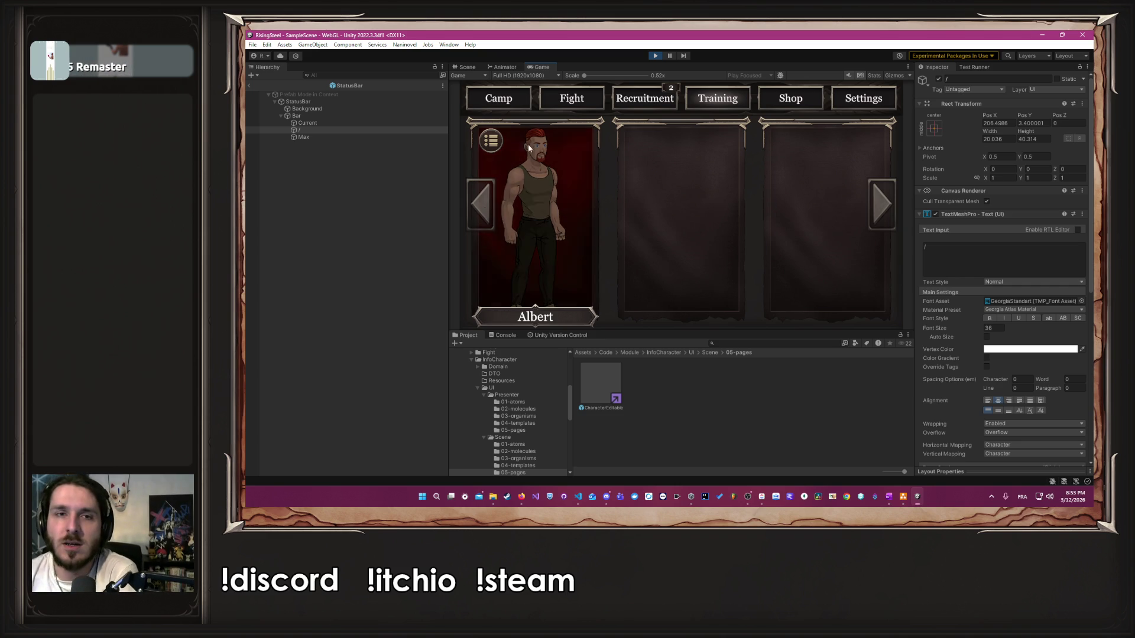
pyautogui.click(564, 109)
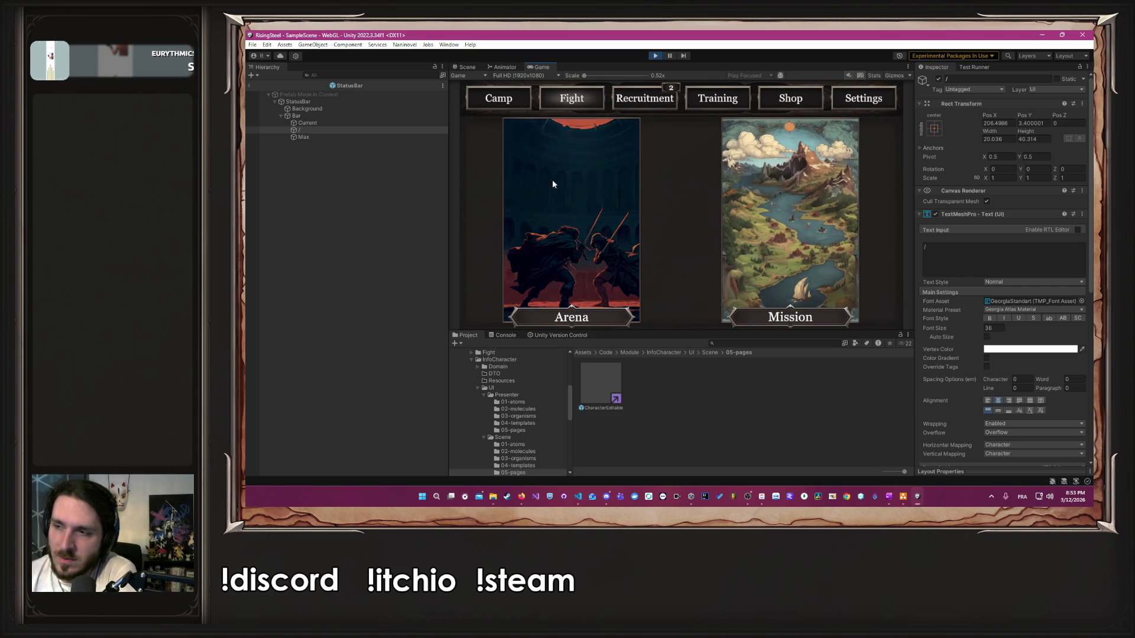
pyautogui.click(733, 195)
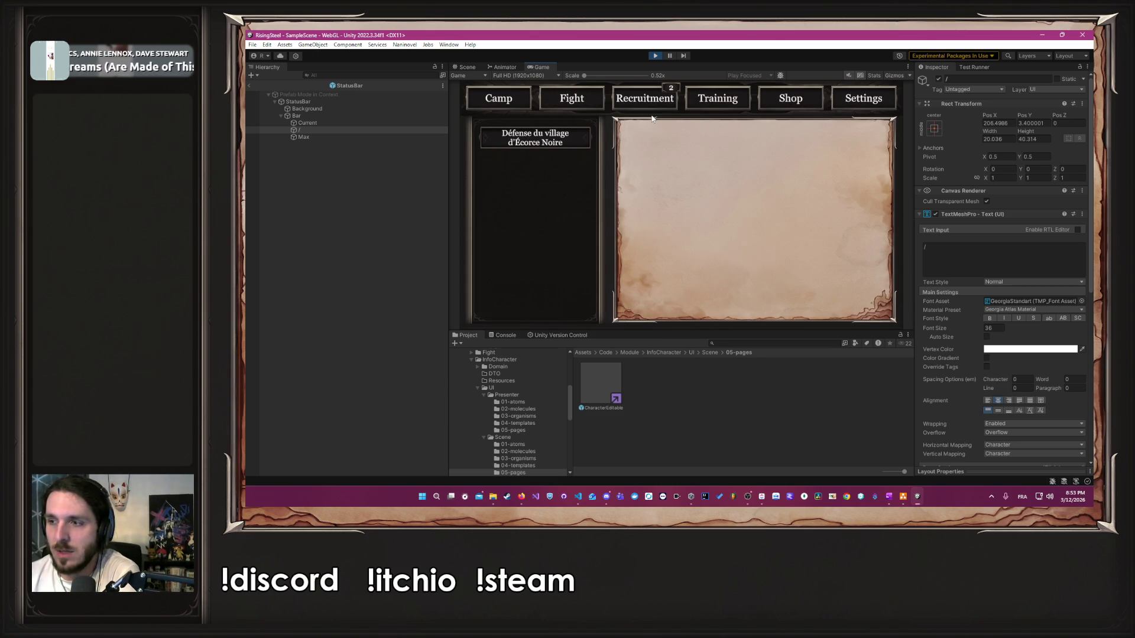
pyautogui.click(583, 97)
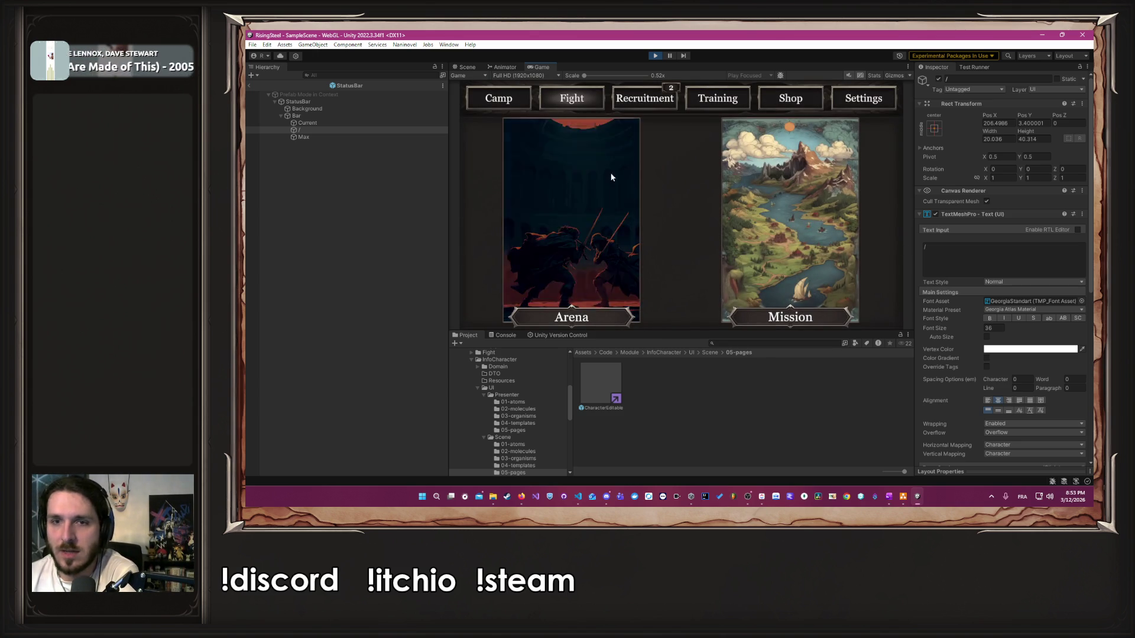
pyautogui.click(521, 253)
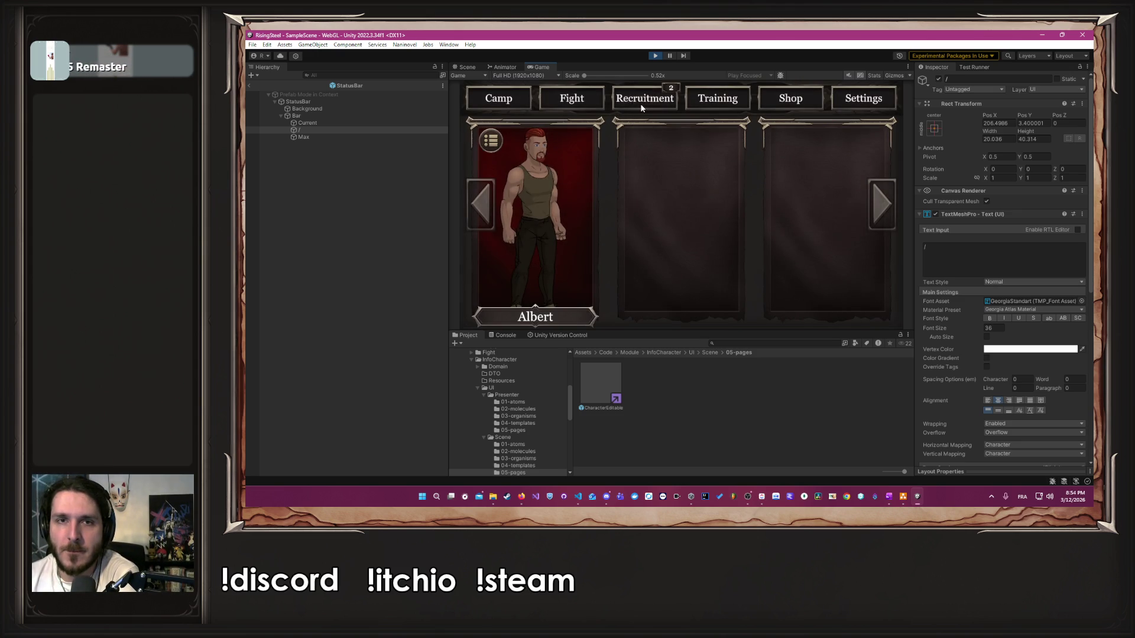
pyautogui.click(641, 105)
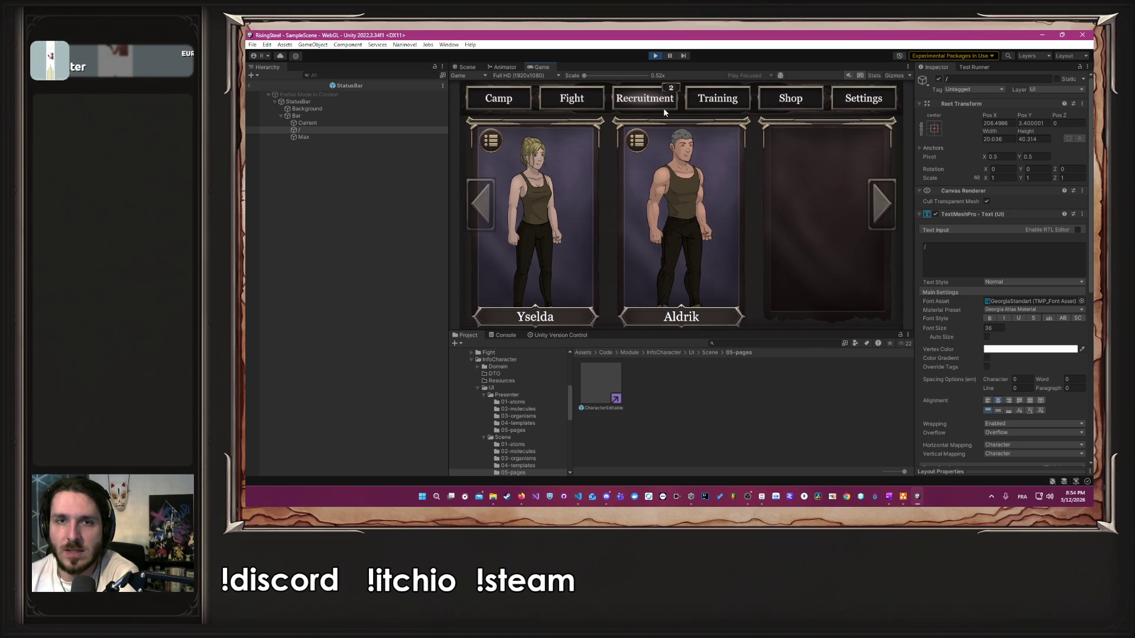
pyautogui.click(694, 104)
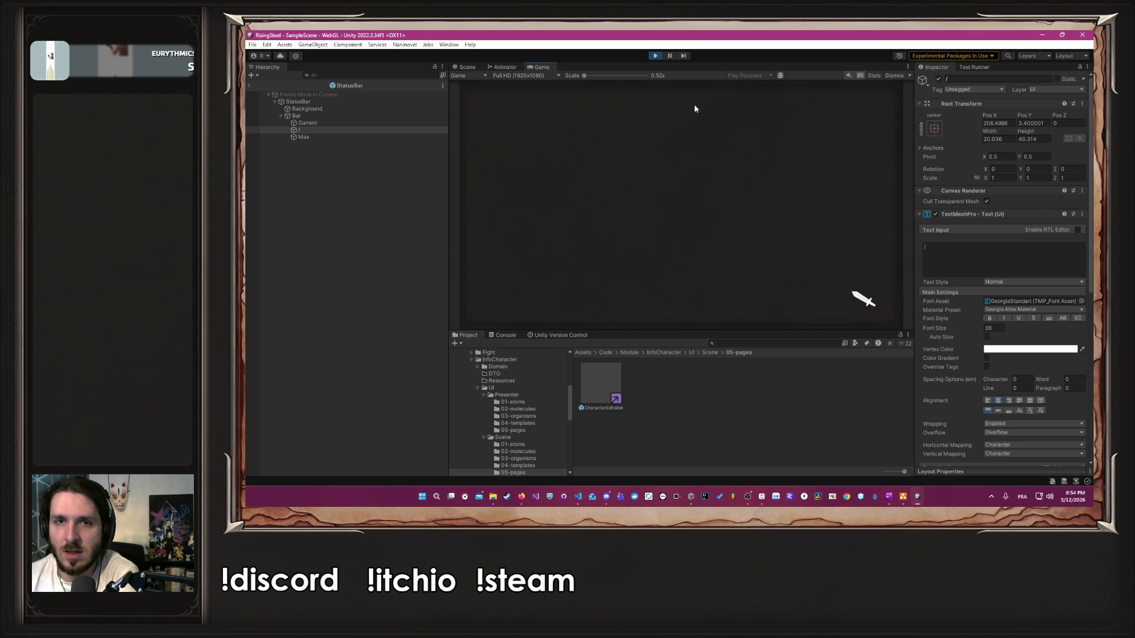
# Step: Buy one Potion de soin for 50 gold, then accept the Écorce Noire village mission
pyautogui.click(817, 103)
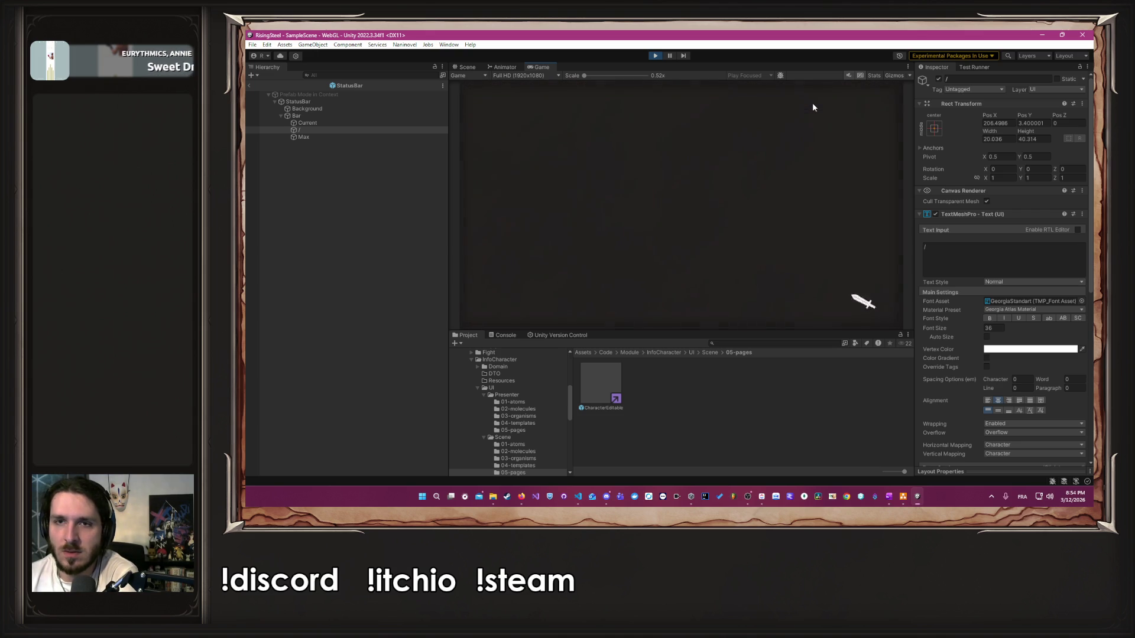
pyautogui.click(837, 206)
pyautogui.click(572, 99)
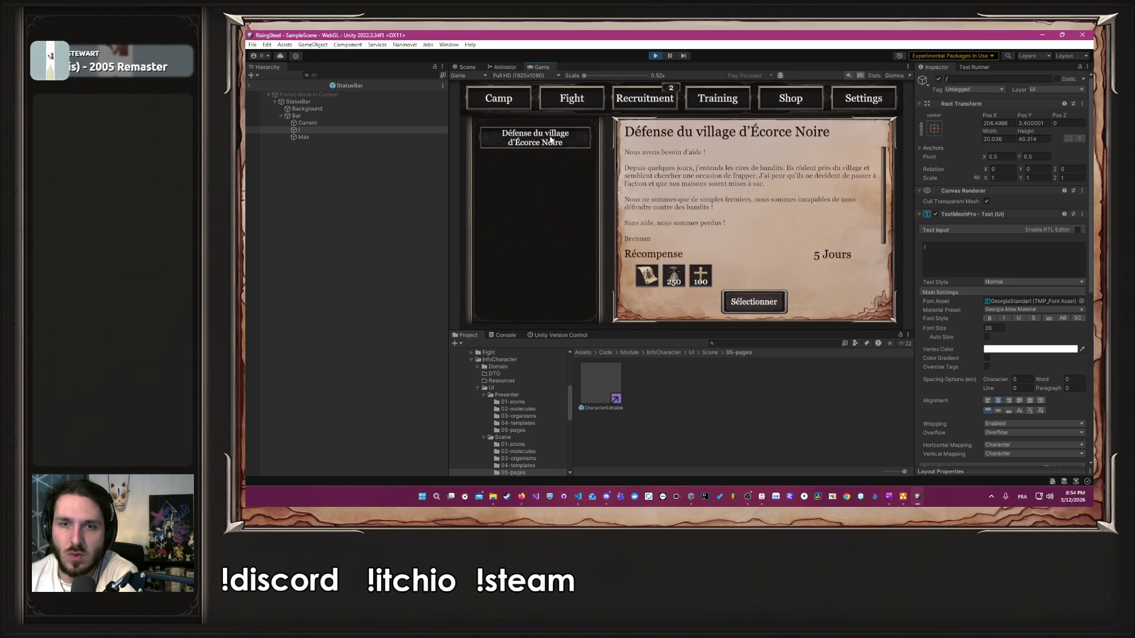
pyautogui.click(752, 306)
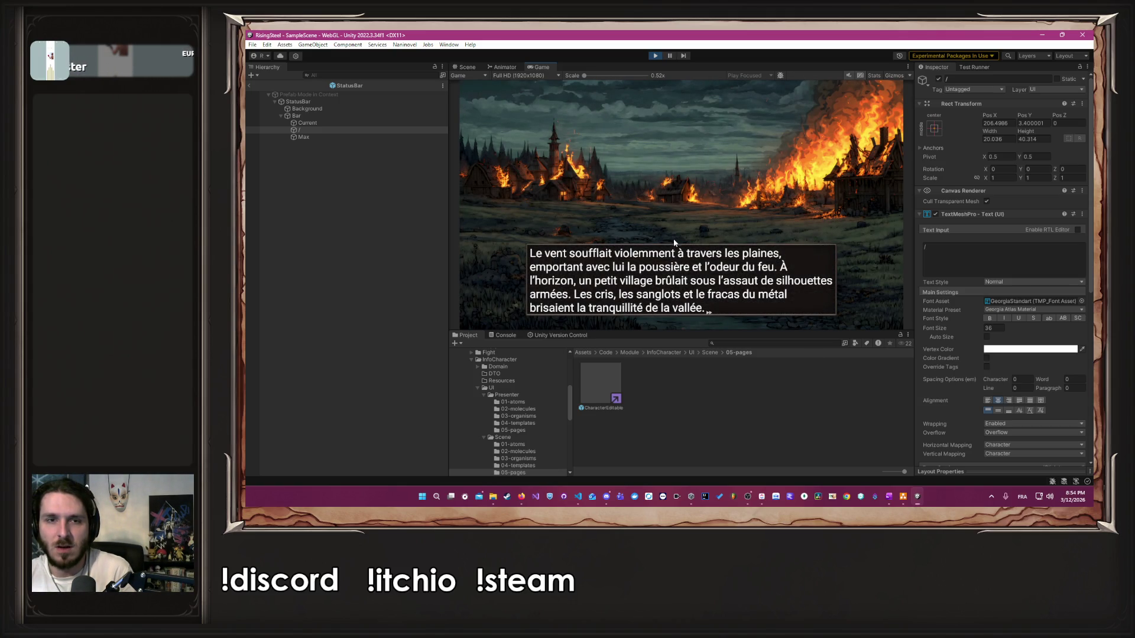
# Step: Get through the intro story and defeat Bob with two attacks
pyautogui.click(675, 242)
pyautogui.click(675, 242)
pyautogui.click(675, 243)
pyautogui.click(675, 243)
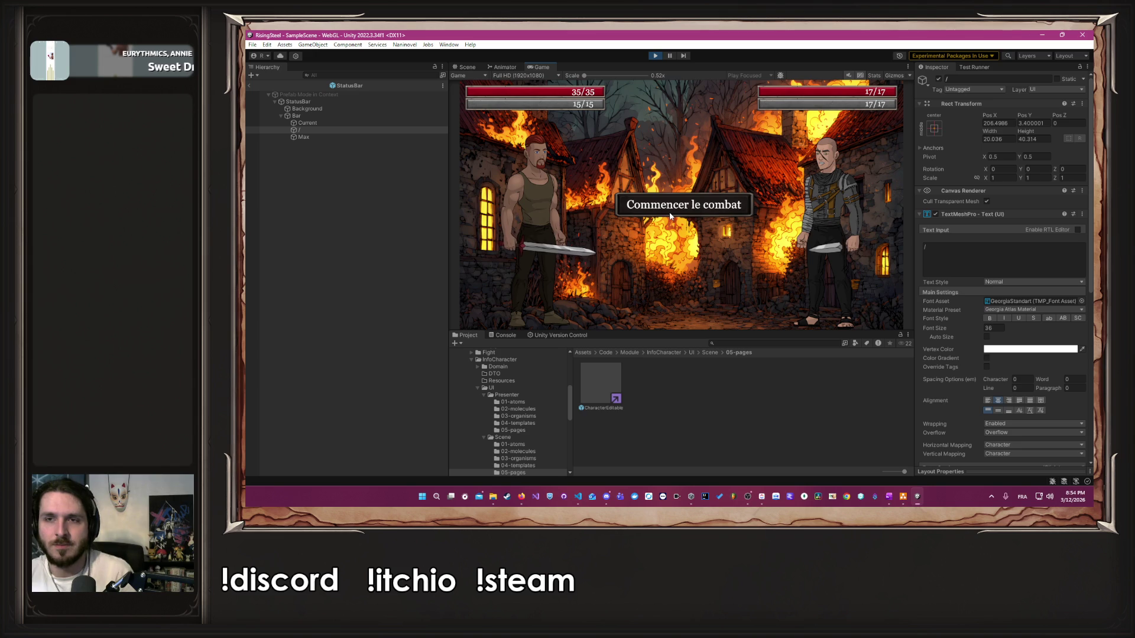
pyautogui.click(670, 217)
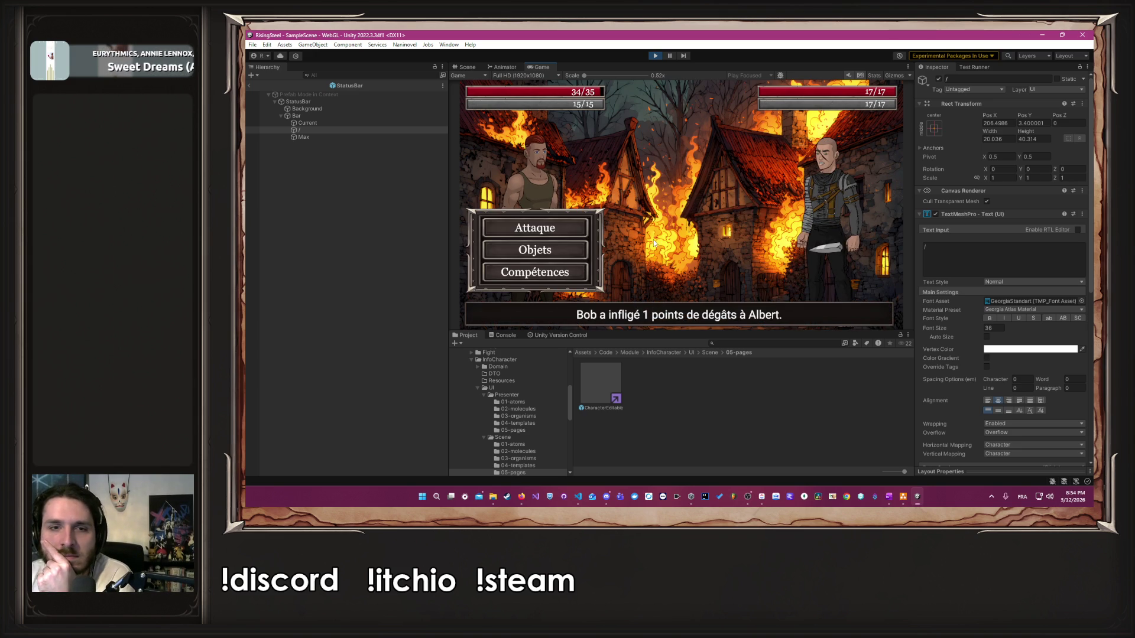
pyautogui.click(573, 234)
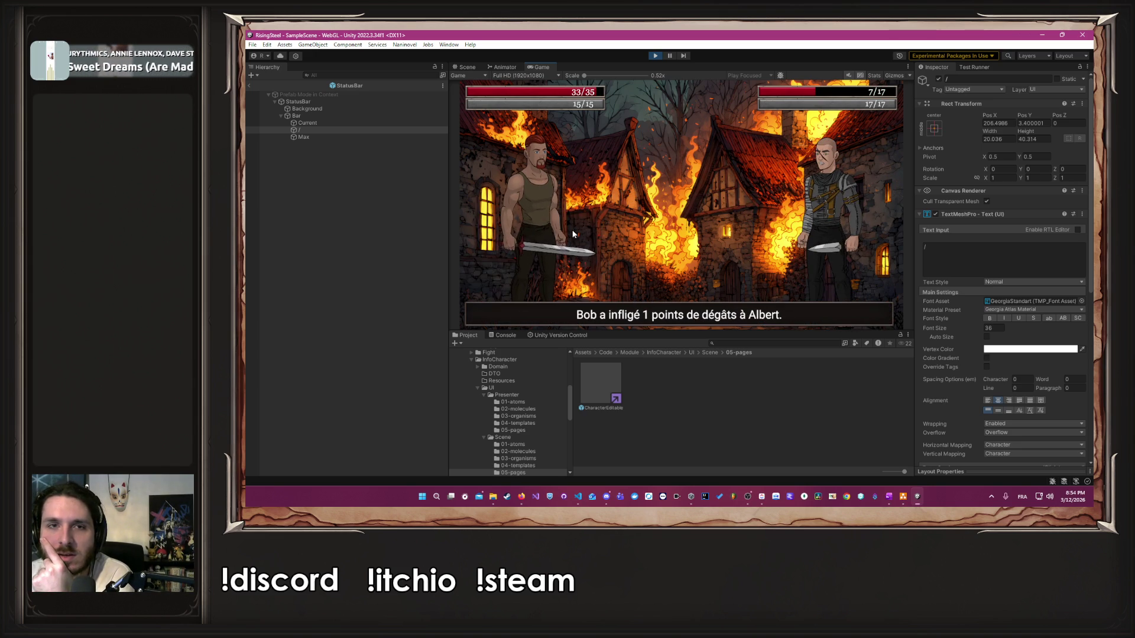
pyautogui.click(573, 234)
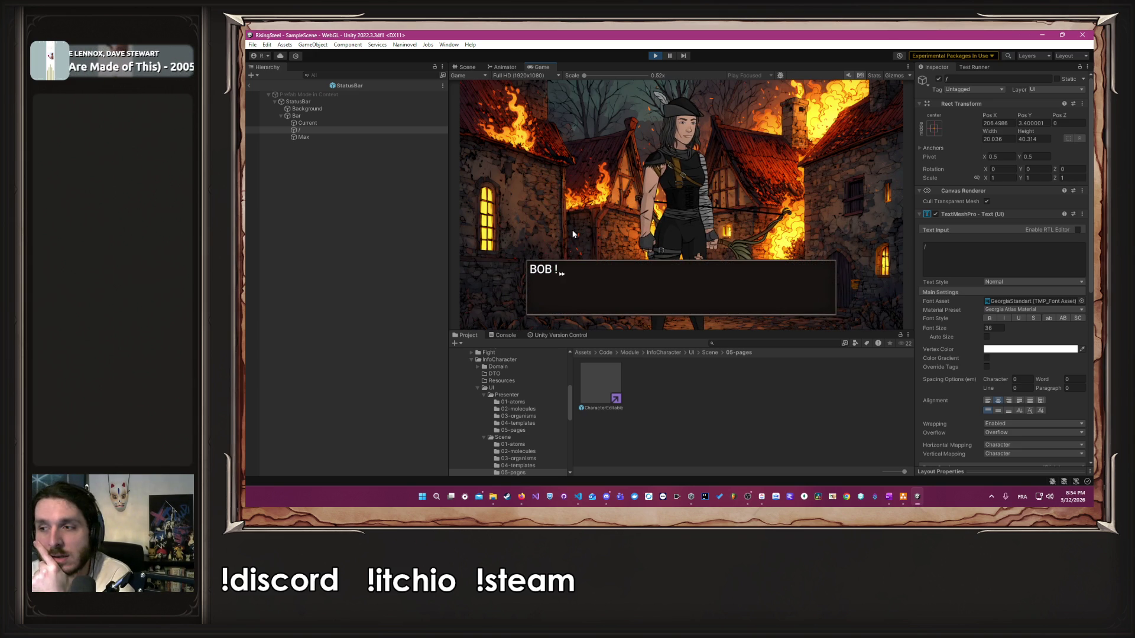
pyautogui.click(606, 292)
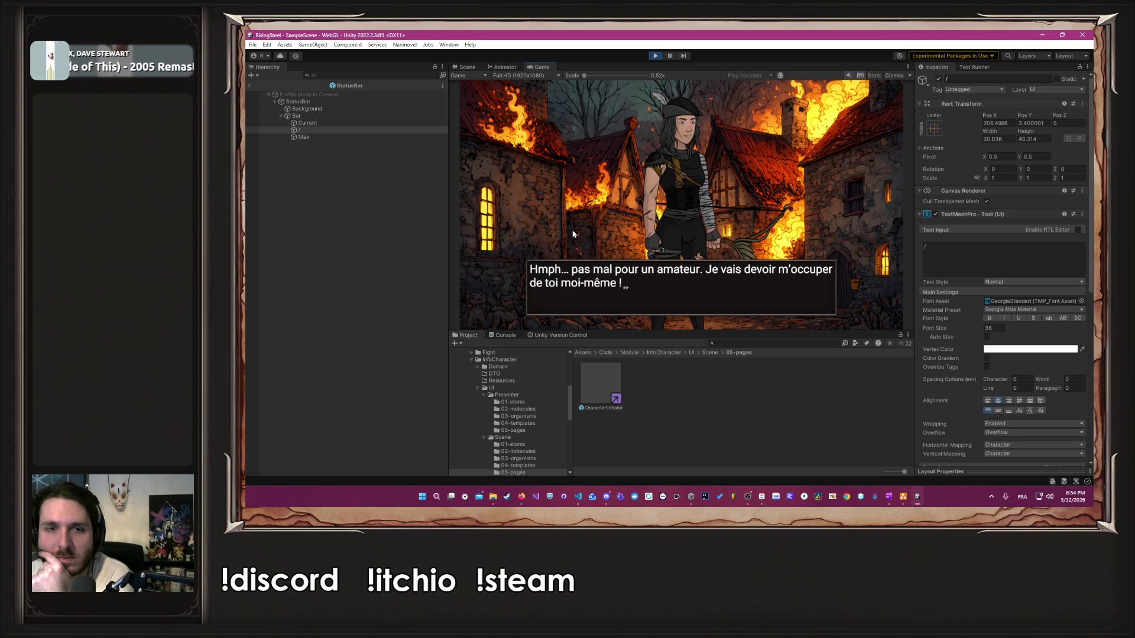
pyautogui.click(578, 497)
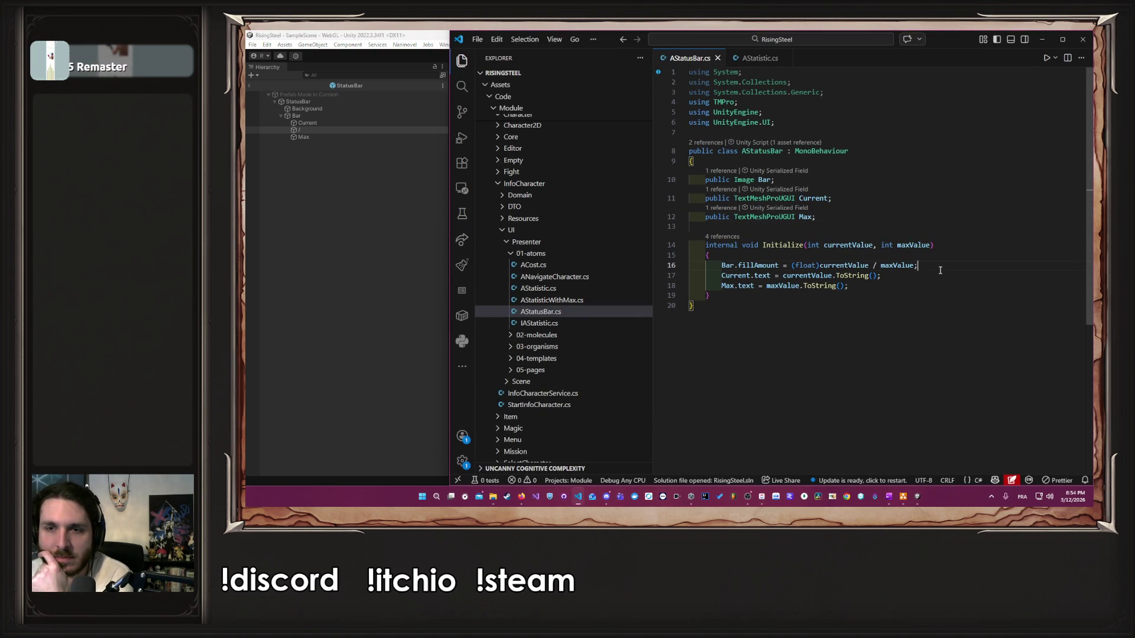
# Step: Change line 17 of AStatusBar.cs to currentValue <= 0 ? "0" : currentValue.ToString(), then return to Unity
pyautogui.press('Down')
pyautogui.hotkey('ctrl', 'Left')
pyautogui.hotkey('ctrl', 'Left')
pyautogui.hotkey('ctrl', 'Left')
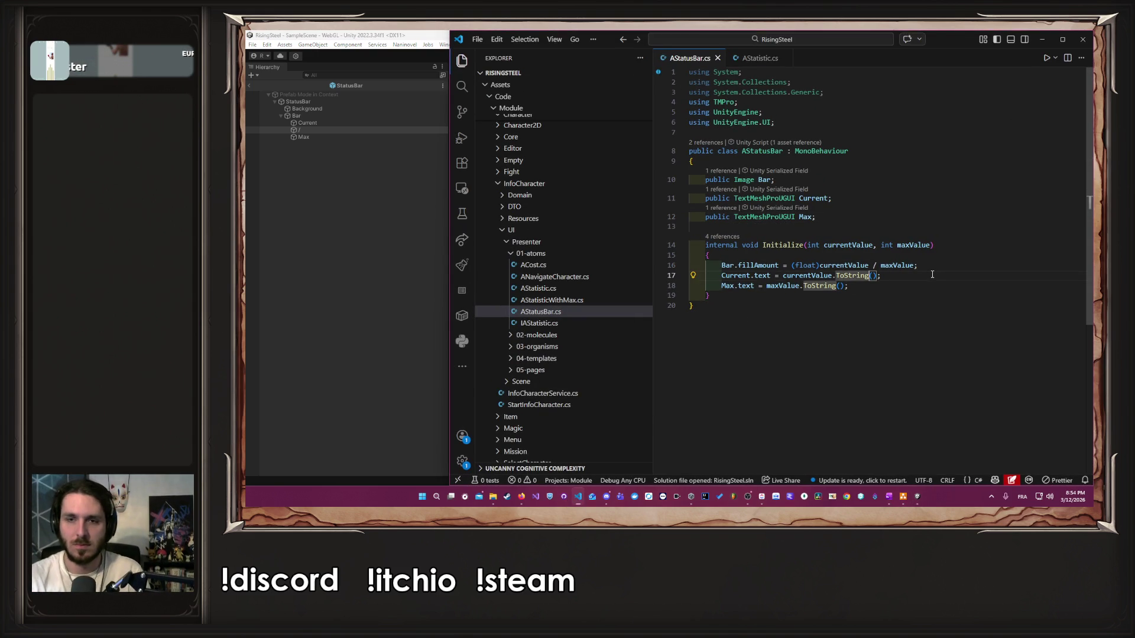
pyautogui.write('IFormatProvider')
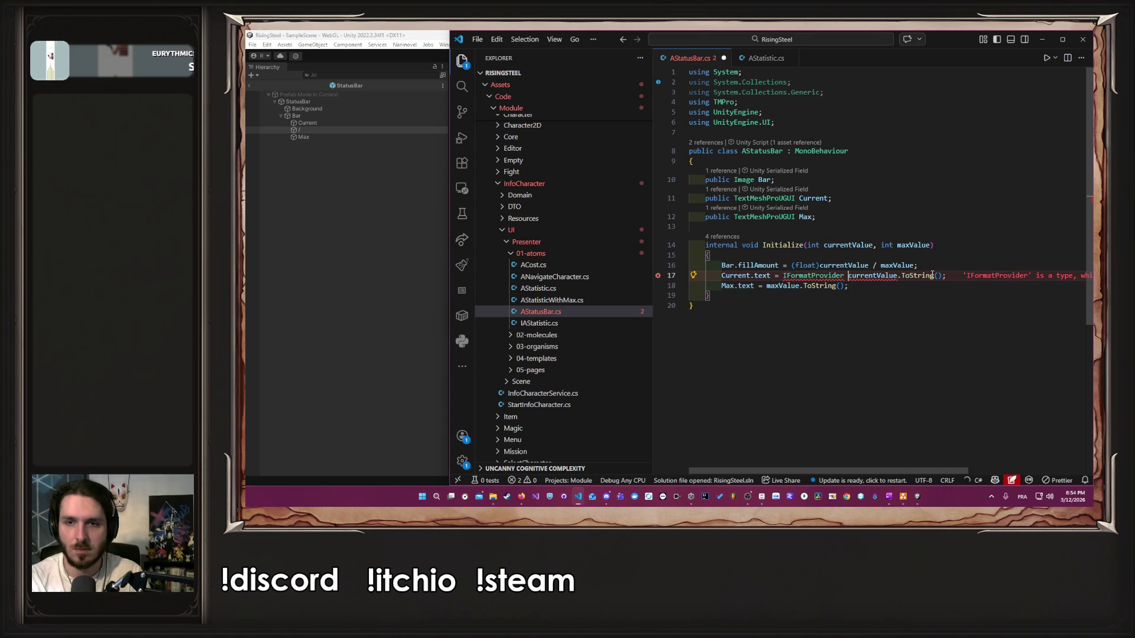
pyautogui.hotkey('ctrl', 'z')
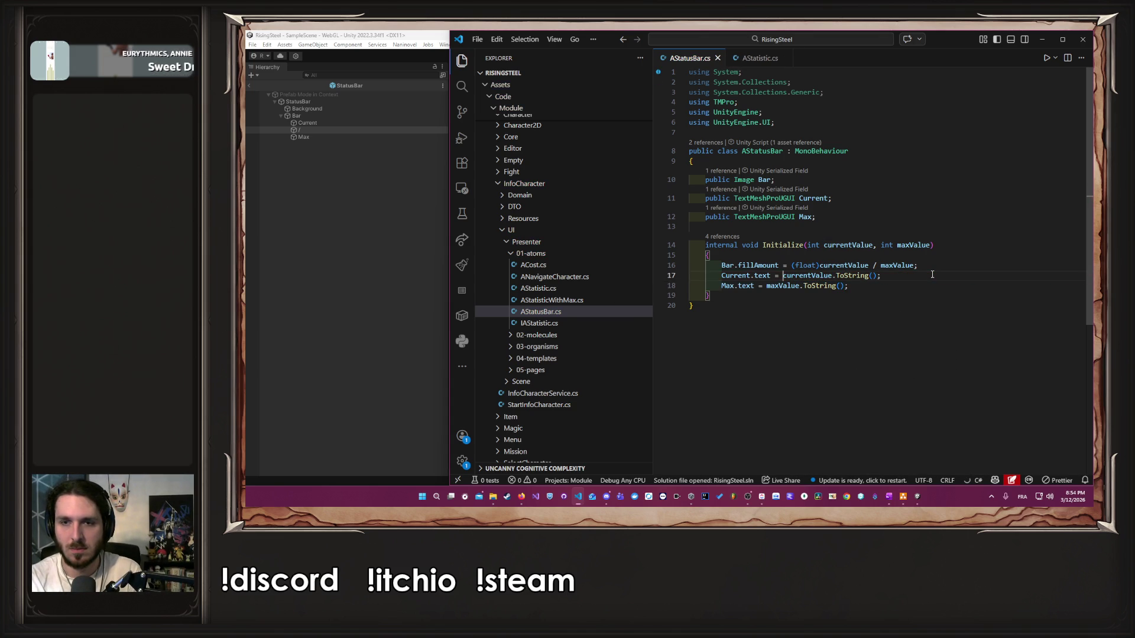
pyautogui.press('Escape')
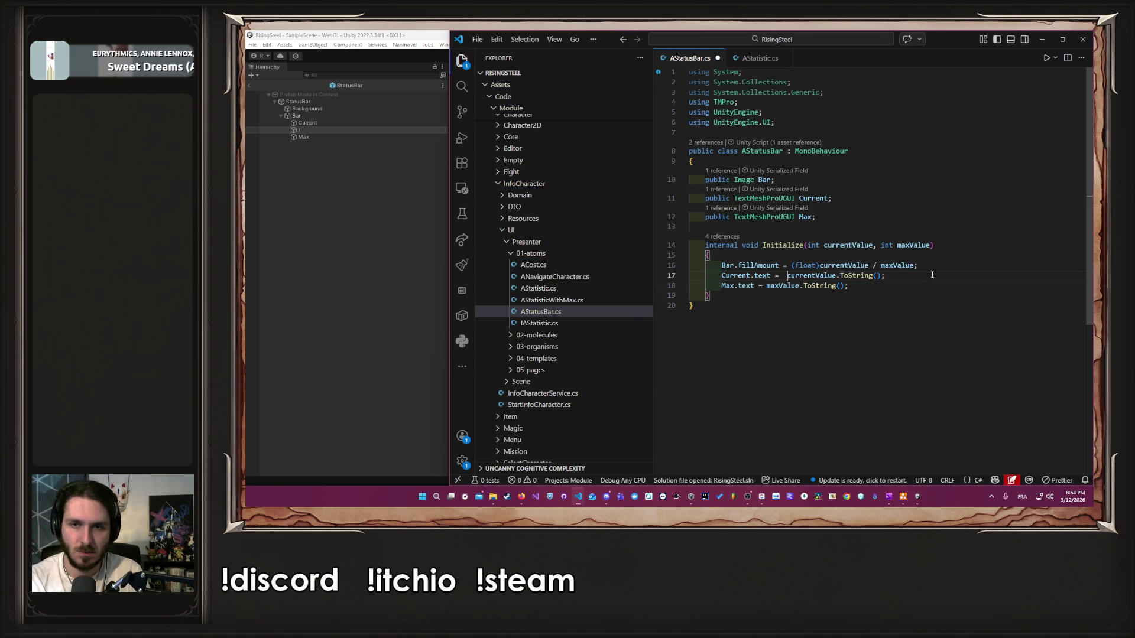
pyautogui.write('currentValue >')
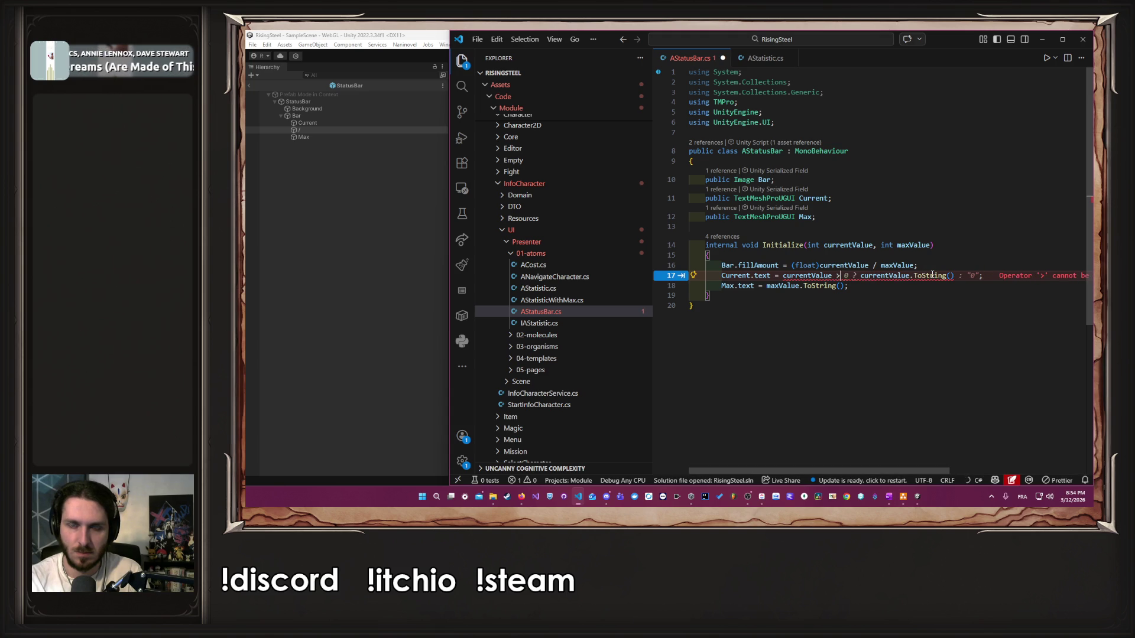
pyautogui.press('BackSpace')
pyautogui.write('<= ')
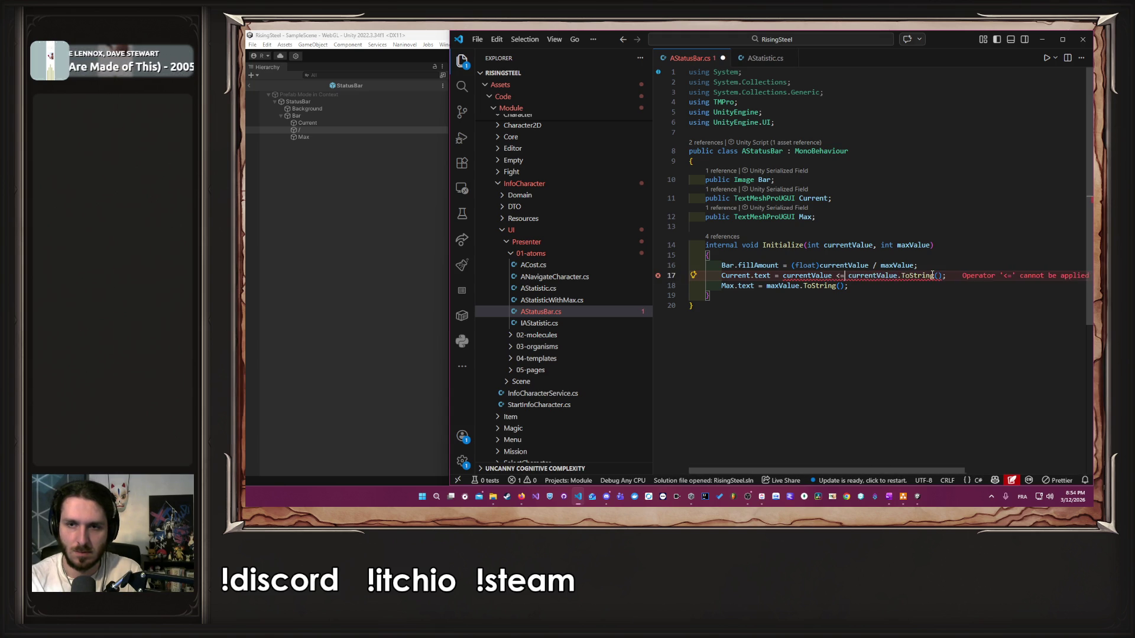
pyautogui.write('0')
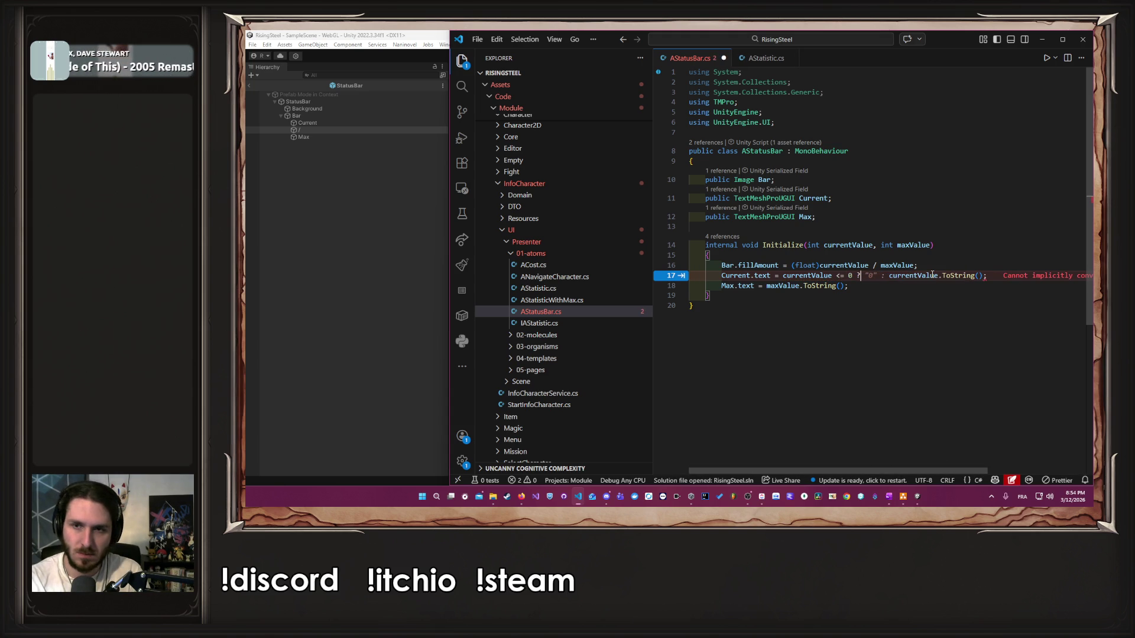
pyautogui.press('Tab')
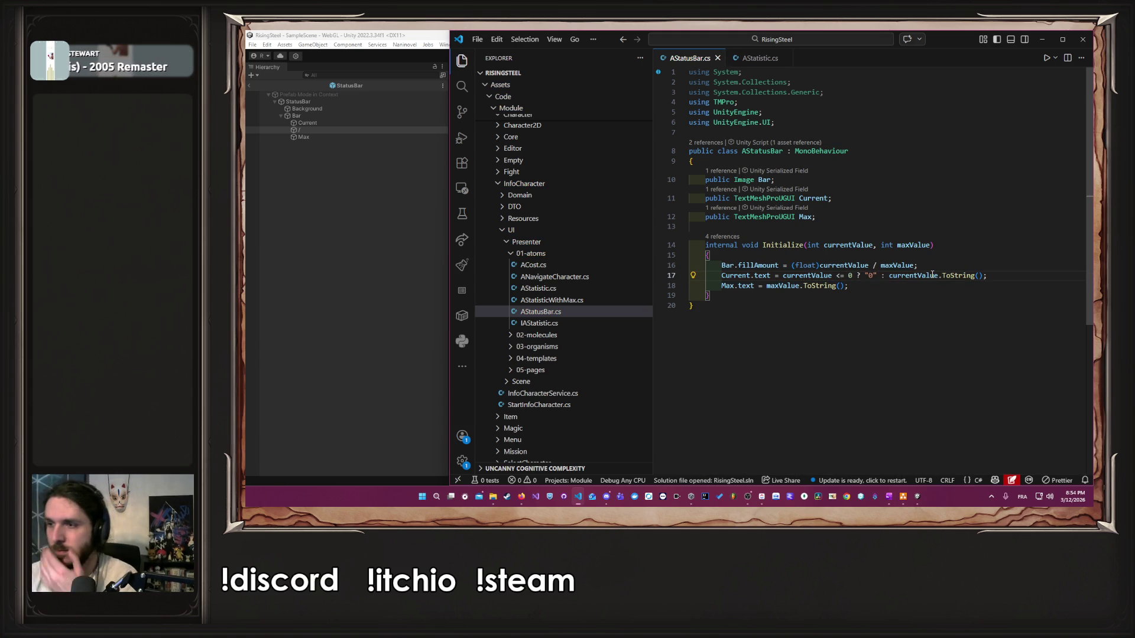
pyautogui.click(431, 226)
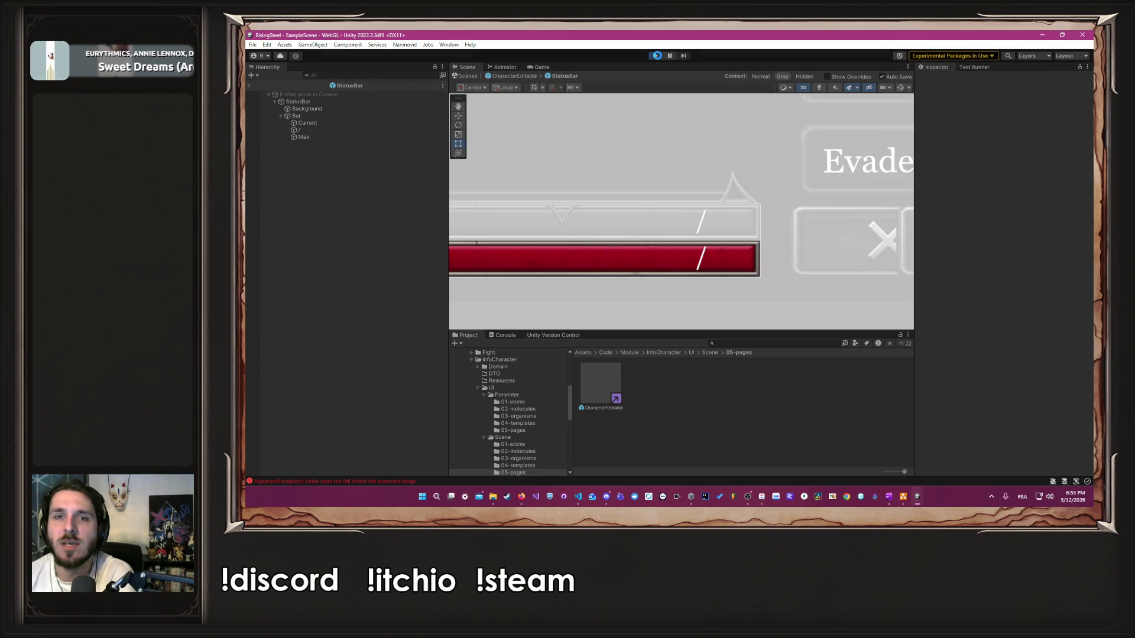
# Step: Restart the playtest with a new game in the save slot, skip the tutorial, and open Training
pyautogui.click(658, 55)
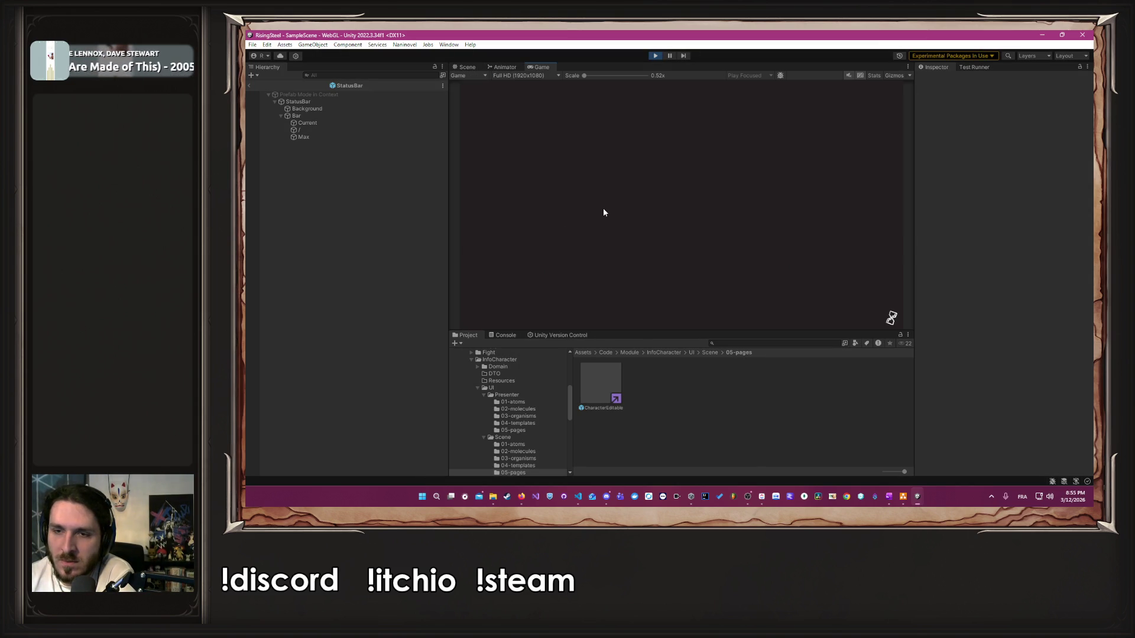
pyautogui.click(679, 192)
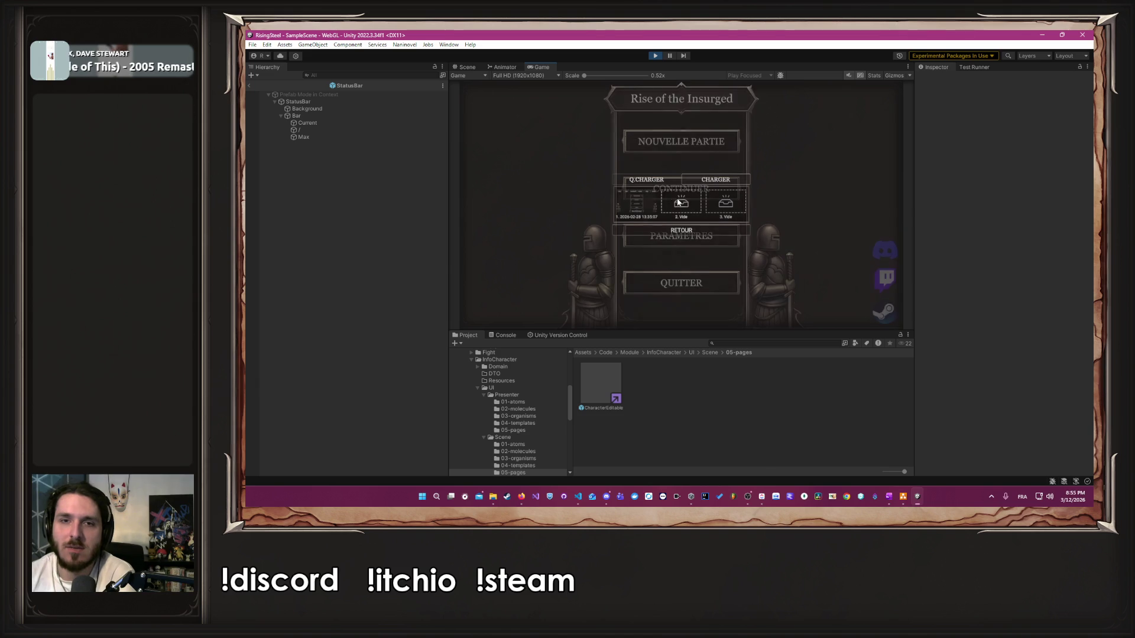
pyautogui.click(671, 243)
pyautogui.click(689, 198)
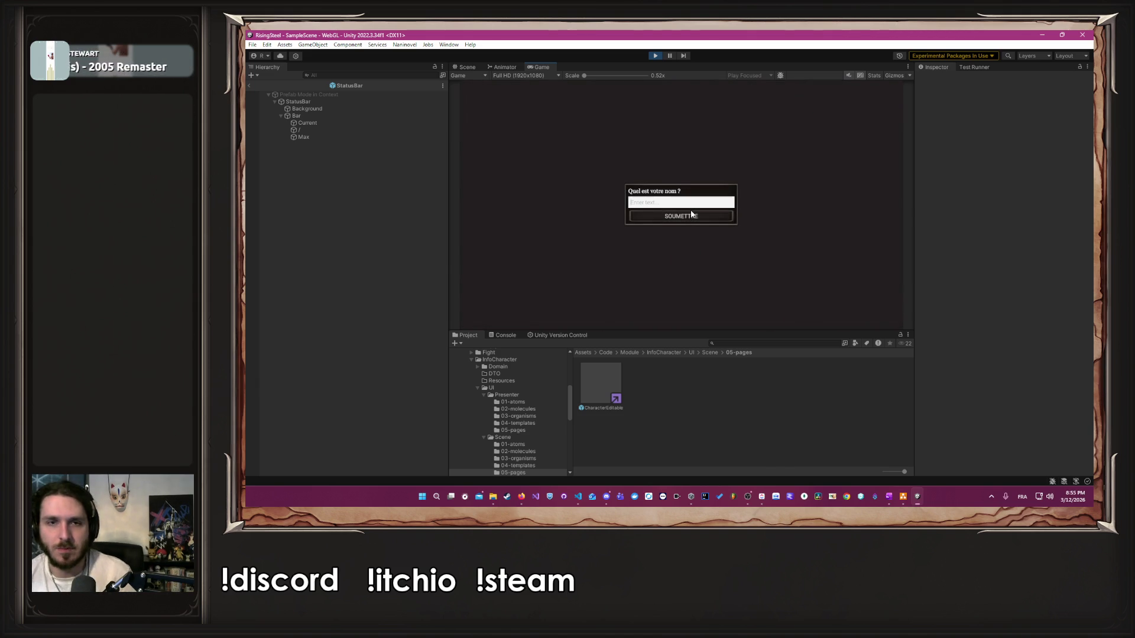
pyautogui.write('Albe')
pyautogui.click(691, 214)
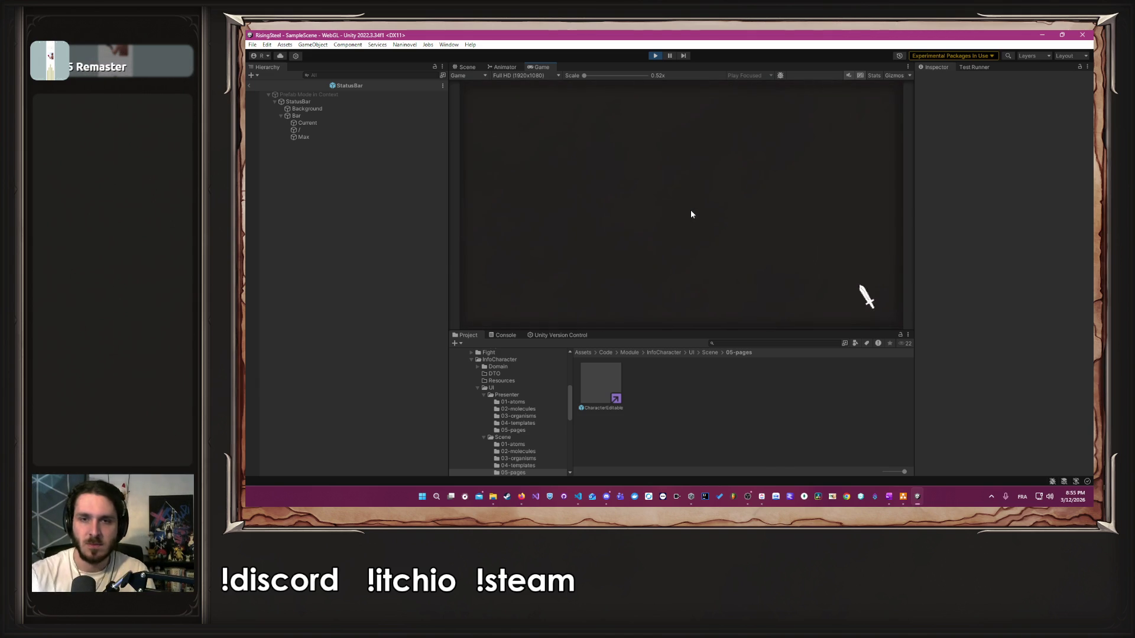
pyautogui.click(759, 242)
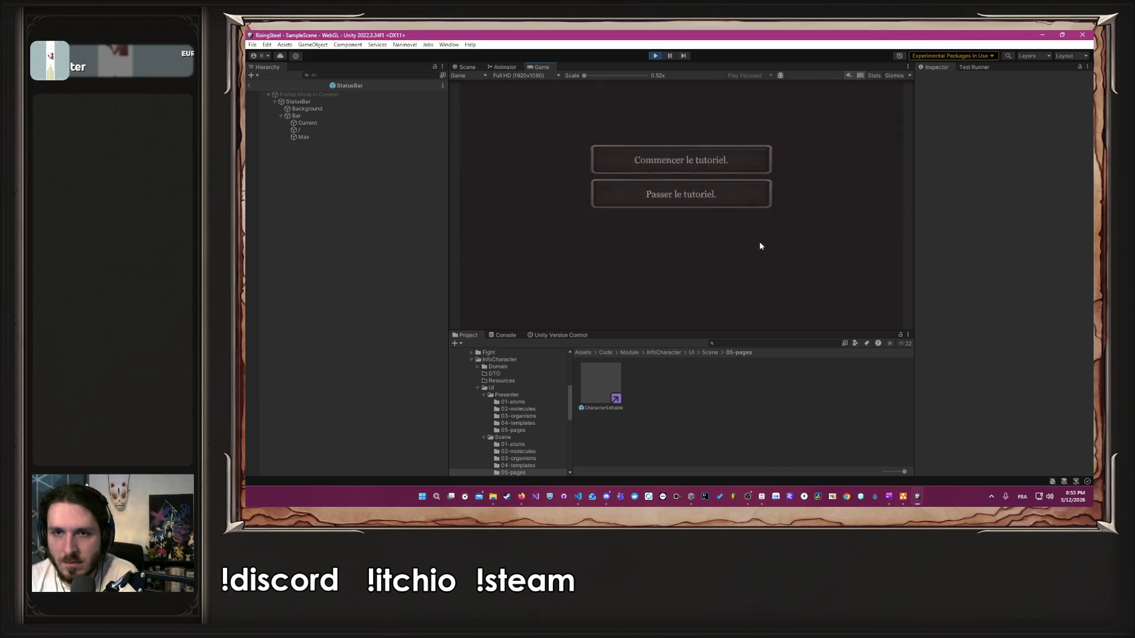
pyautogui.click(628, 204)
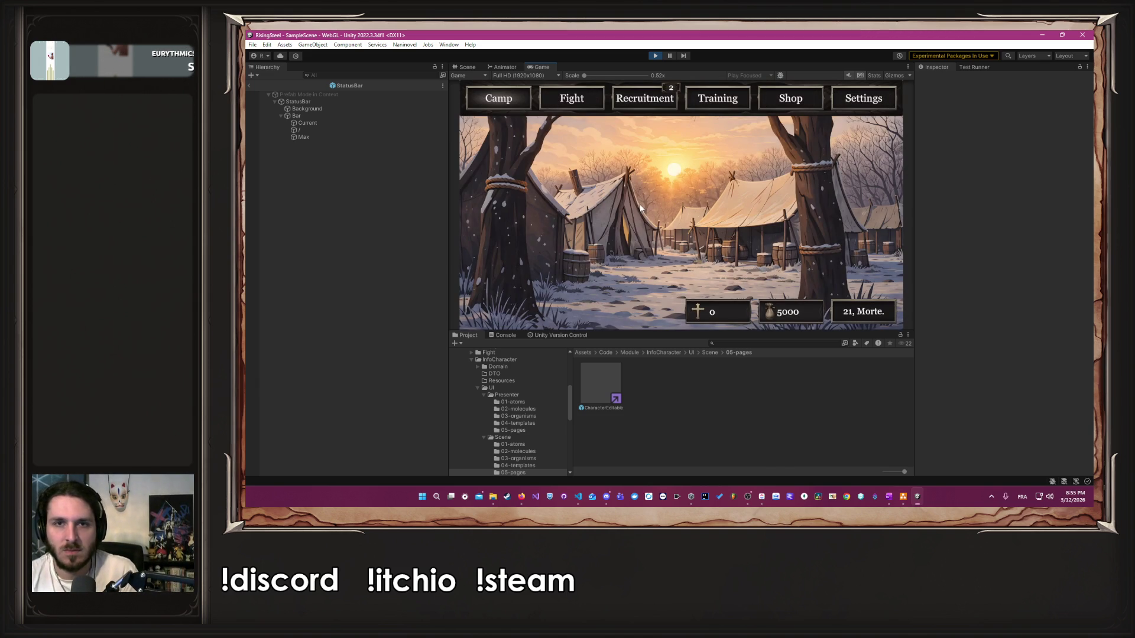
pyautogui.click(637, 97)
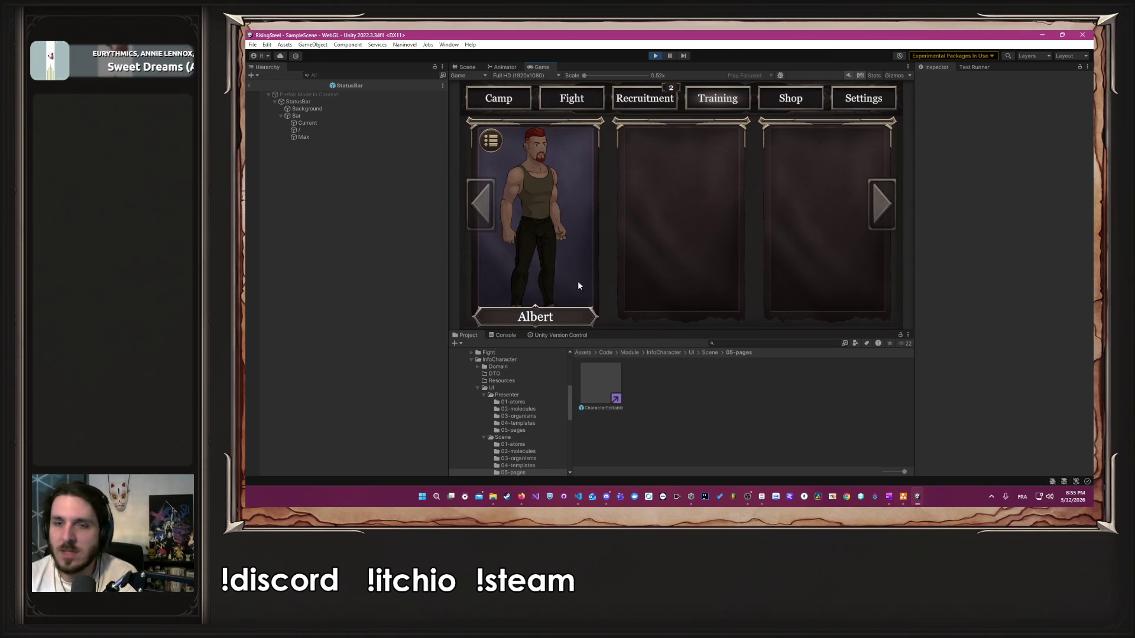
# Step: Train Albert in two paid rounds of stat upgrades, raising Dextérité from 3 to 4 and beyond
pyautogui.click(575, 268)
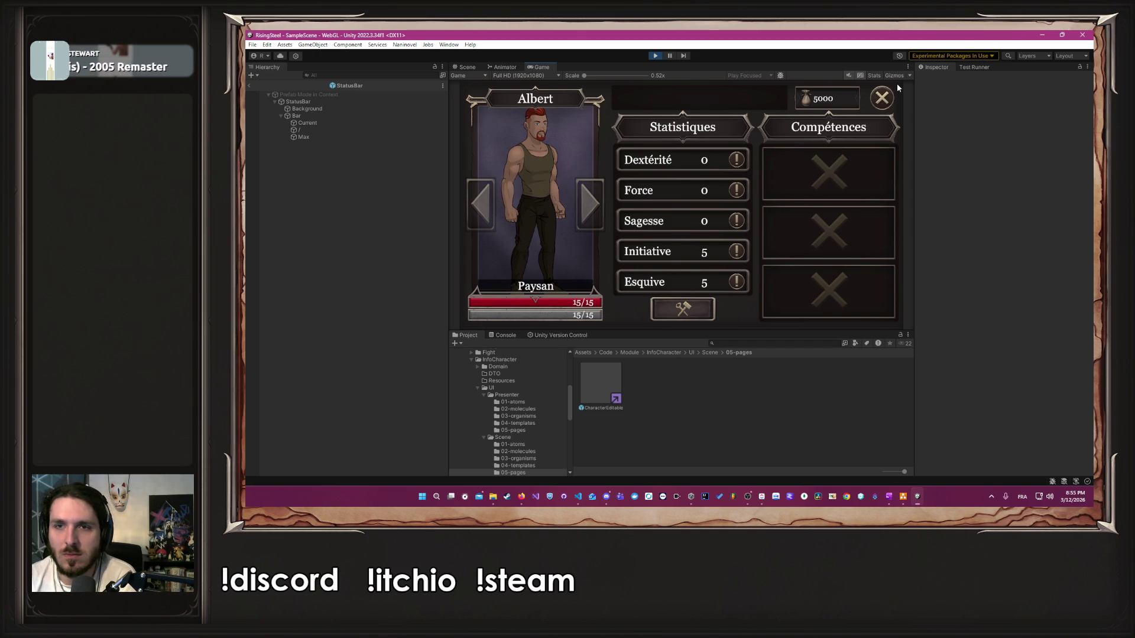
pyautogui.click(882, 98)
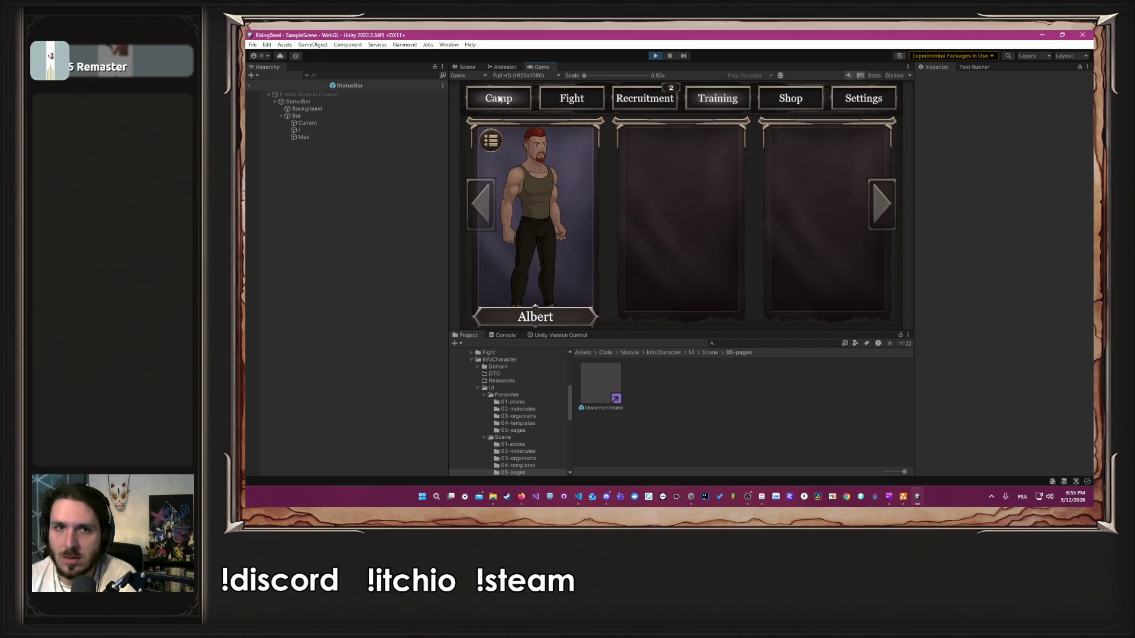
pyautogui.click(564, 99)
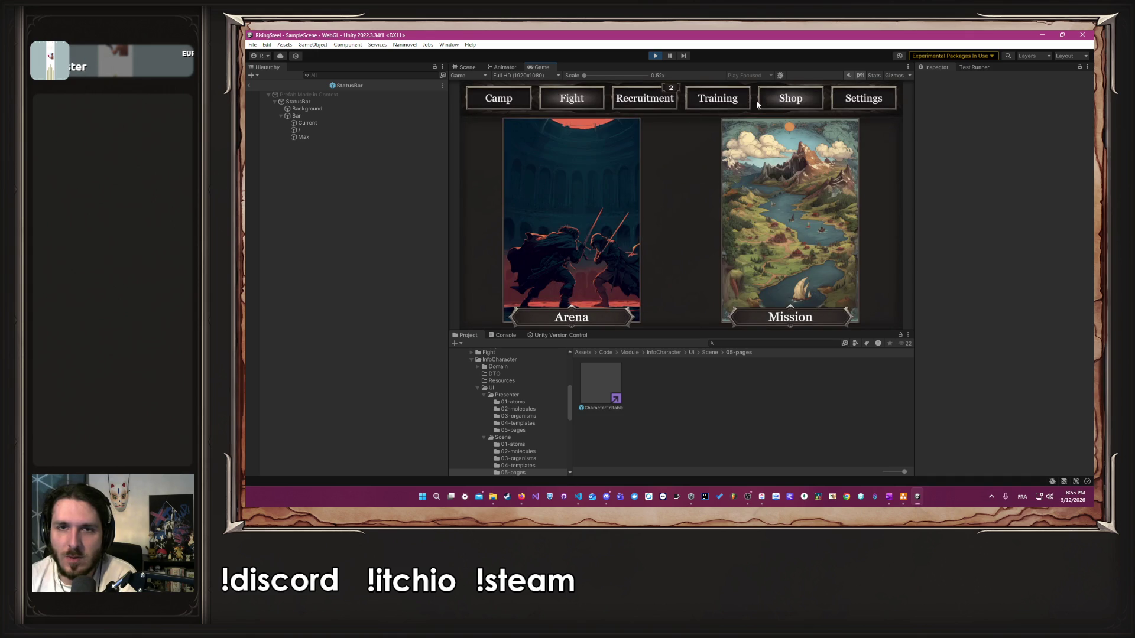
pyautogui.click(716, 104)
pyautogui.click(548, 211)
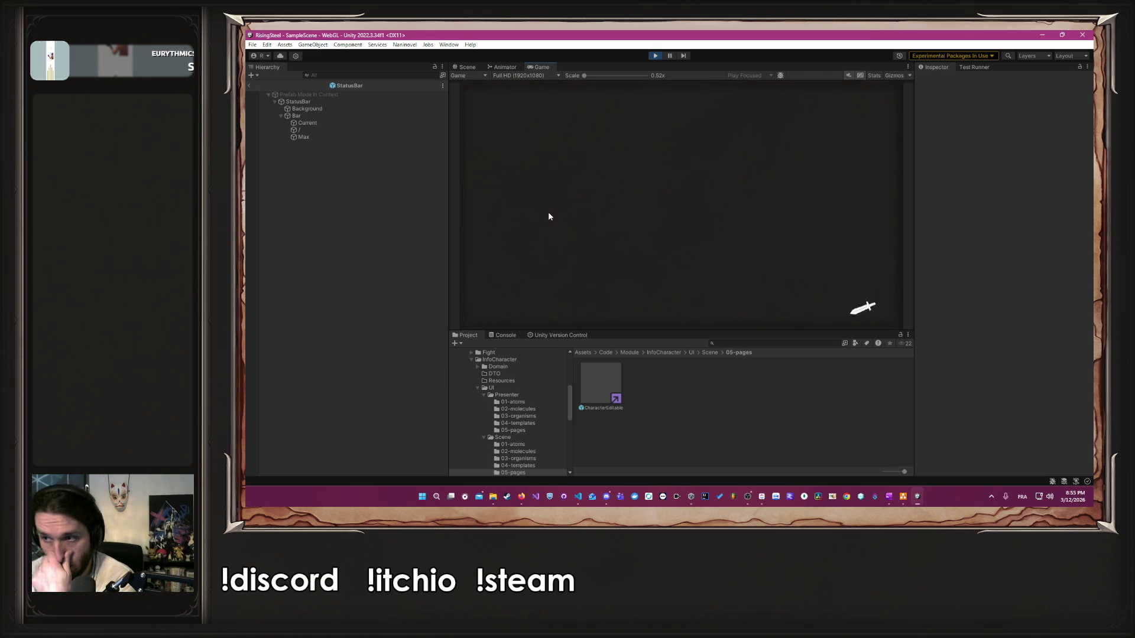
pyautogui.click(683, 308)
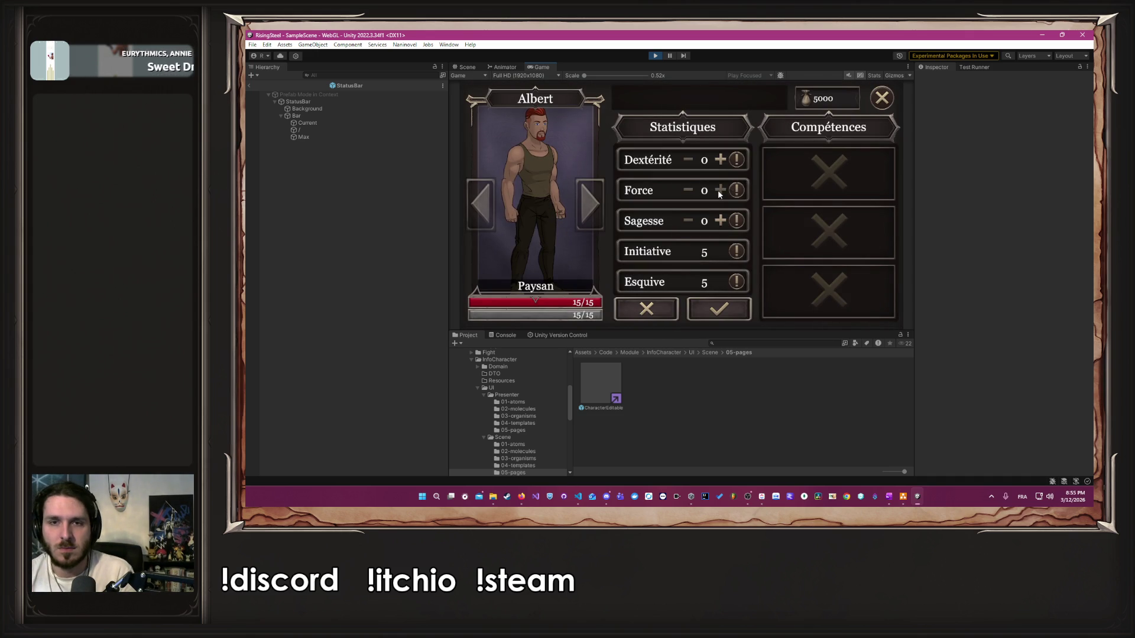
pyautogui.click(720, 159)
pyautogui.click(721, 159)
pyautogui.click(720, 159)
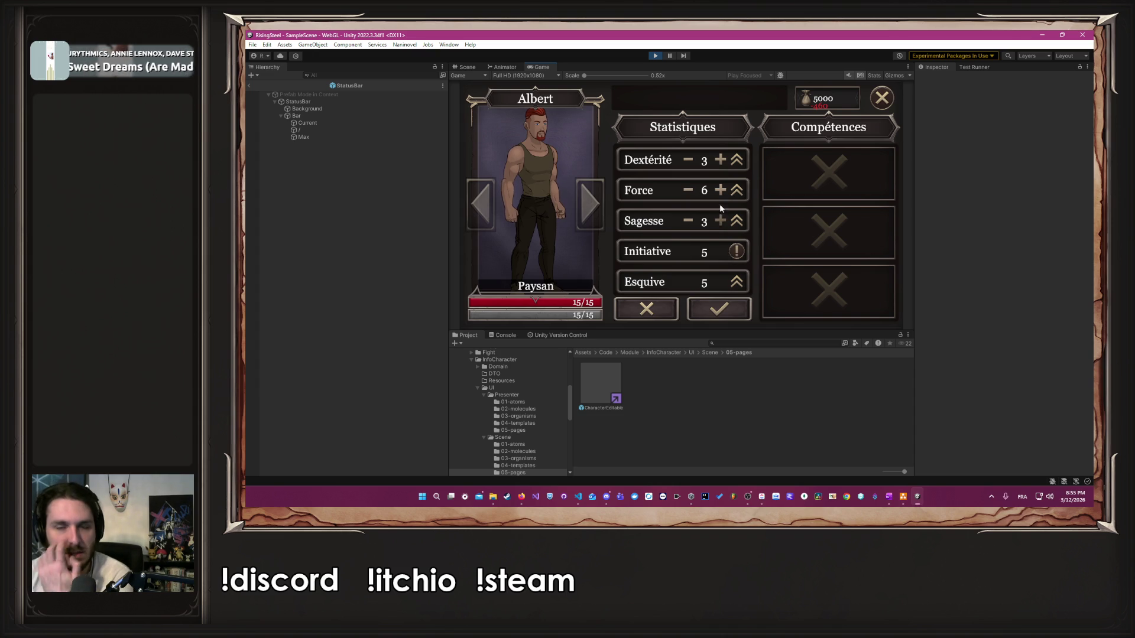
pyautogui.click(719, 308)
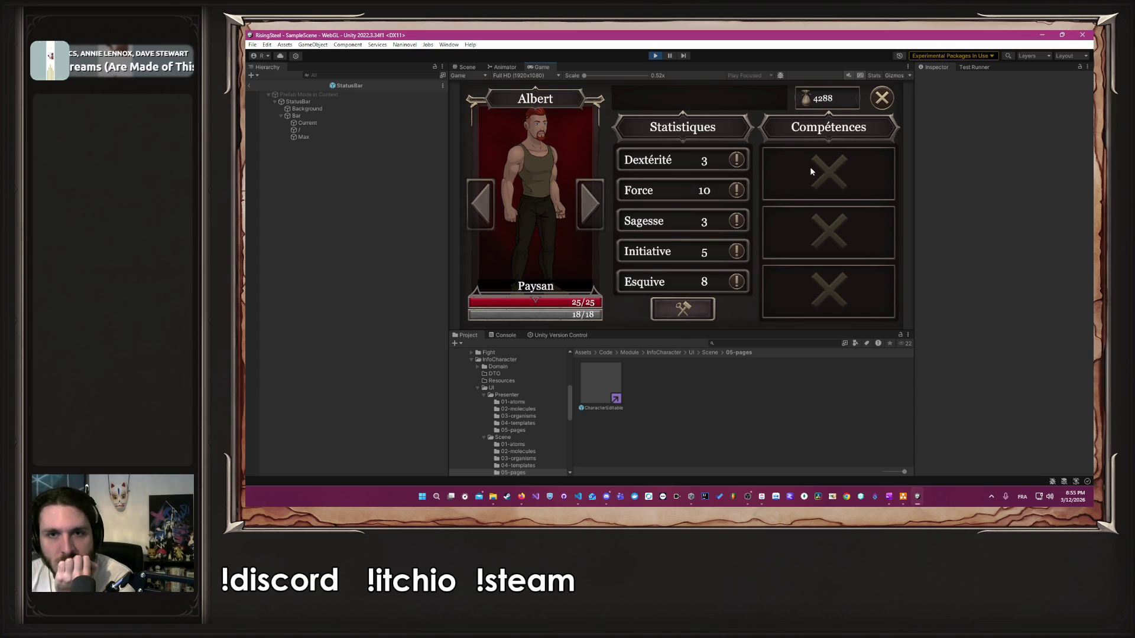
pyautogui.click(706, 318)
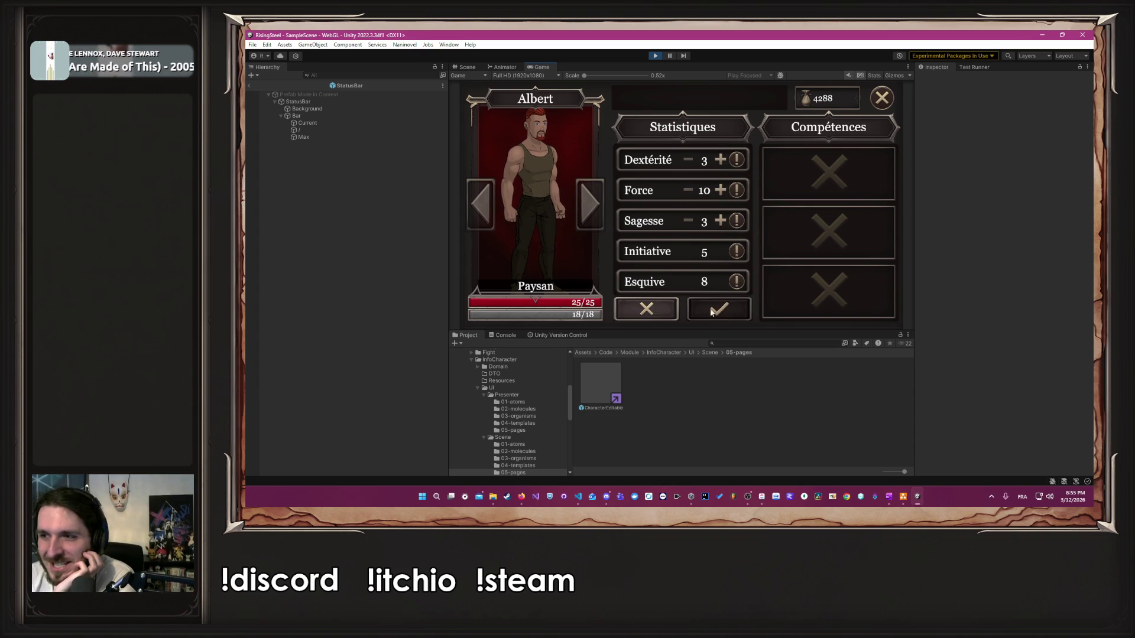
pyautogui.click(721, 159)
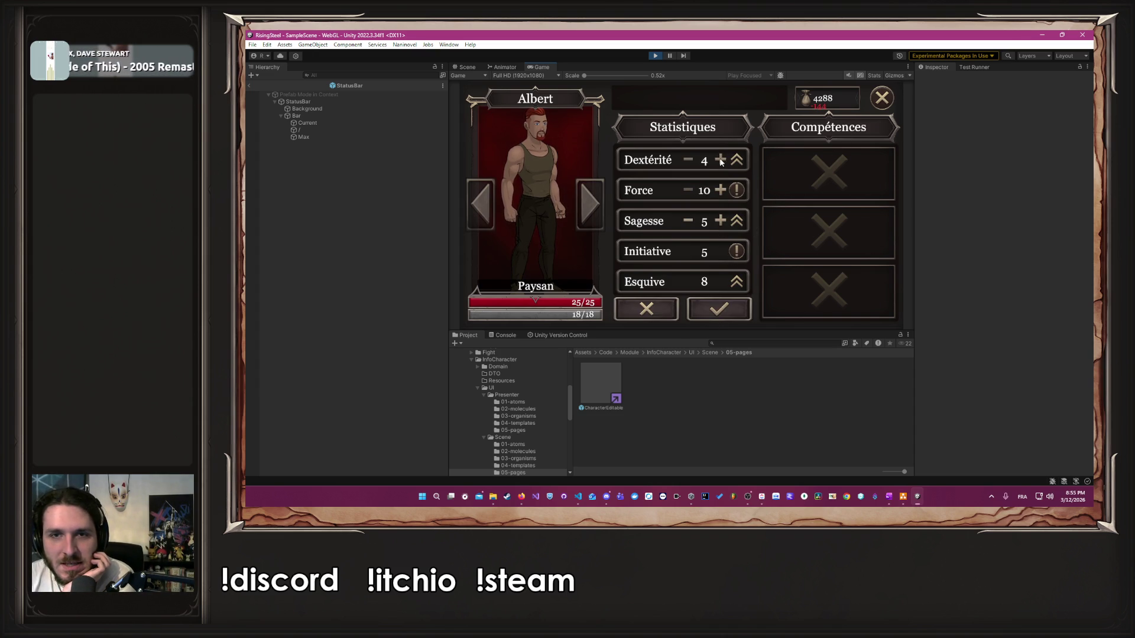
pyautogui.click(718, 309)
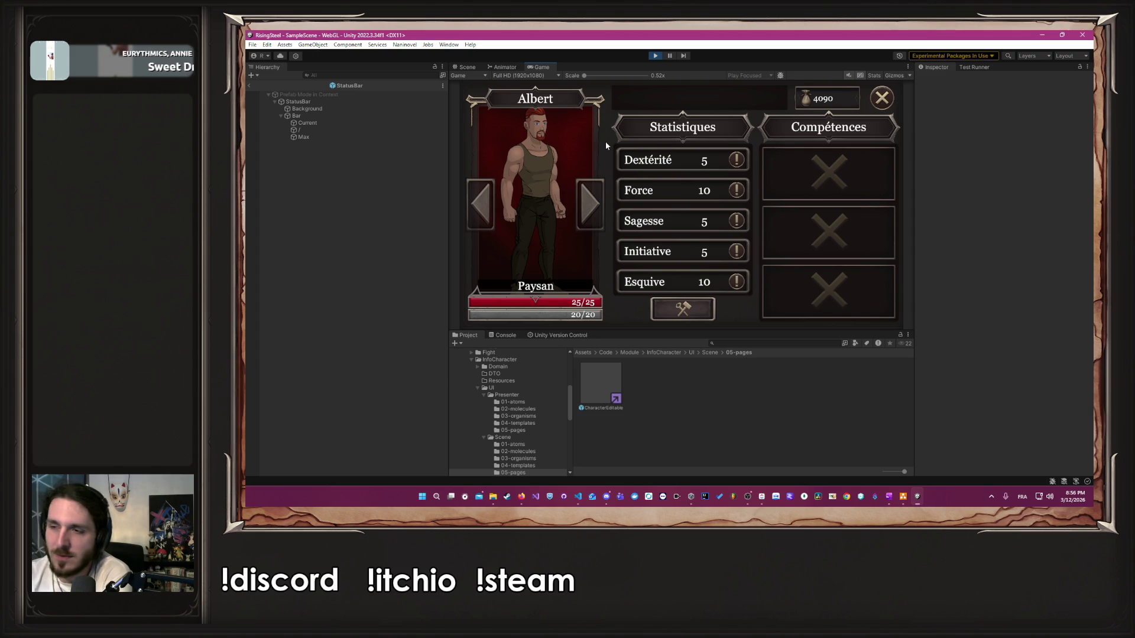
# Step: Close Albert's sheet and open the mission list from the Fight page
pyautogui.moveTo(742, 190)
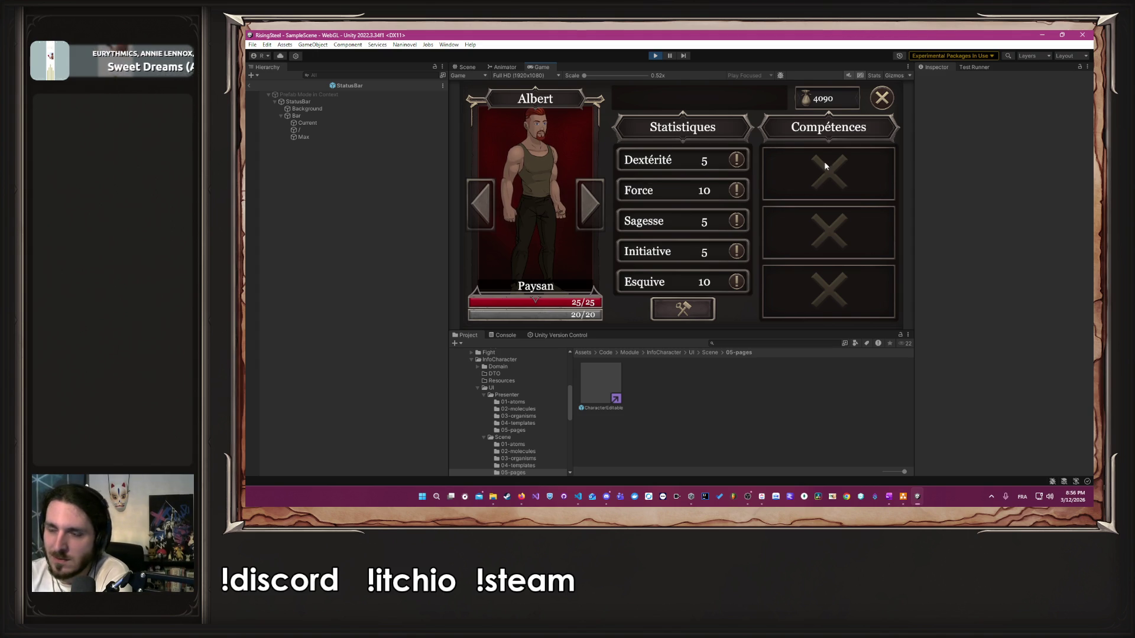
pyautogui.click(882, 100)
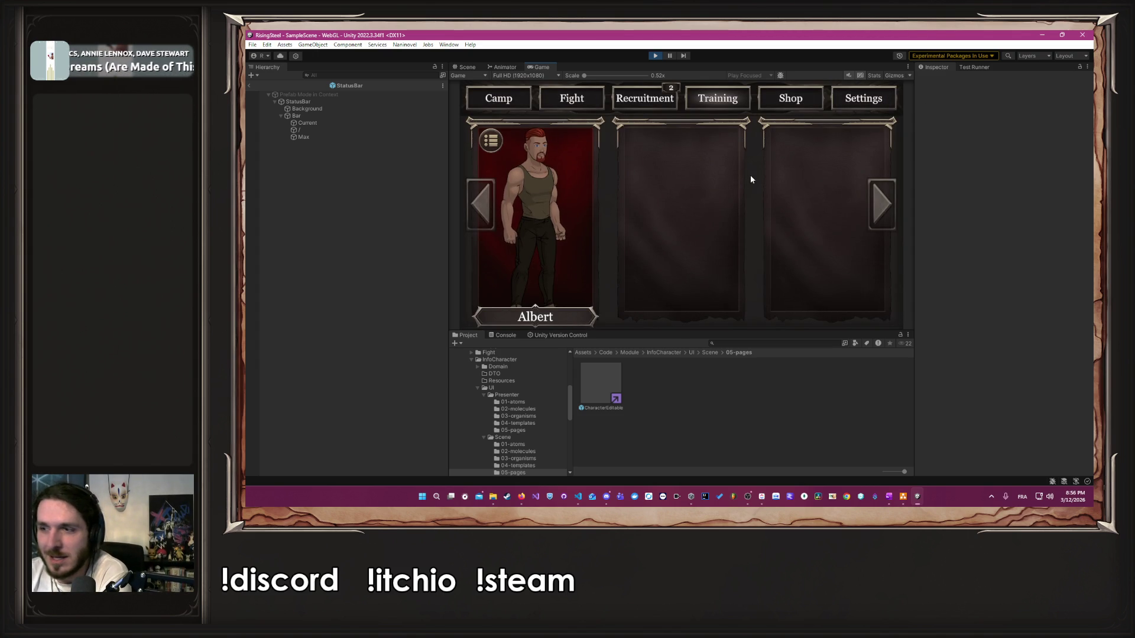
pyautogui.click(591, 99)
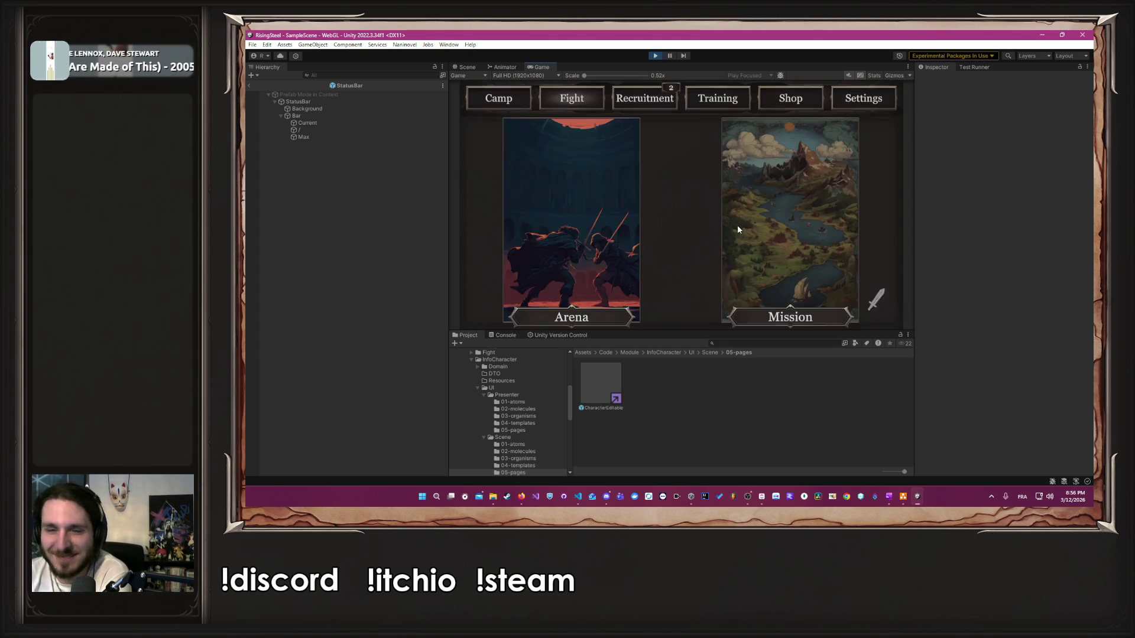
pyautogui.click(737, 224)
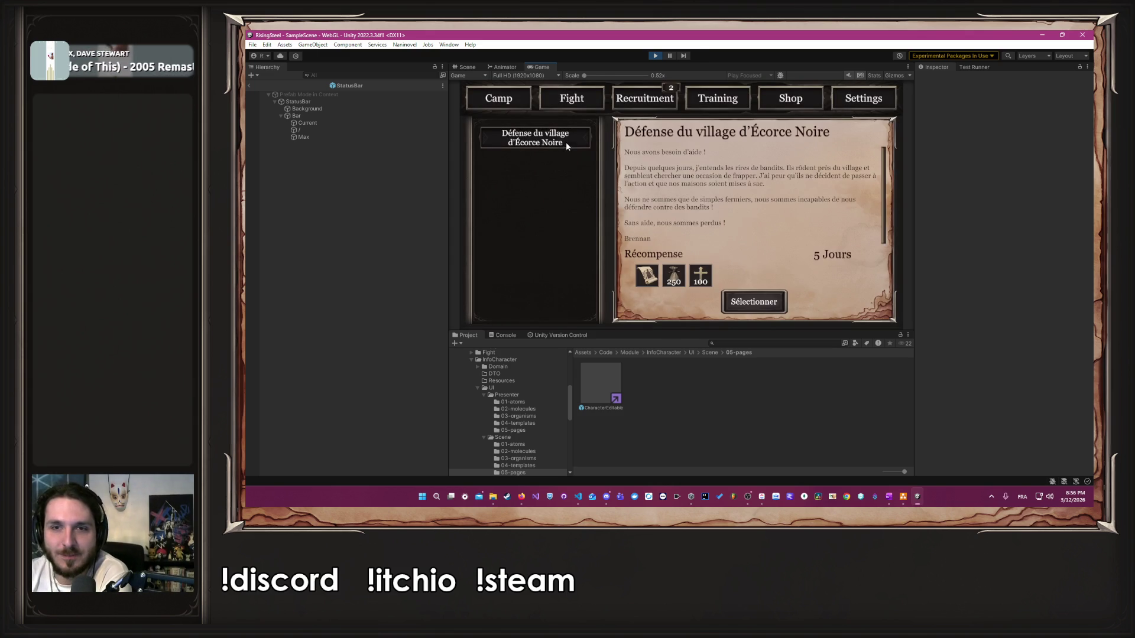
# Step: Send Albert on the village defence mission and defeat Bob with three attacks
pyautogui.click(761, 303)
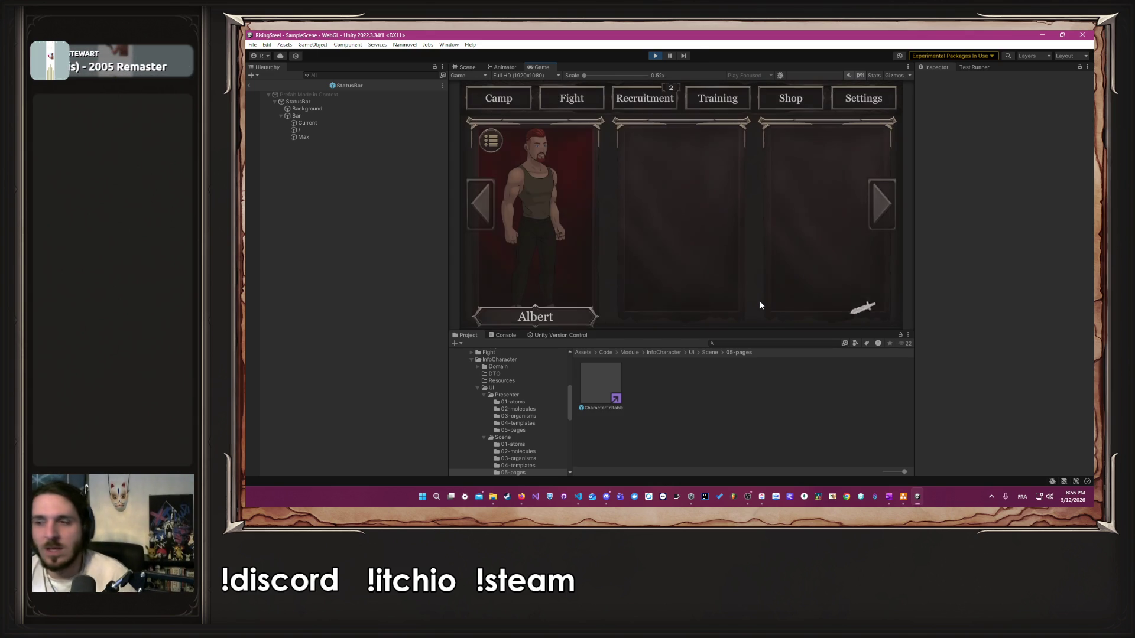
pyautogui.click(569, 221)
pyautogui.click(754, 247)
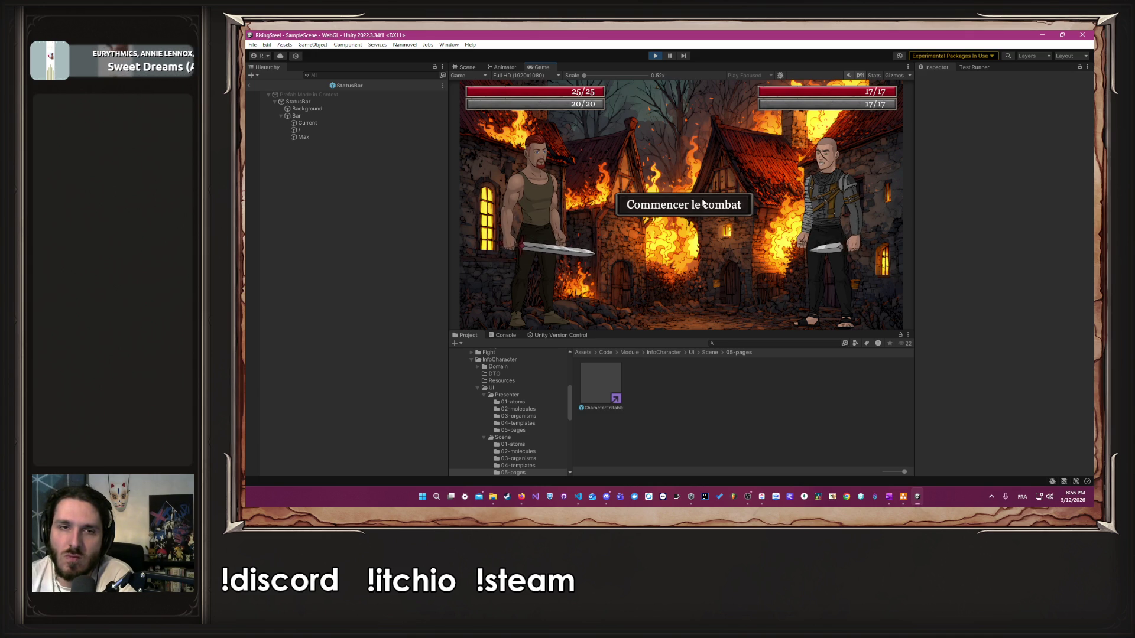
pyautogui.click(703, 203)
pyautogui.click(552, 233)
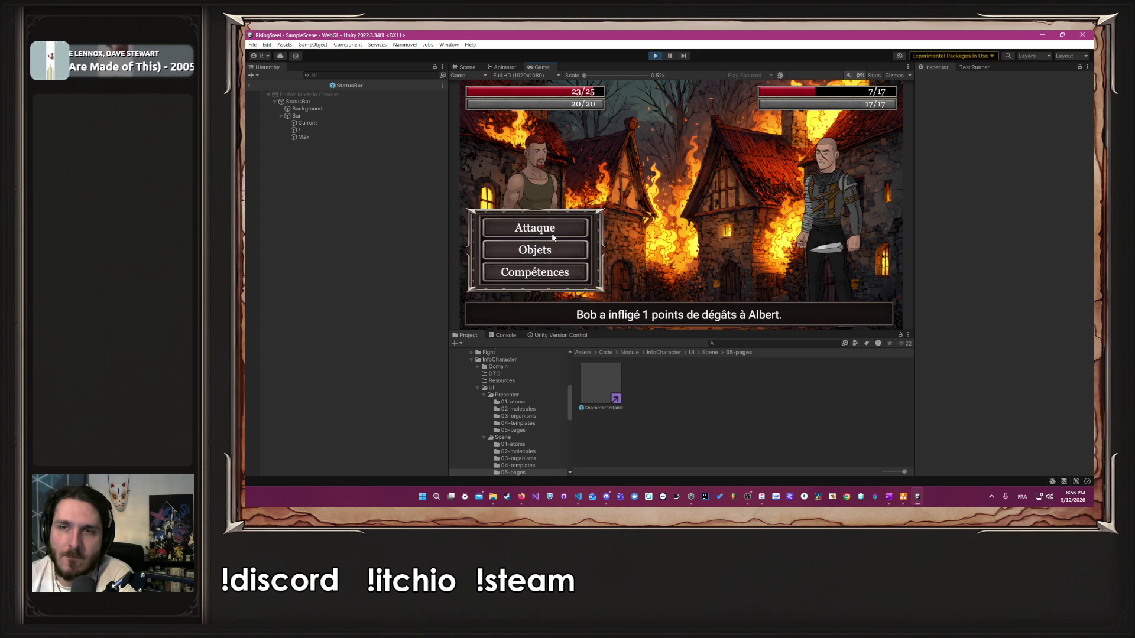
pyautogui.click(551, 233)
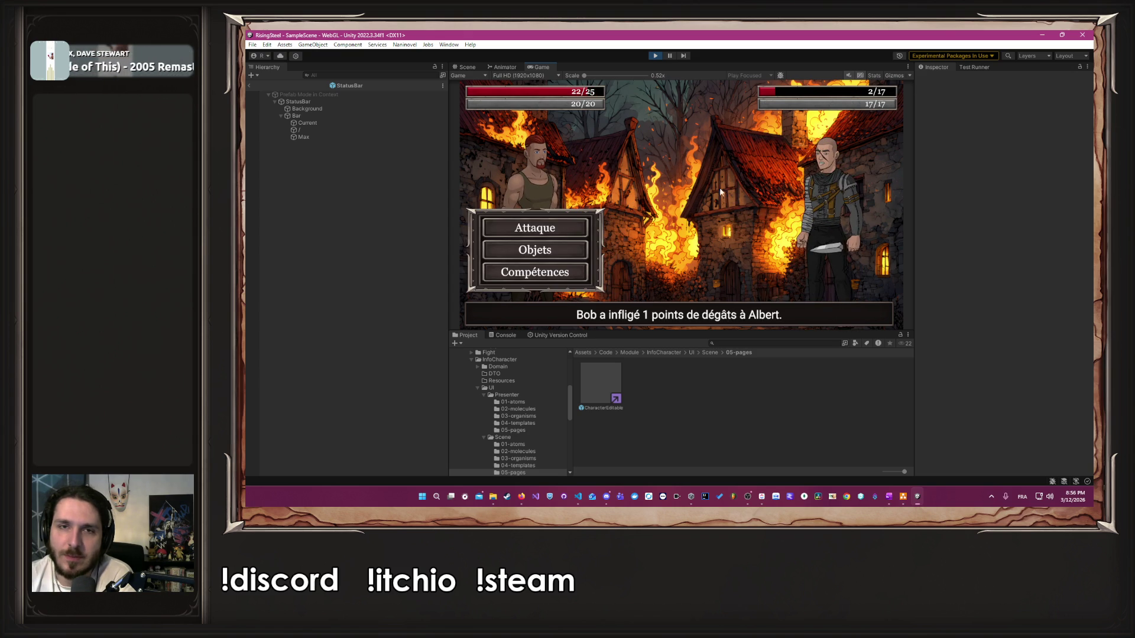
pyautogui.click(564, 231)
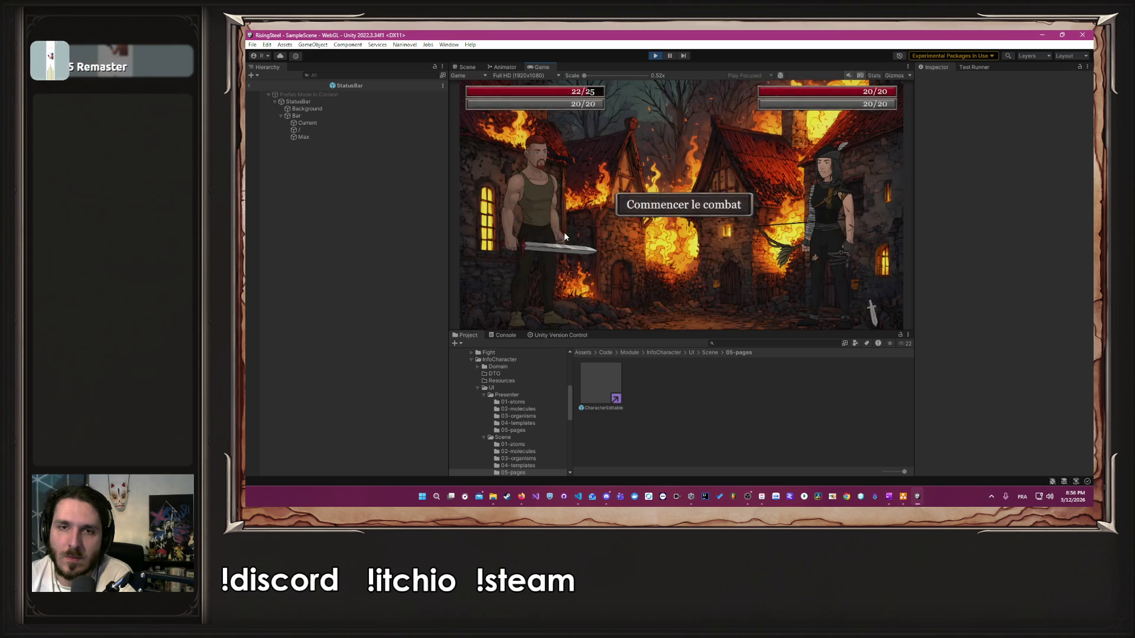
pyautogui.click(680, 205)
# Step: Defeat Robin with six attacks, make the spare-or-execute choice, and continue back to camp
pyautogui.click(551, 232)
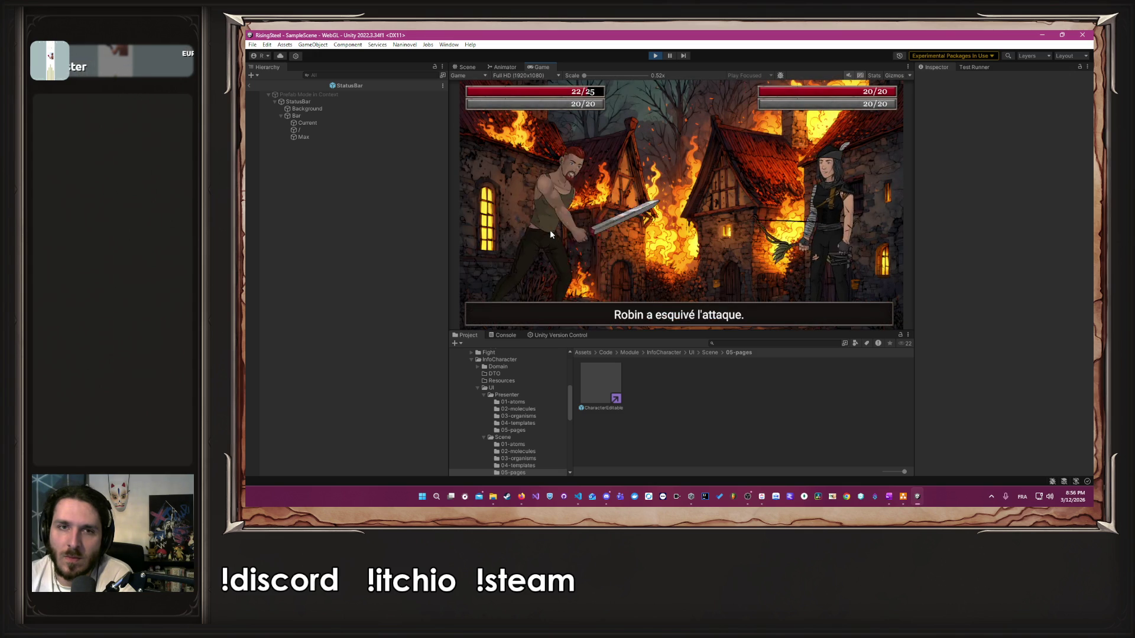
pyautogui.click(550, 232)
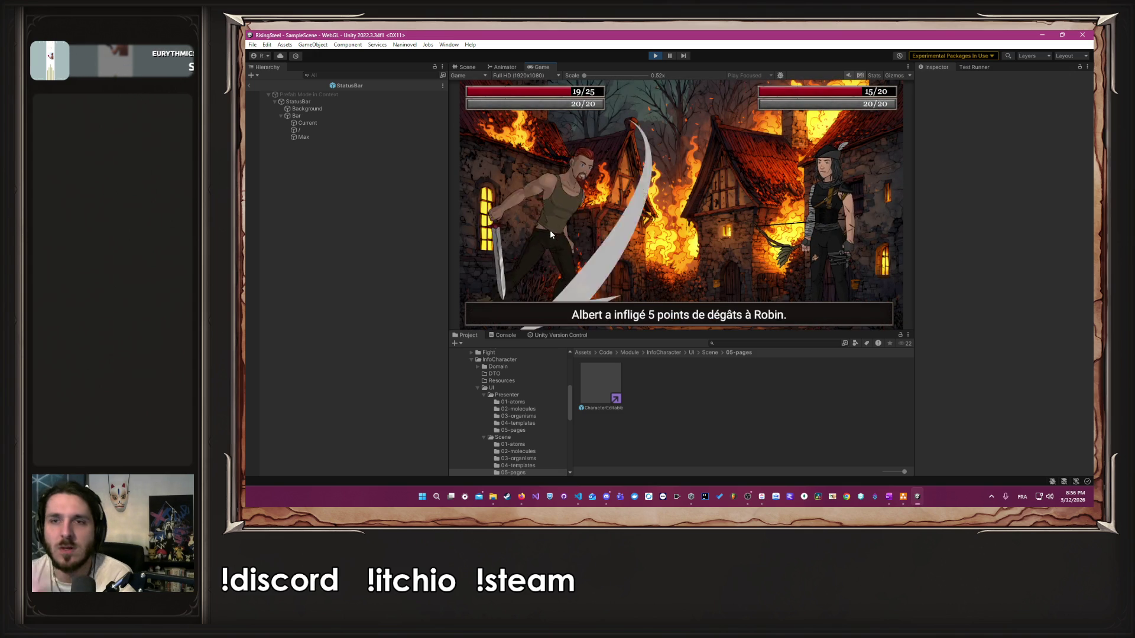
pyautogui.click(551, 233)
pyautogui.click(551, 234)
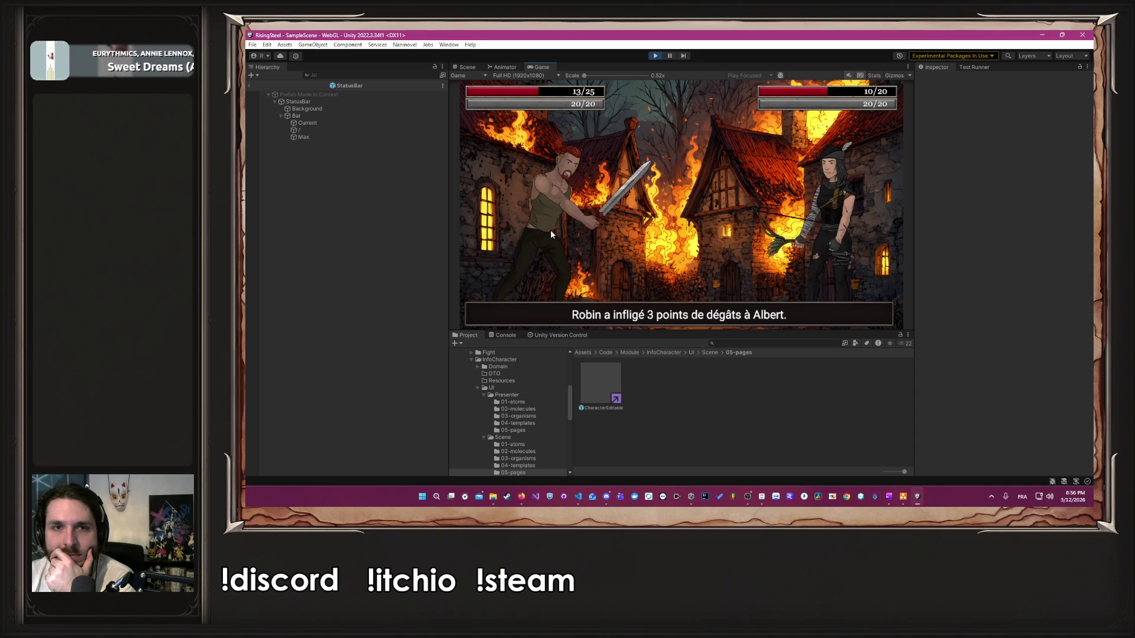
pyautogui.click(551, 231)
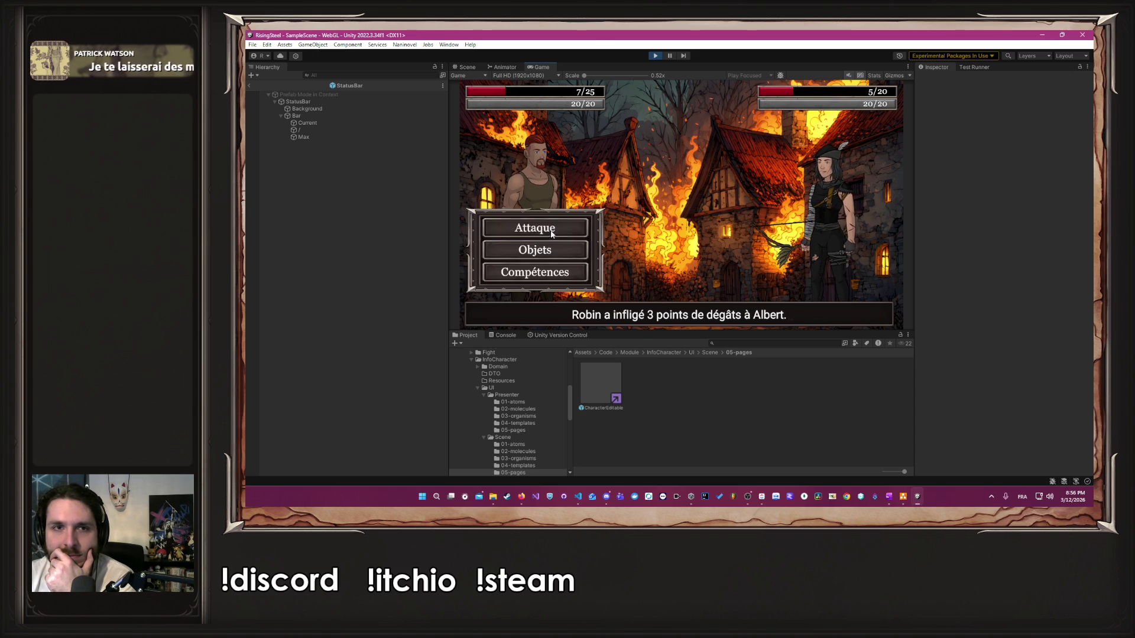
pyautogui.click(551, 231)
pyautogui.click(551, 234)
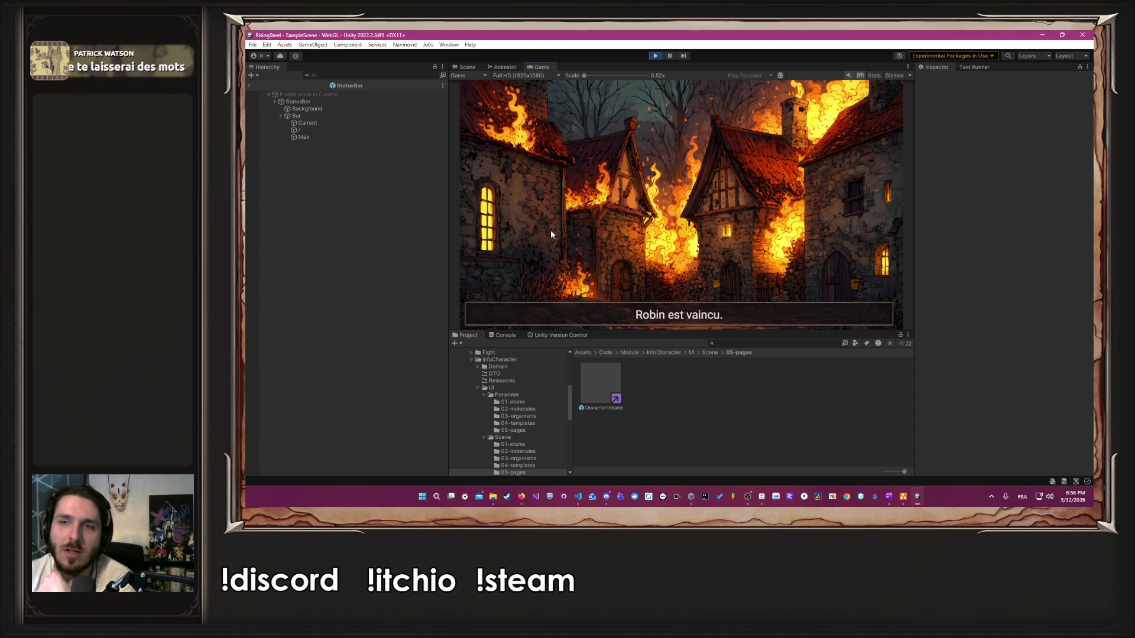
pyautogui.click(551, 234)
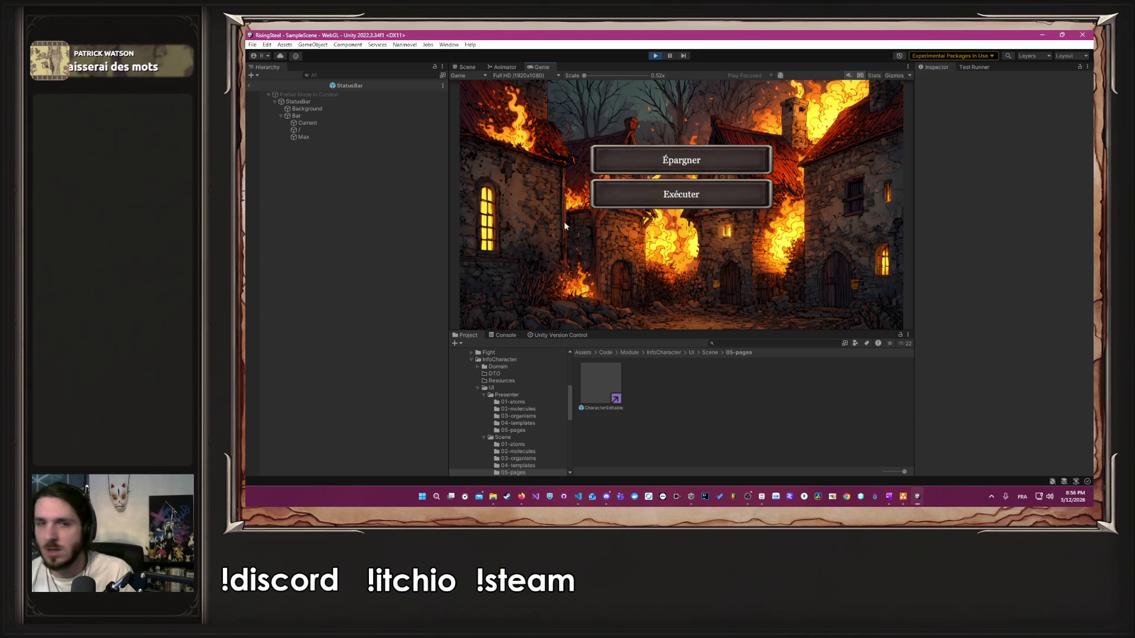
pyautogui.click(677, 169)
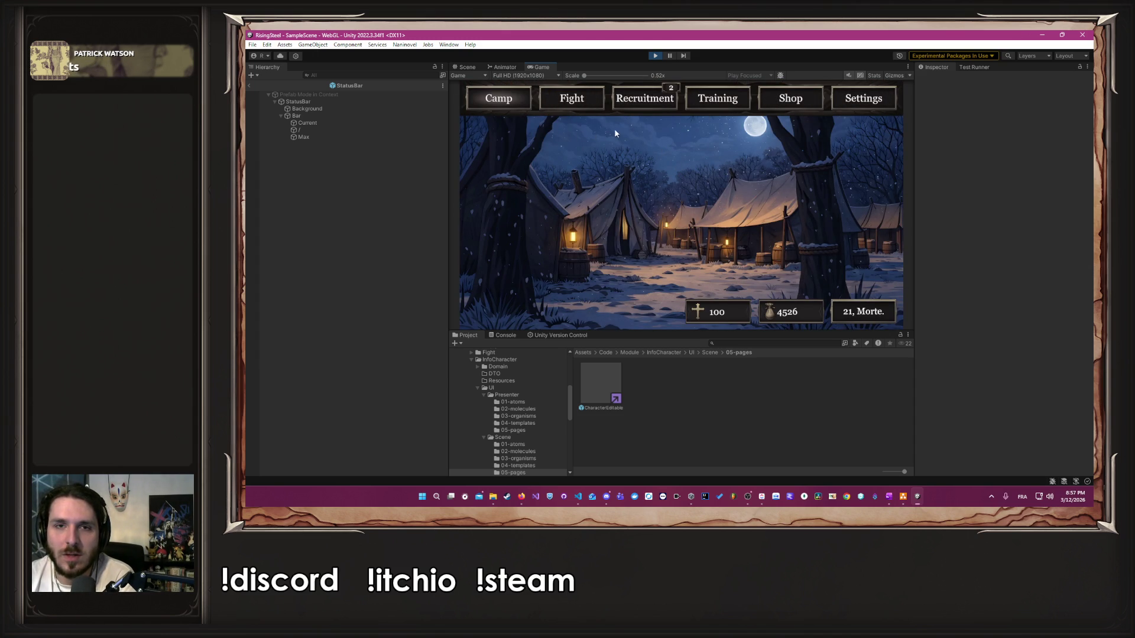
# Step: Buy the Parchemin de Chasseur and Parchemin d'Aspirant scrolls, dropping gold from 4526 to 4126
pyautogui.click(780, 105)
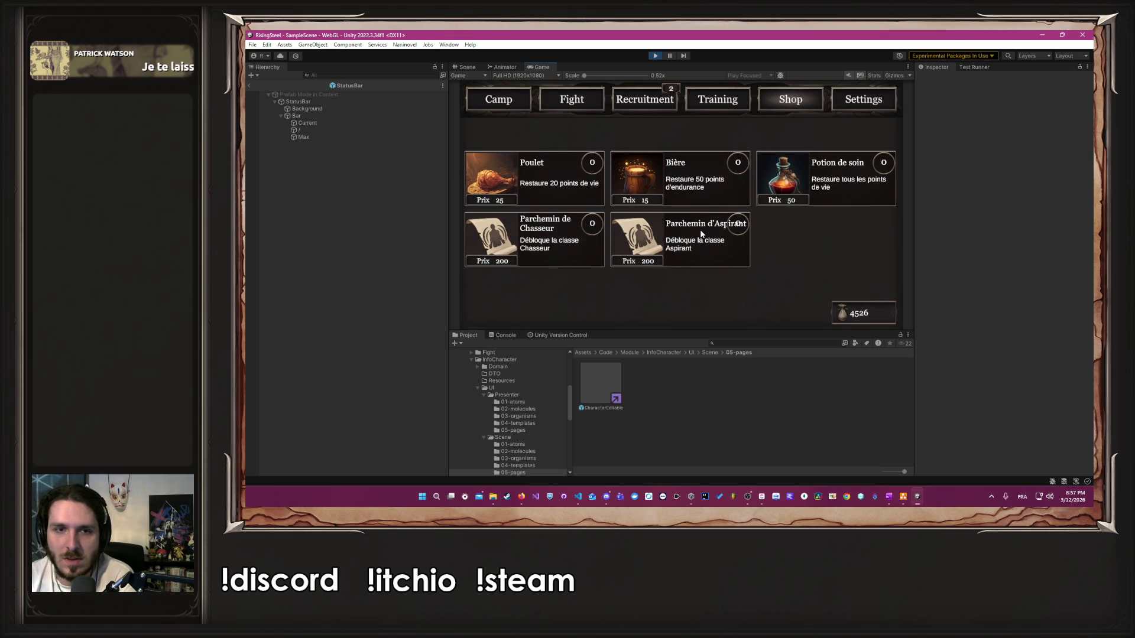
pyautogui.click(594, 226)
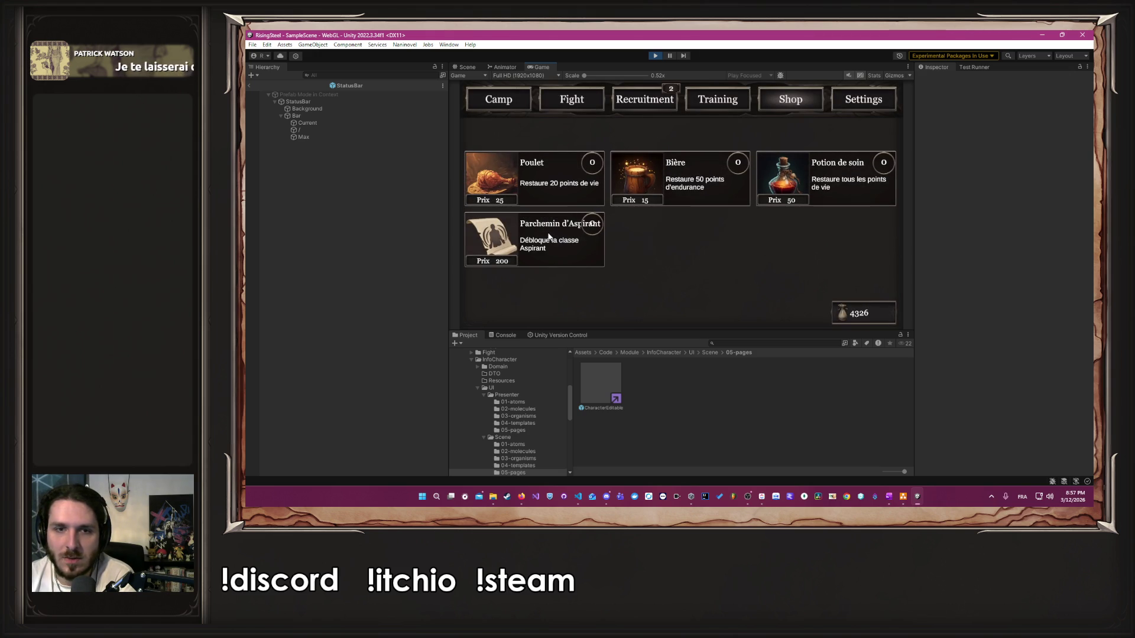
pyautogui.click(575, 239)
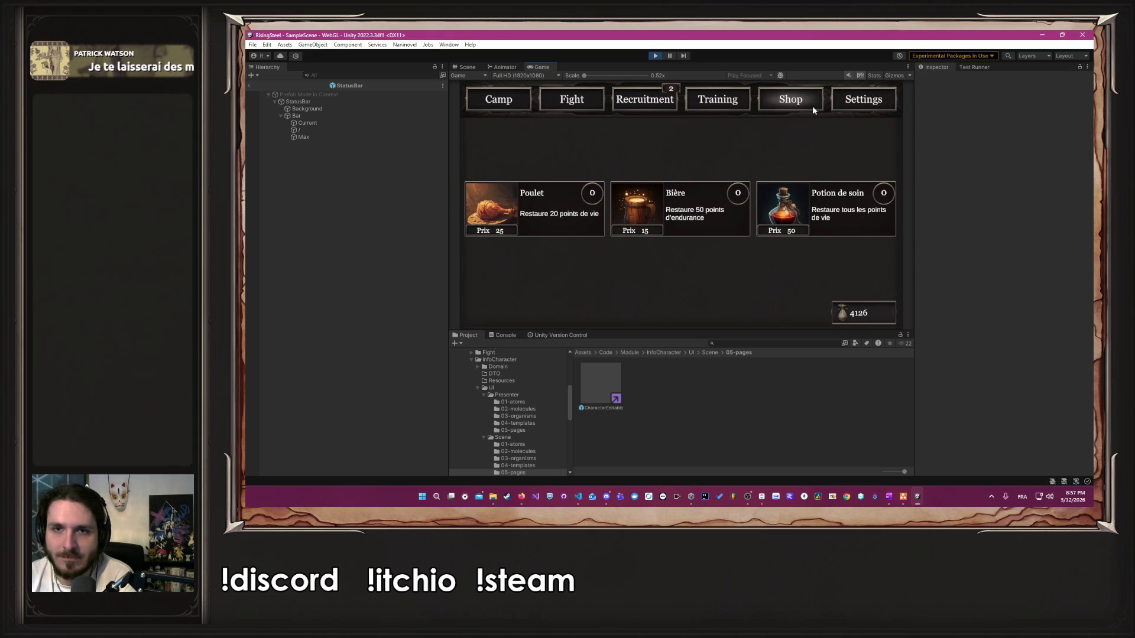
pyautogui.click(519, 108)
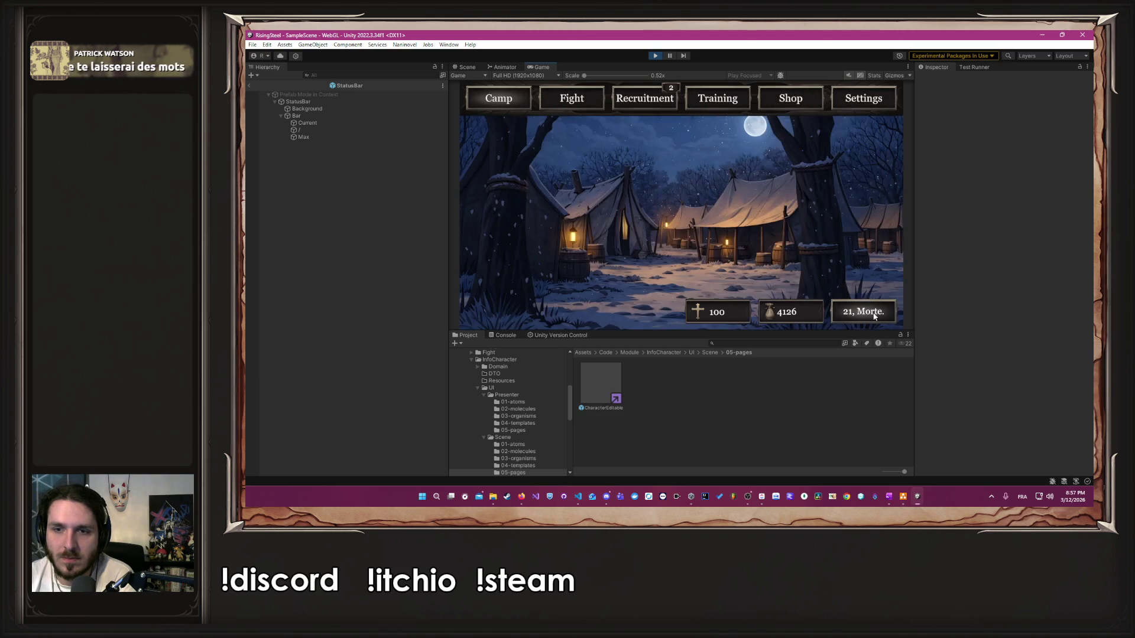
# Step: Check the Mortem month calendar from camp, close it, and go to the Training roster
pyautogui.click(876, 317)
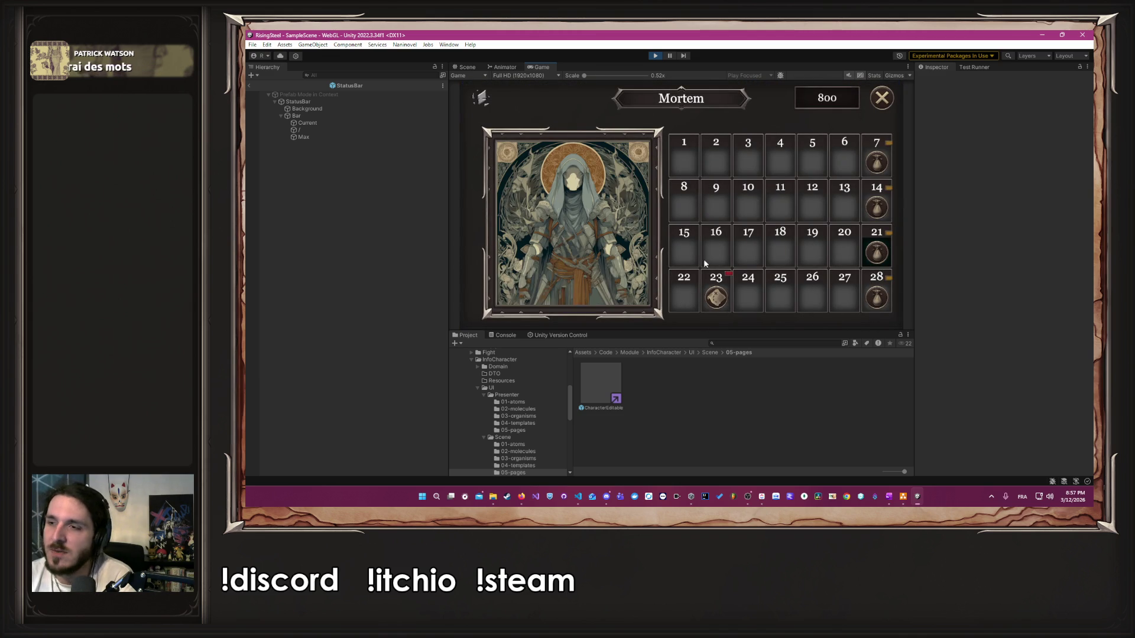
pyautogui.moveTo(493, 104)
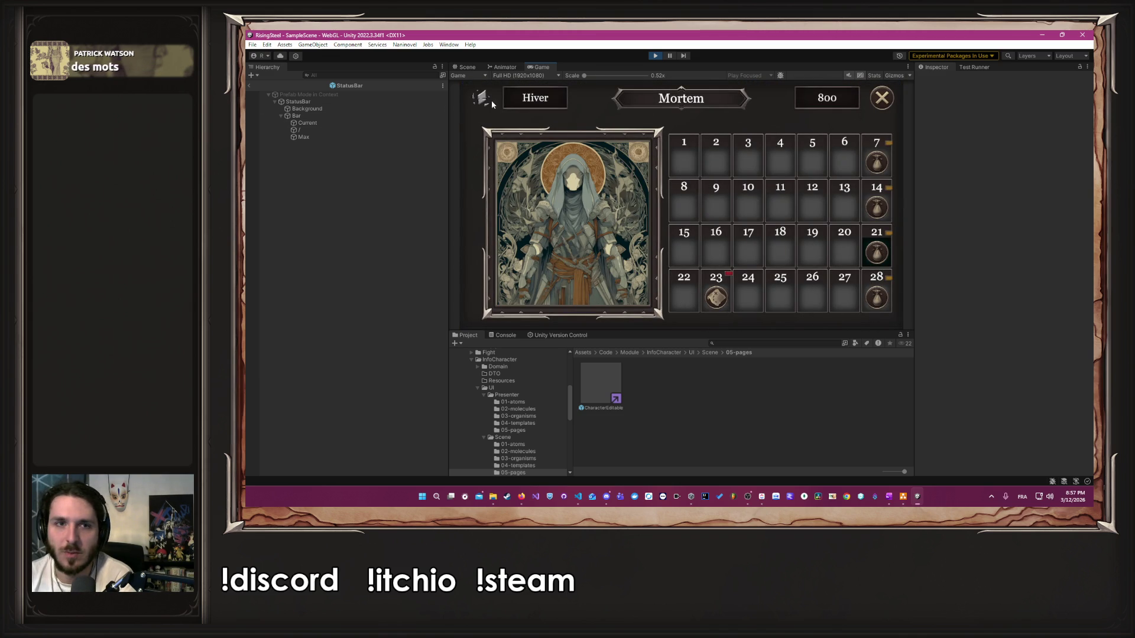
pyautogui.click(883, 98)
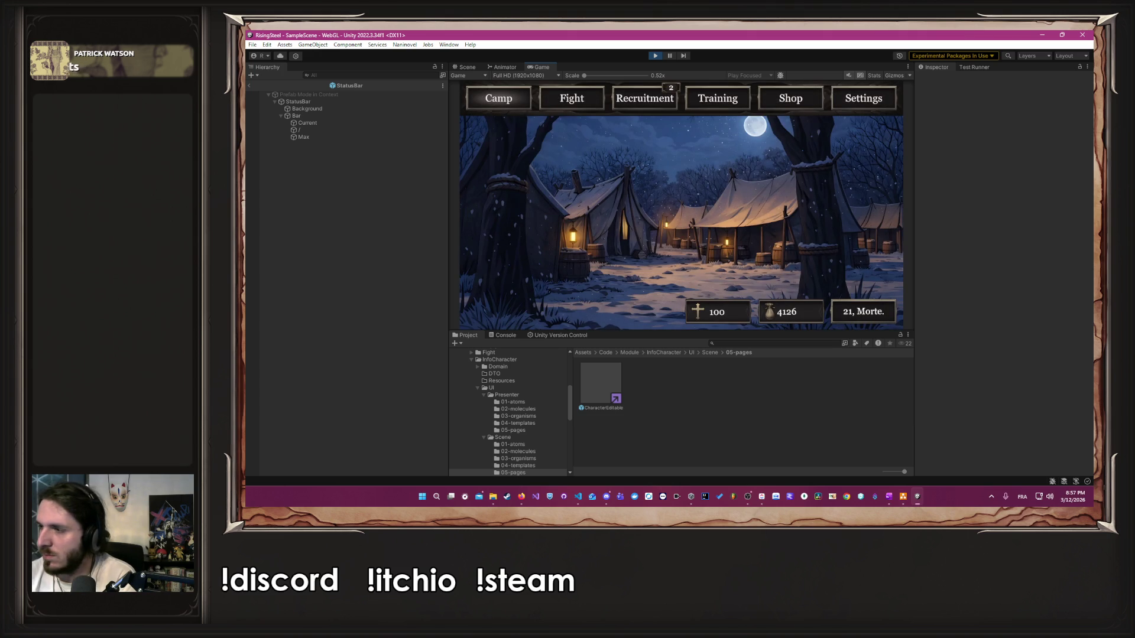
pyautogui.hotkey('alt', 'Tab')
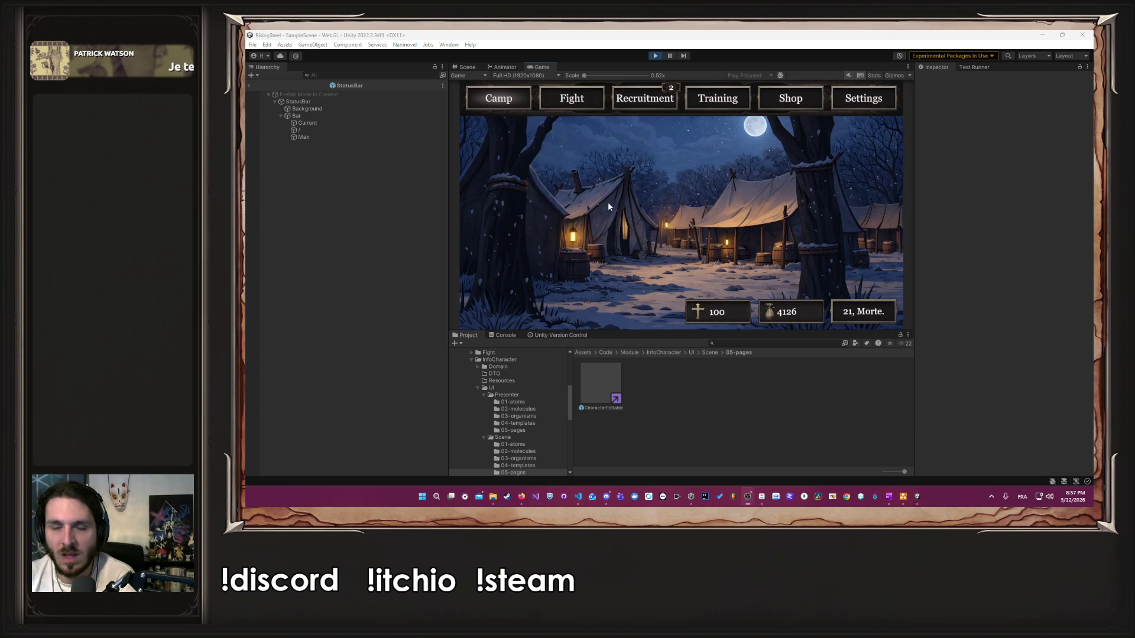
pyautogui.click(699, 108)
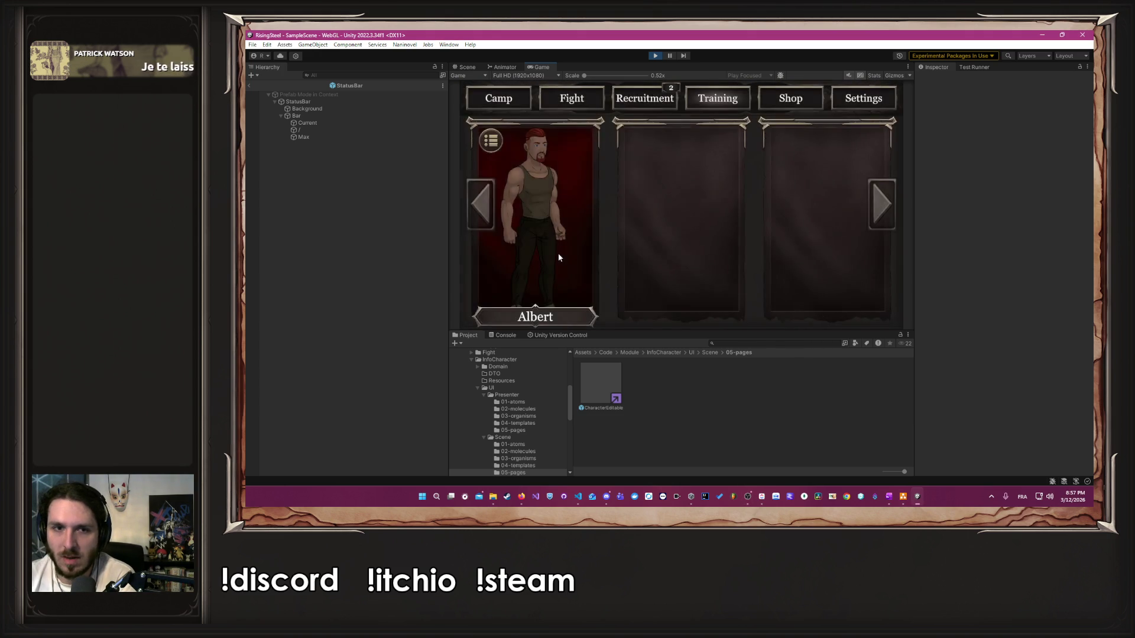
# Step: Raise Albert's Force by one point to 12 and confirm the upgrade
pyautogui.click(559, 253)
pyautogui.click(704, 307)
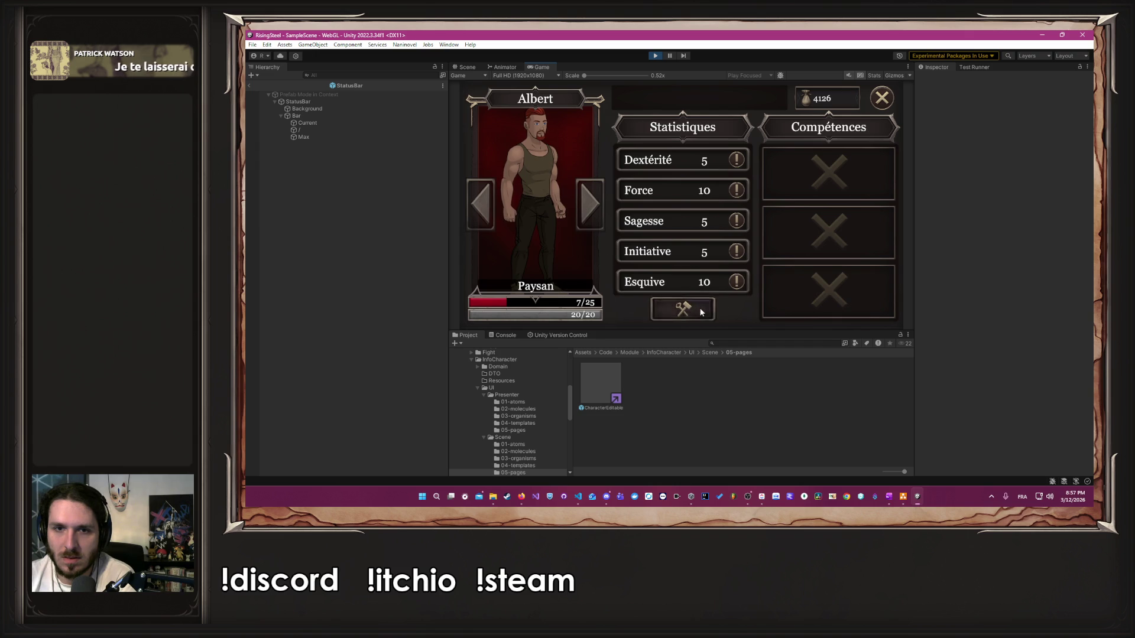
pyautogui.click(723, 194)
pyautogui.click(719, 308)
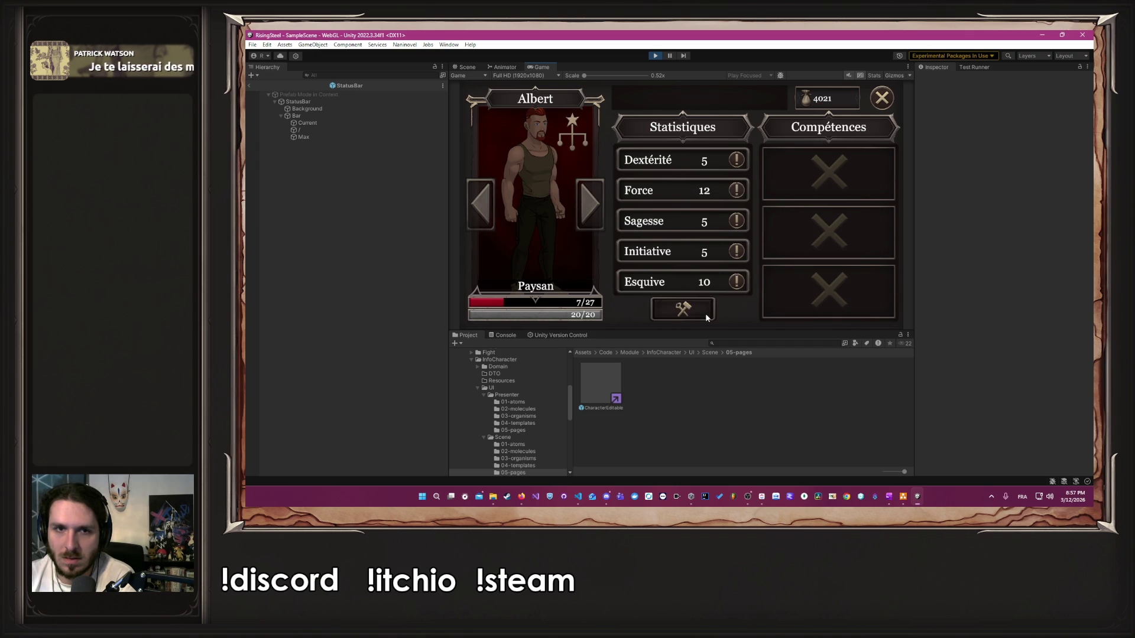
# Step: Promote Albert from Paysan to Soldat and give him the Frappe Puissante skill
pyautogui.click(515, 222)
pyautogui.click(697, 107)
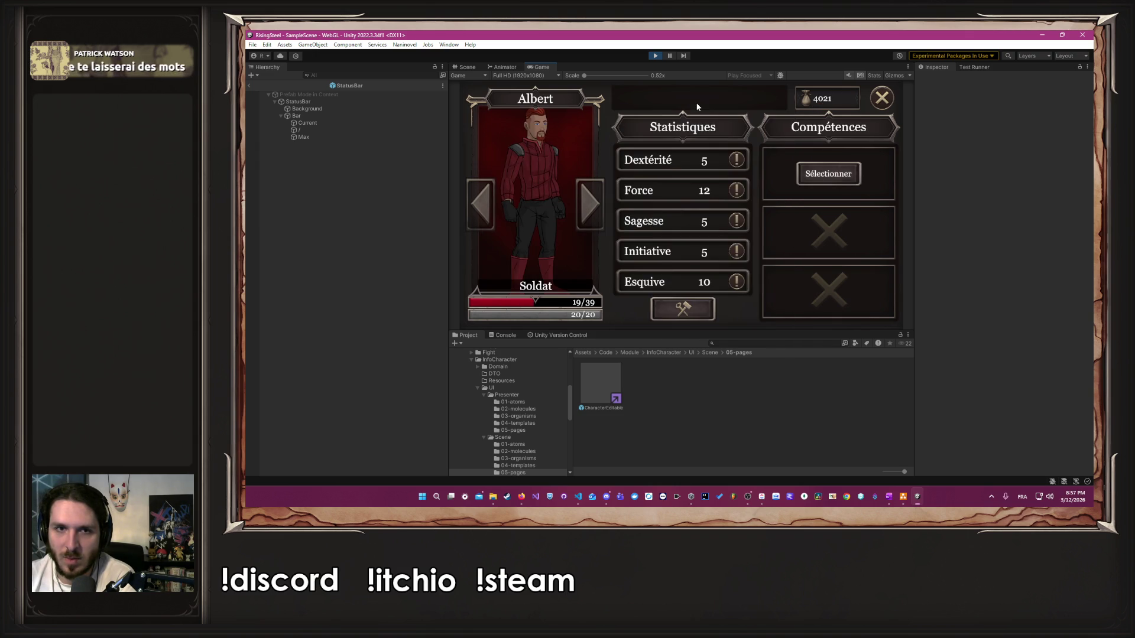
pyautogui.click(838, 176)
pyautogui.moveTo(886, 203)
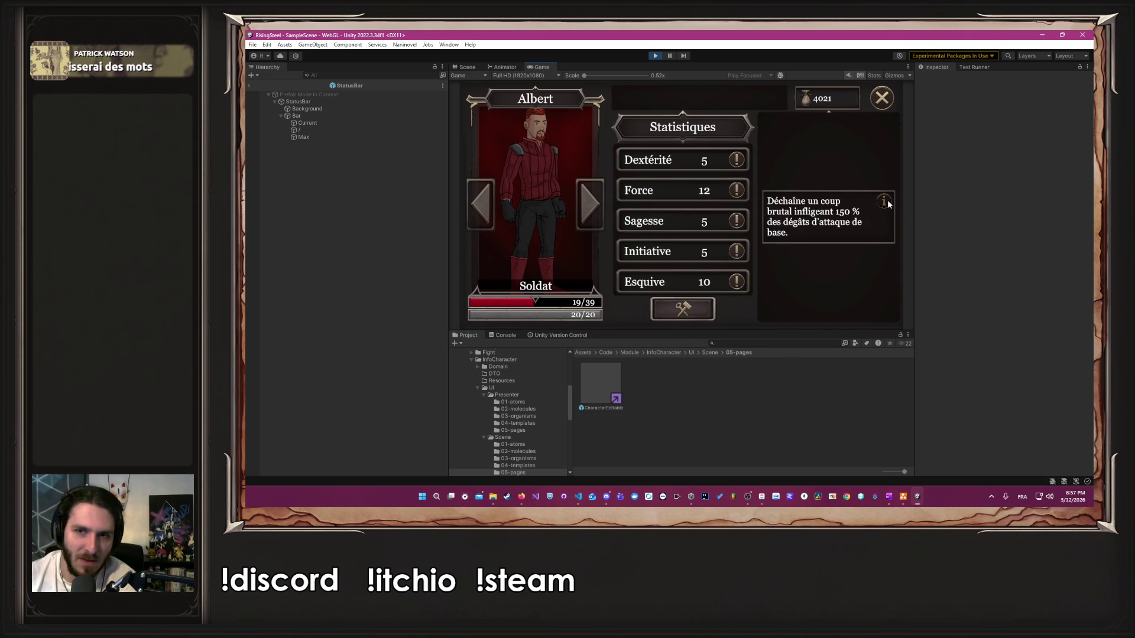
pyautogui.click(881, 99)
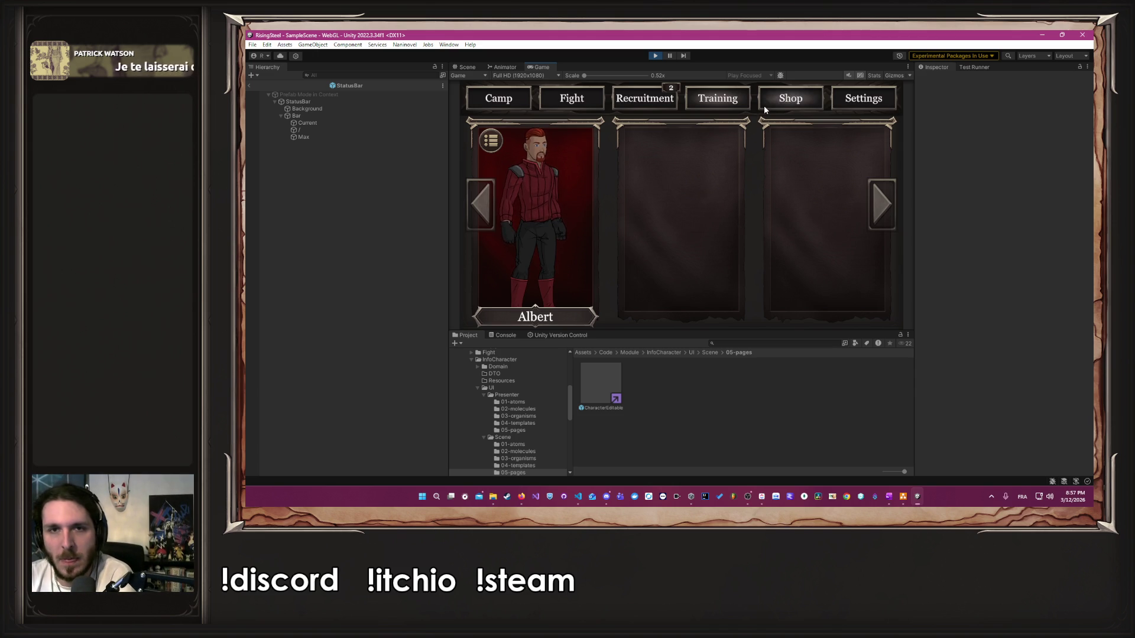
# Step: In the shop, buy three Poulet, two Bière and one Potion de soin, leaving 3866 gold
pyautogui.click(790, 99)
pyautogui.click(535, 213)
pyautogui.click(535, 213)
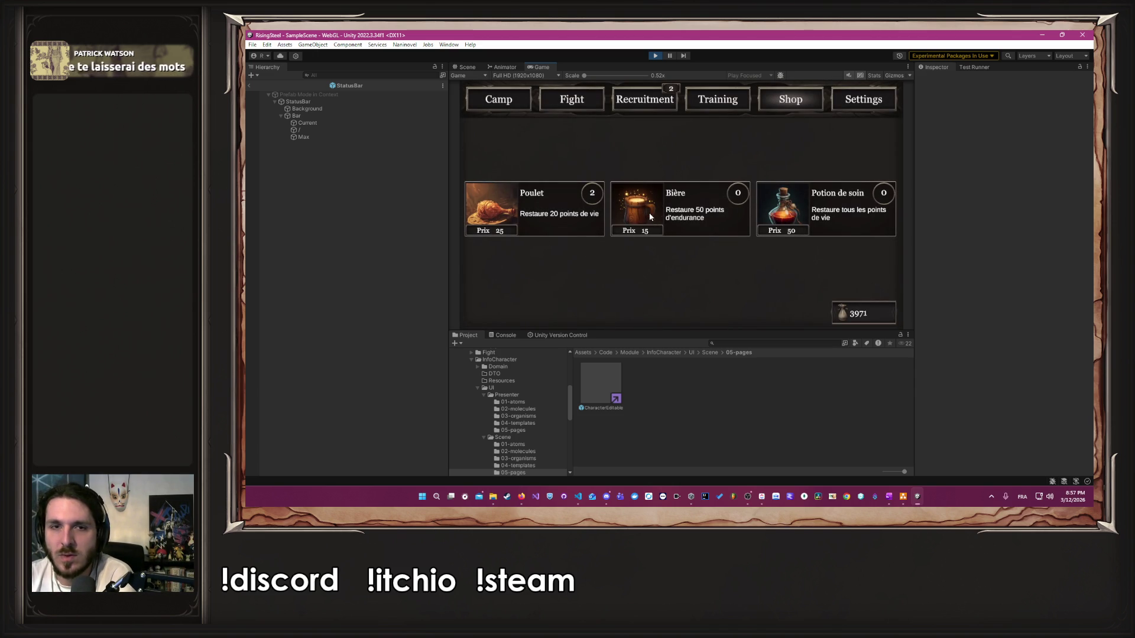
pyautogui.click(547, 223)
pyautogui.click(720, 222)
pyautogui.click(733, 223)
pyautogui.click(818, 221)
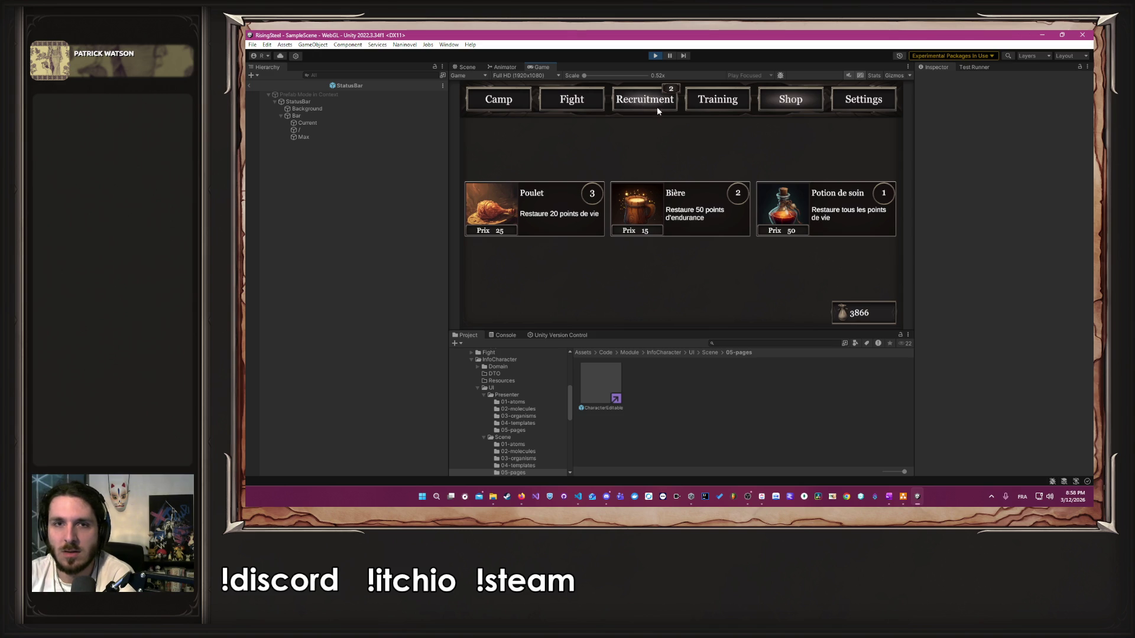
# Step: Check Albert's character sheet from the Training roster, showing health at 39/39
pyautogui.click(732, 103)
pyautogui.click(548, 223)
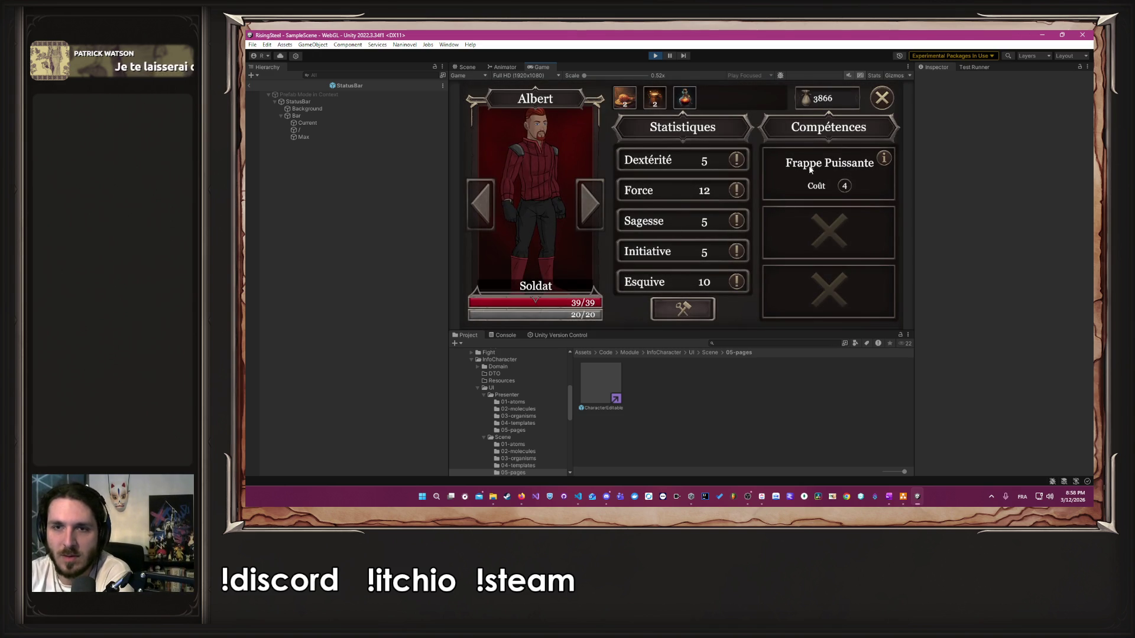
pyautogui.click(878, 100)
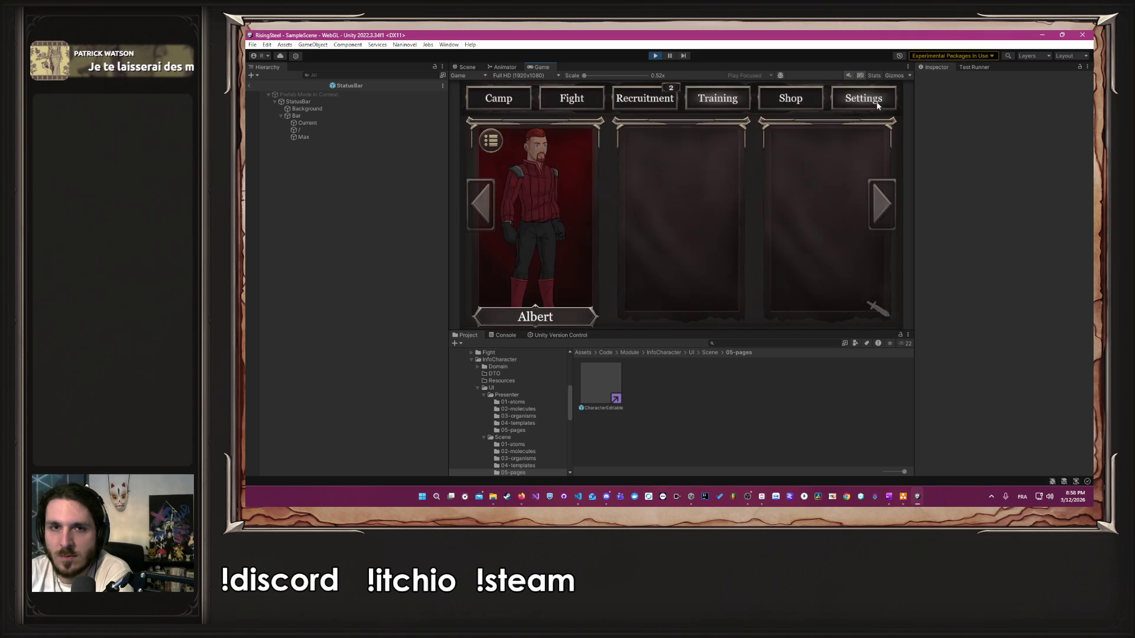
# Step: From the Training roster, set Yselda's Dextérité to 12 and confirm the stat change
pyautogui.click(587, 186)
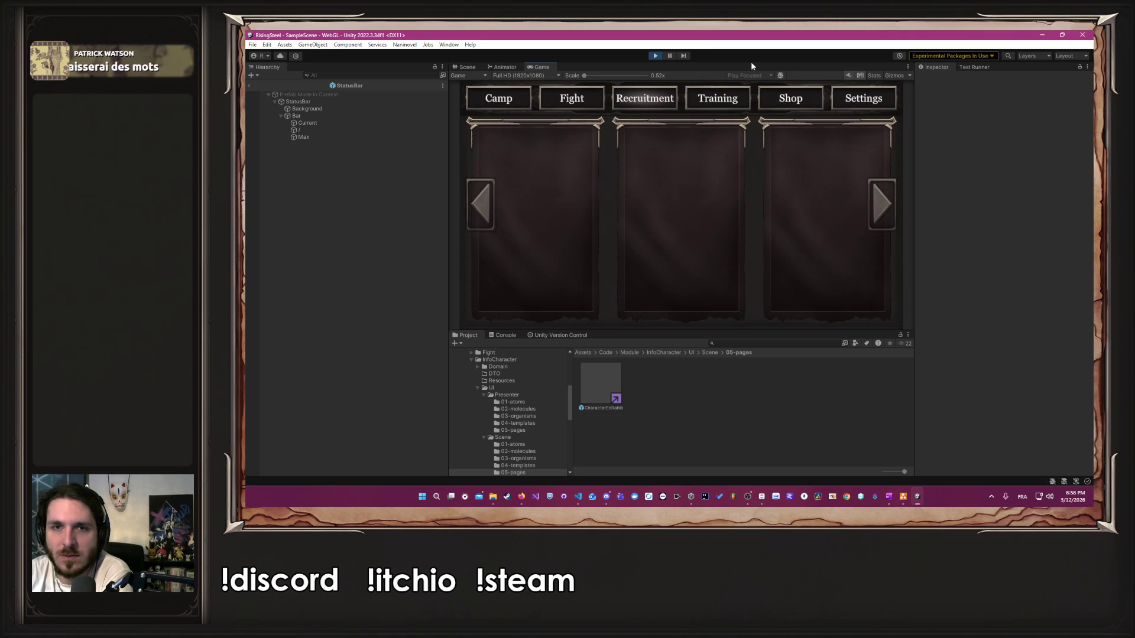
pyautogui.click(739, 95)
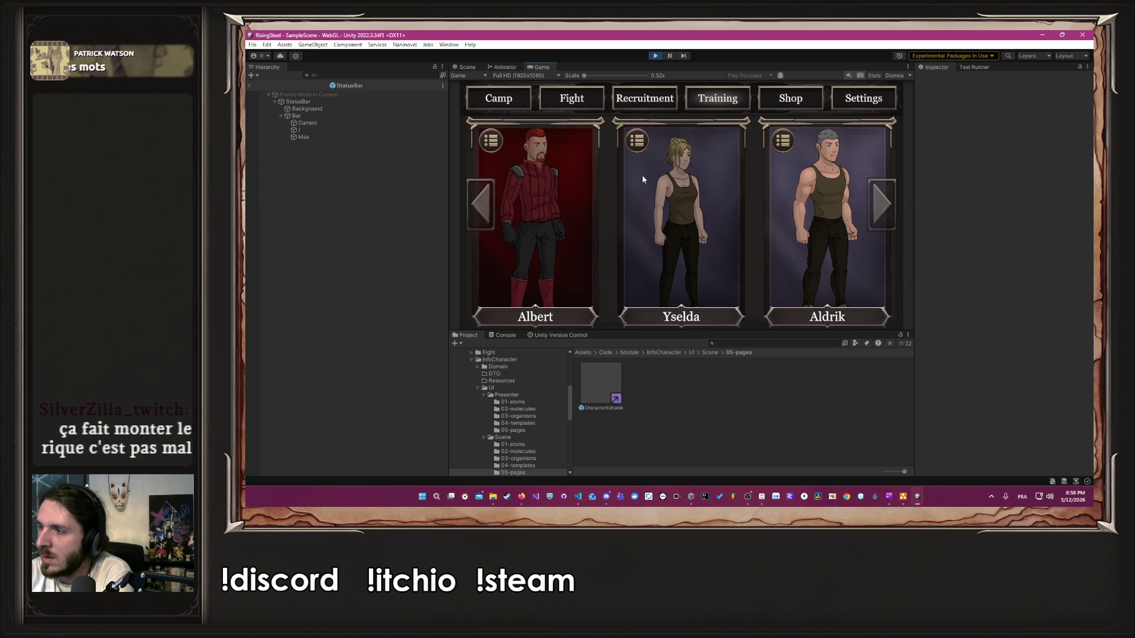
pyautogui.click(689, 204)
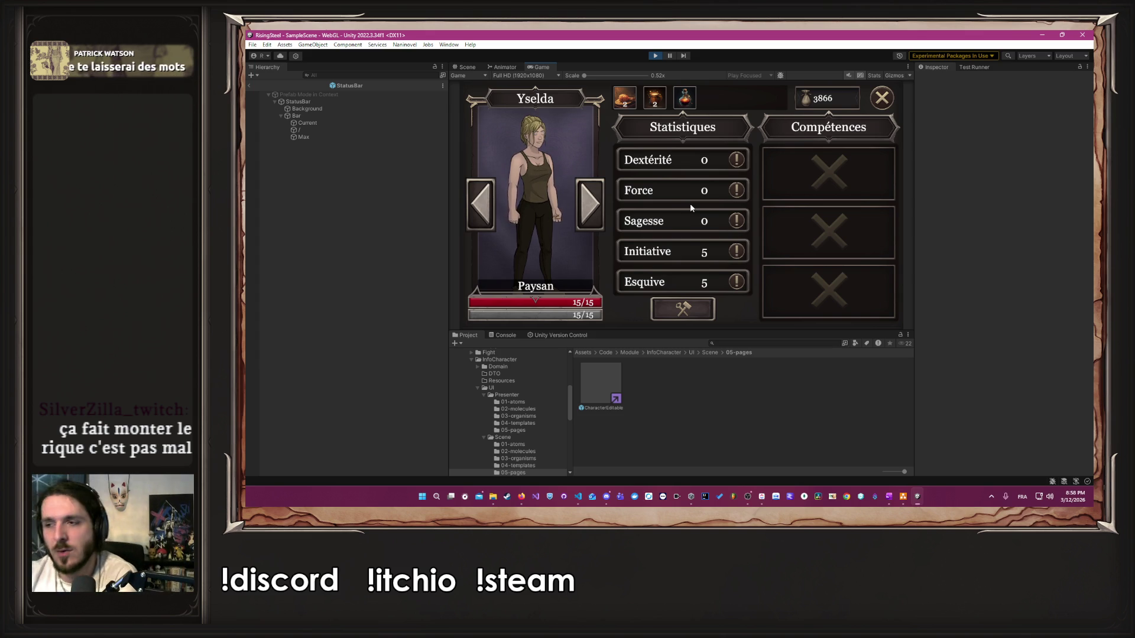
pyautogui.click(683, 308)
pyautogui.click(720, 160)
pyautogui.click(720, 160)
pyautogui.click(720, 159)
pyautogui.click(720, 159)
pyautogui.click(719, 160)
pyautogui.click(719, 161)
pyautogui.click(719, 161)
pyautogui.click(719, 161)
pyautogui.click(719, 160)
pyautogui.click(719, 161)
pyautogui.click(719, 161)
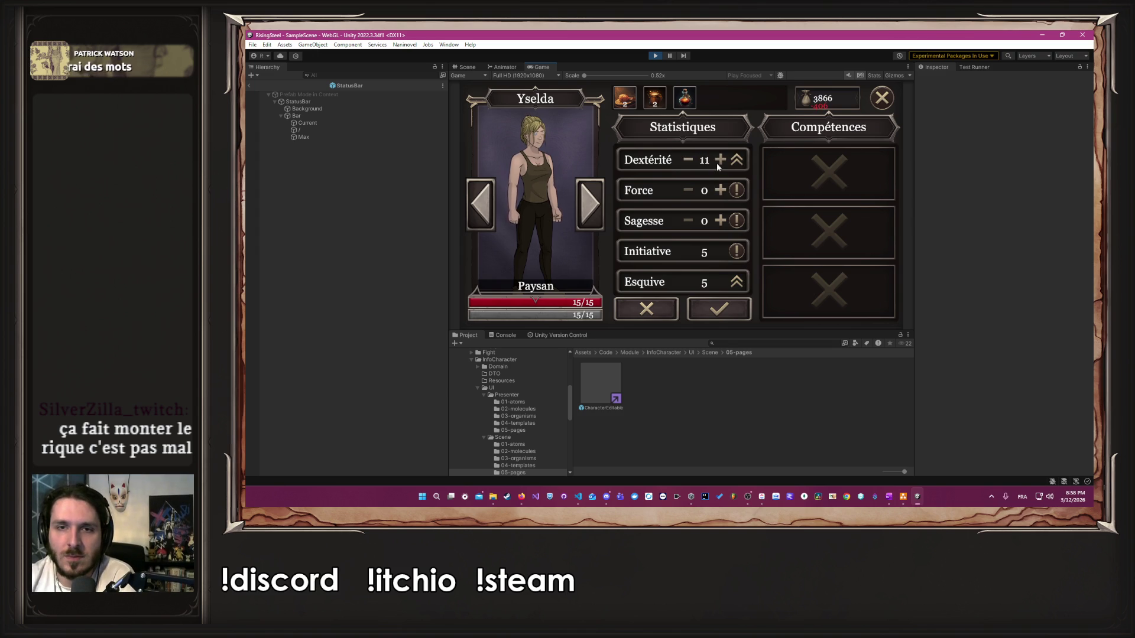
pyautogui.click(688, 159)
pyautogui.click(687, 160)
pyautogui.click(688, 160)
pyautogui.click(688, 160)
pyautogui.click(719, 308)
# Step: Promote Yselda to Chasseur and give her the Frappe Précise skill in the first slot
pyautogui.click(545, 192)
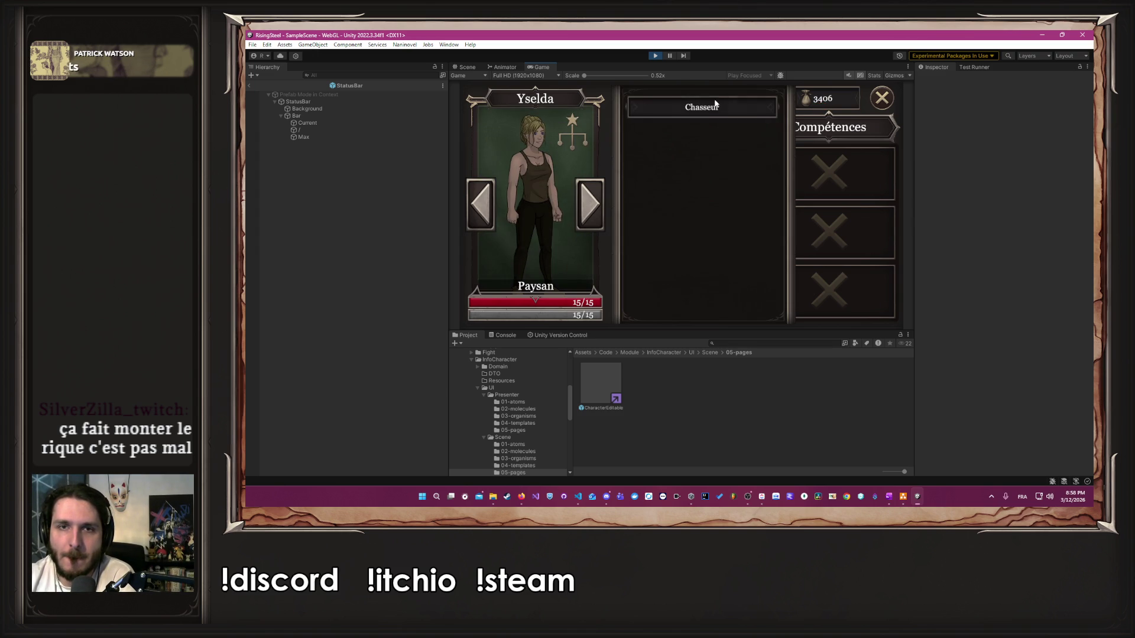
pyautogui.click(706, 108)
pyautogui.click(826, 174)
pyautogui.click(829, 195)
pyautogui.click(890, 158)
pyautogui.click(889, 157)
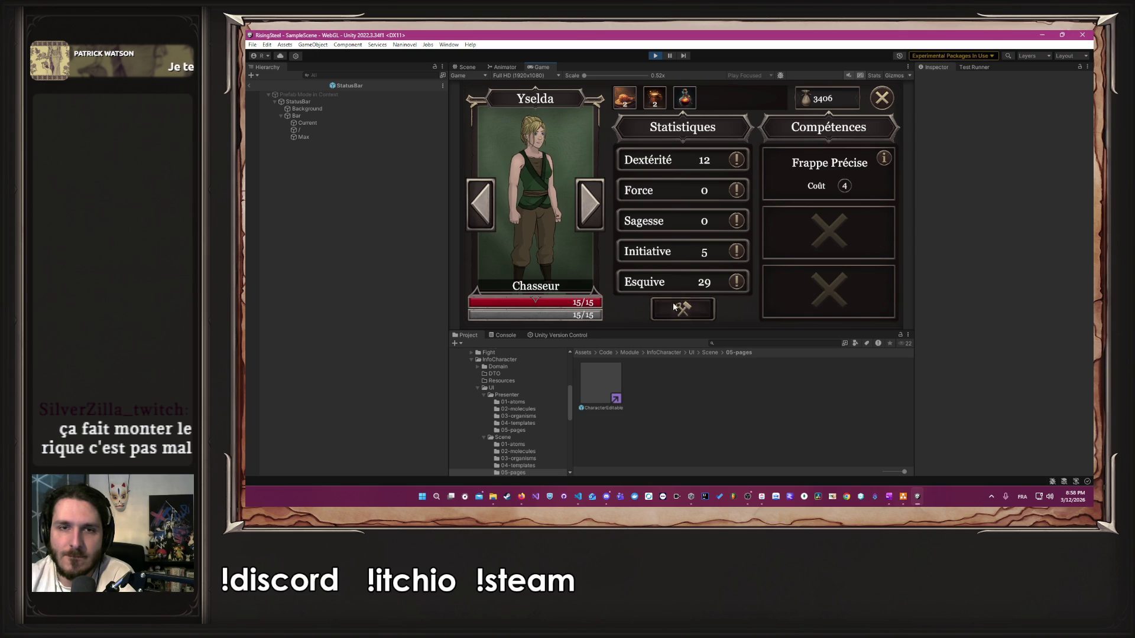
# Step: Raise Aldrik's Sagesse to 13 and confirm the stat change
pyautogui.click(589, 201)
pyautogui.click(683, 309)
pyautogui.click(719, 221)
pyautogui.click(719, 222)
pyautogui.click(719, 221)
pyautogui.click(720, 221)
pyautogui.click(719, 221)
pyautogui.click(719, 221)
pyautogui.click(719, 222)
pyautogui.click(718, 308)
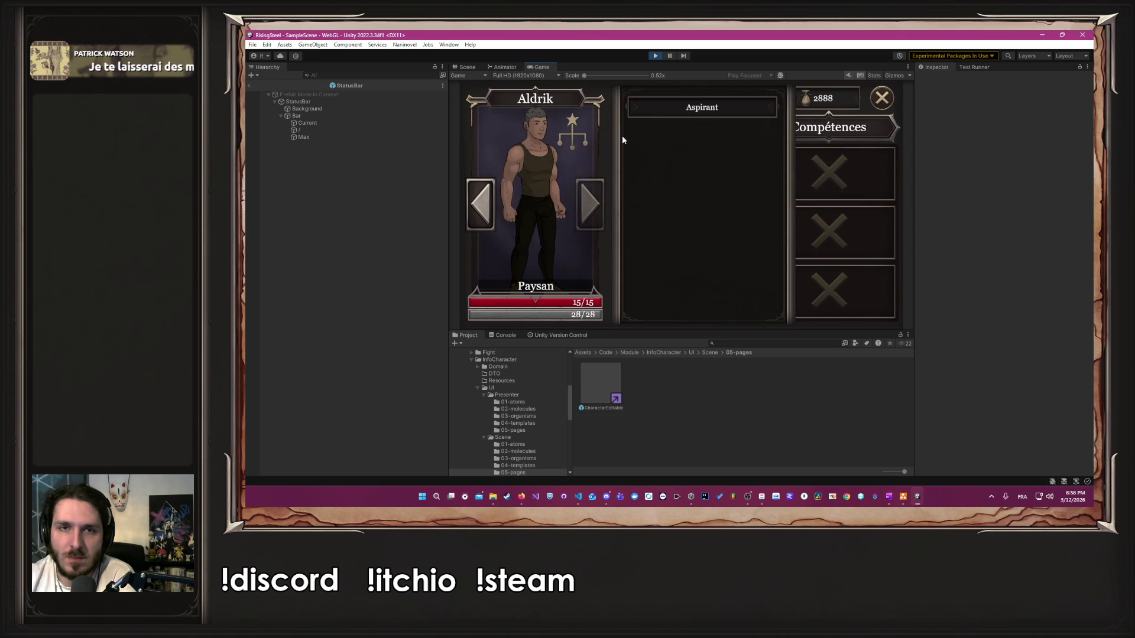
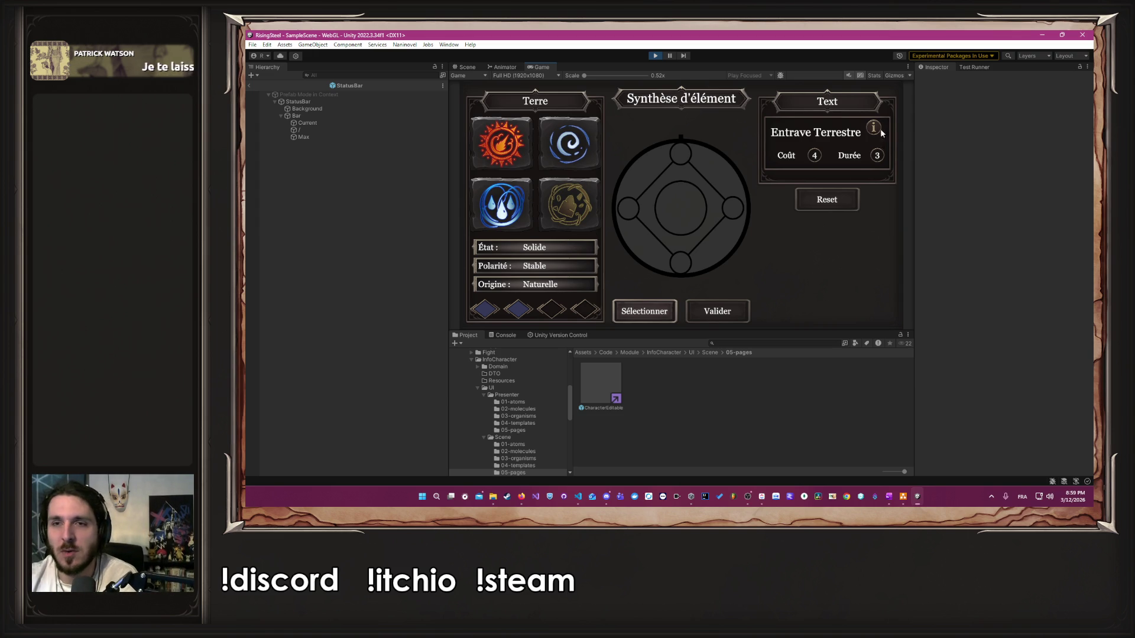
# Step: Try element combinations in the synthesis, then lock in and validate Glace to open Aldrik's sheet
pyautogui.click(568, 144)
pyautogui.click(654, 313)
pyautogui.click(569, 204)
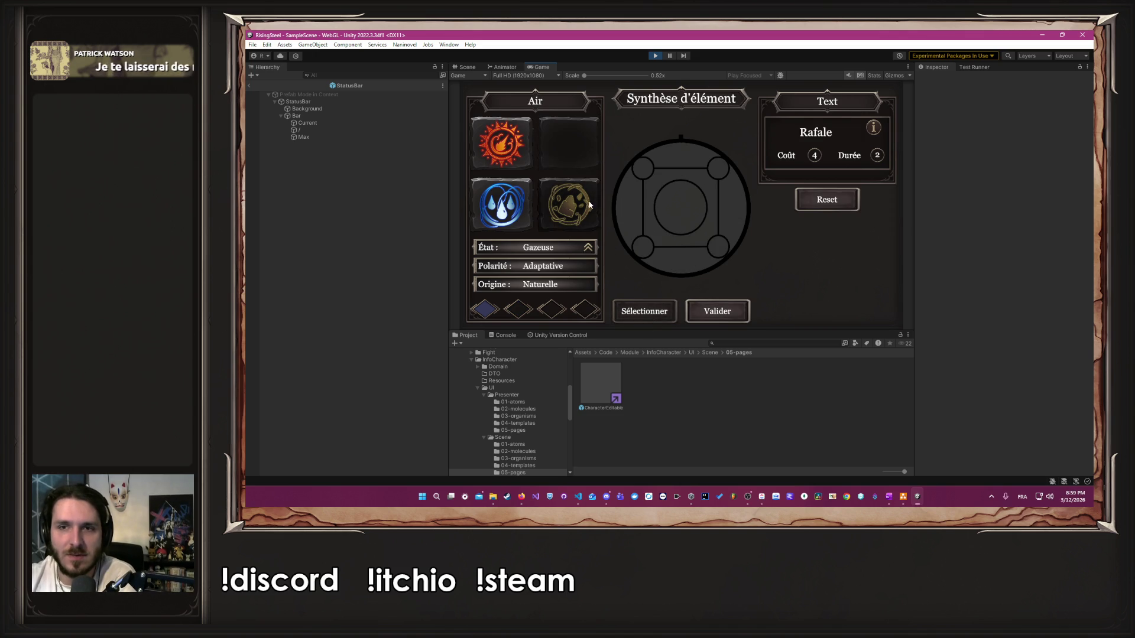
pyautogui.click(509, 214)
pyautogui.click(505, 161)
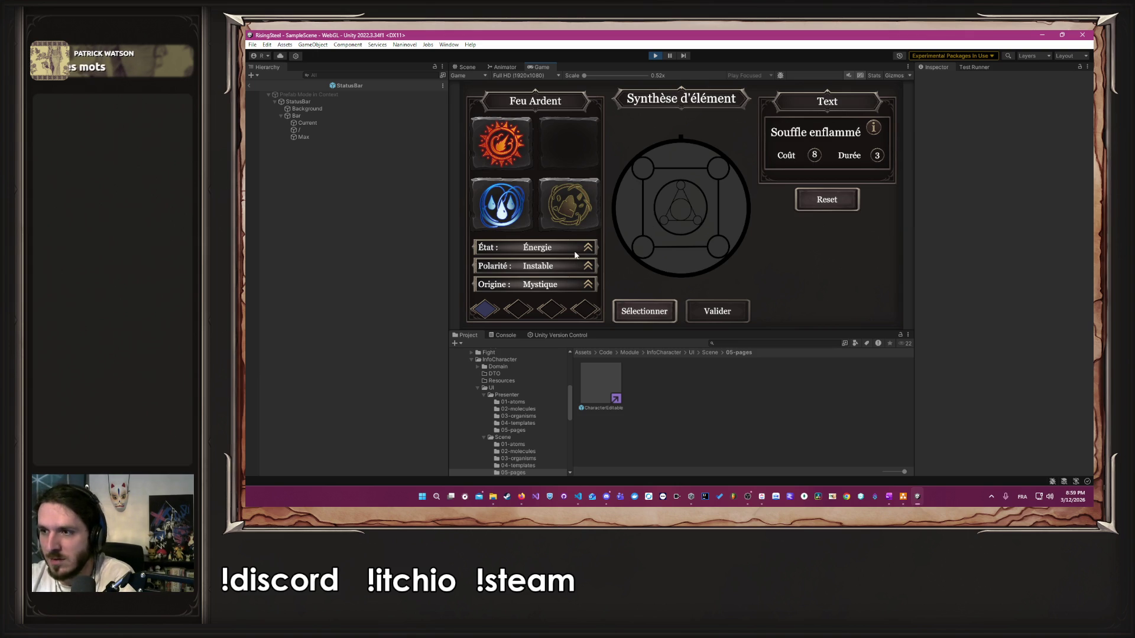
pyautogui.click(503, 206)
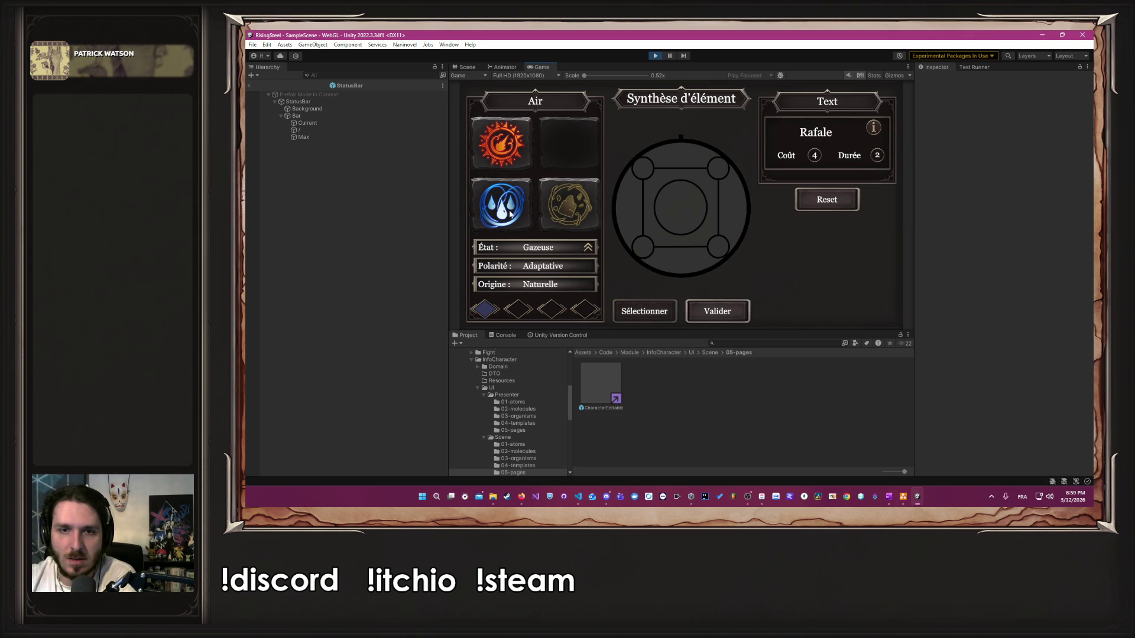
pyautogui.click(655, 314)
pyautogui.click(715, 312)
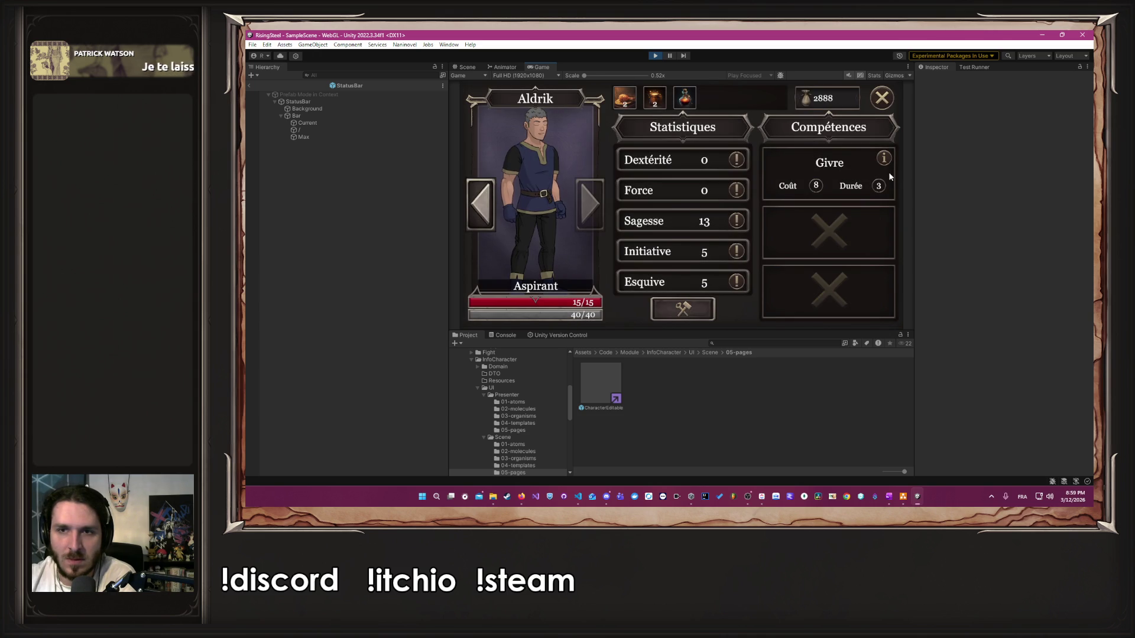
# Step: Clear Aldrik's first skill slot, then re-synthesize Givre into it and validate
pyautogui.moveTo(885, 164)
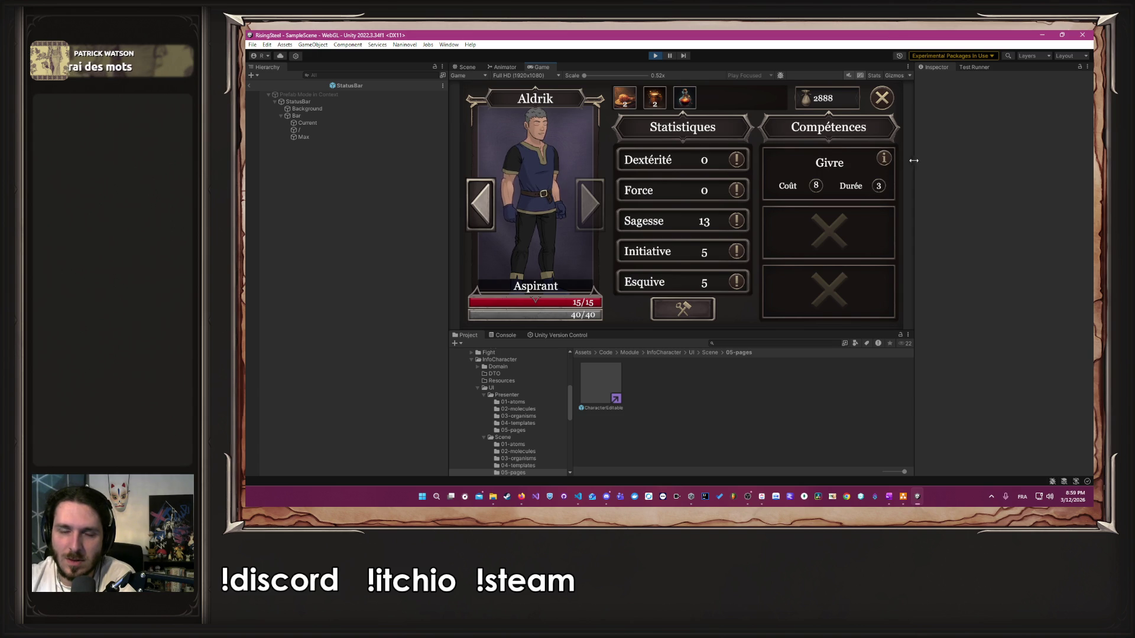
pyautogui.click(856, 170)
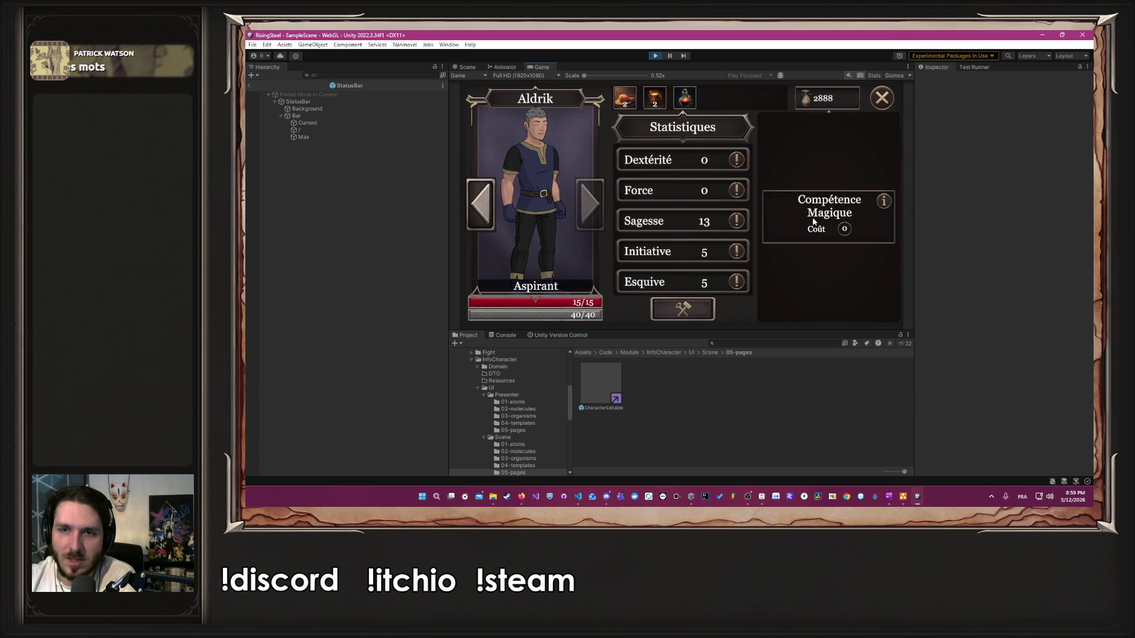
pyautogui.click(830, 177)
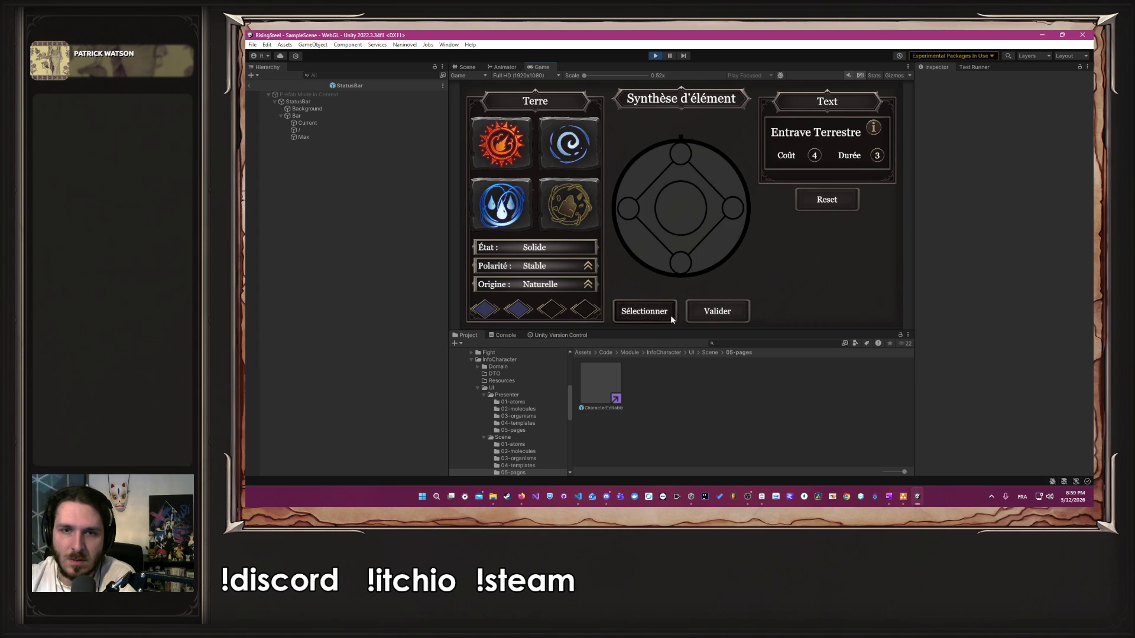
pyautogui.click(502, 207)
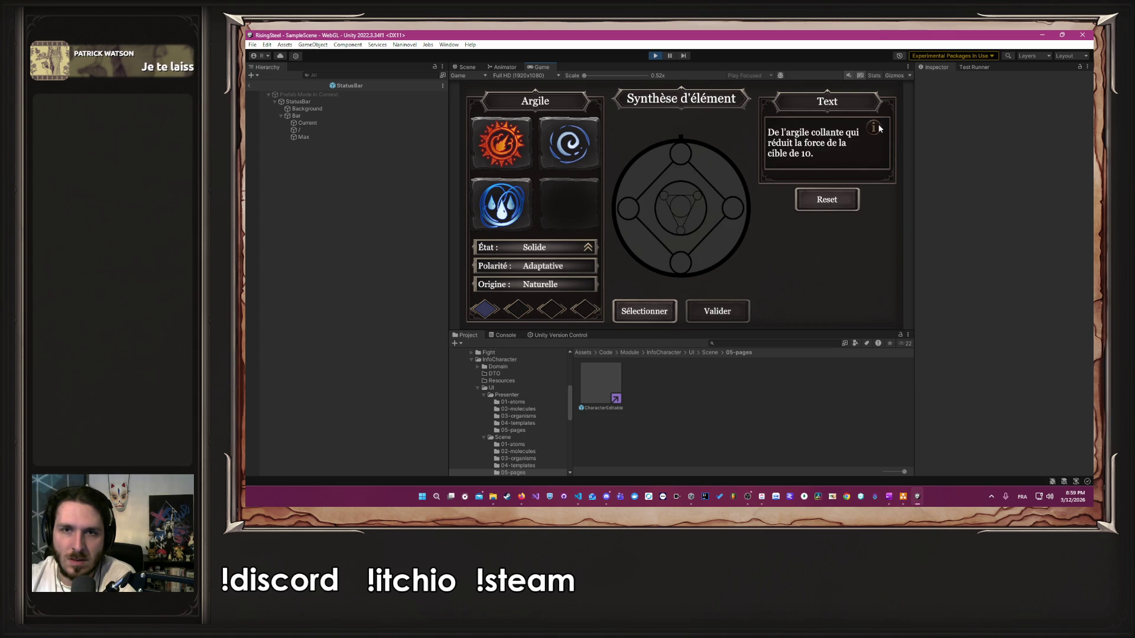
pyautogui.click(828, 199)
pyautogui.click(569, 144)
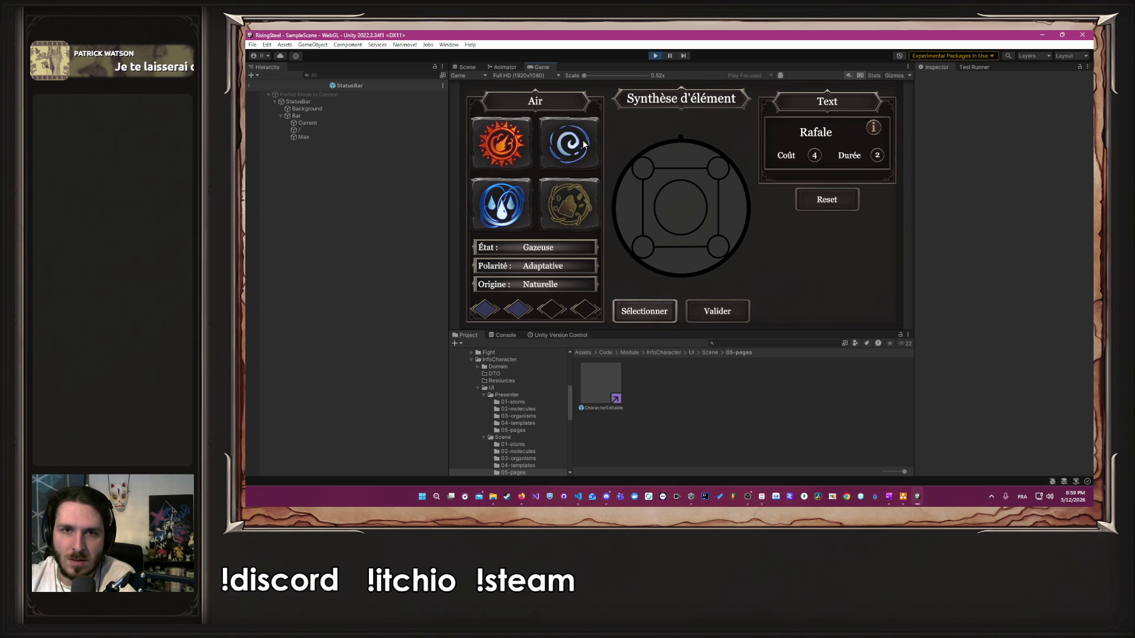
pyautogui.click(636, 307)
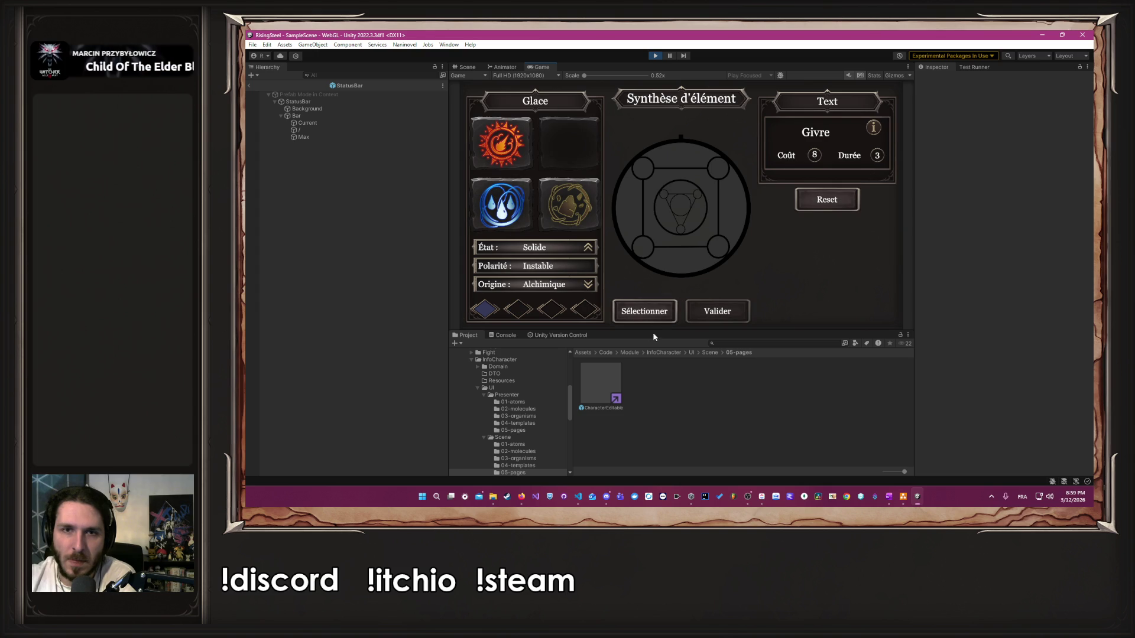
pyautogui.moveTo(871, 131)
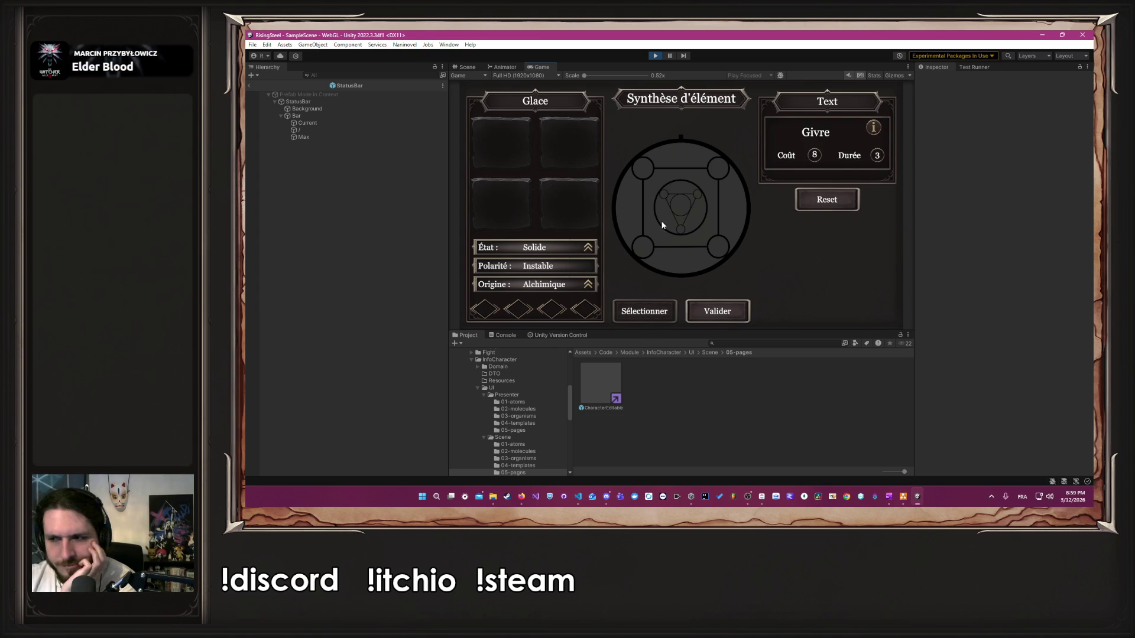
pyautogui.click(725, 318)
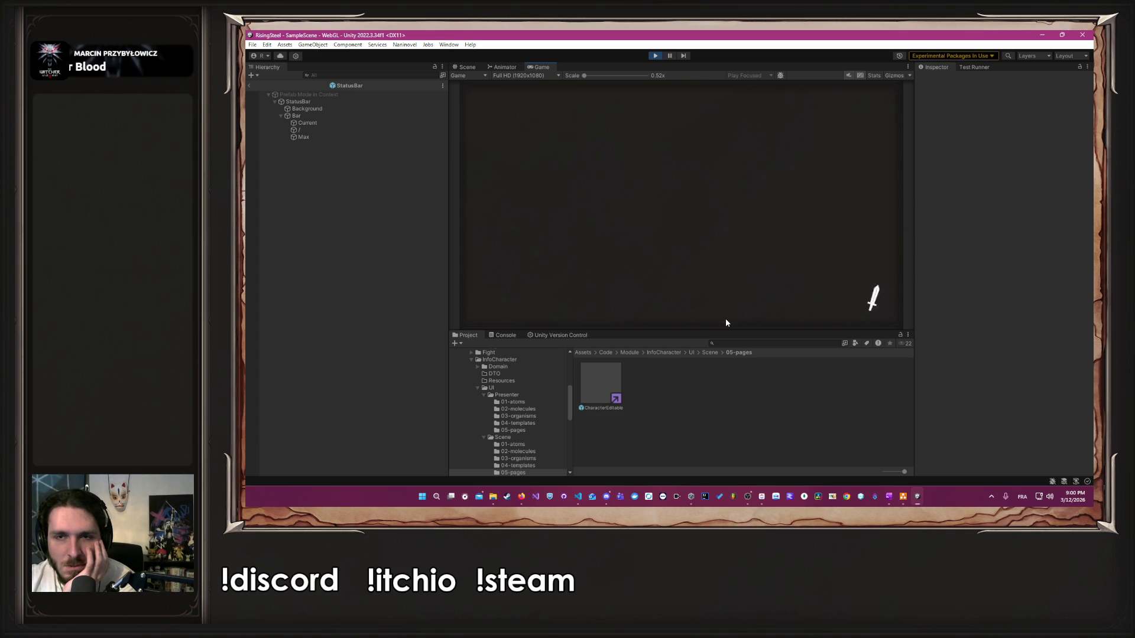
# Step: Close Aldrik's sheet and start an Arena fight with Aldrik
pyautogui.click(882, 98)
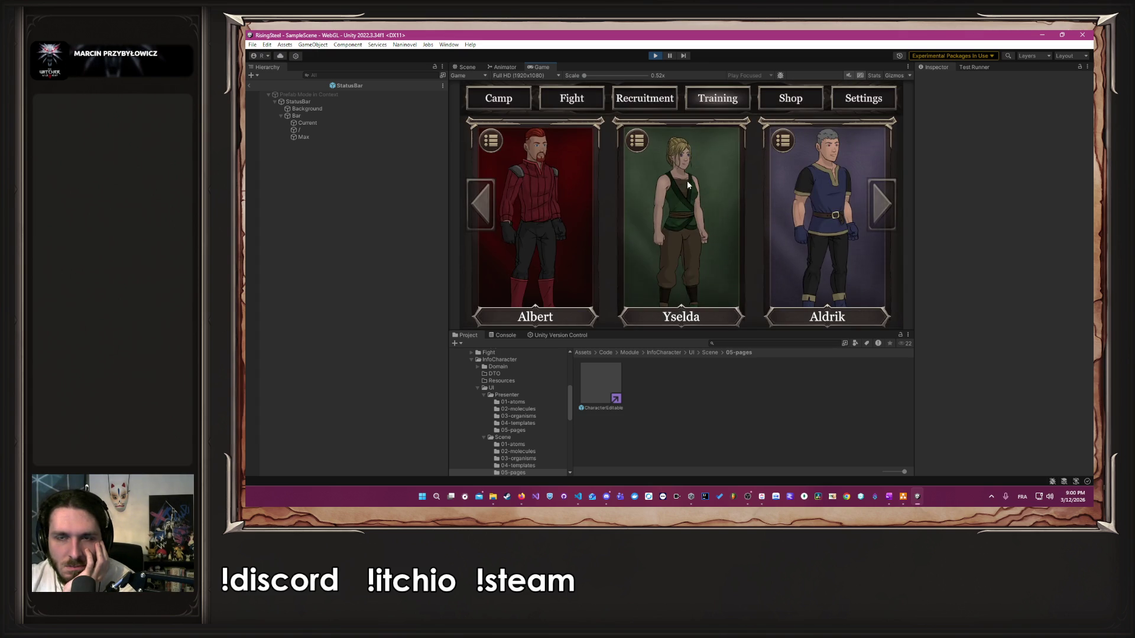
pyautogui.click(571, 98)
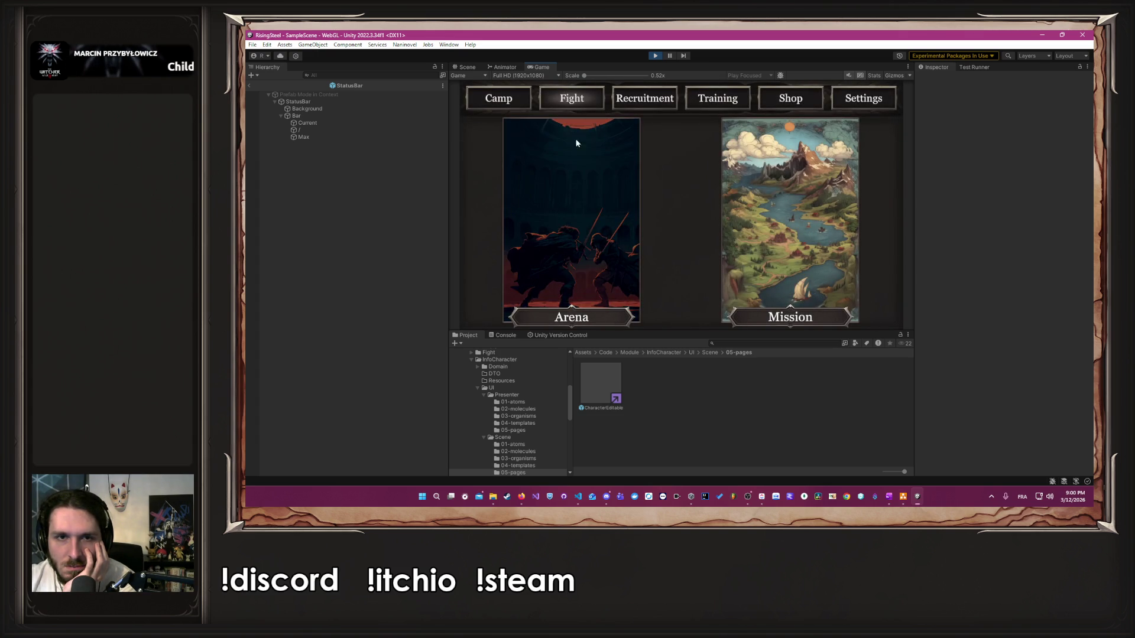
pyautogui.click(618, 183)
pyautogui.click(821, 231)
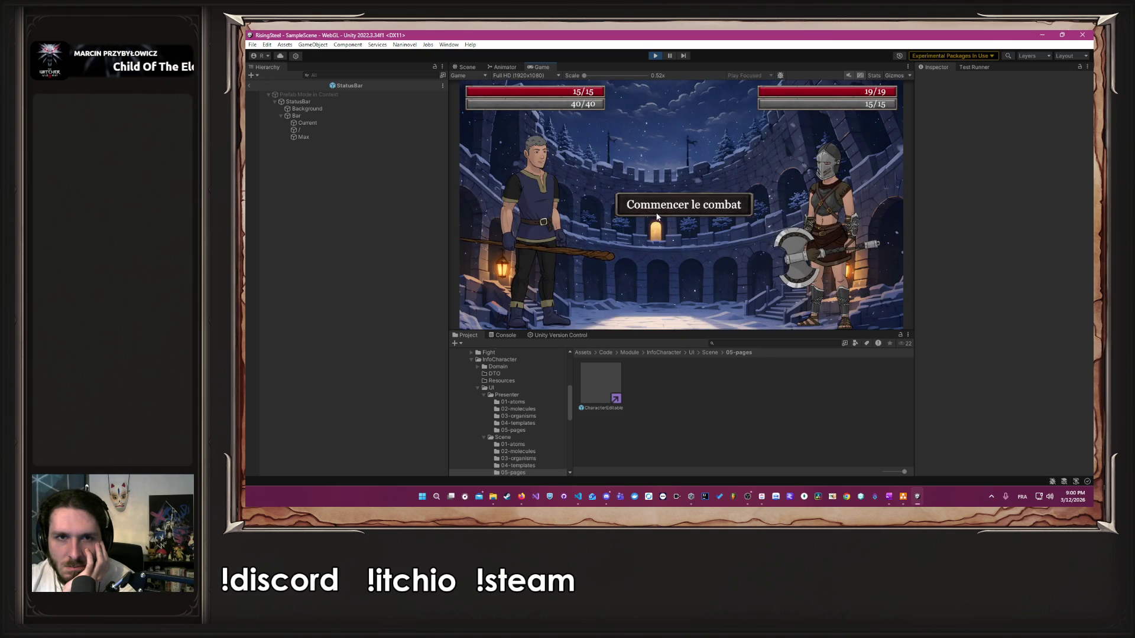
pyautogui.click(589, 271)
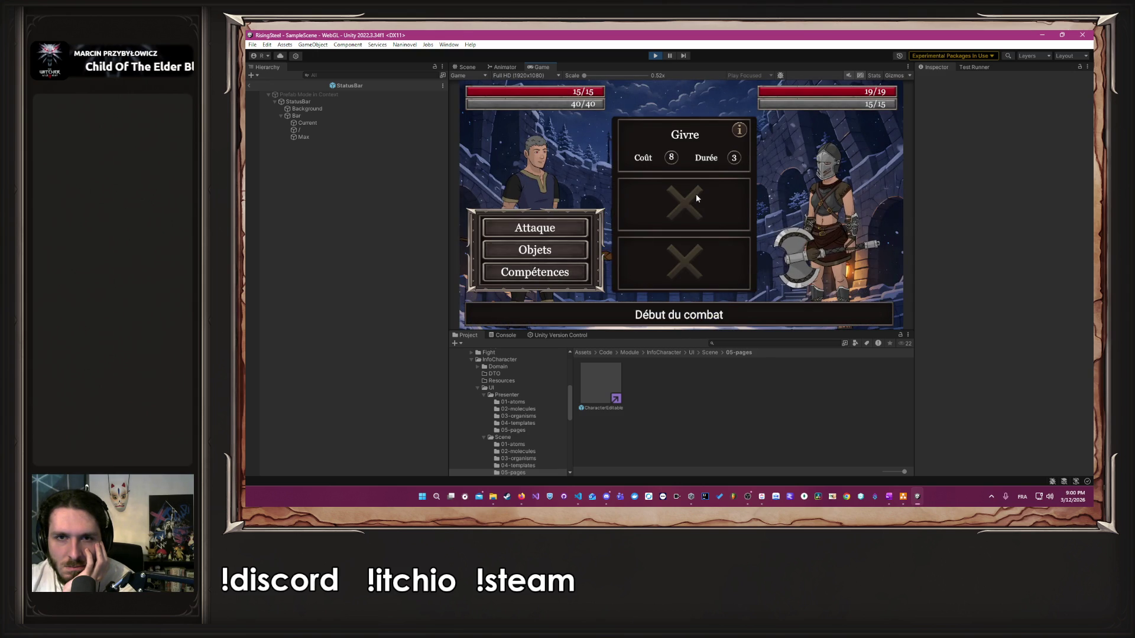
# Step: Cast Givre and attack Fayrel until defeated, then end the fights
pyautogui.click(704, 144)
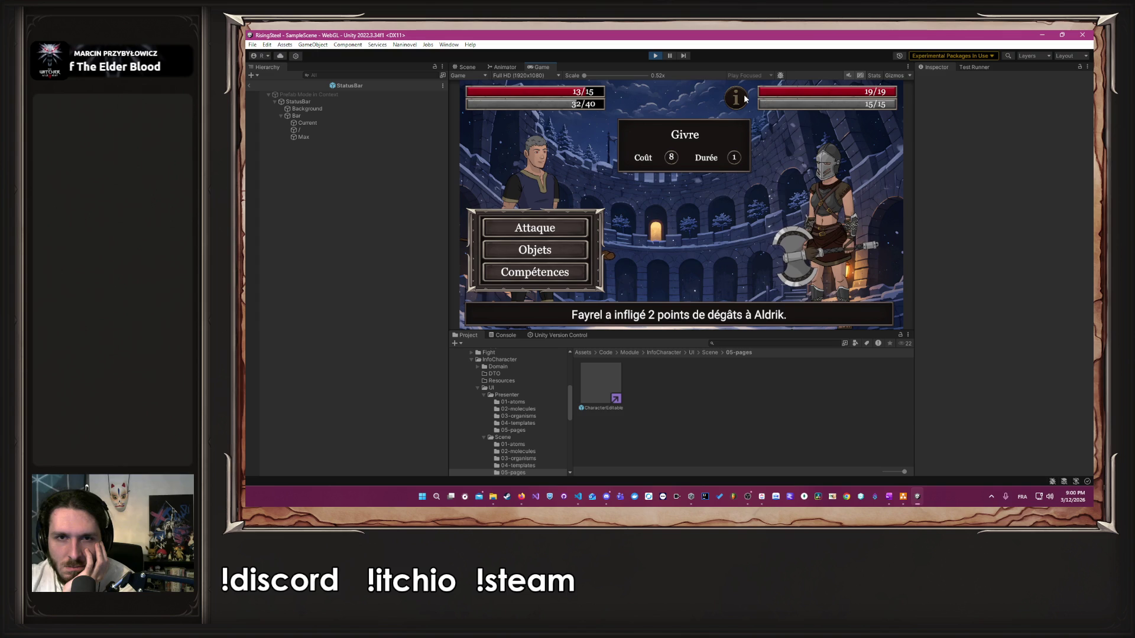
pyautogui.click(547, 229)
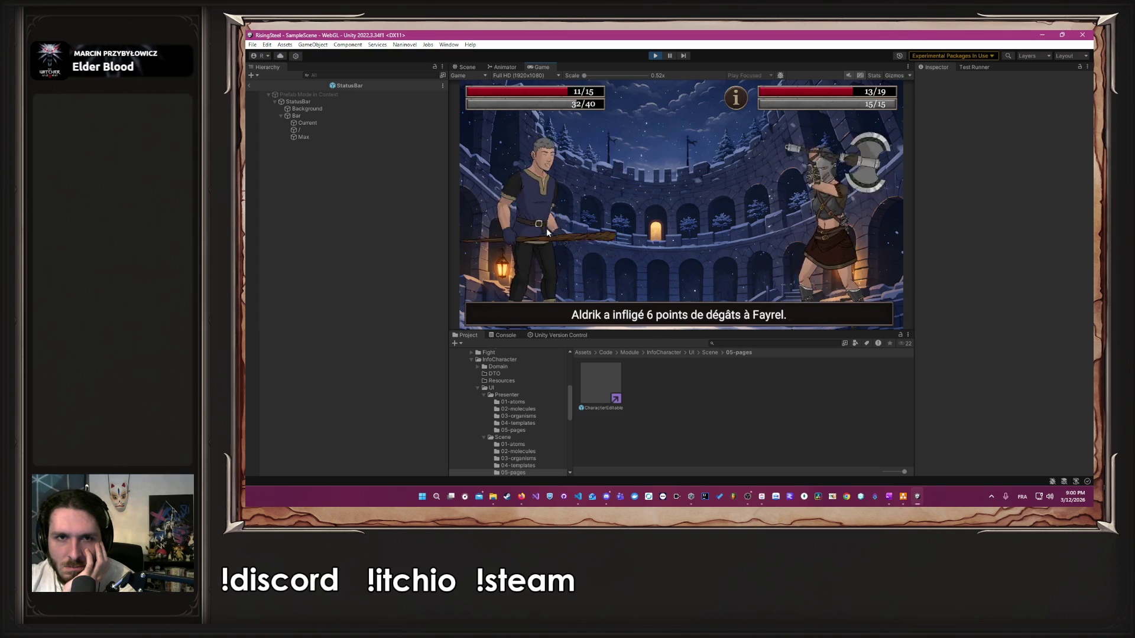
pyautogui.click(532, 273)
pyautogui.moveTo(737, 134)
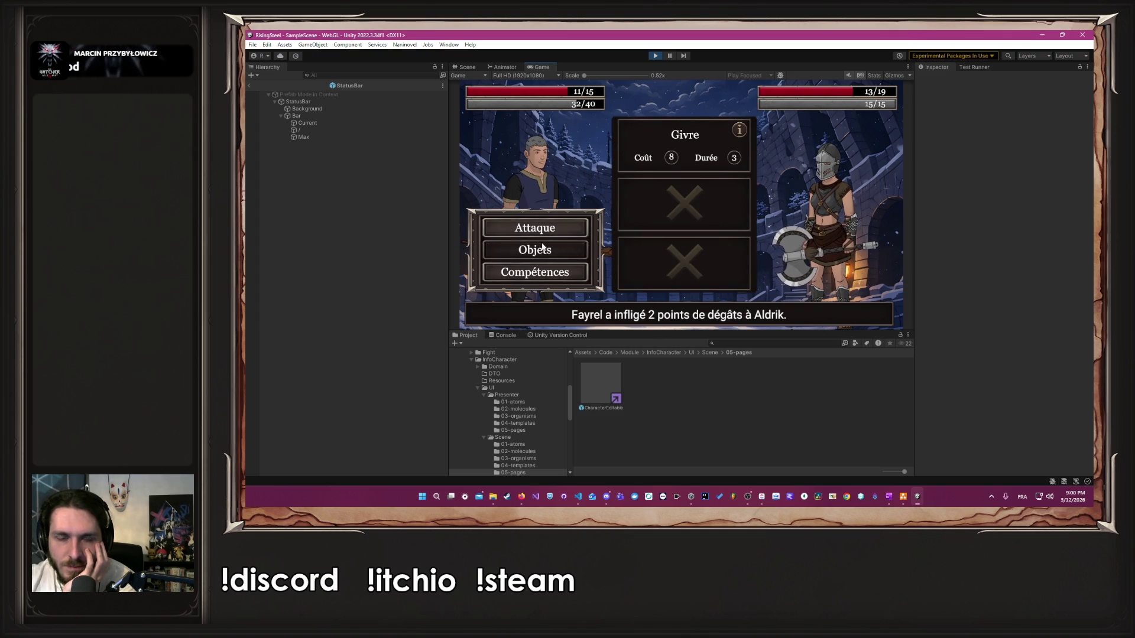
pyautogui.click(535, 272)
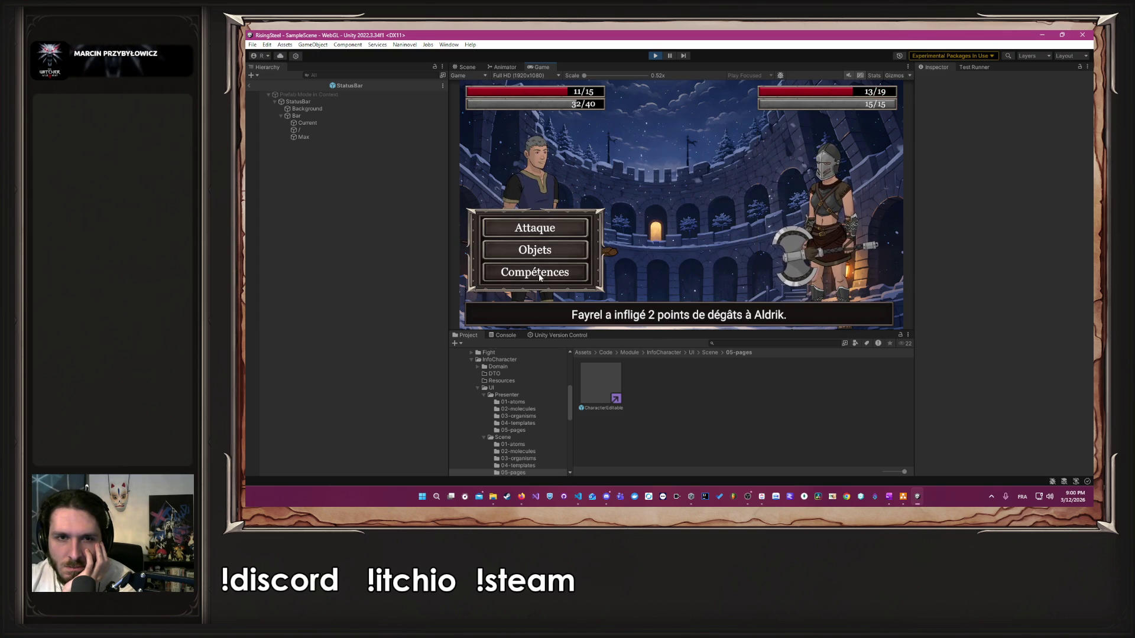
pyautogui.click(567, 226)
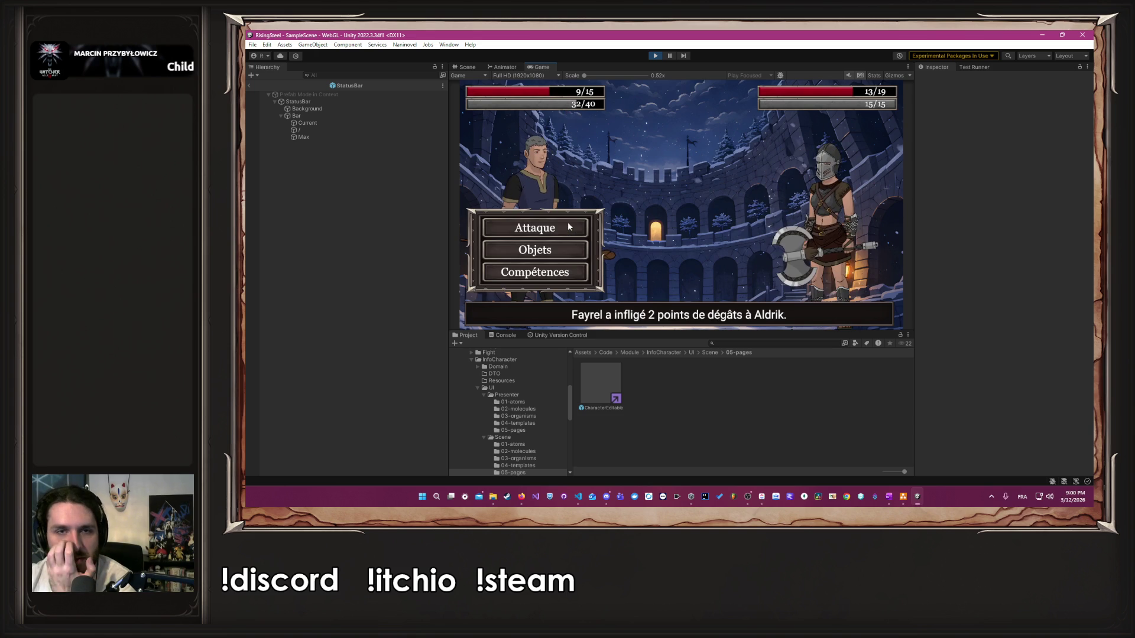
pyautogui.click(568, 226)
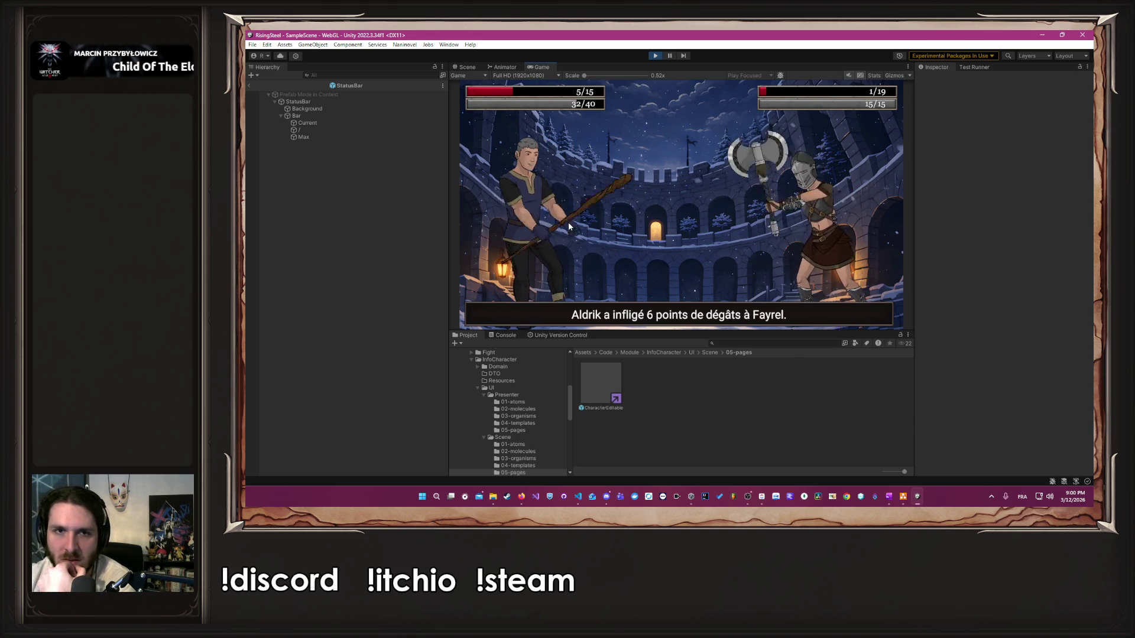
pyautogui.click(569, 226)
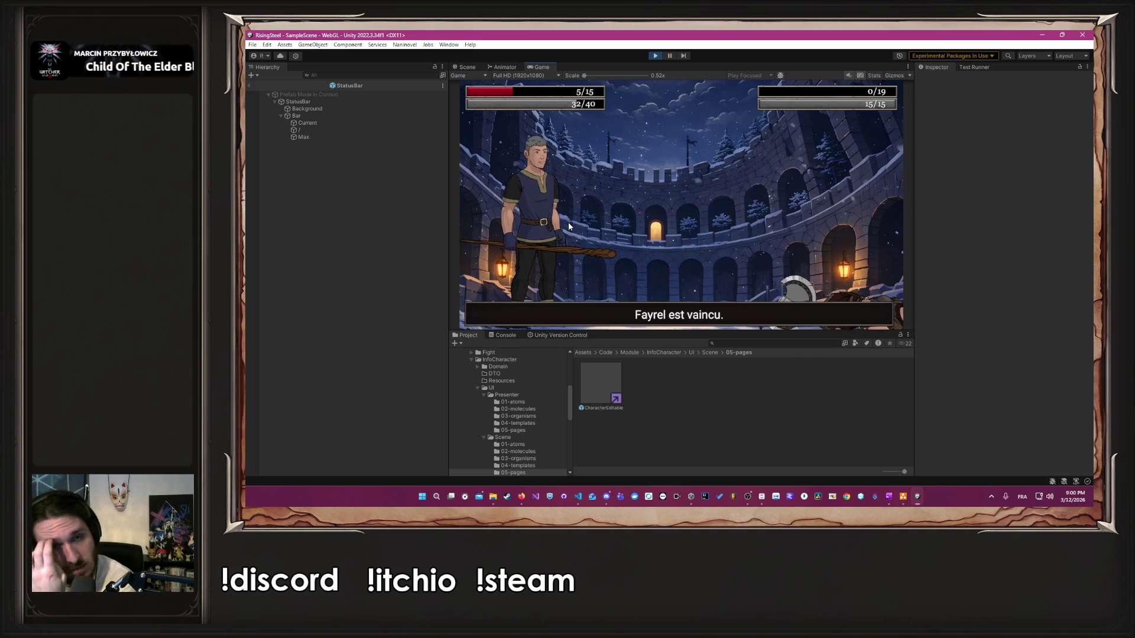
pyautogui.click(710, 219)
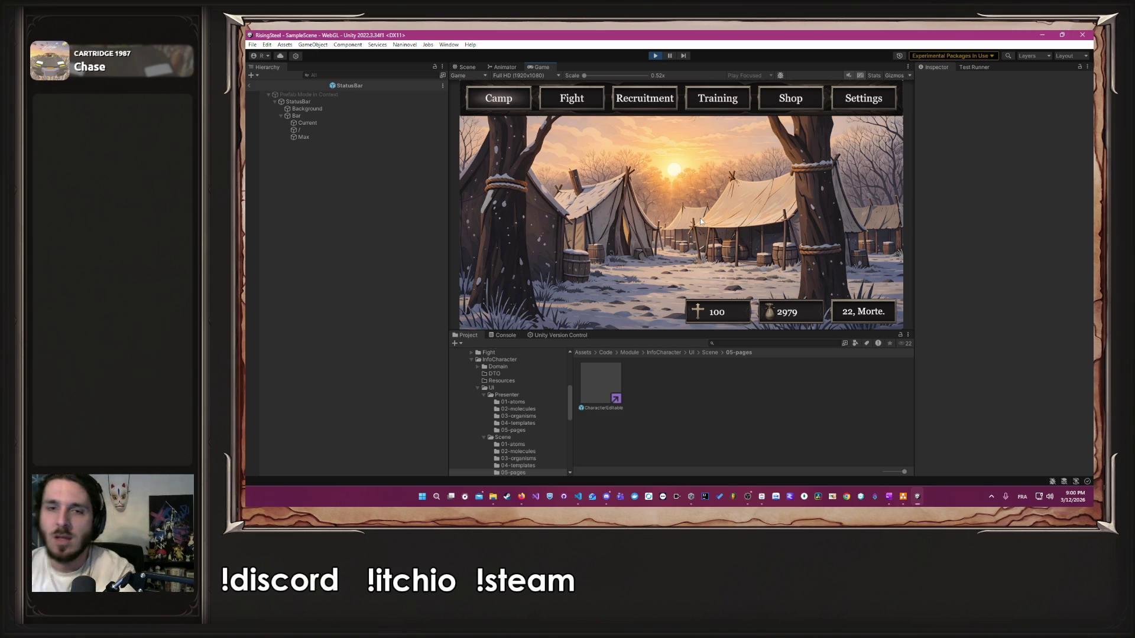
# Step: Browse the Training and Fight pages, then launch a fight from the Recruitment screen
pyautogui.click(715, 99)
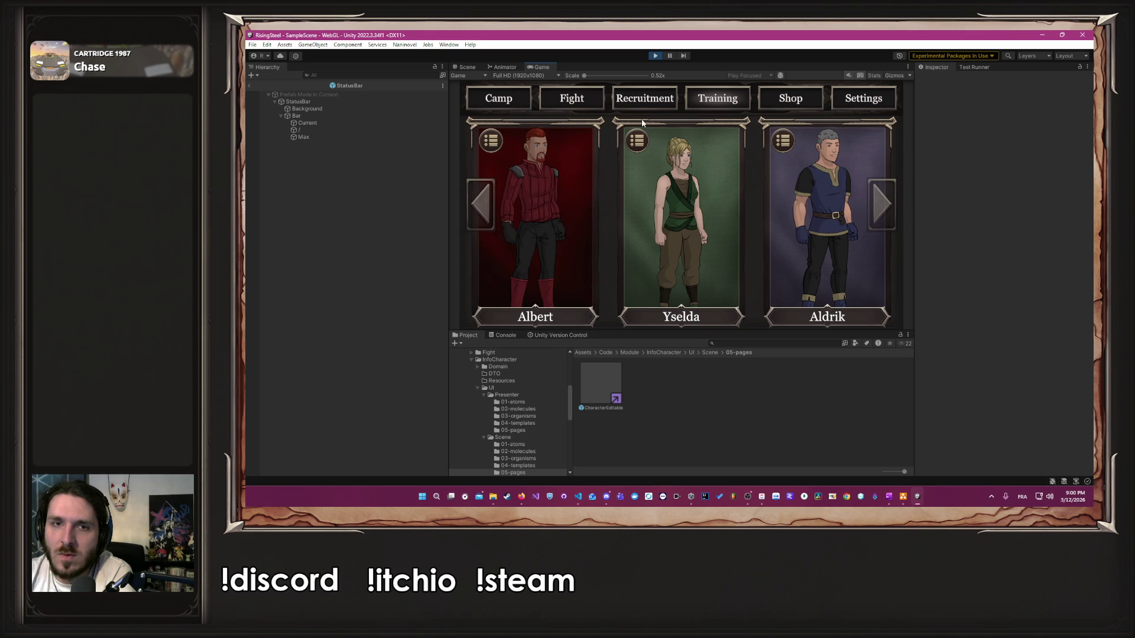
pyautogui.click(572, 101)
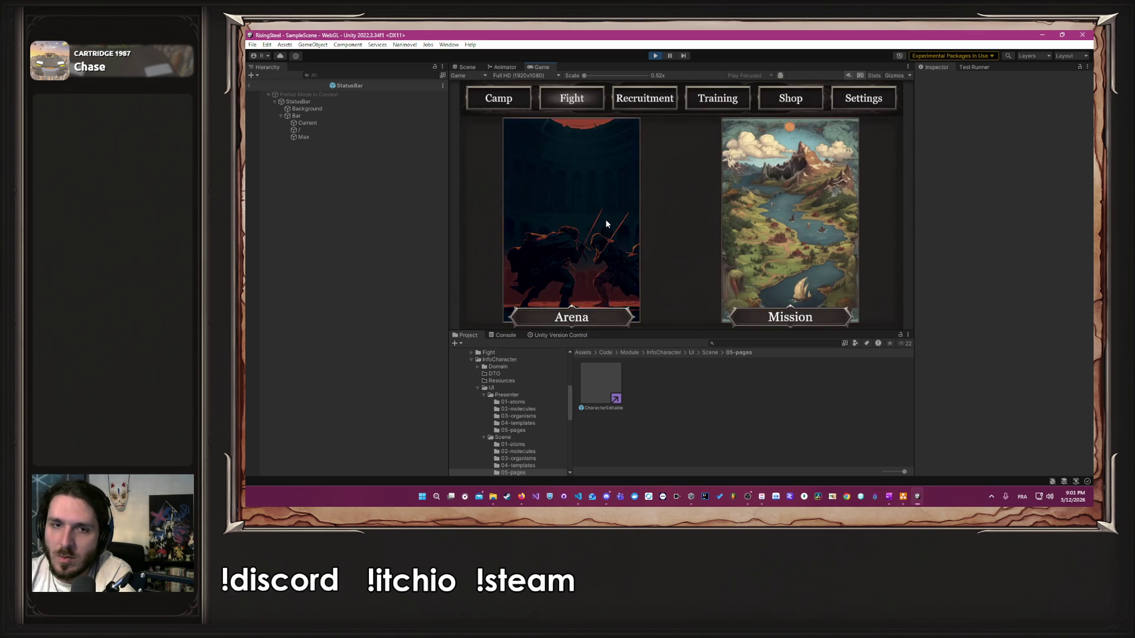
pyautogui.click(577, 219)
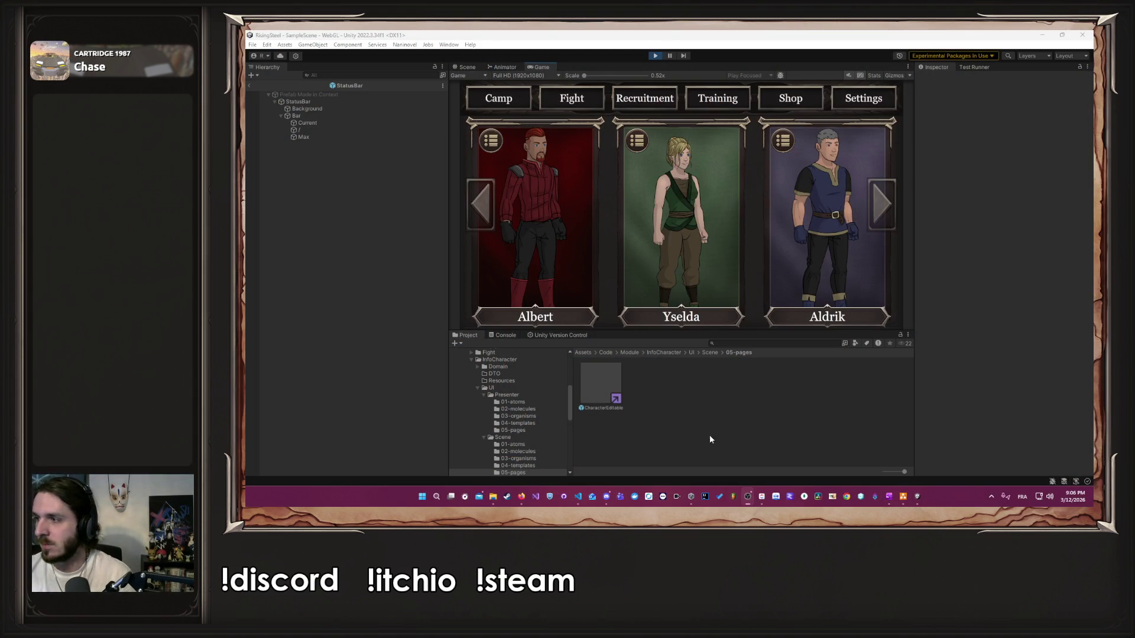
pyautogui.moveTo(521, 495)
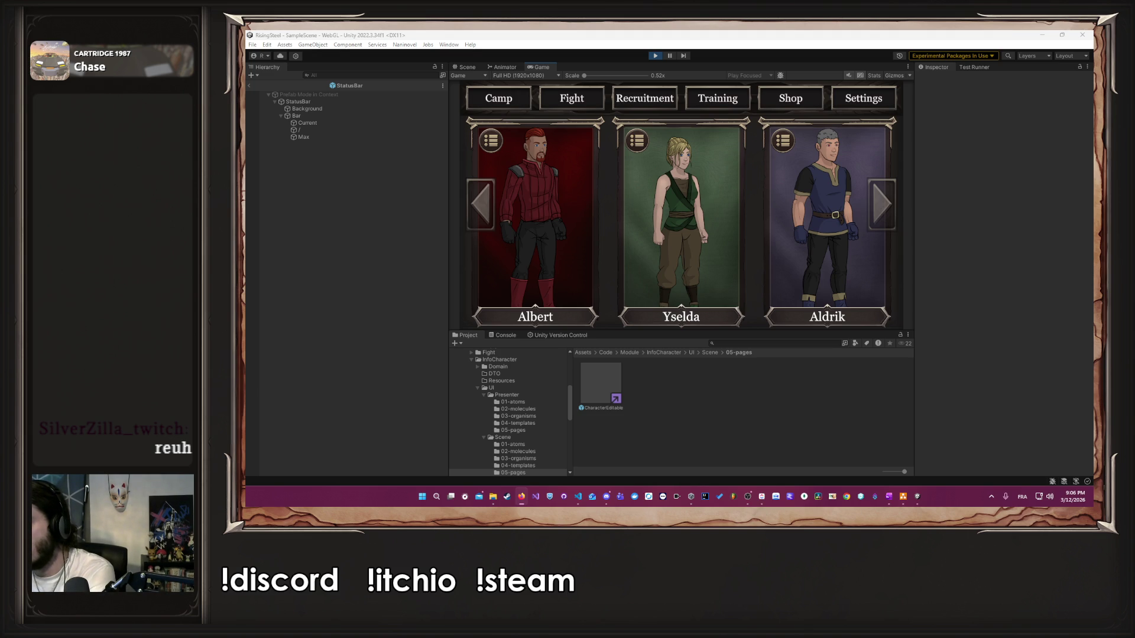
pyautogui.hotkey('alt', 'Tab')
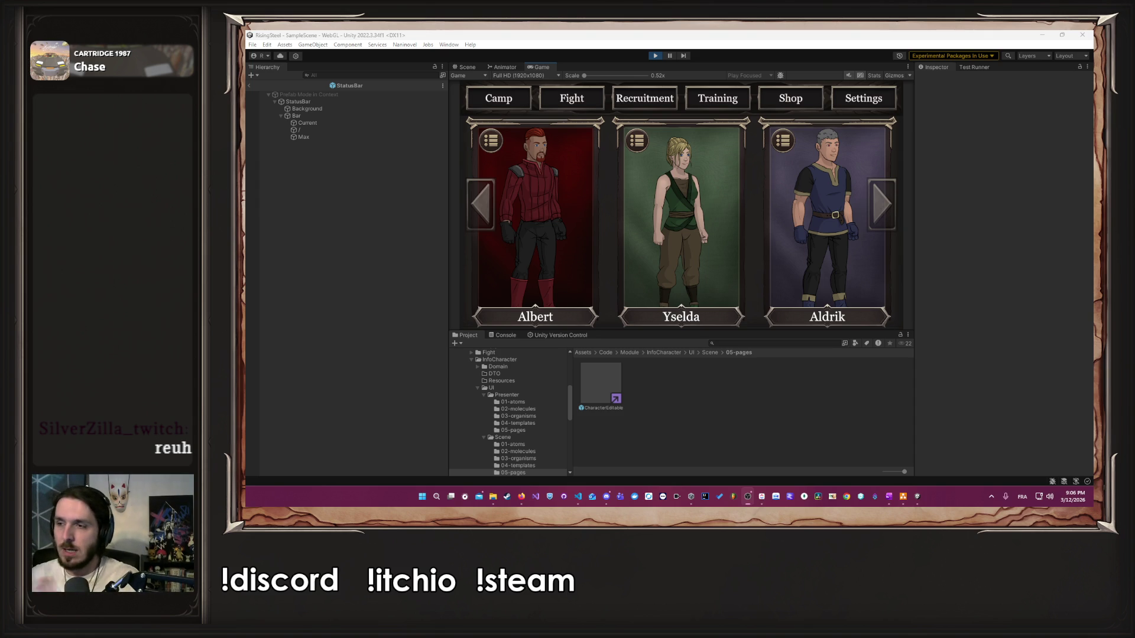
pyautogui.click(573, 158)
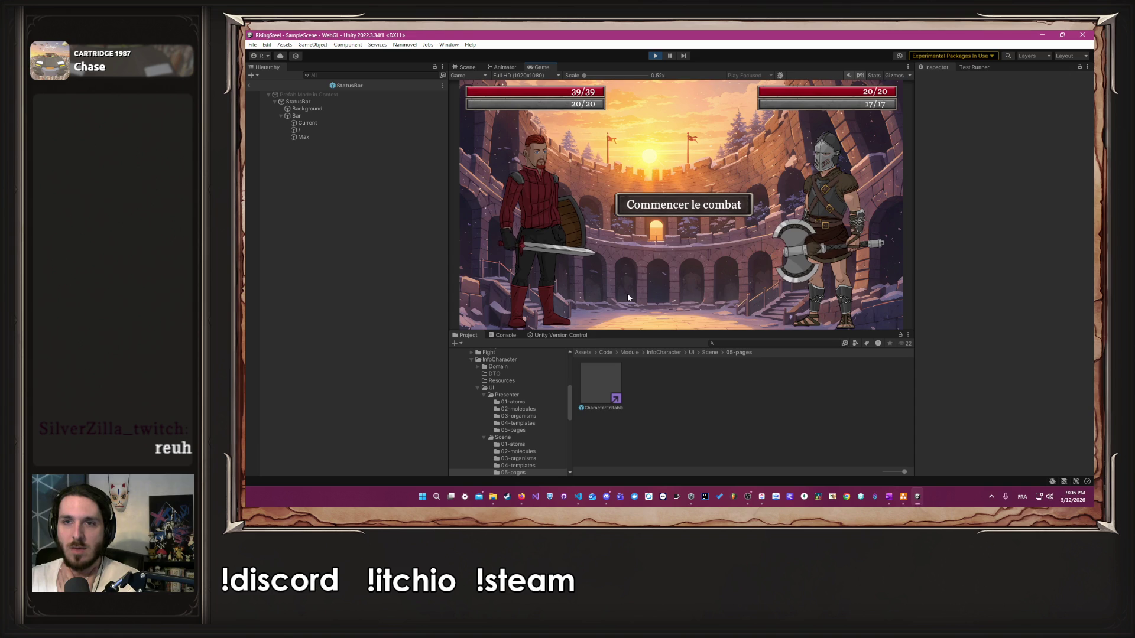
# Step: Have Albert attack Myron four times to win, end the fights, and exit Play mode
pyautogui.click(698, 210)
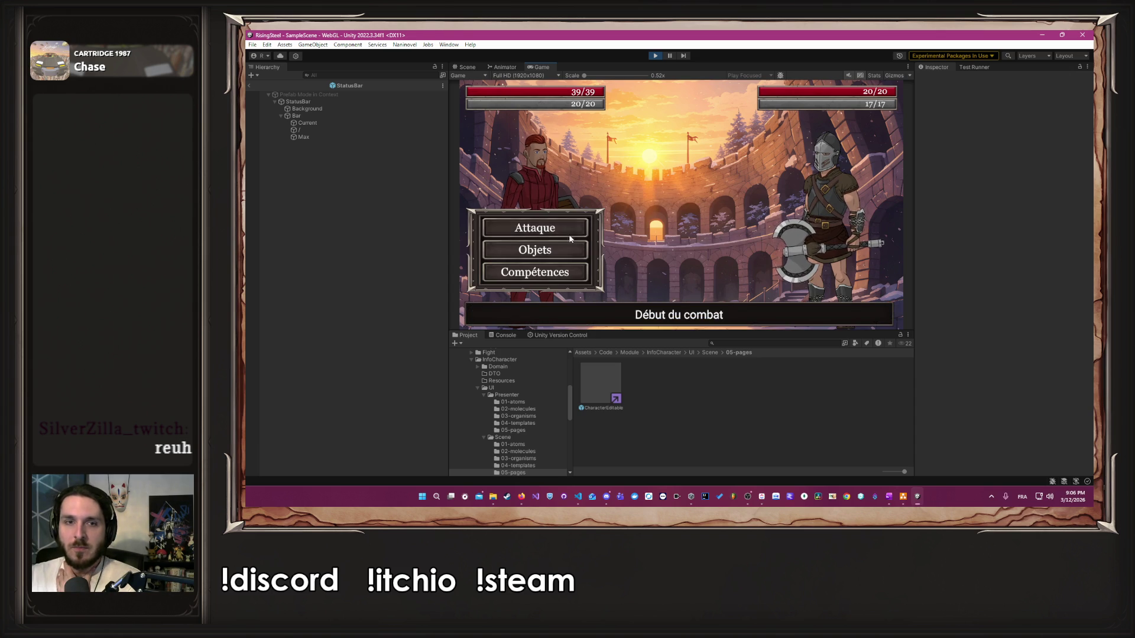
pyautogui.click(547, 231)
pyautogui.click(548, 231)
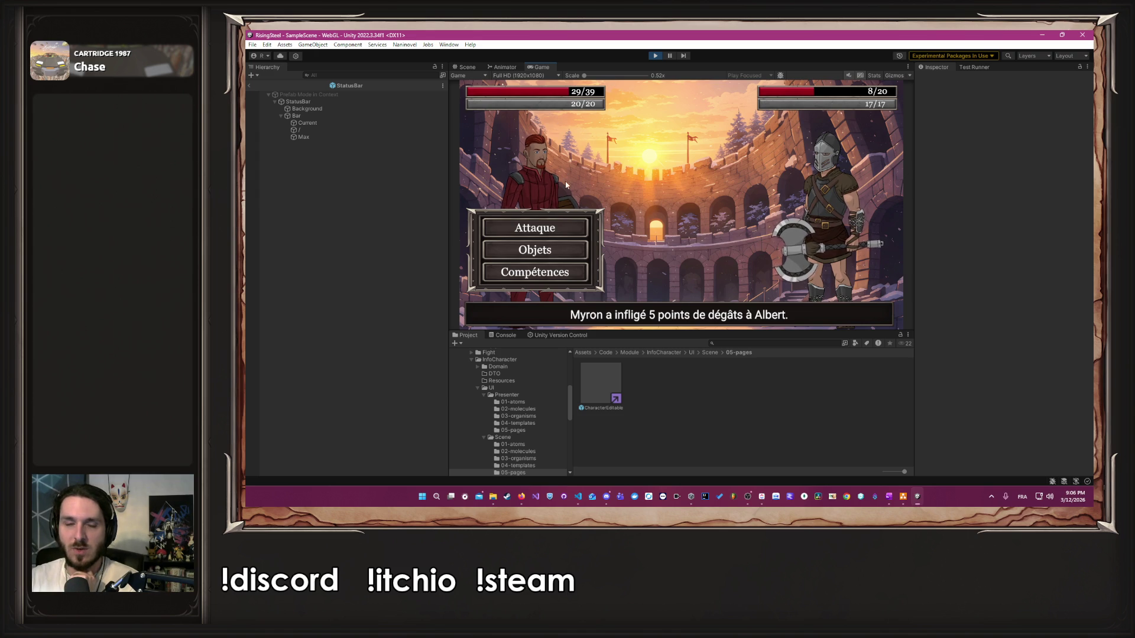
pyautogui.click(544, 225)
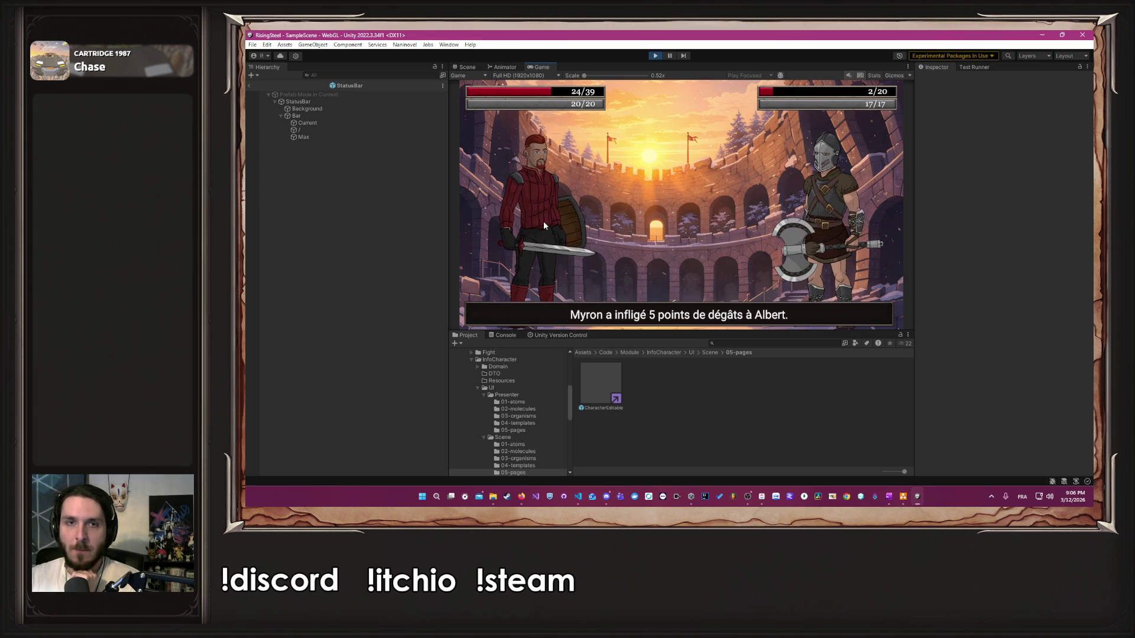
pyautogui.click(546, 225)
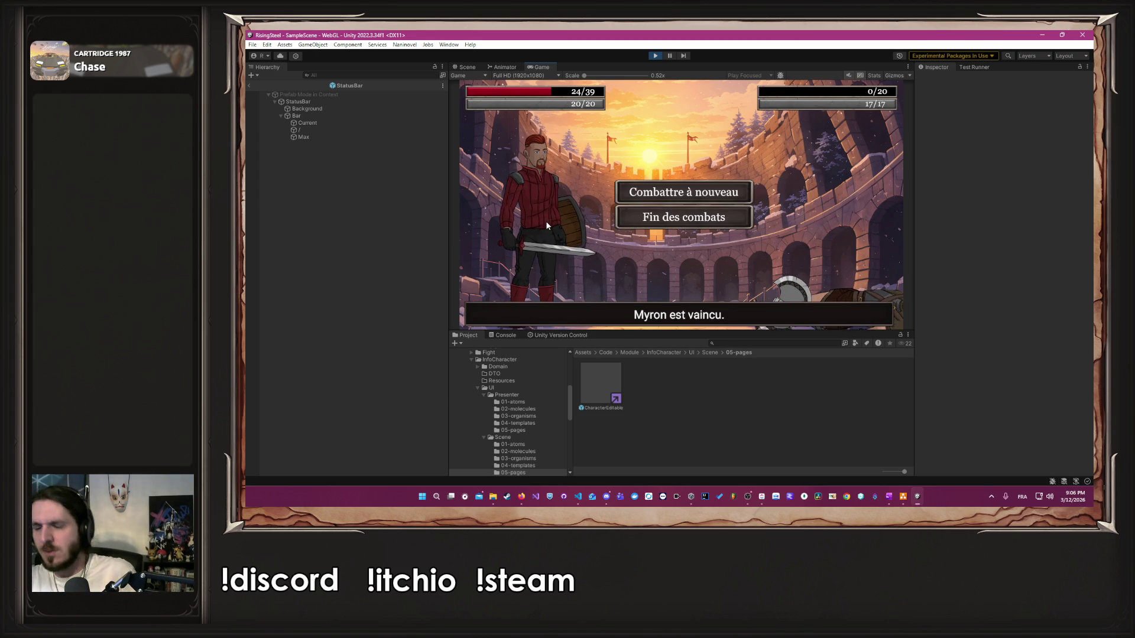
pyautogui.click(677, 220)
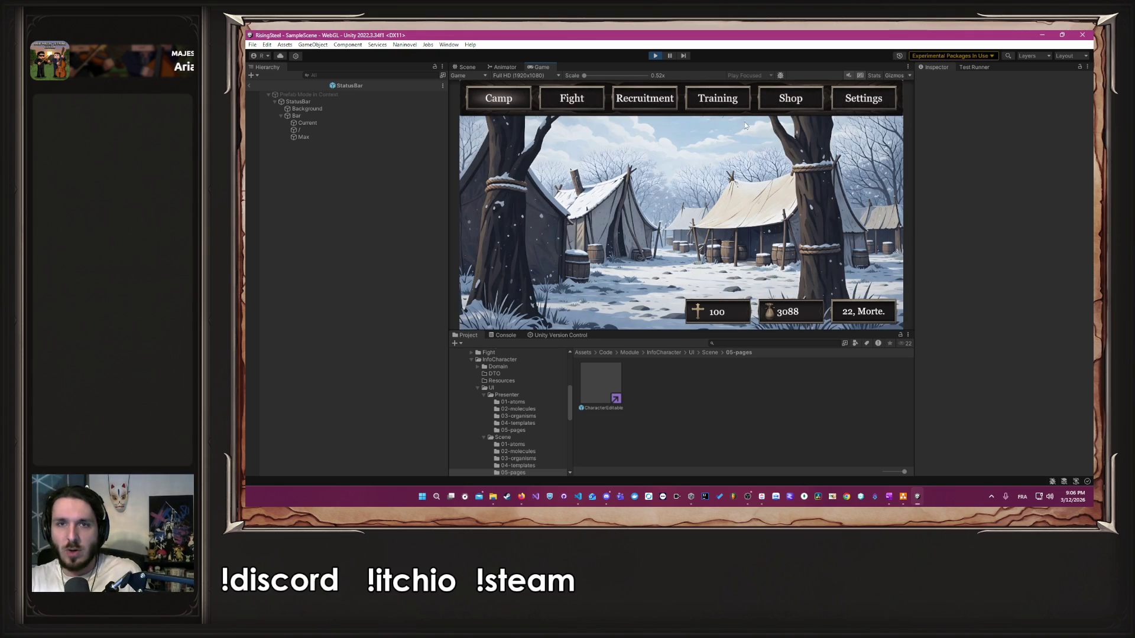
pyautogui.click(655, 55)
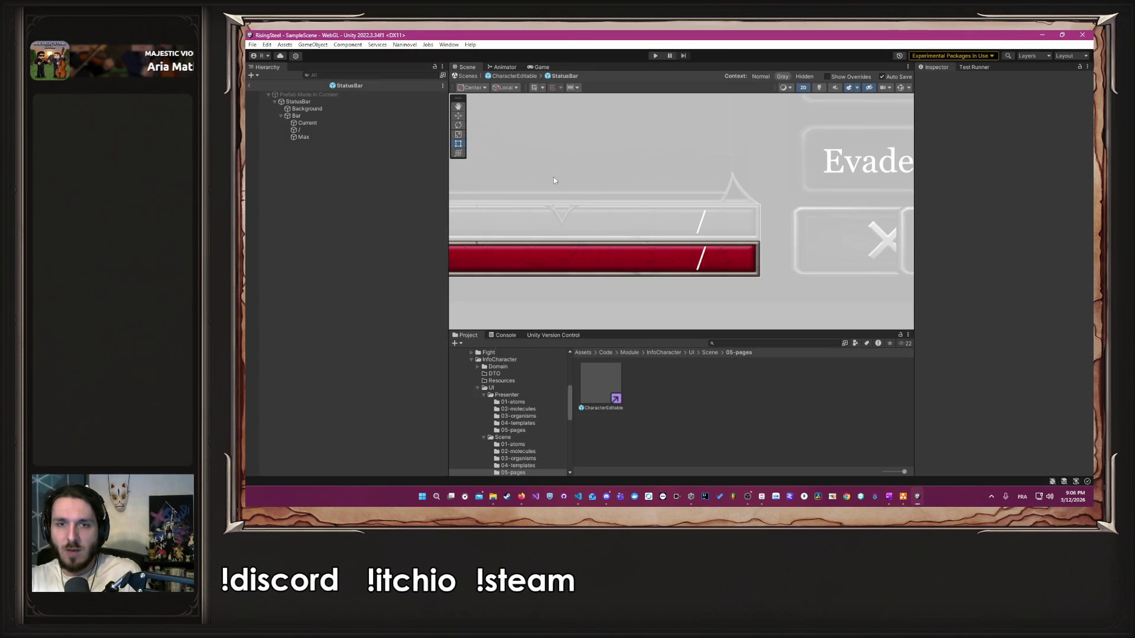
# Step: Set both the Max and Current texts to 53 and right-align the Max number
pyautogui.click(303, 136)
pyautogui.click(994, 268)
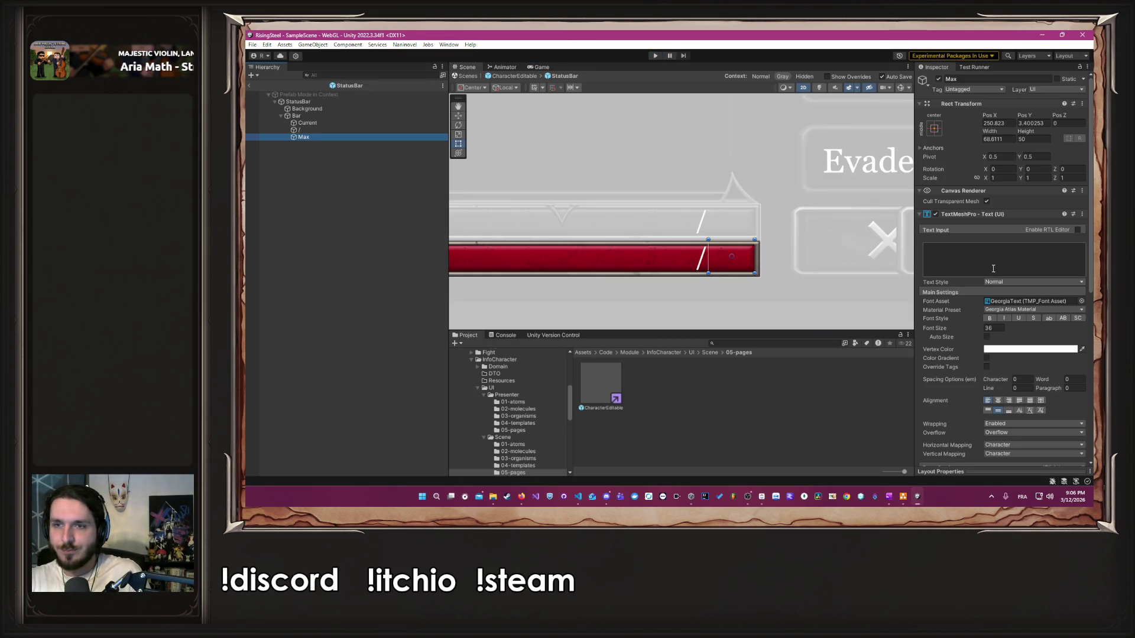
pyautogui.write('53')
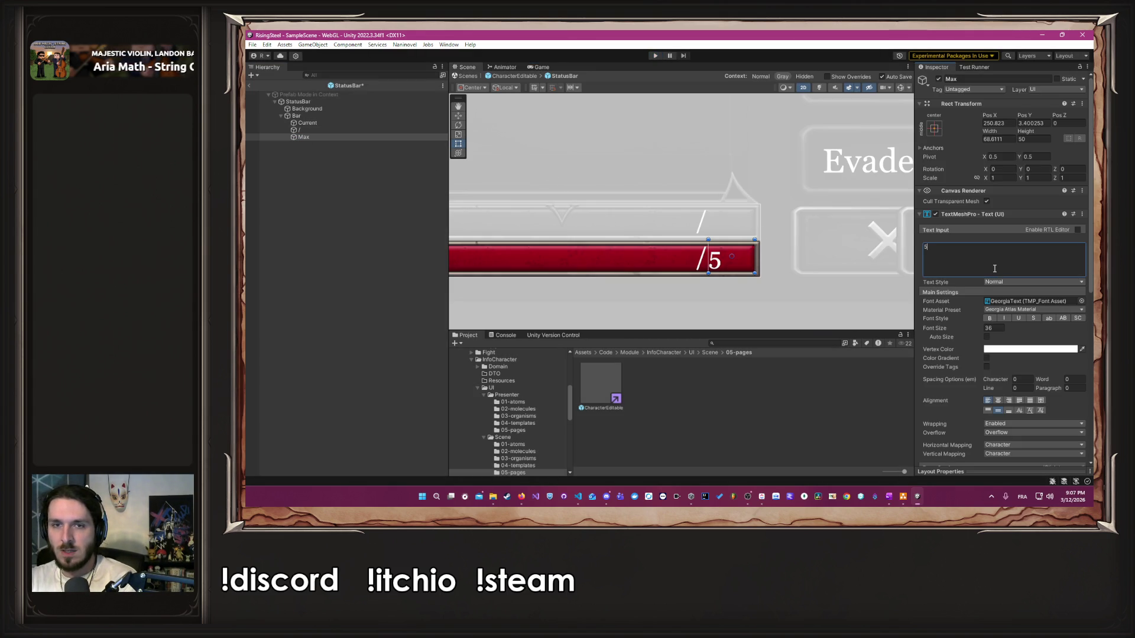
pyautogui.click(319, 123)
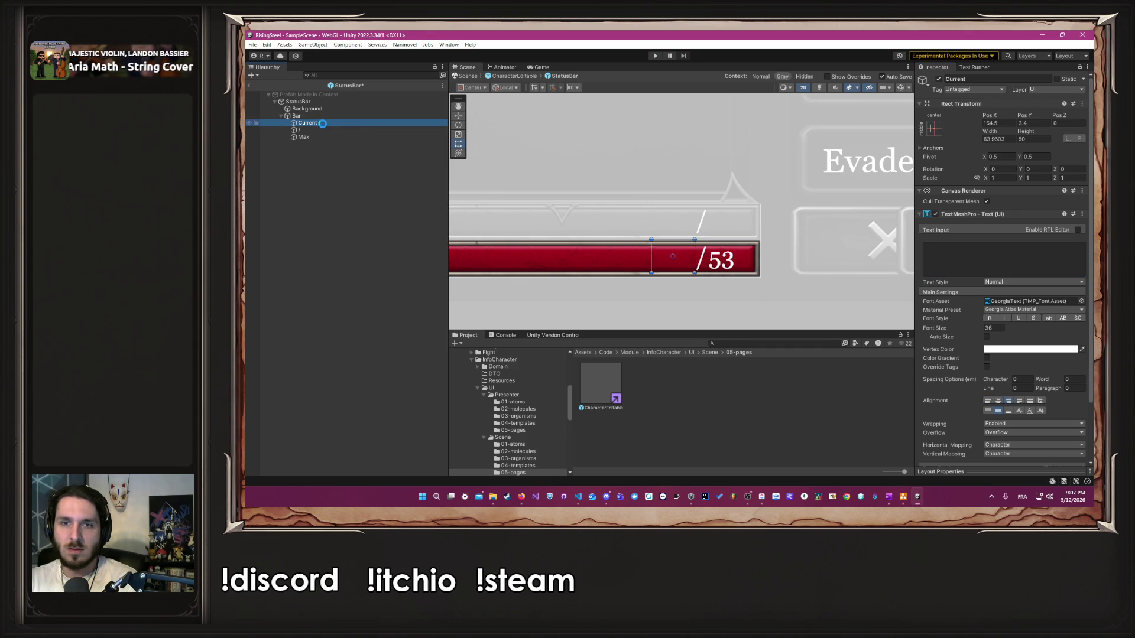
pyautogui.click(999, 266)
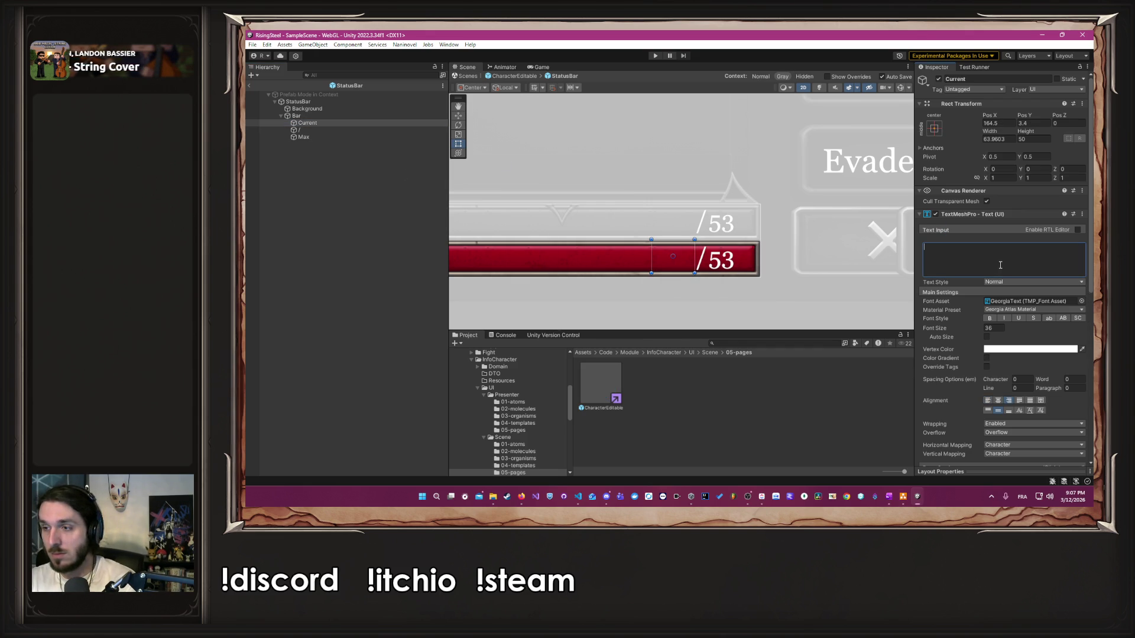
pyautogui.write('53')
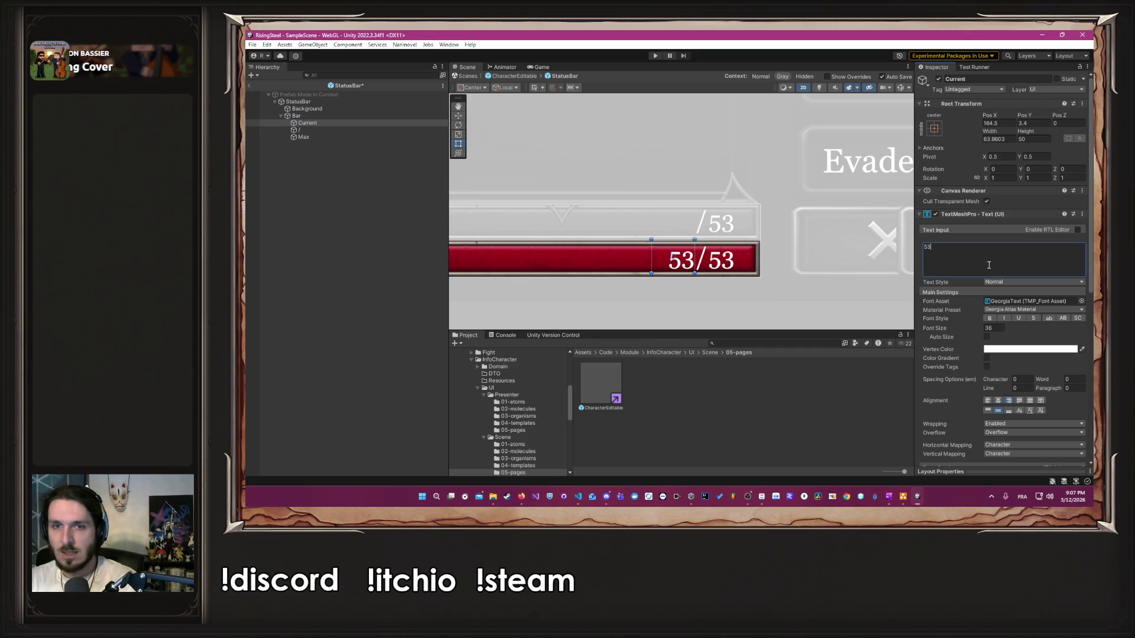
pyautogui.click(313, 138)
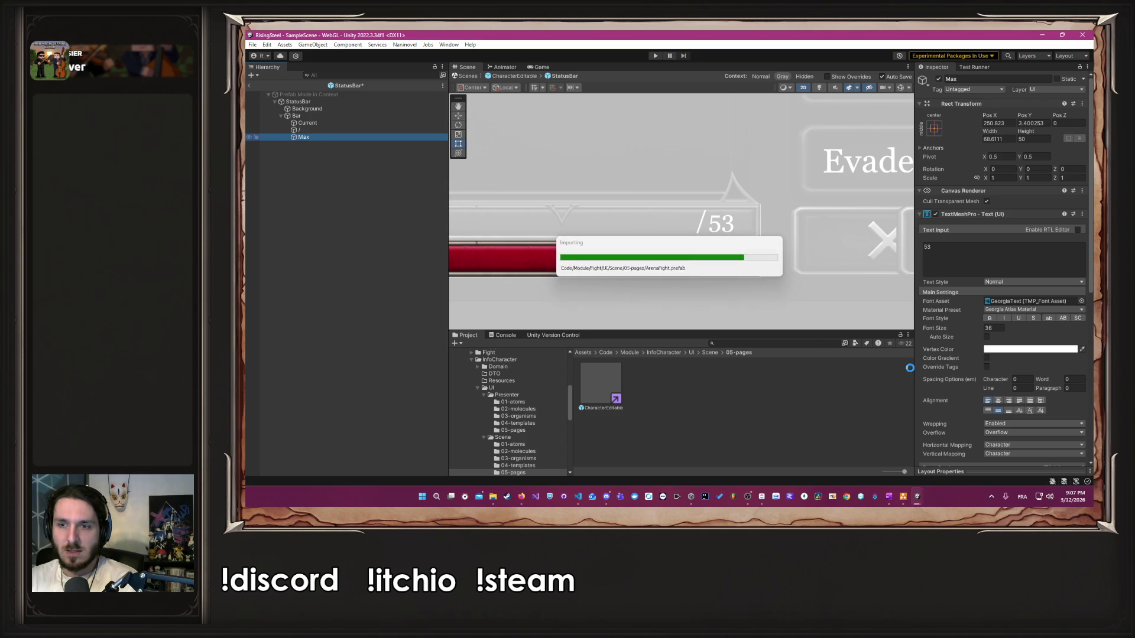
pyautogui.click(1009, 401)
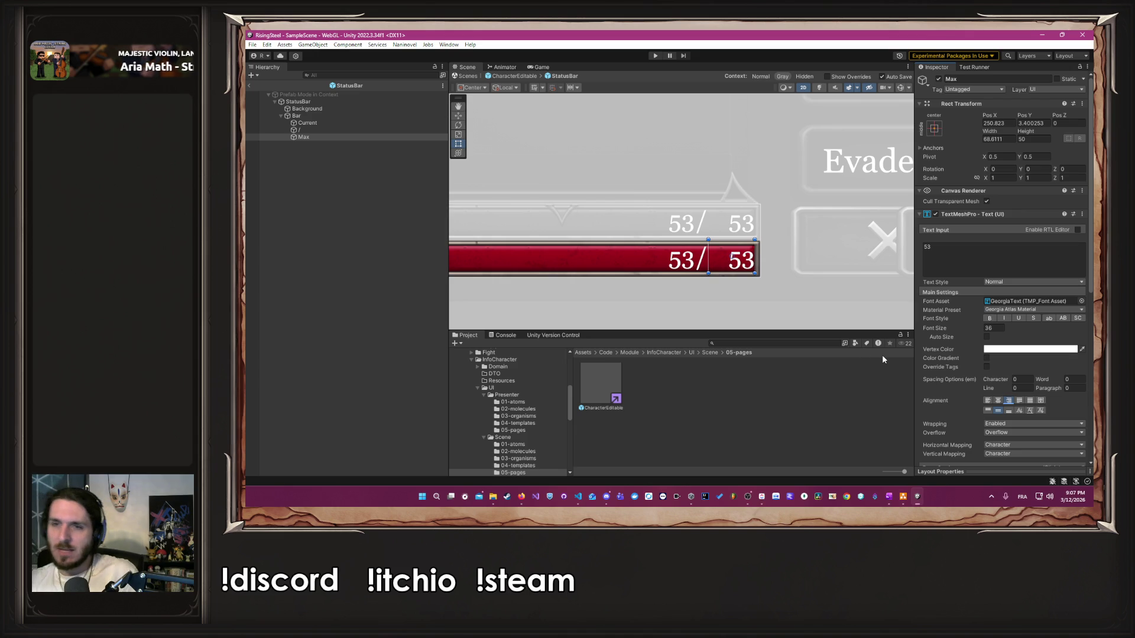
pyautogui.click(523, 498)
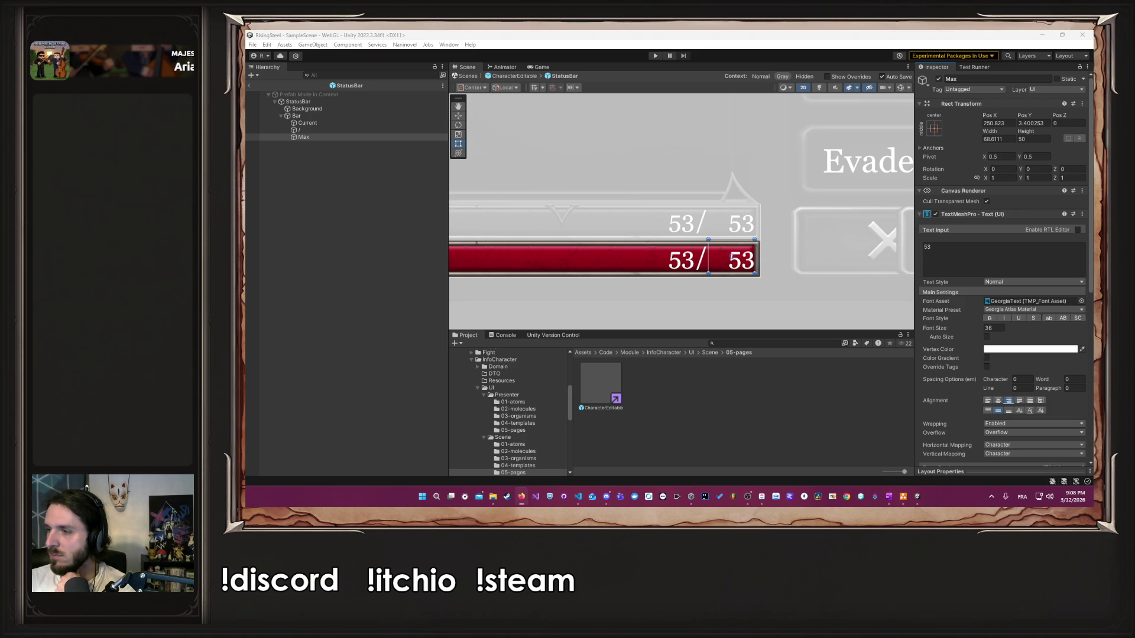
# Step: Delete the slash and Max objects, widen Current, and make it read 53/53
pyautogui.click(960, 246)
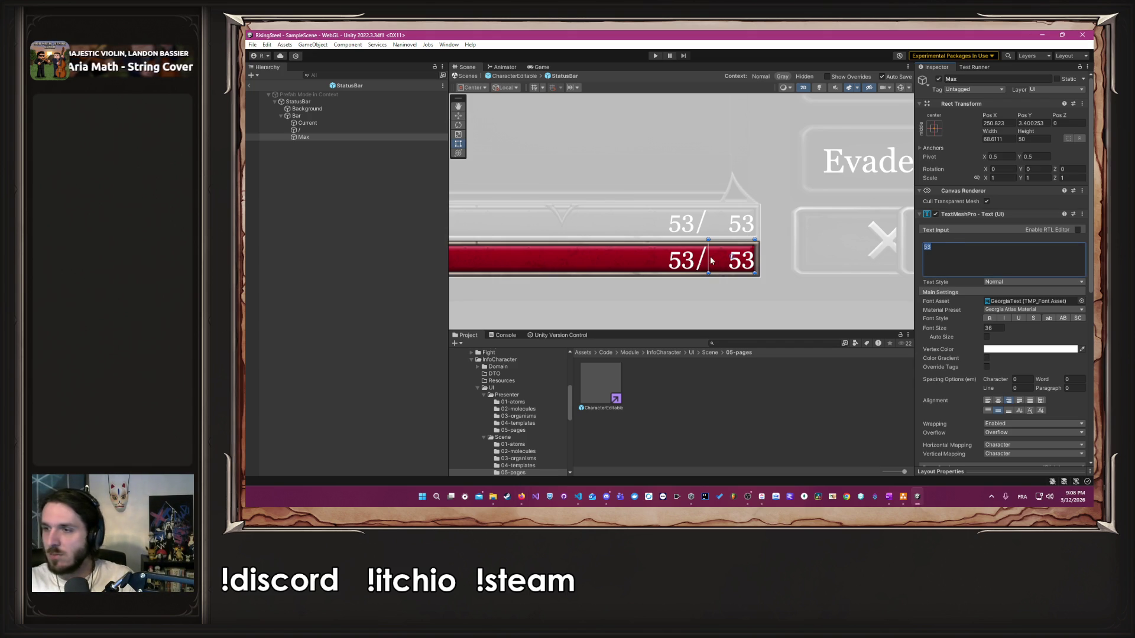
pyautogui.click(345, 137)
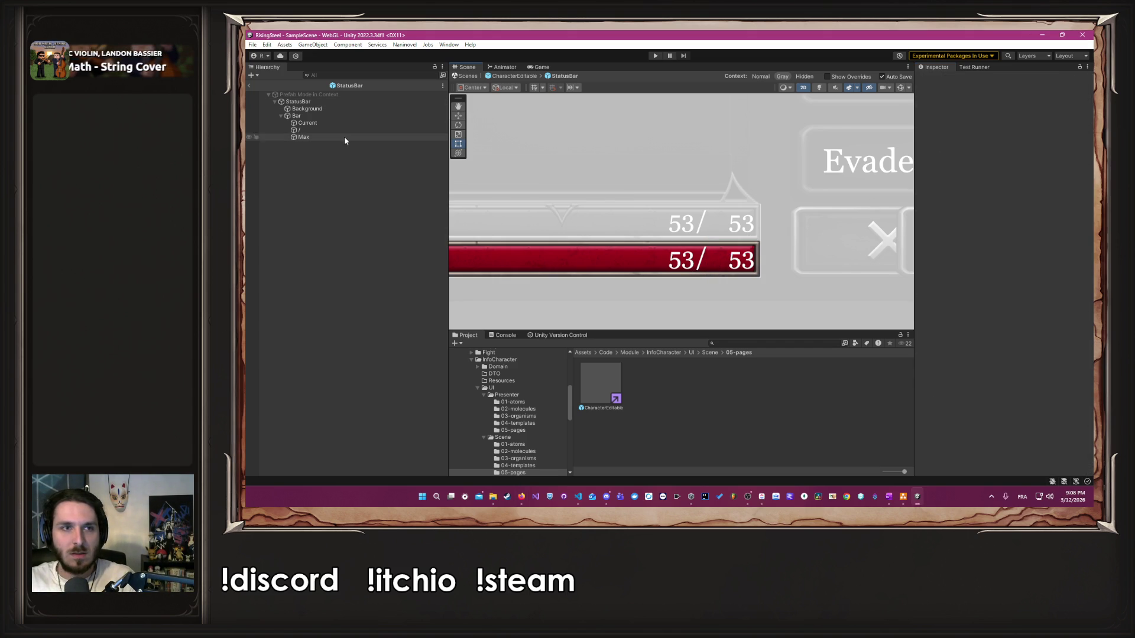
pyautogui.click(345, 123)
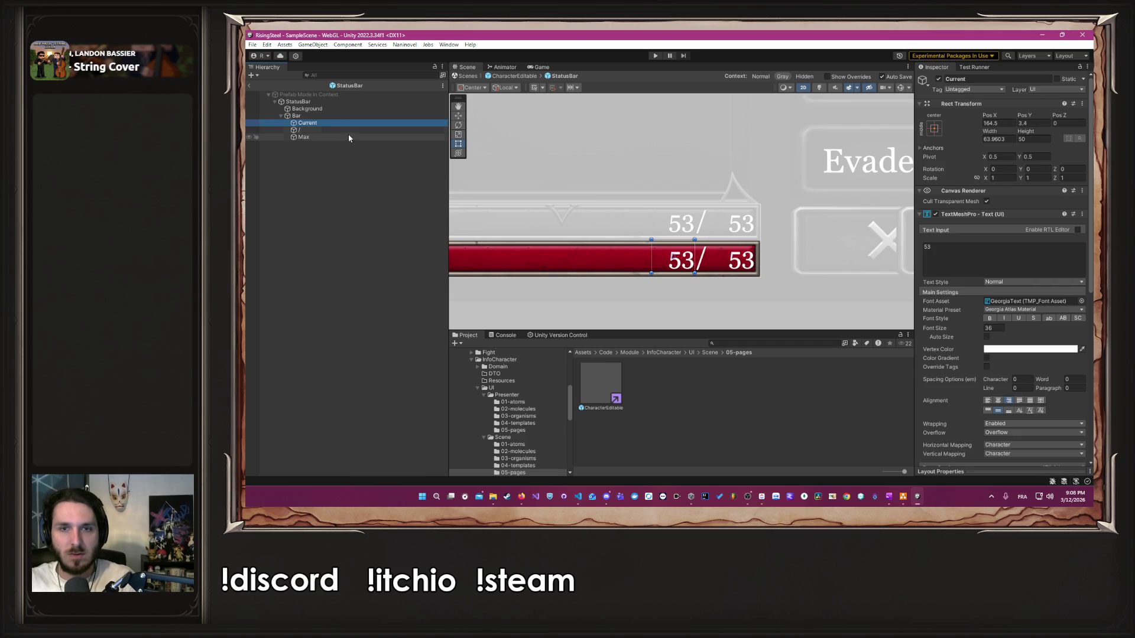
pyautogui.click(345, 137)
pyautogui.keyDown('ctrl'); pyautogui.click(338, 129); pyautogui.keyUp('ctrl')
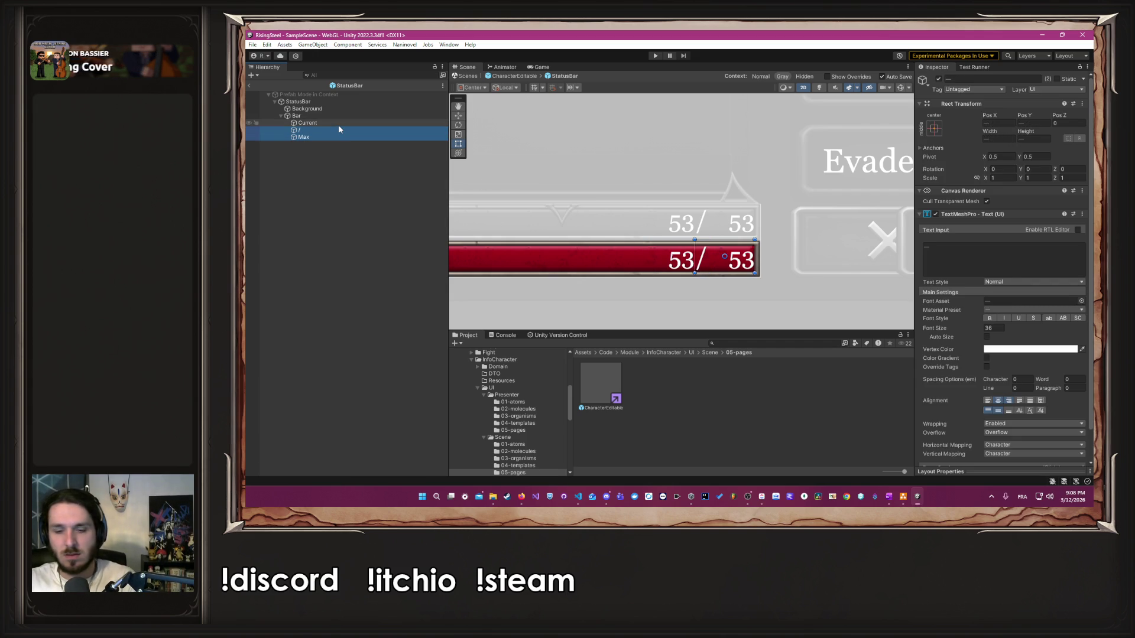
pyautogui.press('Delete')
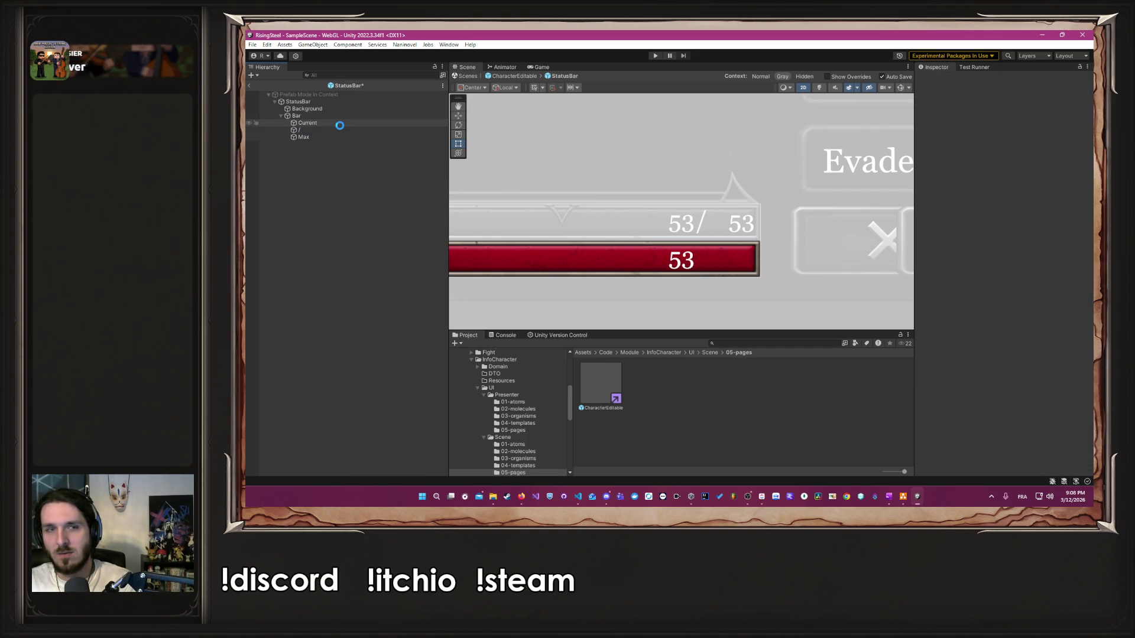
pyautogui.click(328, 123)
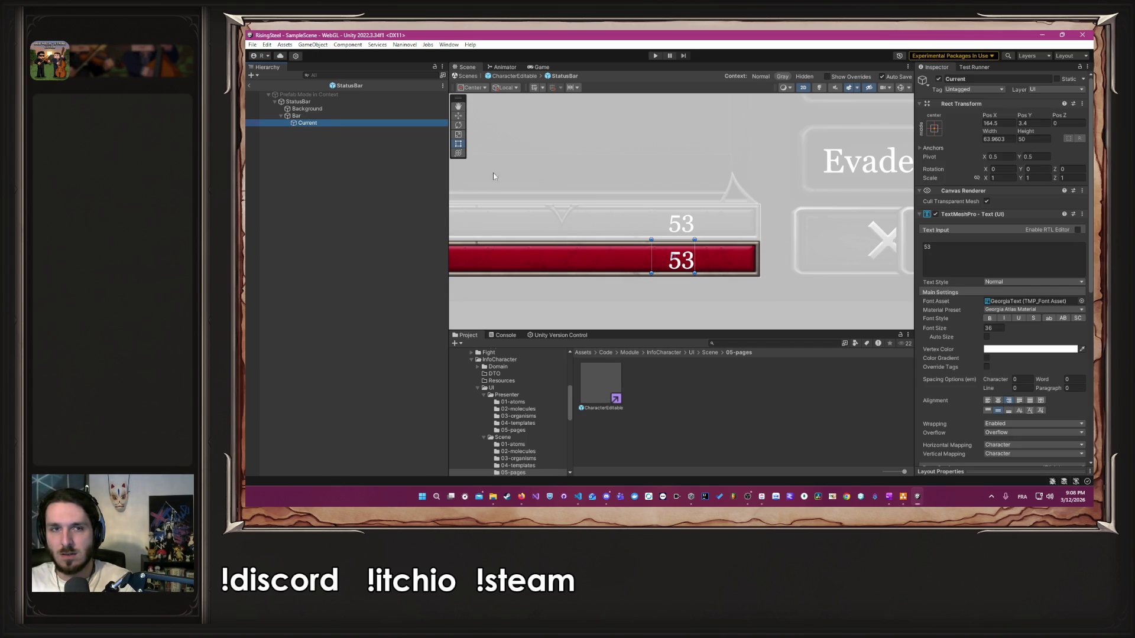
pyautogui.moveTo(696, 255); pyautogui.dragTo(757, 254)
pyautogui.click(1011, 260)
pyautogui.write('/')
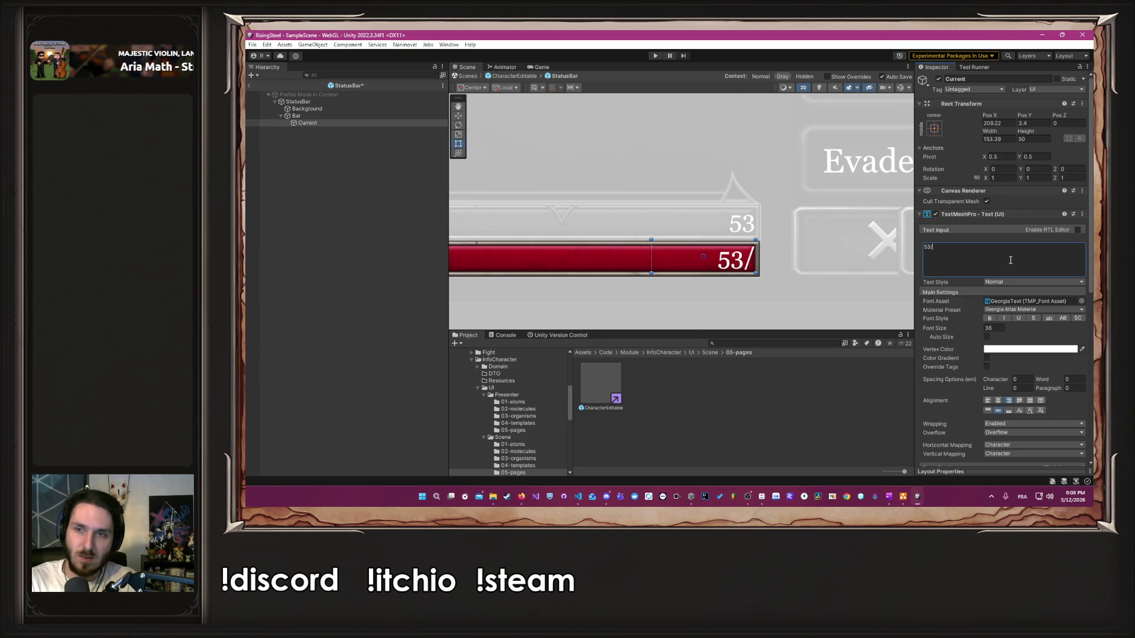
pyautogui.write('53')
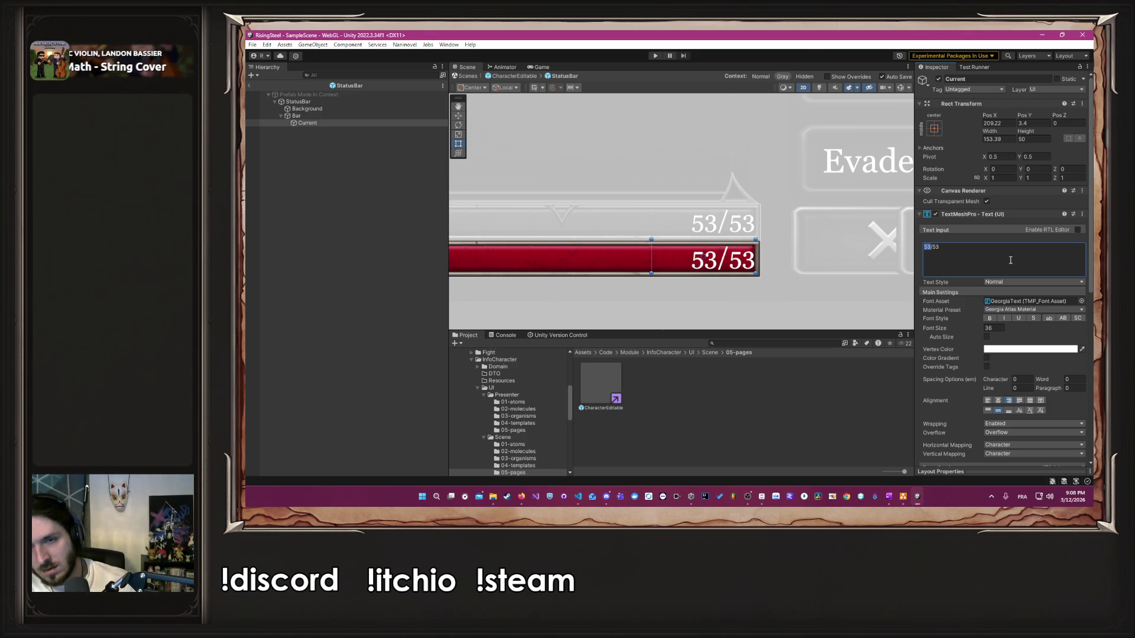
pyautogui.hotkey('alt', 'Tab')
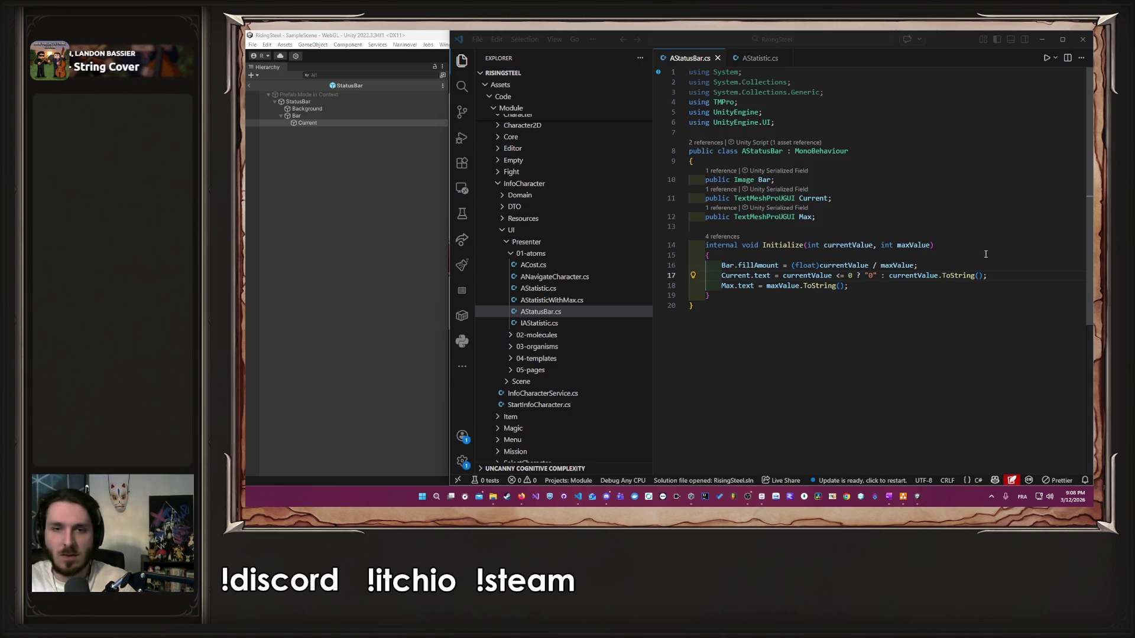
# Step: Replace 53/53 with {CURRENT_VALUE}/{MAX_VALUE} placeholders and widen the label across the bar
pyautogui.click(306, 268)
pyautogui.click(307, 123)
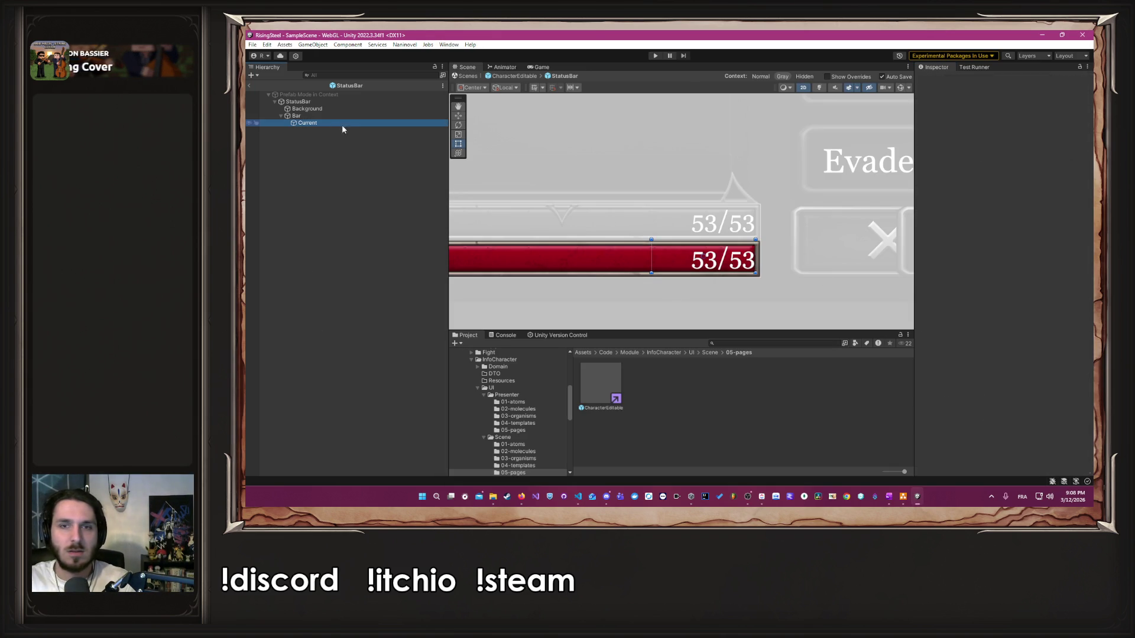
pyautogui.click(956, 254)
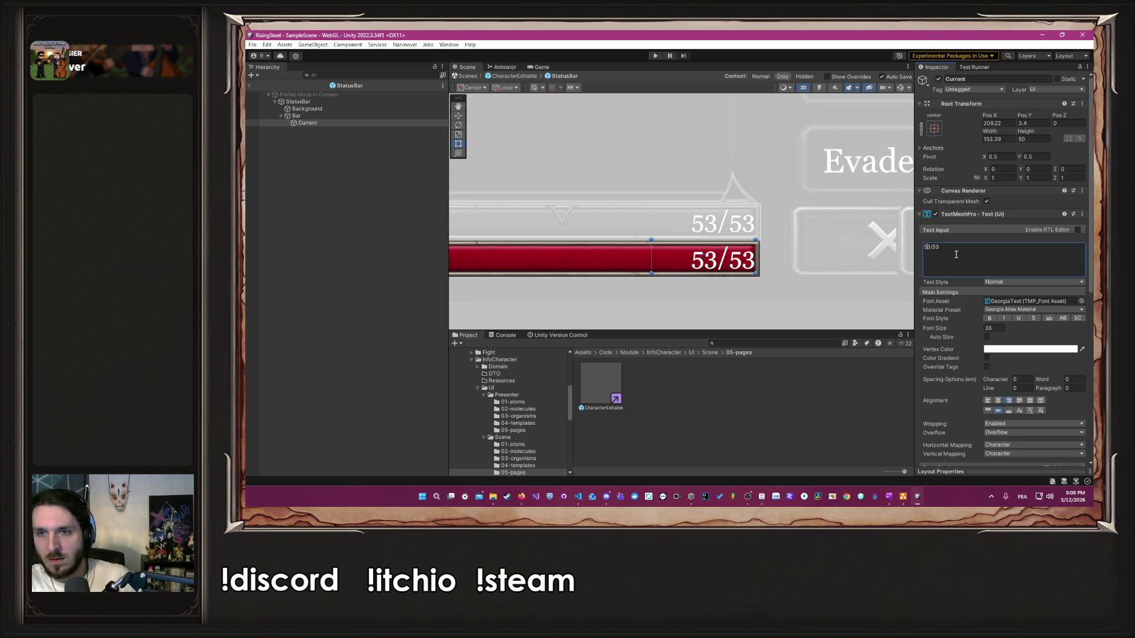
pyautogui.write('{}/')
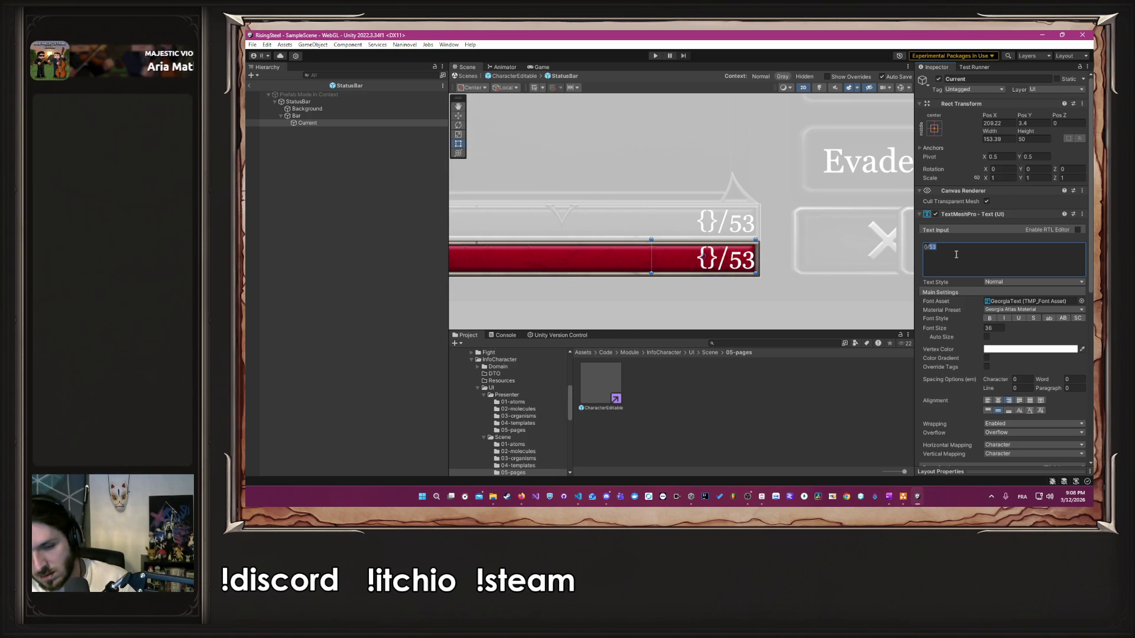
pyautogui.write('{}')
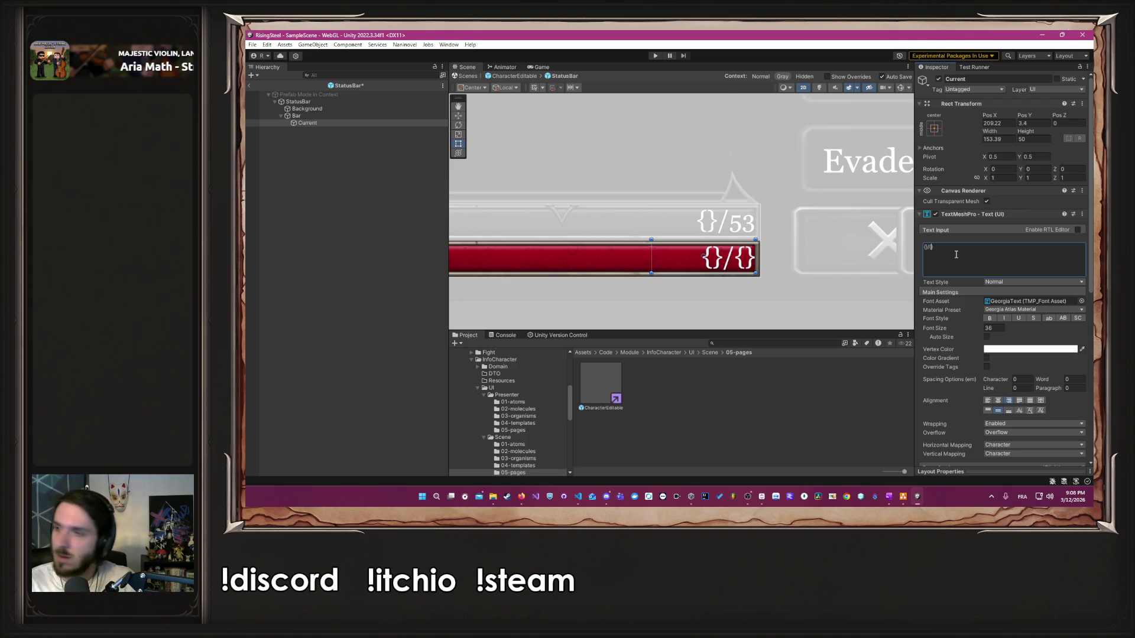
pyautogui.hotkey('ctrl', 'v')
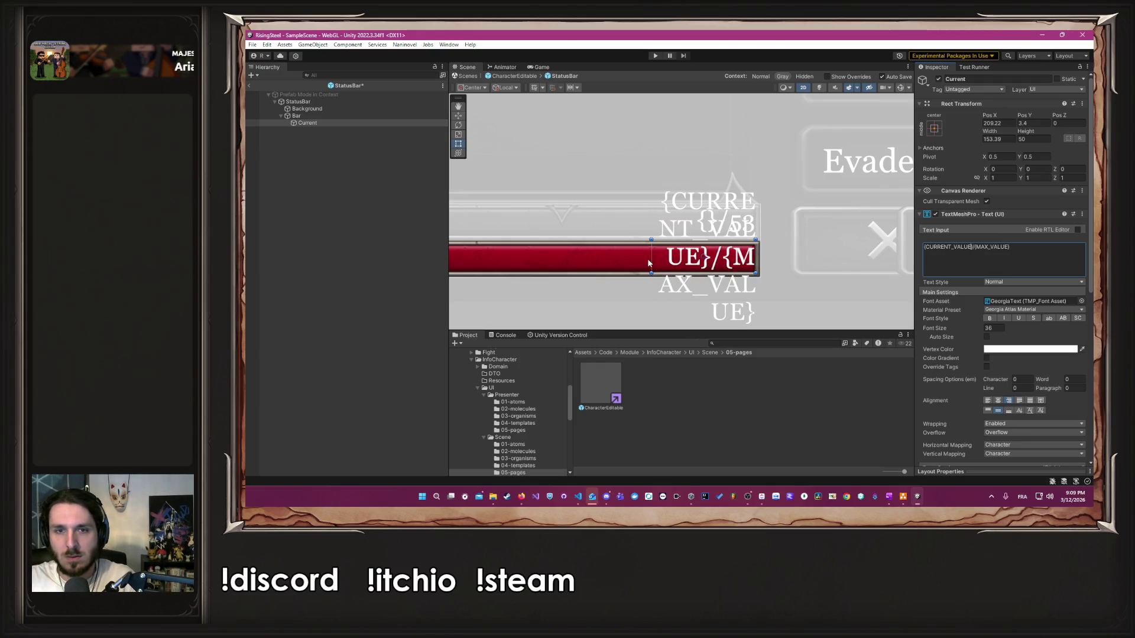
pyautogui.scroll(-3, 649, 263)
pyautogui.moveTo(642, 259); pyautogui.dragTo(460, 269)
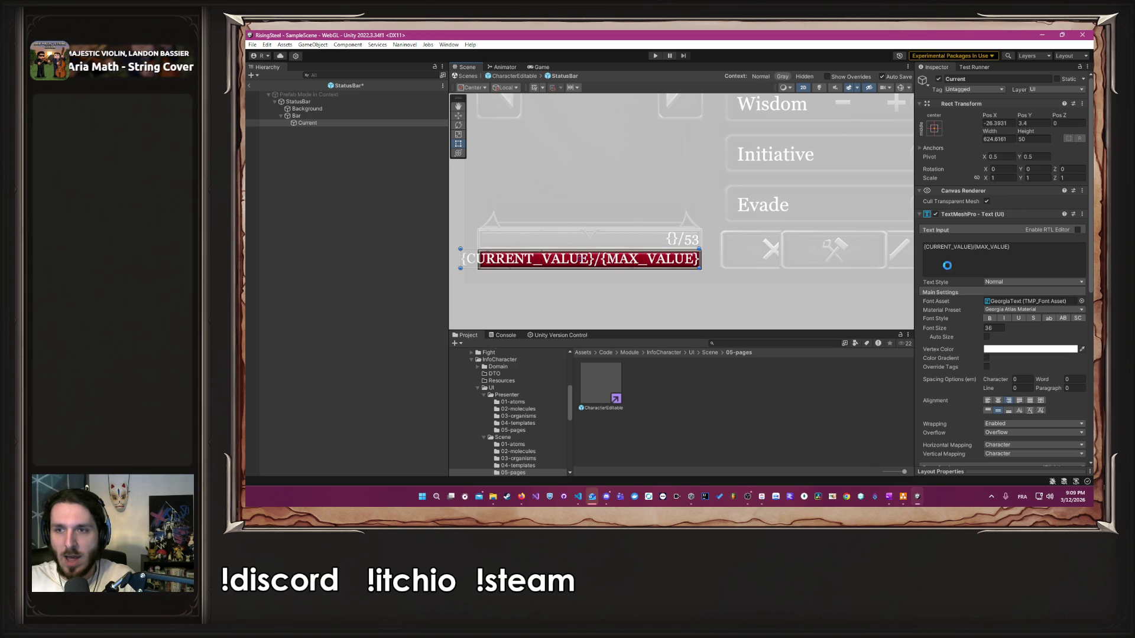
# Step: Shorten the placeholders to {CURRENT}/{MAX}, then locate the StatusBar's AStatusBar script
pyautogui.click(992, 249)
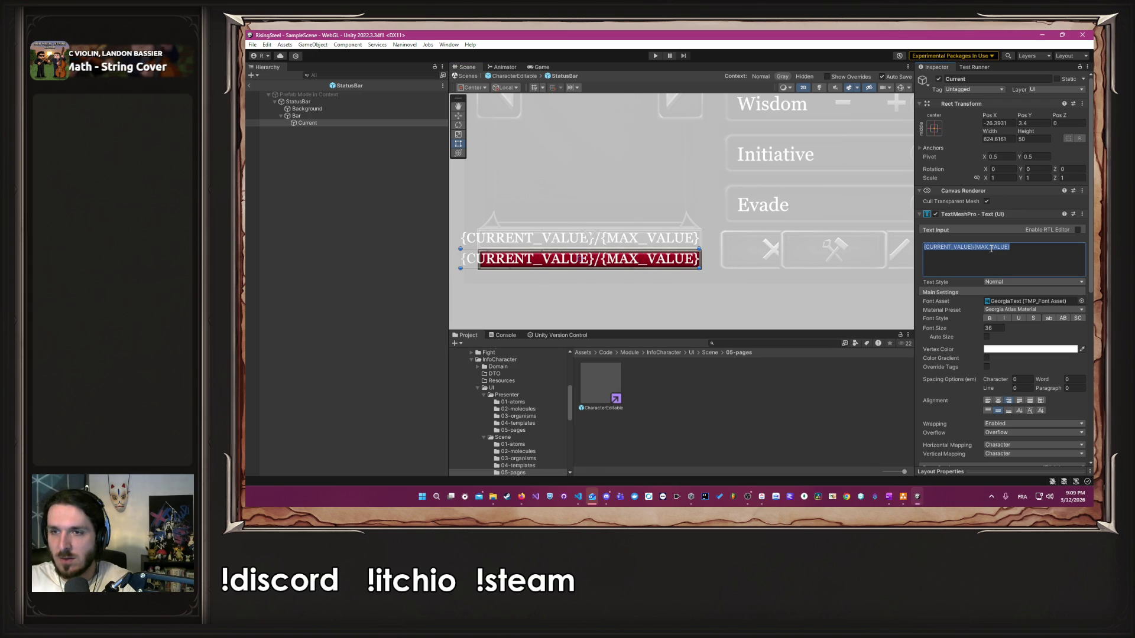
pyautogui.click(989, 248)
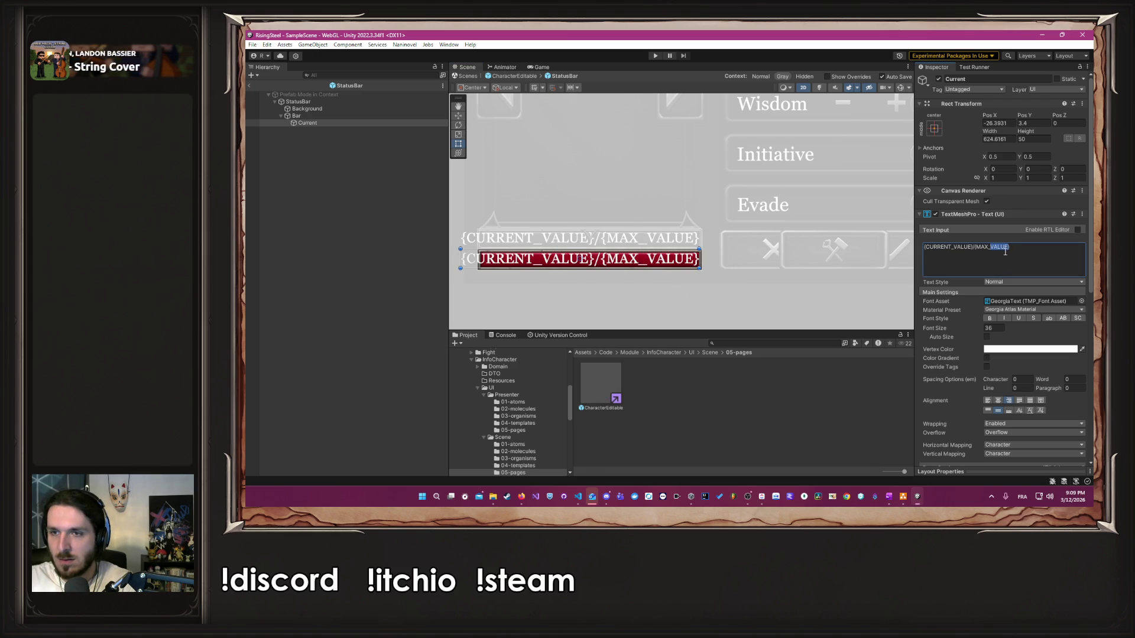
pyautogui.press('BackSpace')
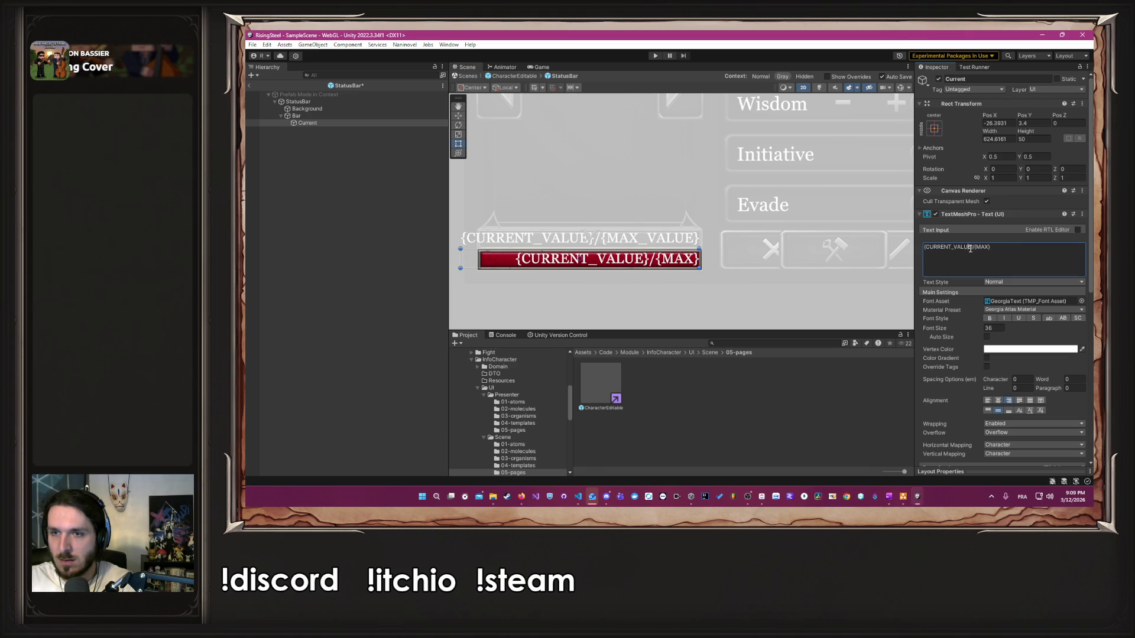
pyautogui.press('BackSpace')
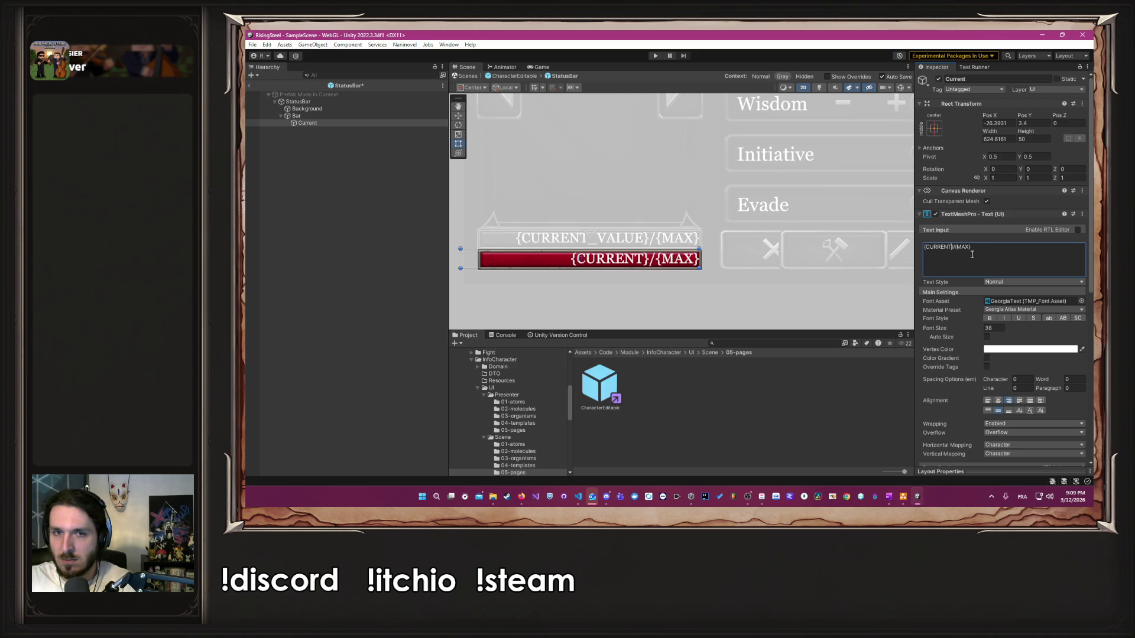
pyautogui.click(769, 292)
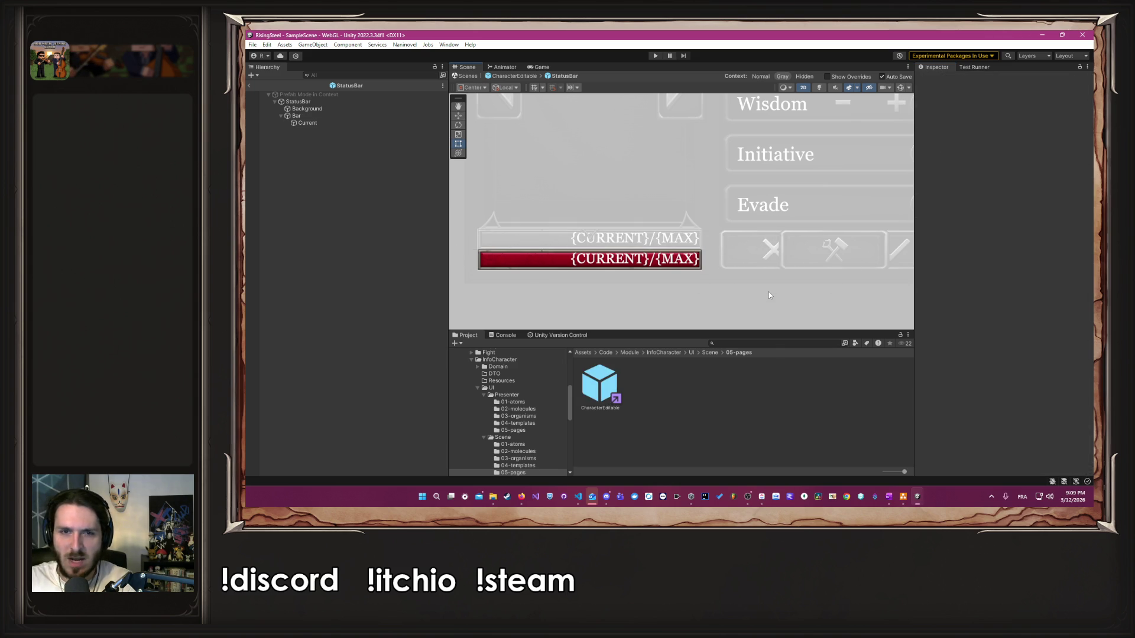
pyautogui.click(310, 101)
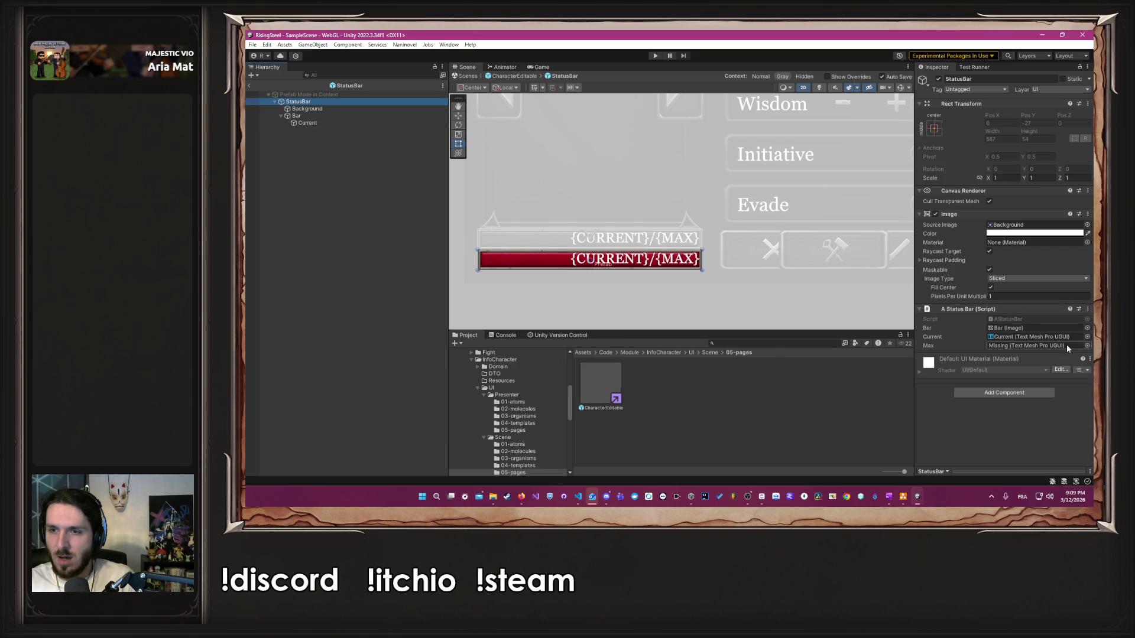
pyautogui.click(1035, 318)
# Step: In AStatusBar.cs, delete the Max field, rename Current to Life, and save
pyautogui.doubleClick(800, 378)
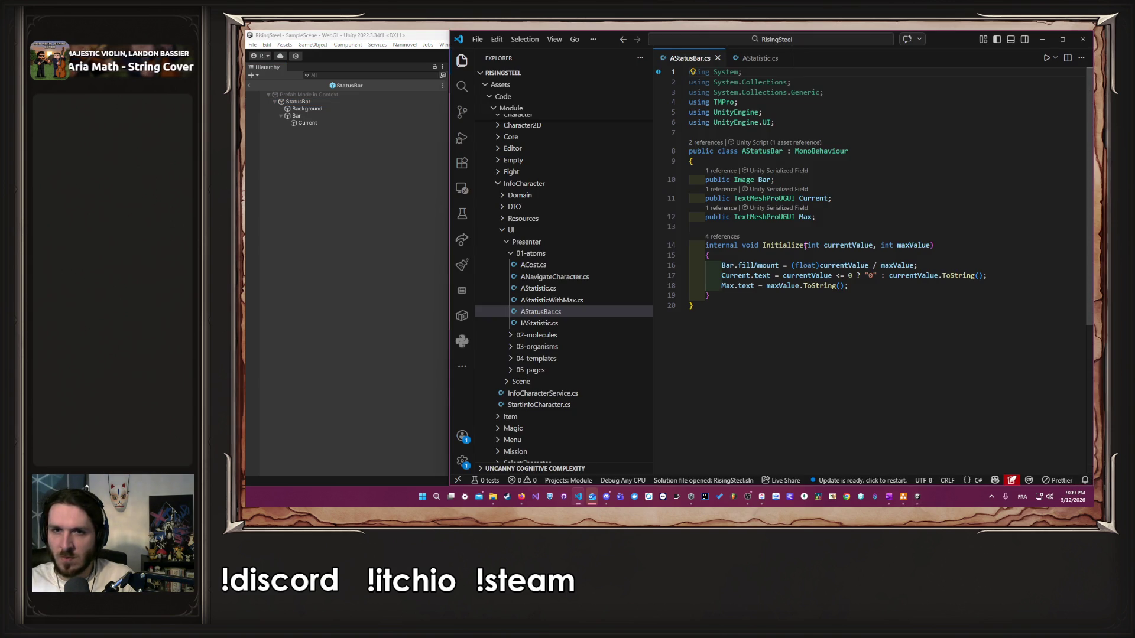
pyautogui.moveTo(828, 217)
pyautogui.mouseDown()
pyautogui.moveTo(855, 192)
pyautogui.moveTo(834, 199)
pyautogui.mouseUp()
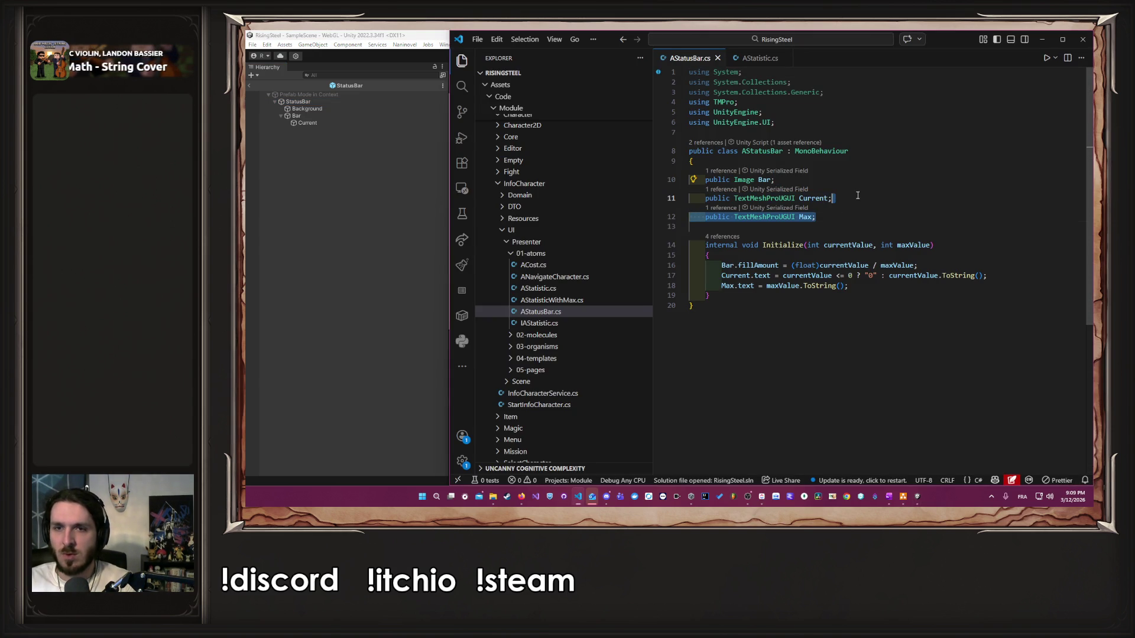
pyautogui.press('BackSpace')
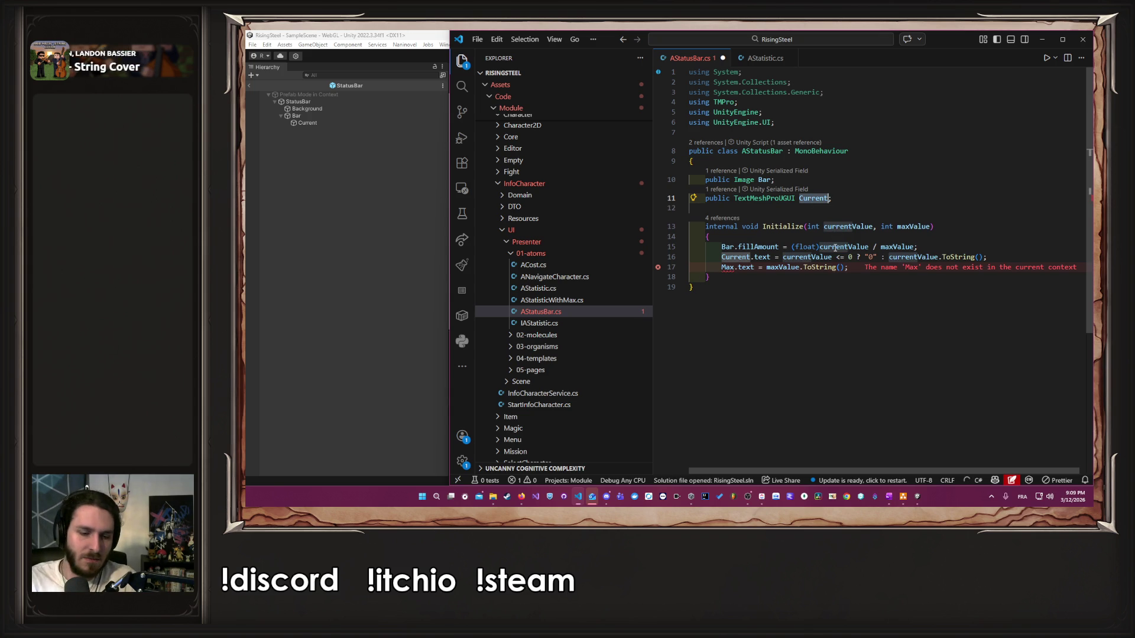
pyautogui.write('Life')
pyautogui.hotkey('ctrl', 's')
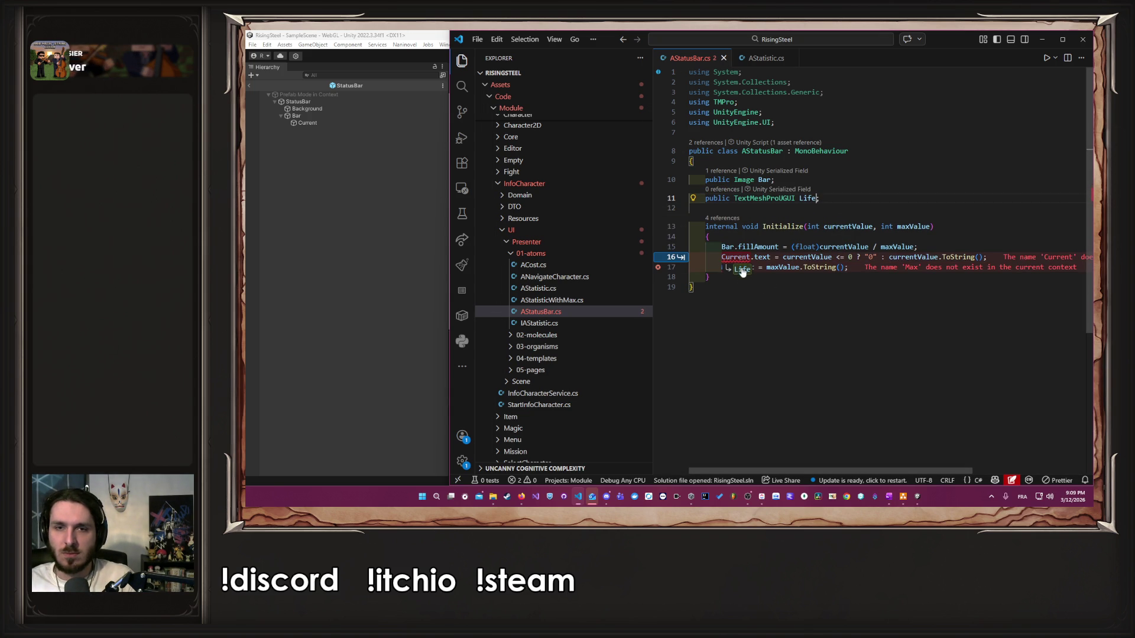
pyautogui.click(400, 275)
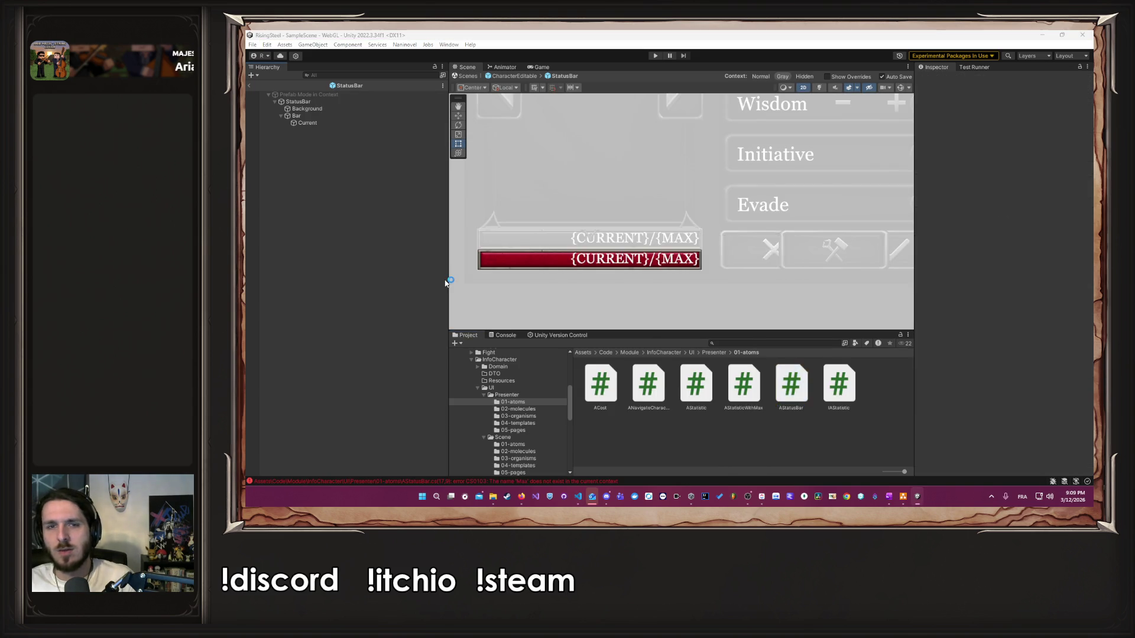
# Step: Comment out the lines setting the Current and Max text, then return to Unity
pyautogui.hotkey('alt', 'Tab')
pyautogui.click(632, 151)
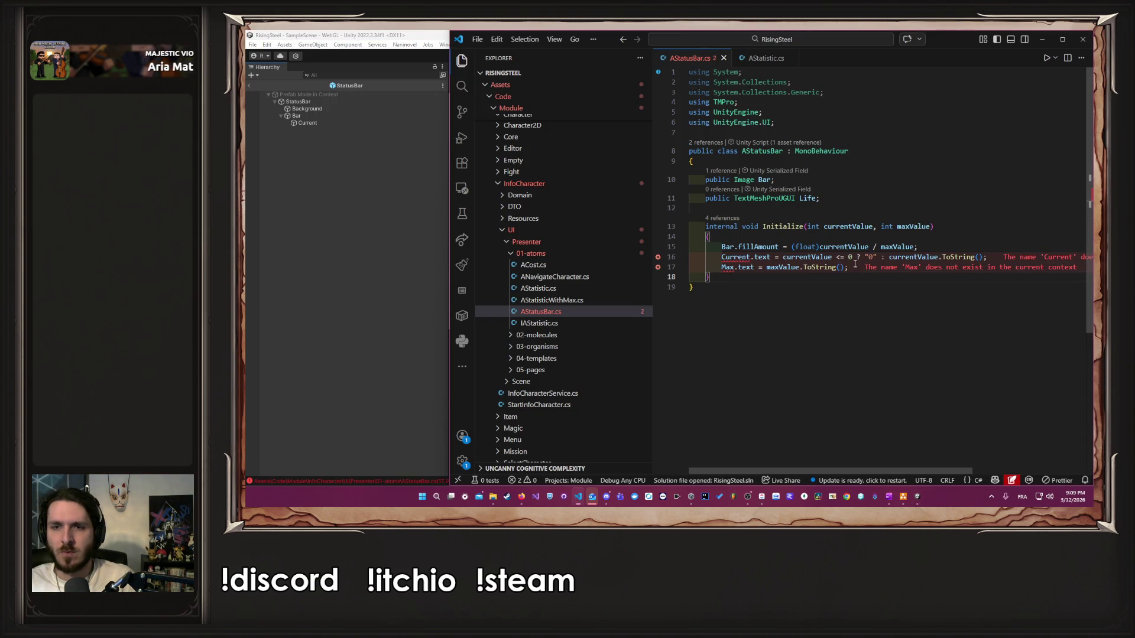
pyautogui.moveTo(848, 267); pyautogui.dragTo(849, 258)
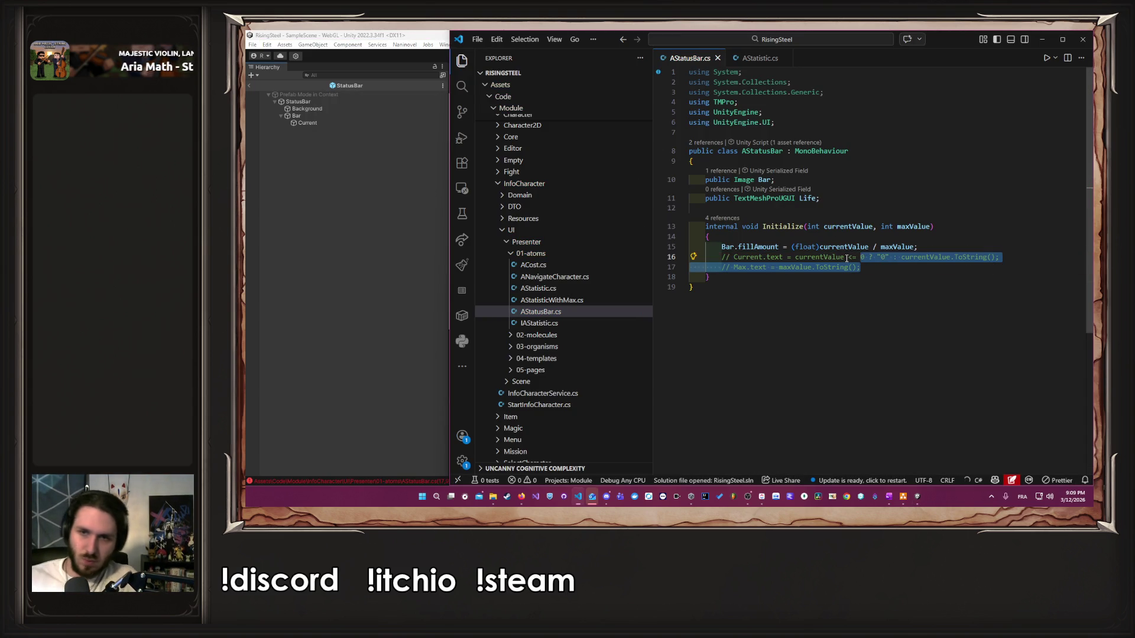
pyautogui.click(414, 263)
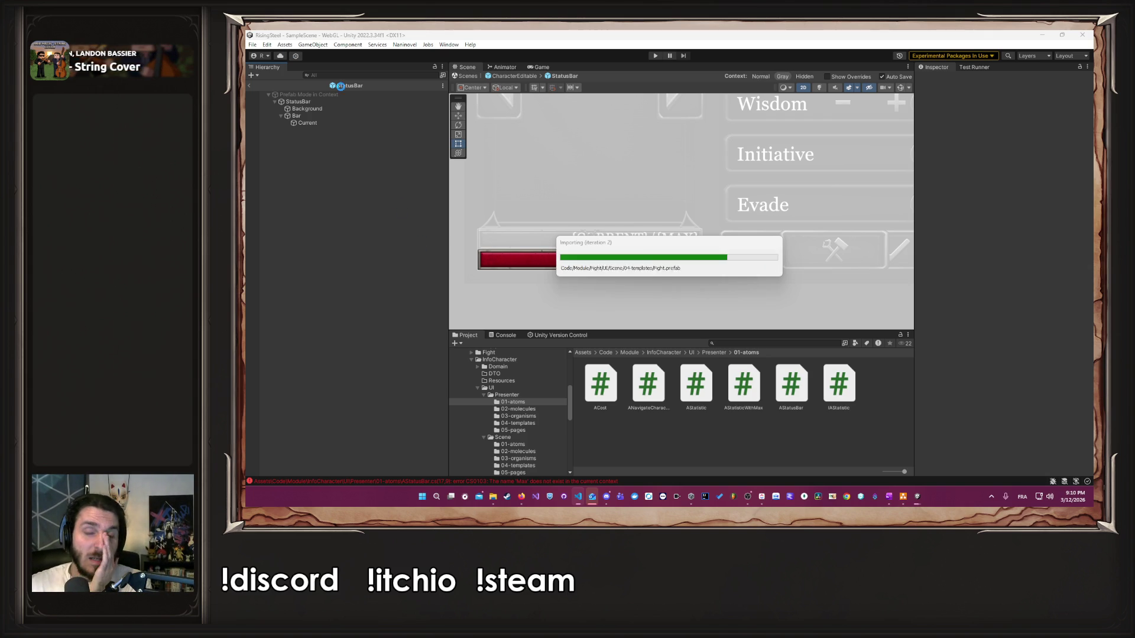
# Step: Rename the AStatusBar text field from Life to Value and return to Unity to recompile
pyautogui.click(323, 102)
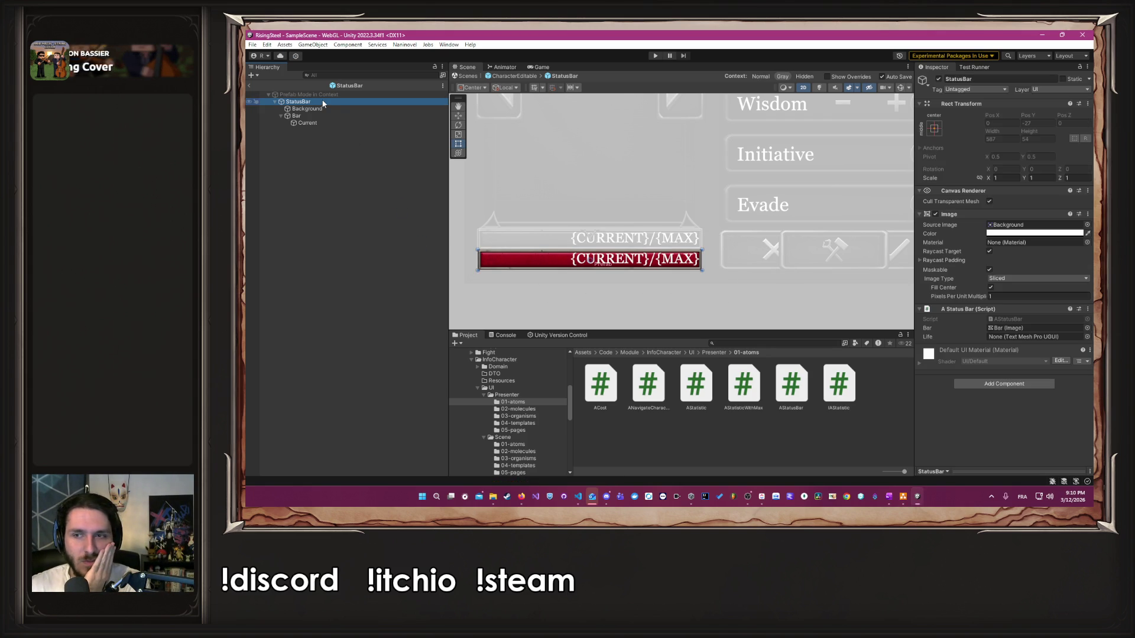
pyautogui.moveTo(355, 124)
pyautogui.mouseDown()
pyautogui.moveTo(501, 159)
pyautogui.moveTo(343, 123)
pyautogui.mouseUp()
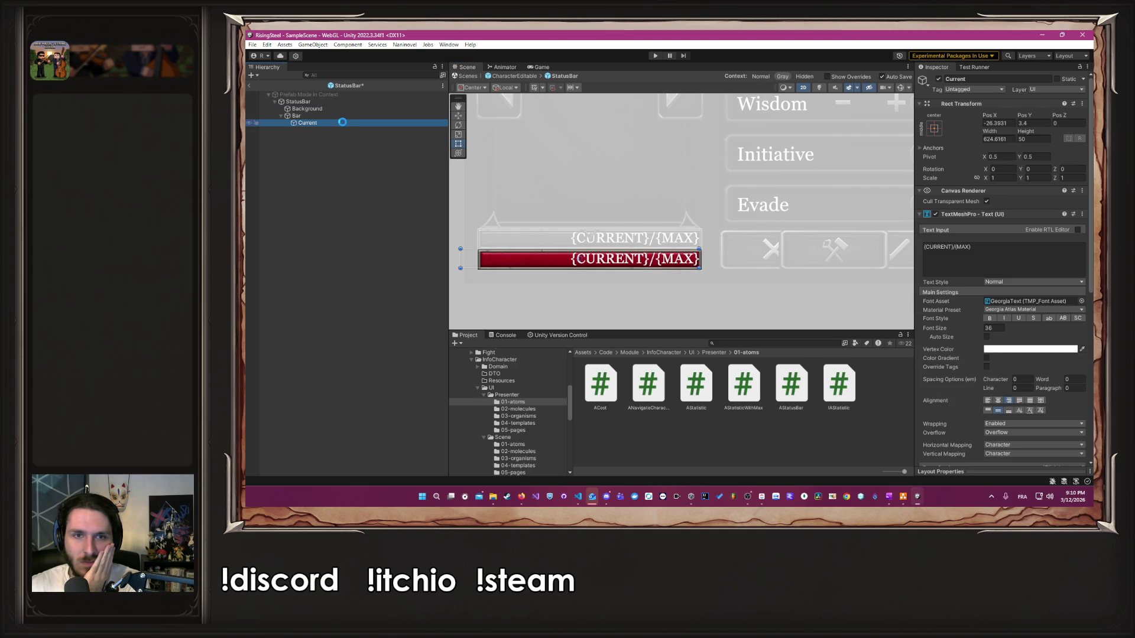
pyautogui.hotkey('alt', 'Tab')
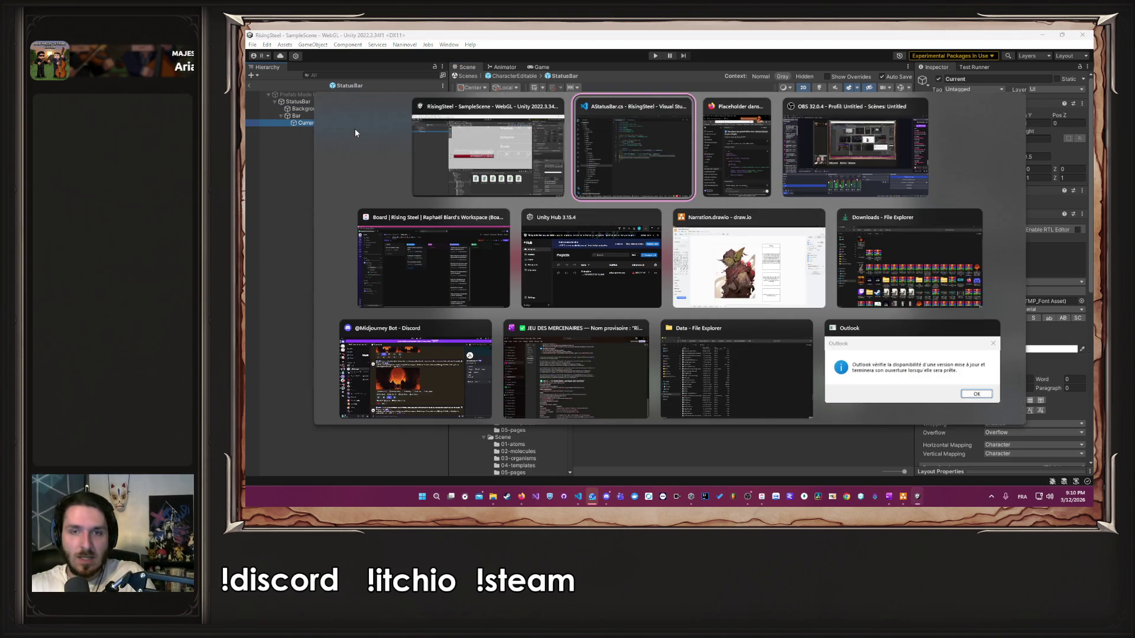
pyautogui.doubleClick(808, 198)
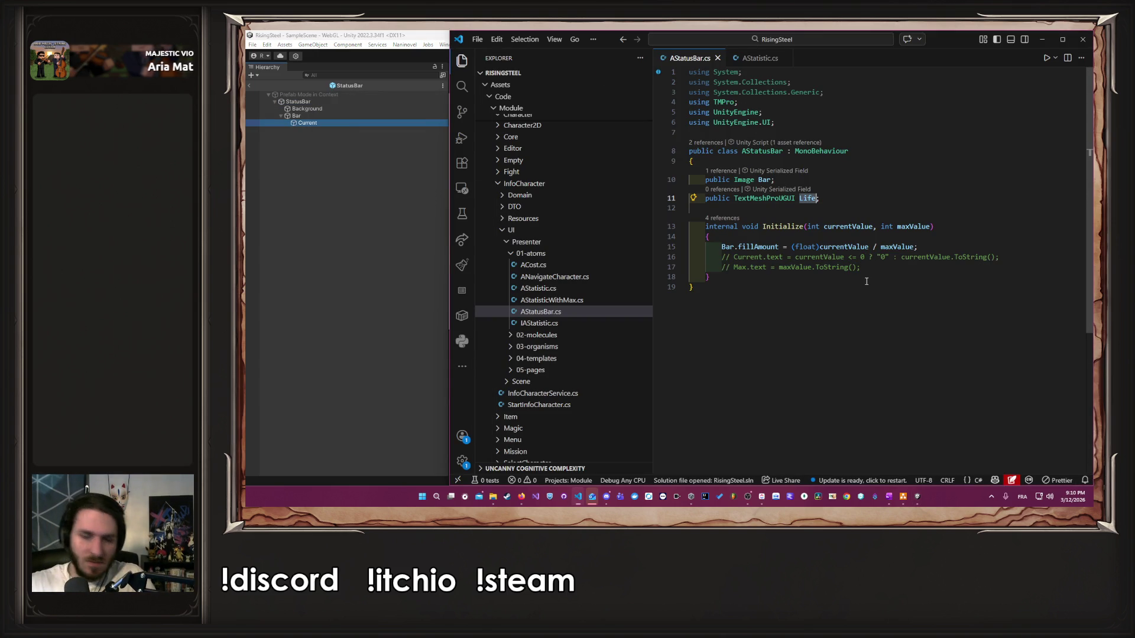
pyautogui.write('Value')
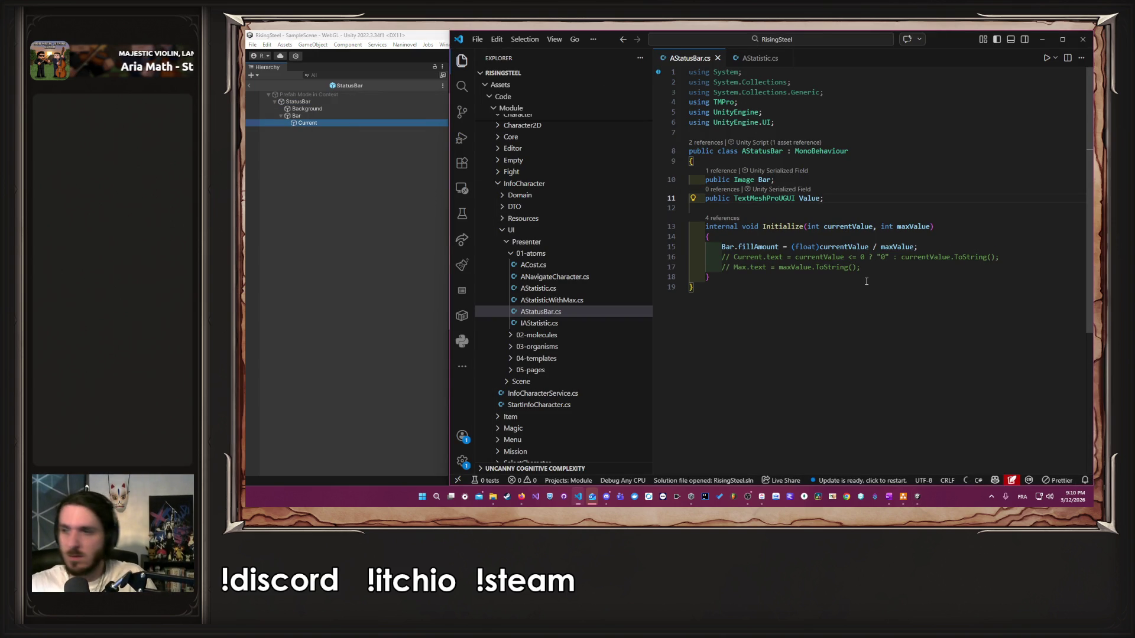
pyautogui.click(483, 277)
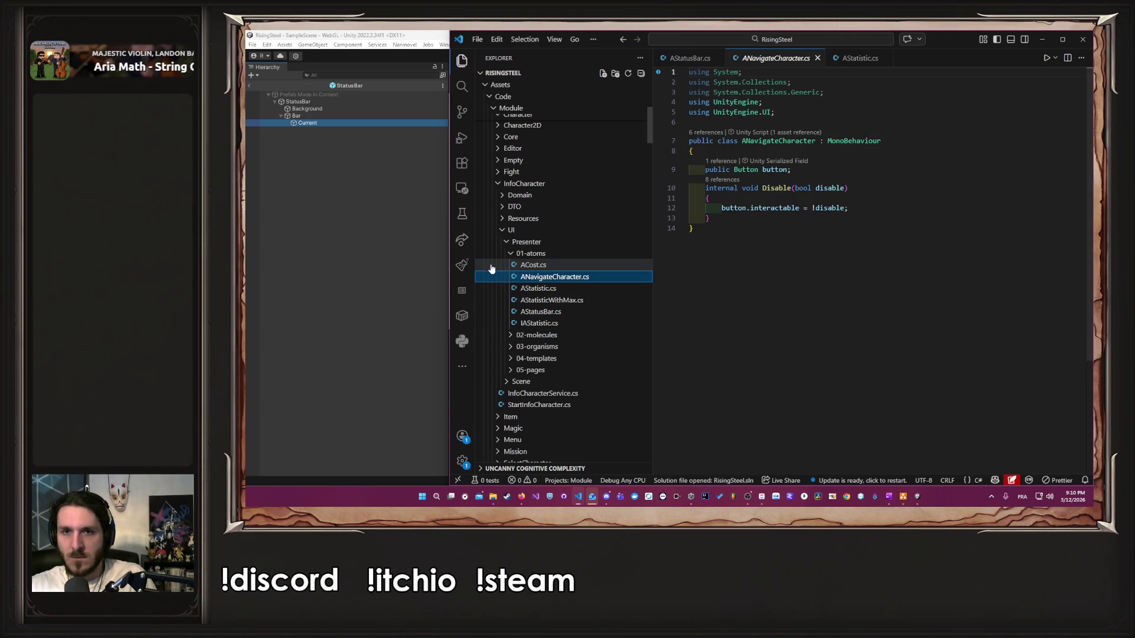
pyautogui.click(494, 265)
pyautogui.click(314, 230)
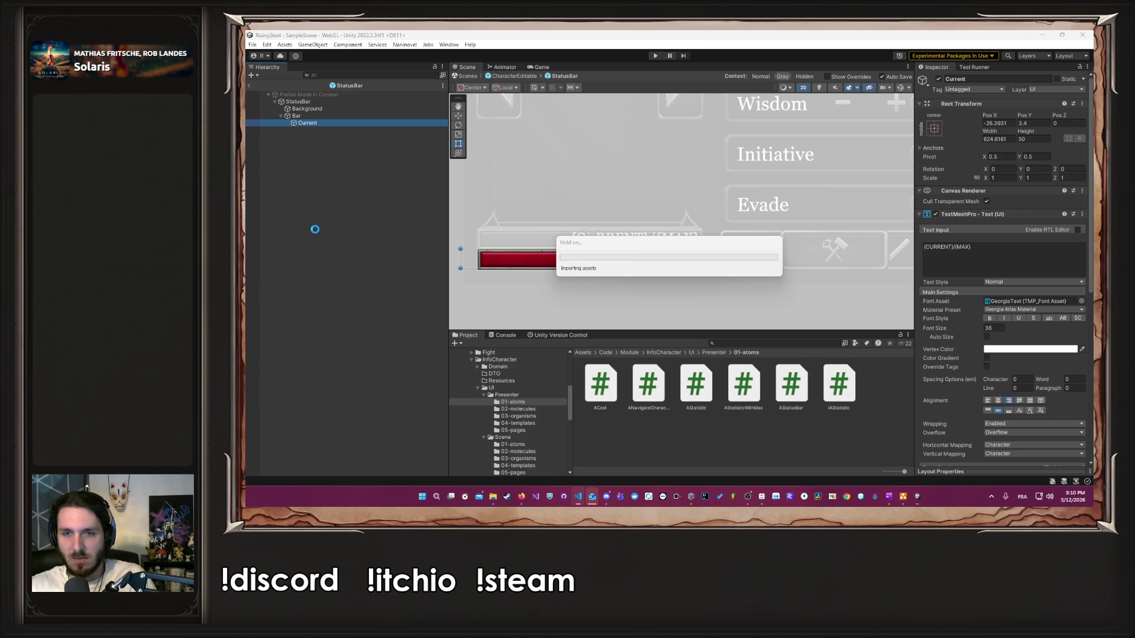
# Step: Rename the Current text object to Value and assign it to AStatusBar's Value field
pyautogui.click(314, 228)
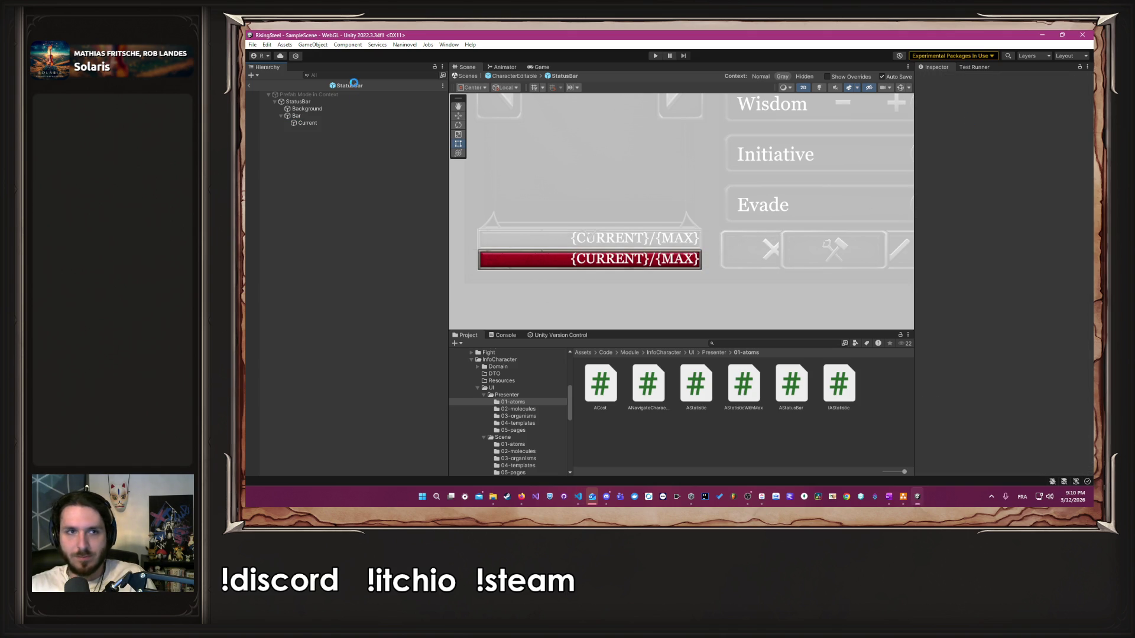
pyautogui.click(329, 121)
pyautogui.click(978, 80)
pyautogui.write('Value')
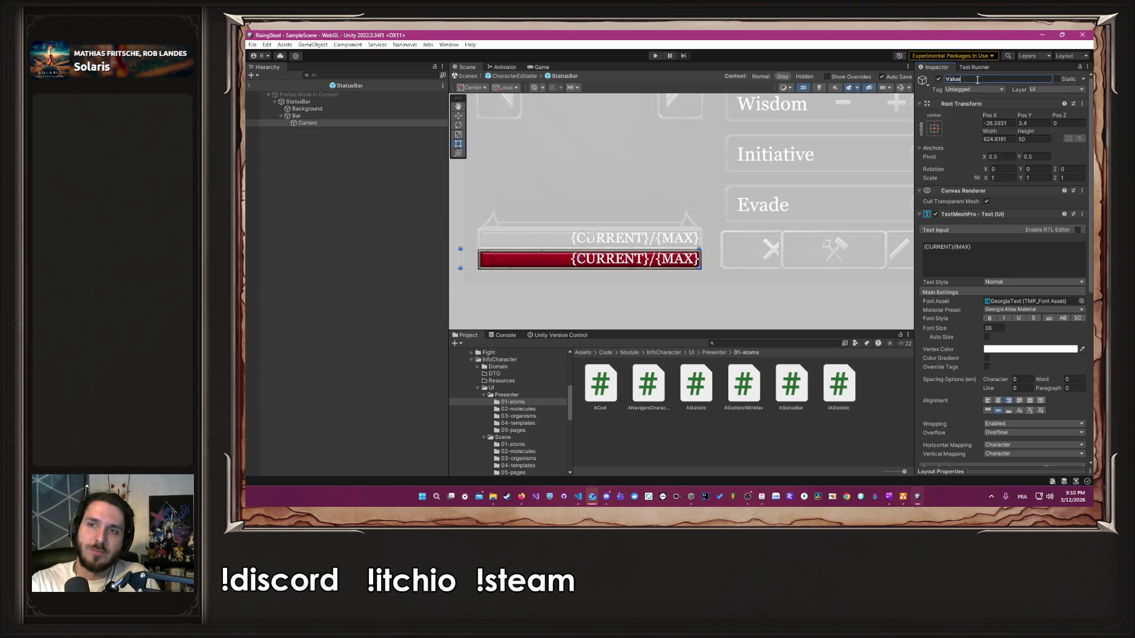
pyautogui.press('Return')
pyautogui.click(343, 101)
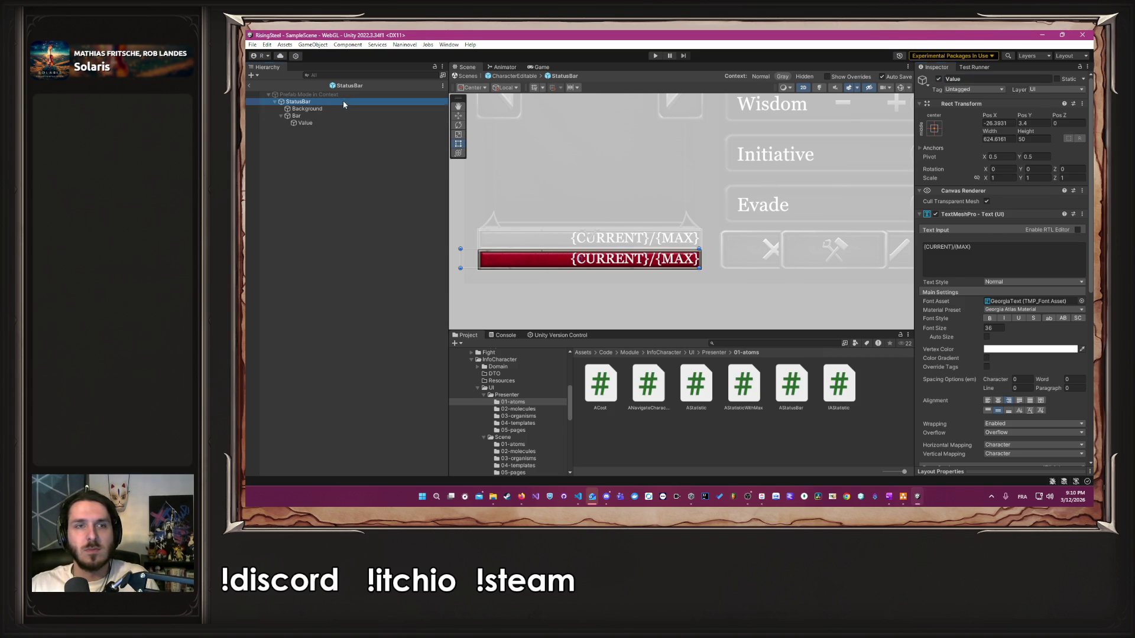
pyautogui.moveTo(305, 124)
pyautogui.mouseDown()
pyautogui.moveTo(544, 172)
pyautogui.moveTo(1035, 348)
pyautogui.moveTo(1024, 342)
pyautogui.mouseUp()
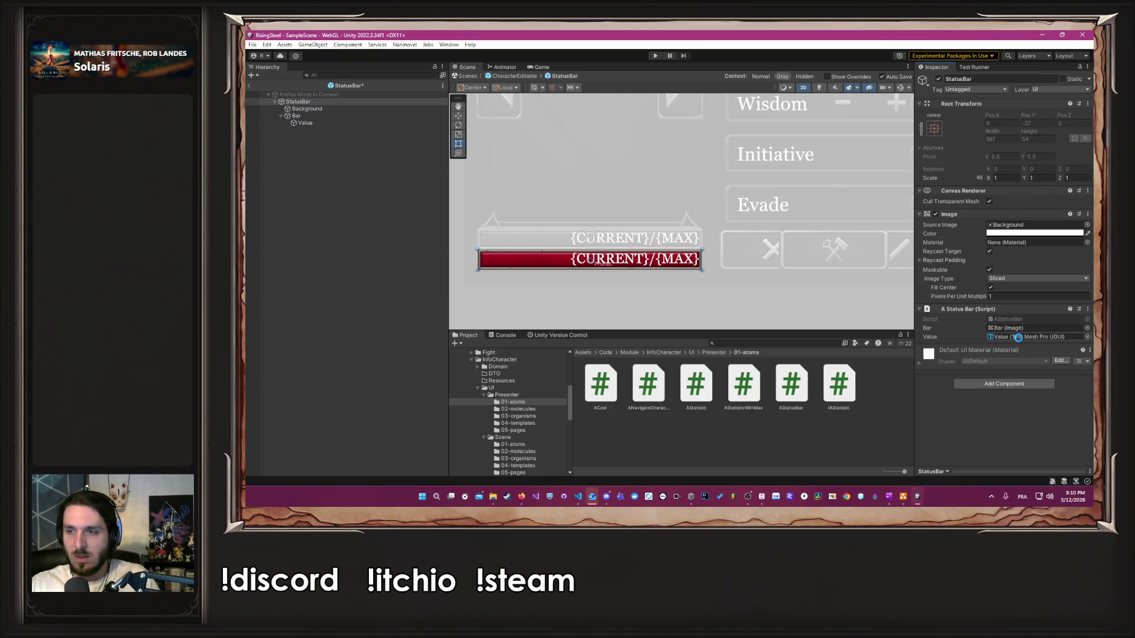
# Step: In the code editor, select the commented-out Current.text on line 16
pyautogui.hotkey('alt', 'Tab')
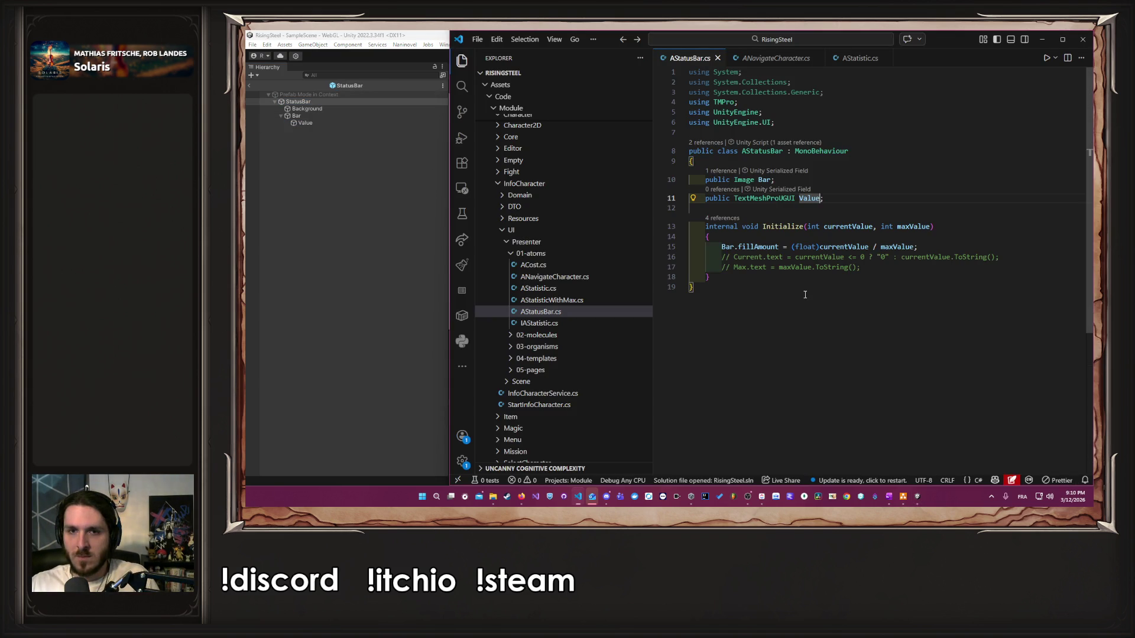
pyautogui.click(970, 244)
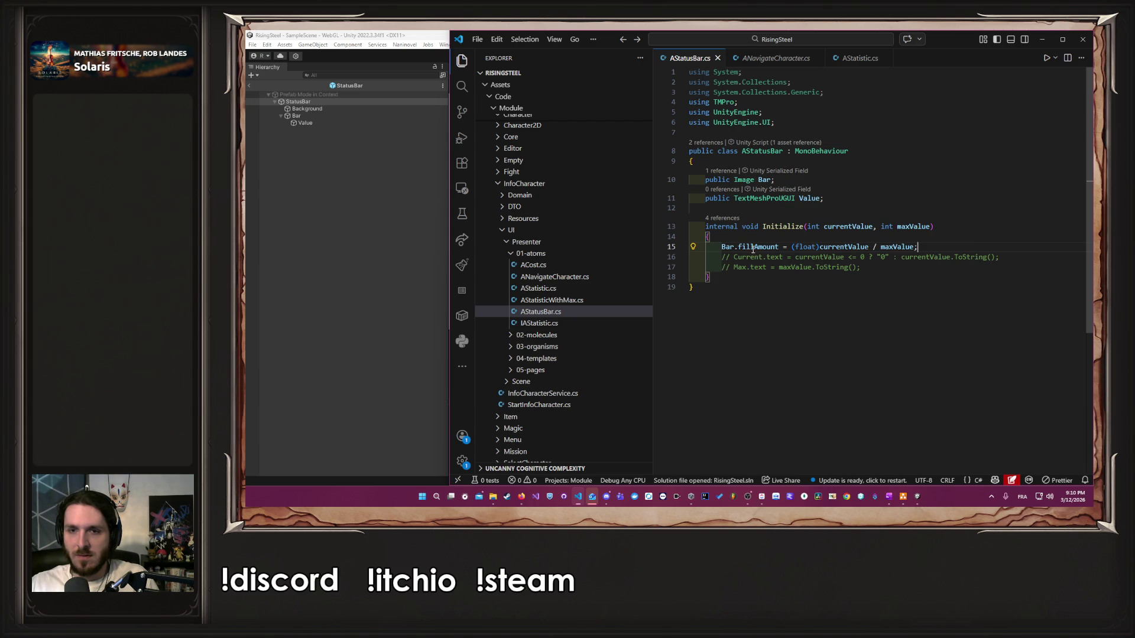
pyautogui.moveTo(783, 257); pyautogui.dragTo(718, 257)
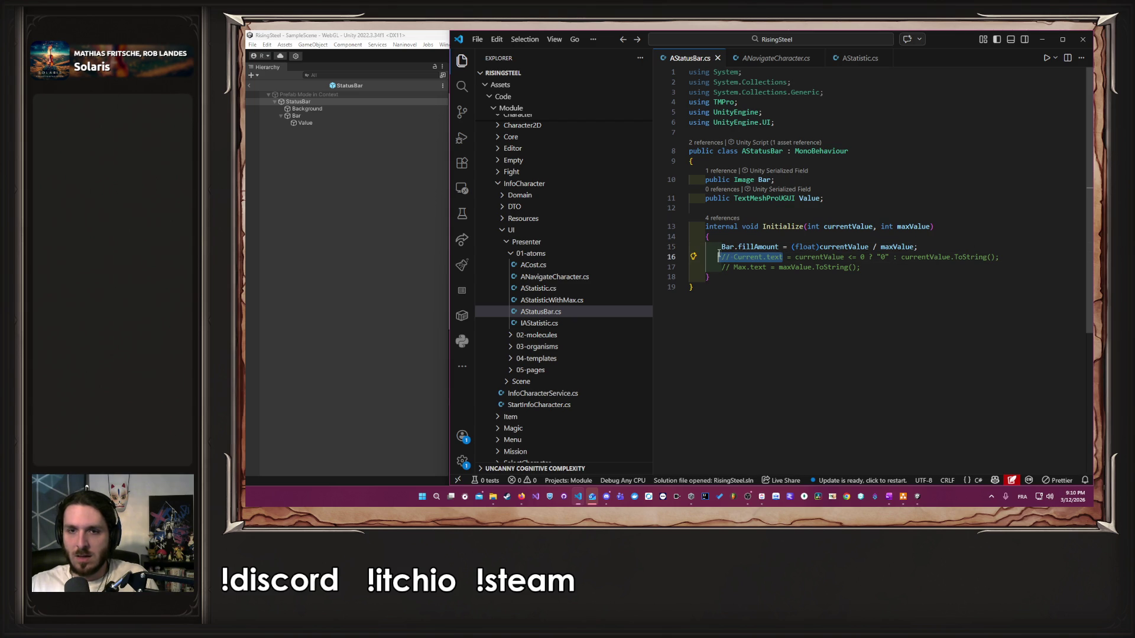
# Step: Replace the commented lines with 'string current' and 'string max' declarations
pyautogui.write('V')
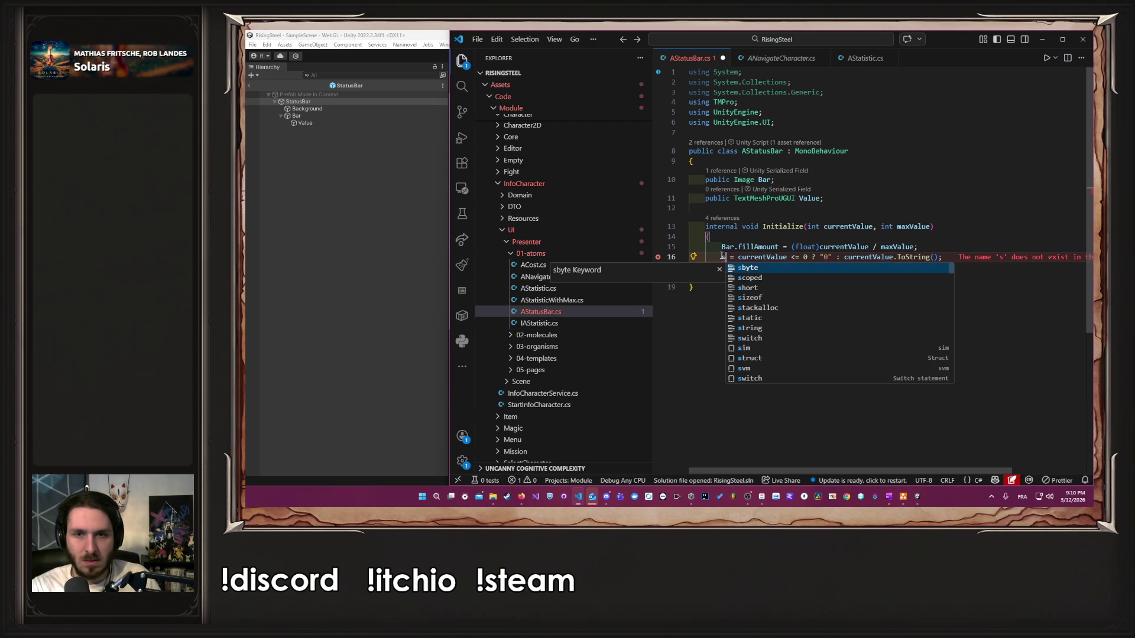
pyautogui.hotkey('ctrl', 'z')
pyautogui.write('string c')
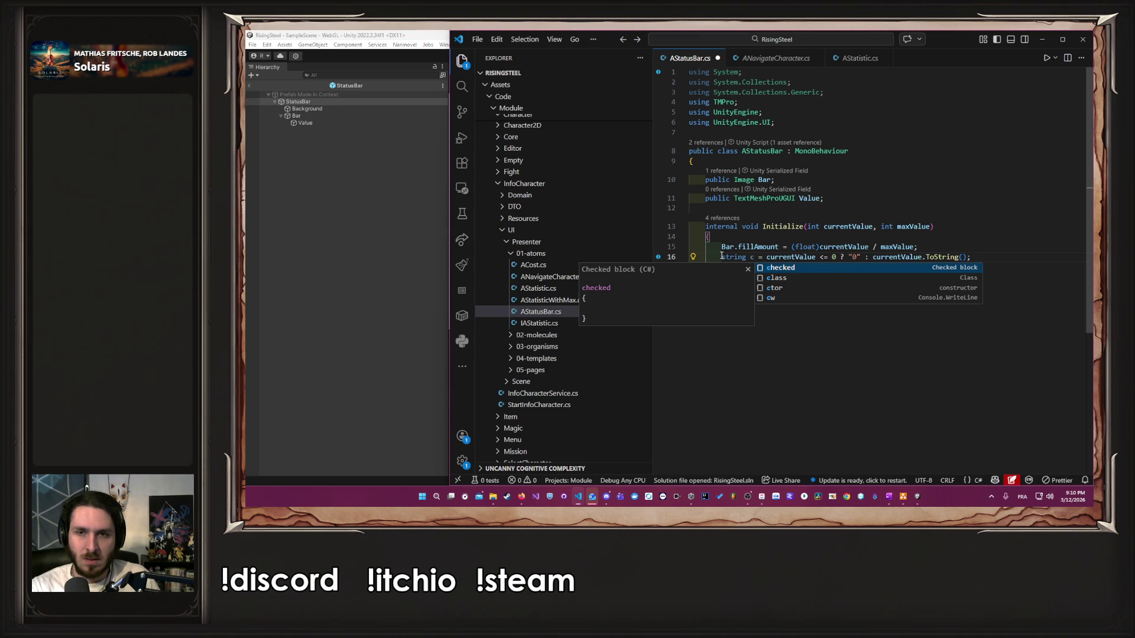
pyautogui.write('urrent')
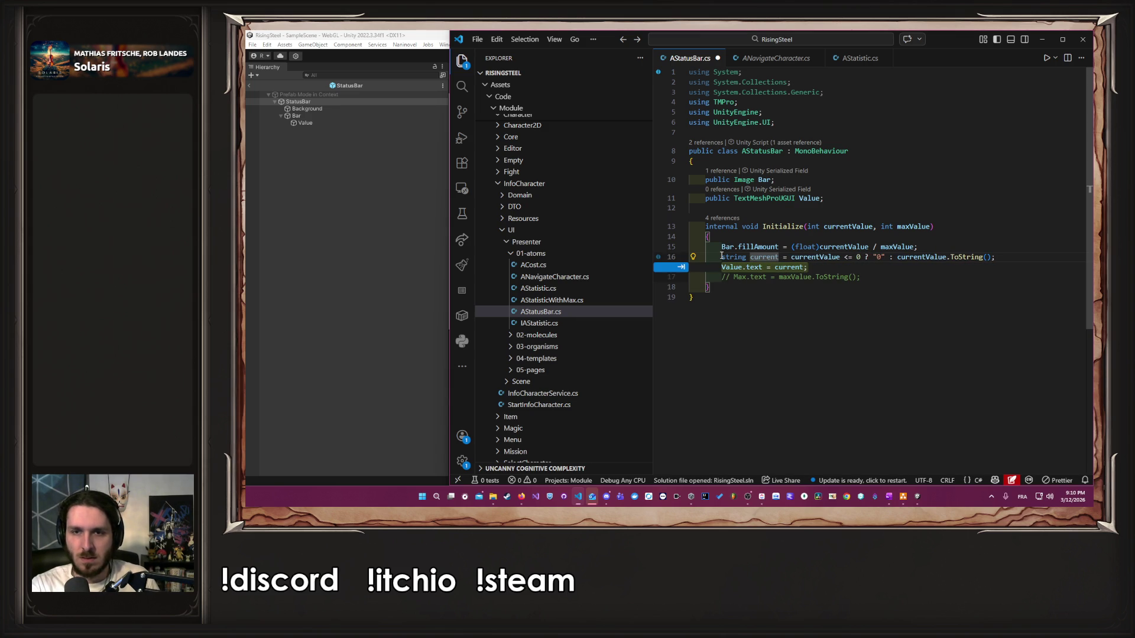
pyautogui.press('Escape')
pyautogui.press('Down')
pyautogui.hotkey('ctrl', 'shift', 'Left')
pyautogui.hotkey('ctrl', 'shift', 'Left')
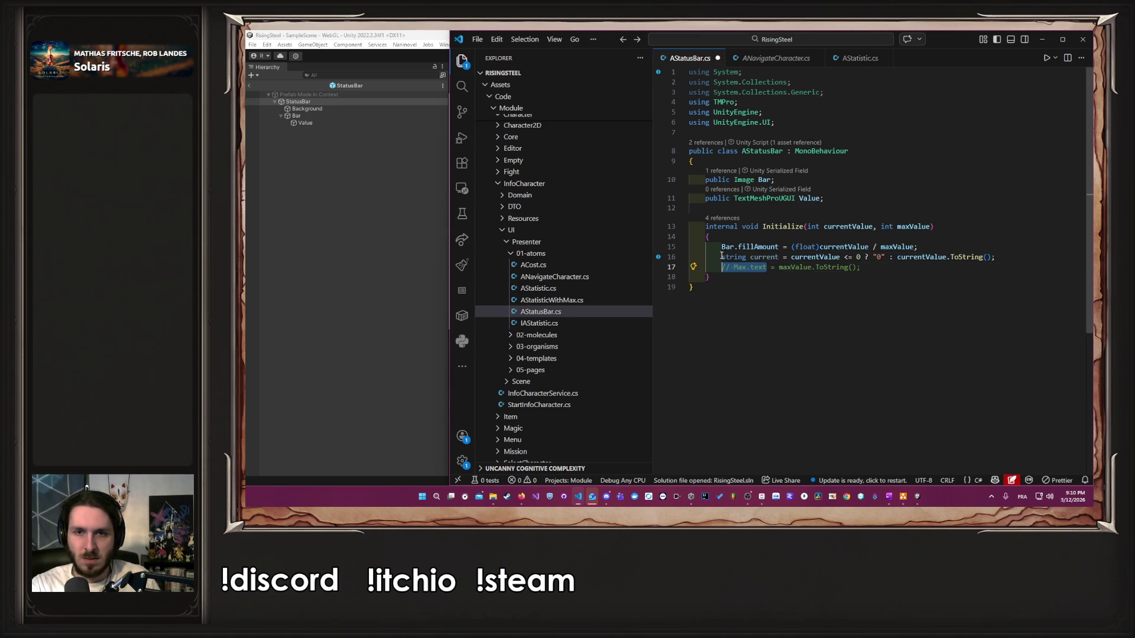
pyautogui.write('string m')
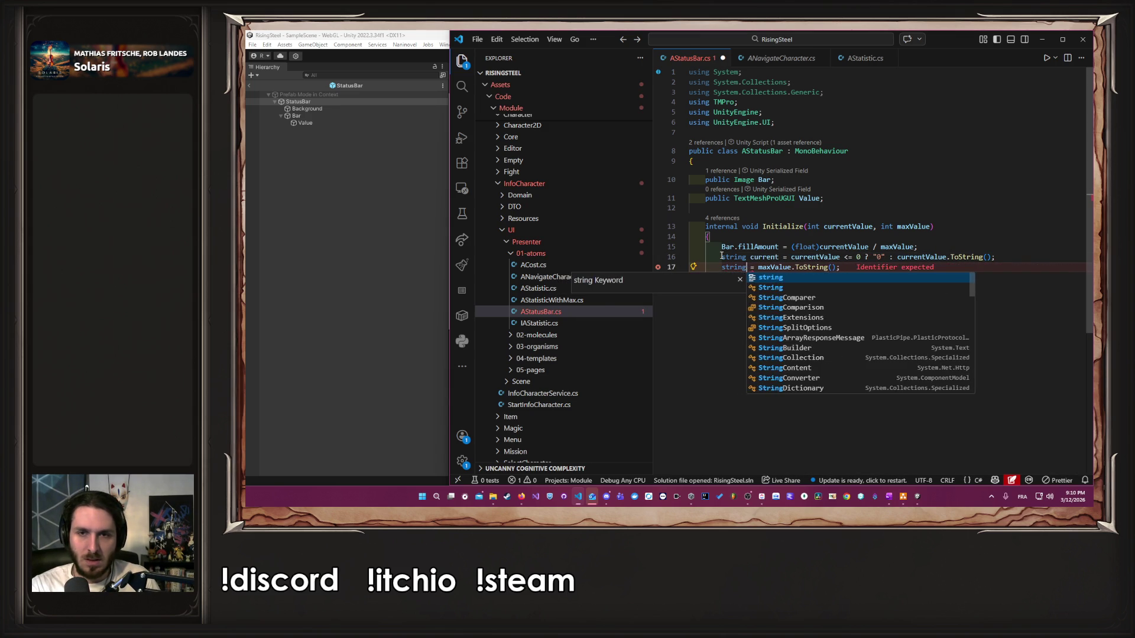
pyautogui.write('ax')
pyautogui.hotkey('ctrl', 'Right')
pyautogui.hotkey('ctrl', 'Right')
# Step: Add the Value.text = $"{current}/{max}" assignment and switch back to Unity
pyautogui.press('End')
pyautogui.press('Return')
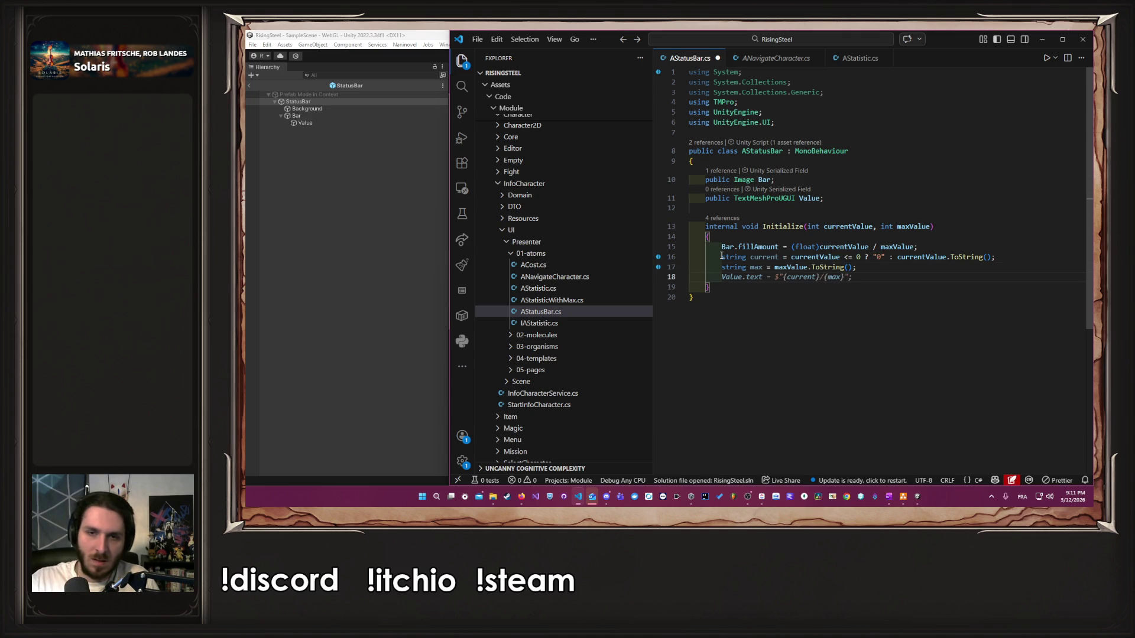
pyautogui.press('Tab')
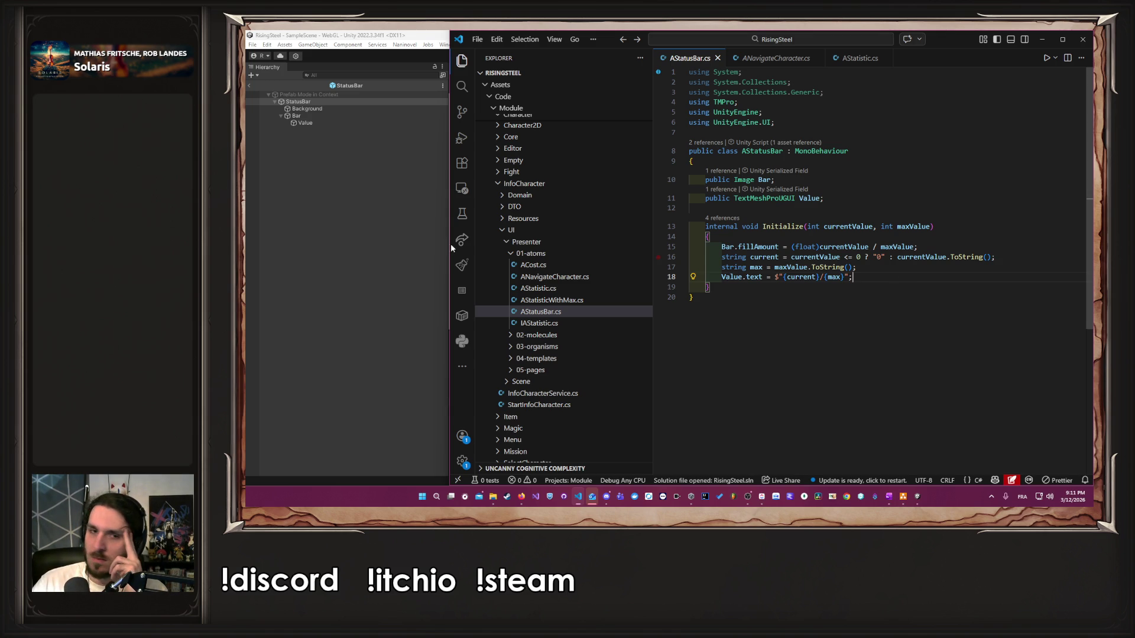
pyautogui.click(299, 210)
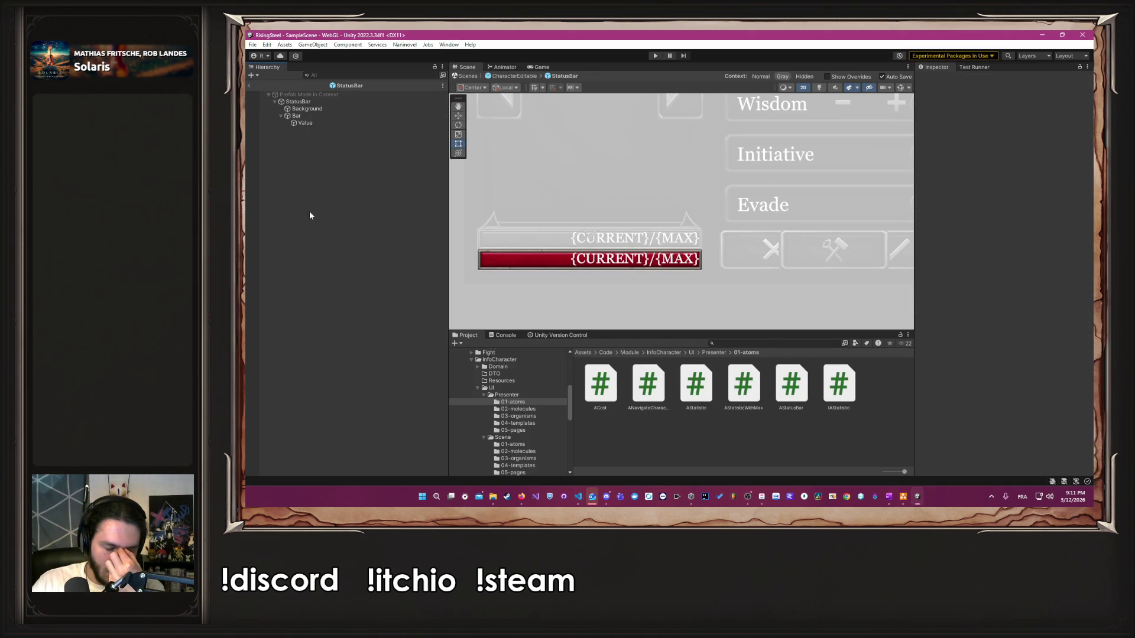
# Step: Delete the {CURRENT}/{MAX} text from the Value label's TMP input, then enter Play mode
pyautogui.click(340, 122)
pyautogui.click(980, 250)
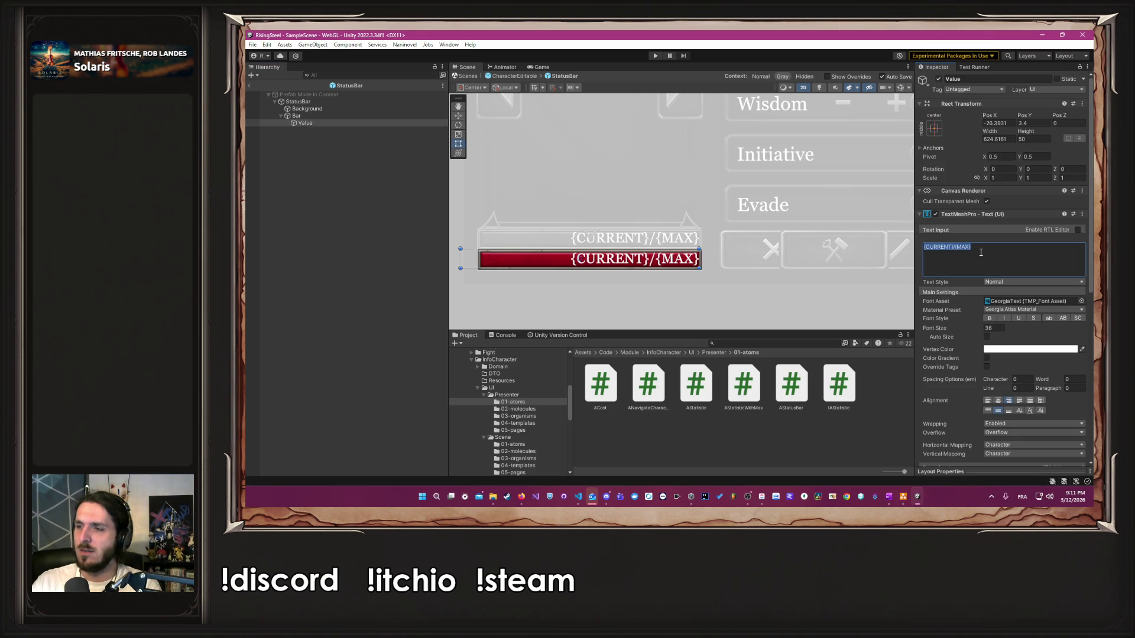
pyautogui.press('BackSpace')
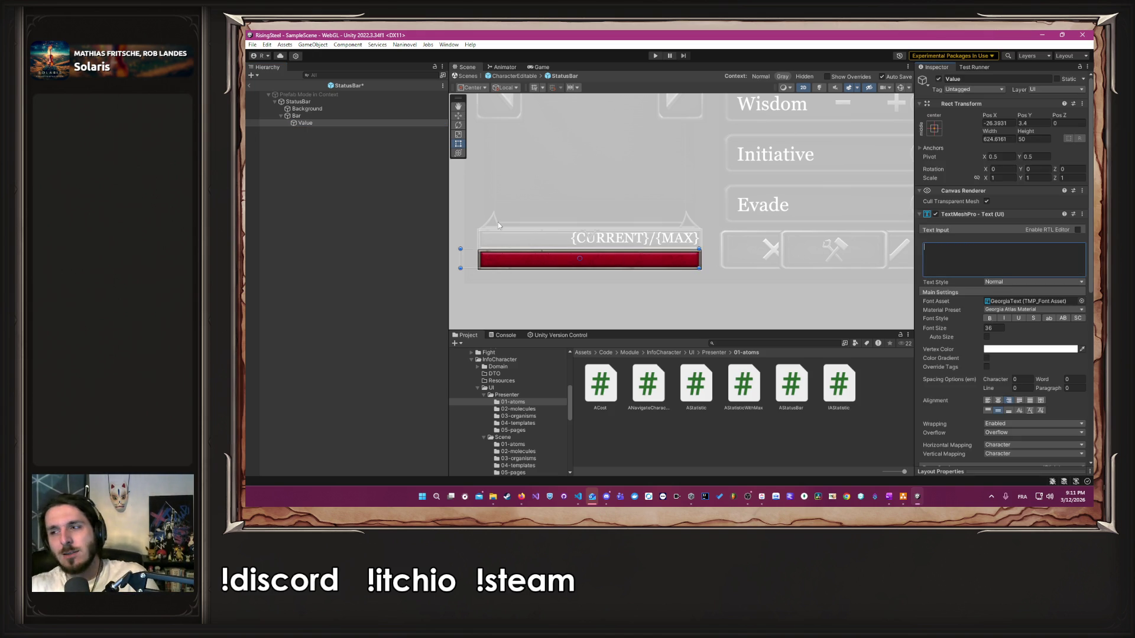
pyautogui.click(331, 233)
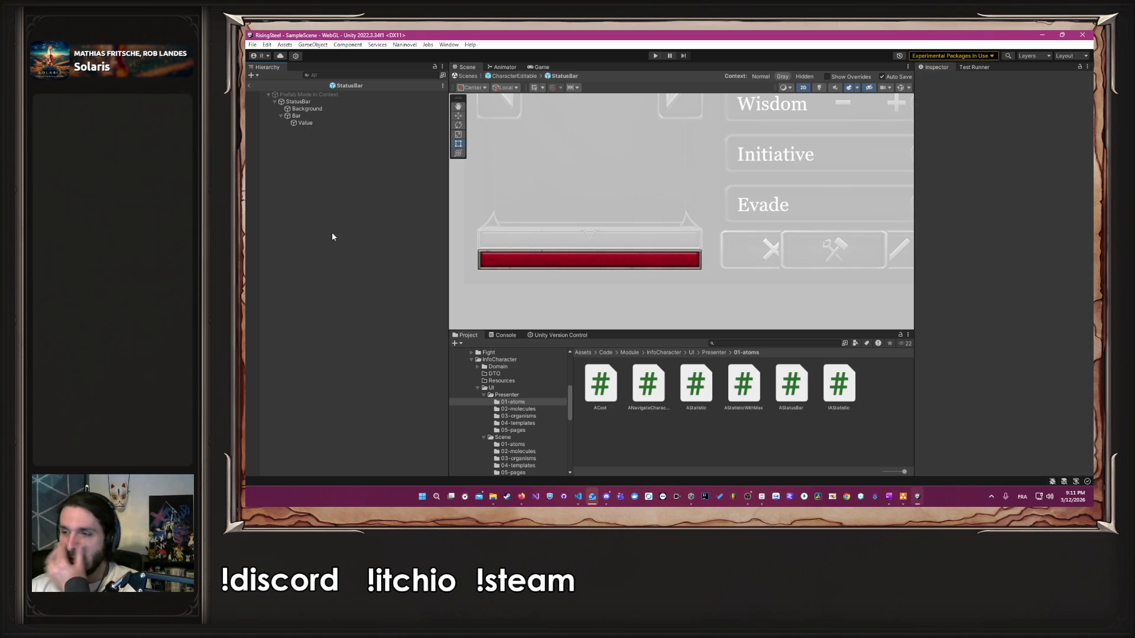
pyautogui.click(655, 56)
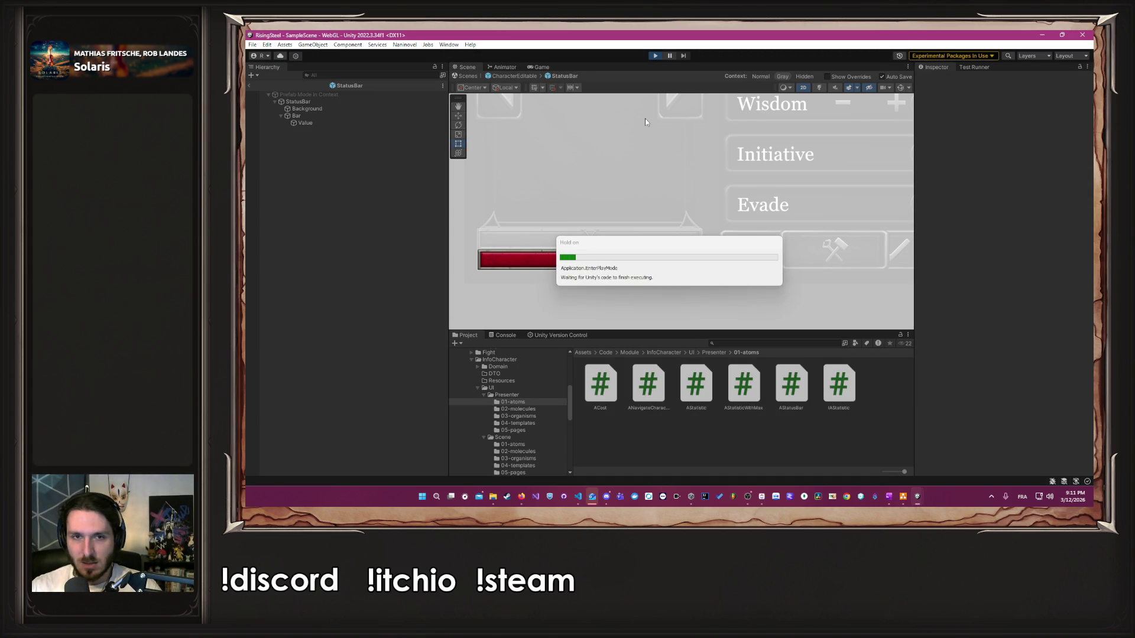
# Step: Start a new game, submit a character name, pick a character and skip the tutorial
pyautogui.click(700, 138)
pyautogui.write('Albe')
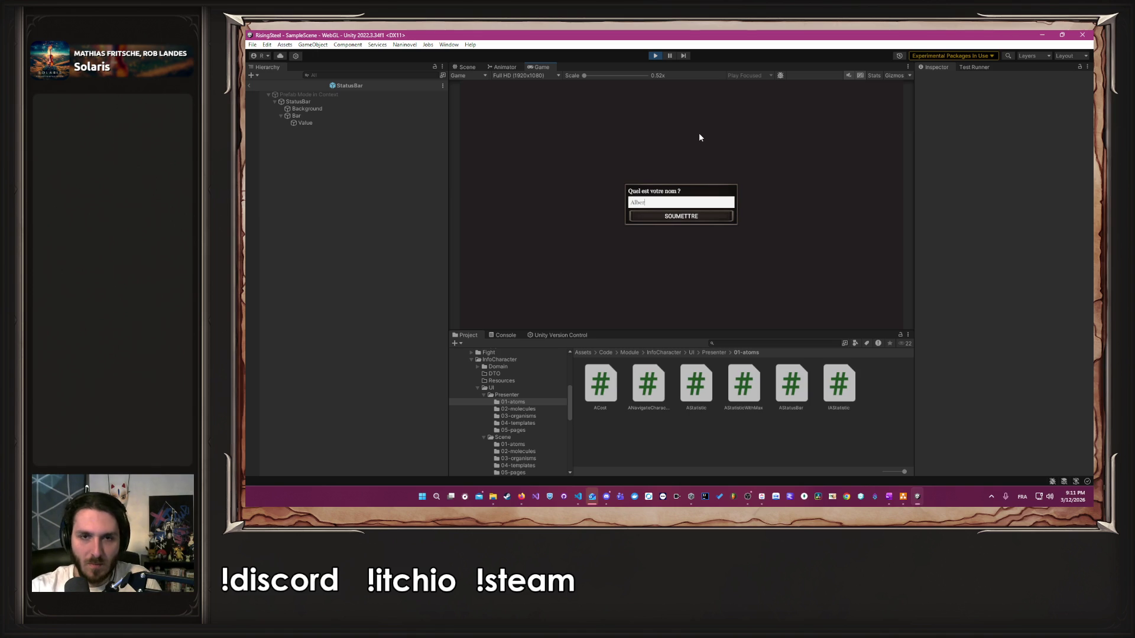
pyautogui.press('Return')
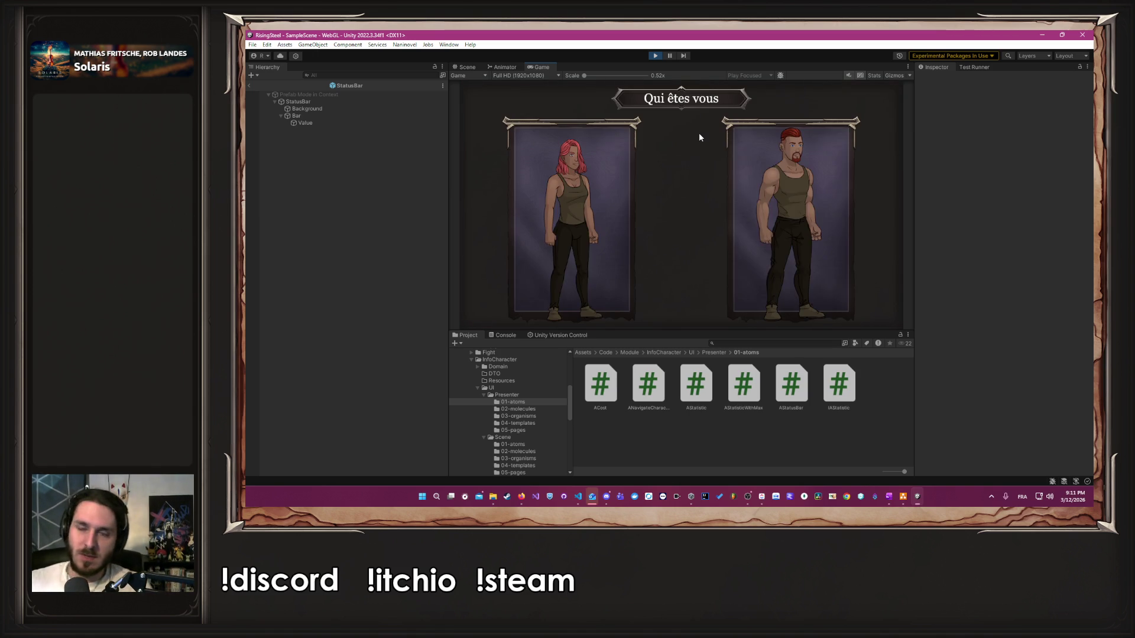
pyautogui.click(748, 182)
pyautogui.click(689, 196)
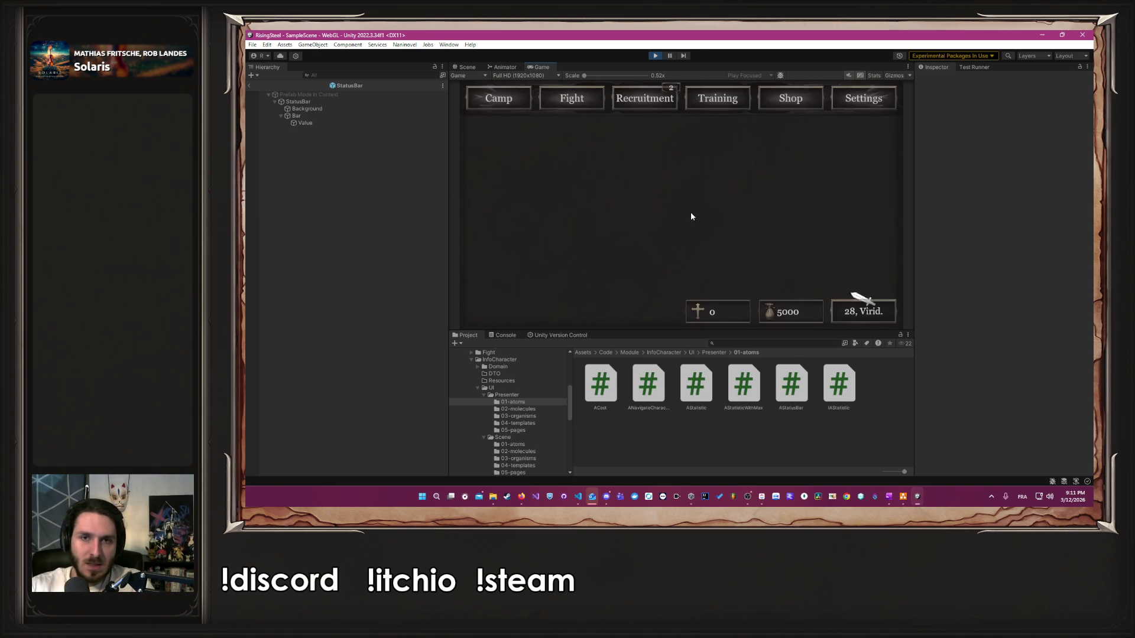
# Step: In Training, raise the character's Force by two points and confirm
pyautogui.click(710, 89)
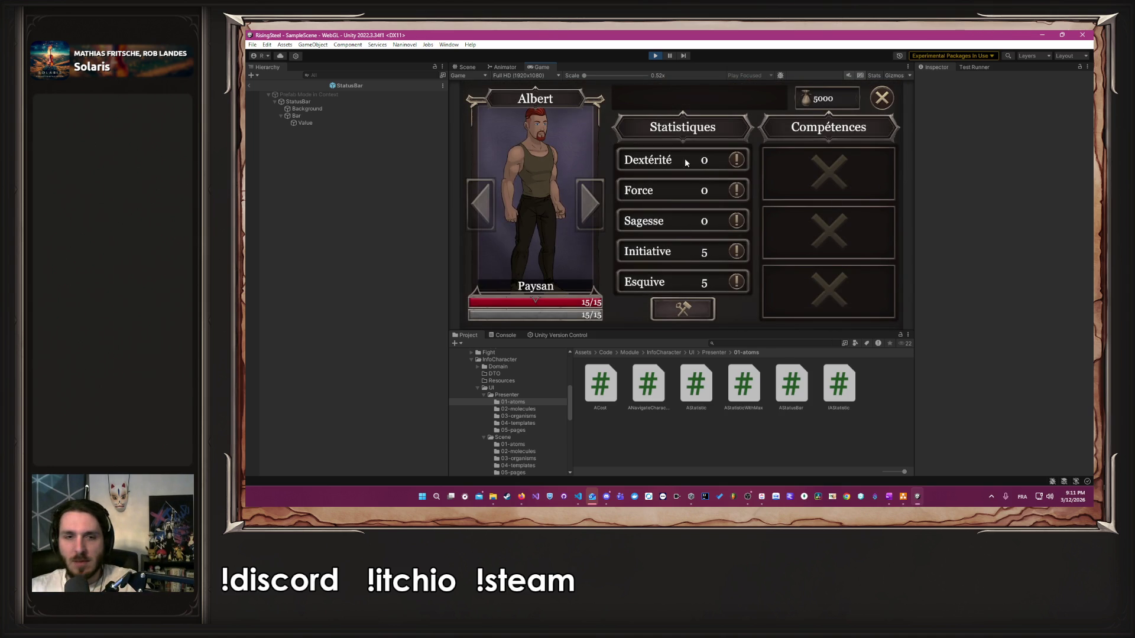
pyautogui.click(683, 308)
pyautogui.click(720, 190)
pyautogui.click(720, 190)
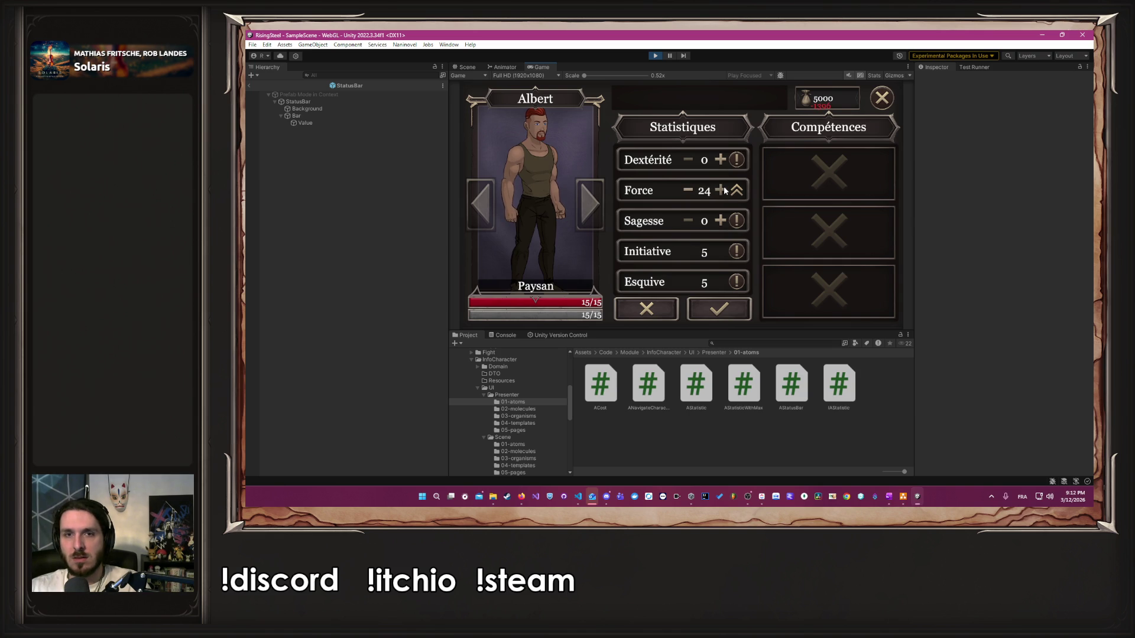
pyautogui.click(720, 190)
pyautogui.click(719, 308)
# Step: Raise Force to 54 so the life bar reads 69/69, confirm, and stop Play mode
pyautogui.click(719, 311)
pyautogui.click(720, 190)
pyautogui.click(721, 191)
pyautogui.click(720, 191)
pyautogui.click(720, 191)
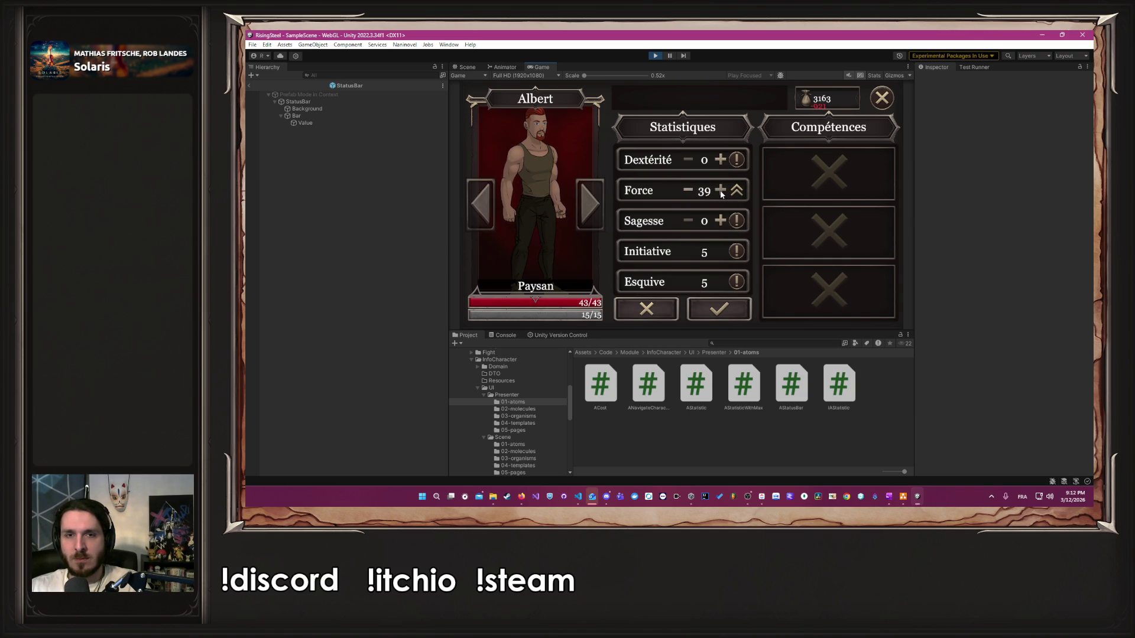
pyautogui.click(721, 192)
pyautogui.click(721, 192)
pyautogui.click(721, 192)
pyautogui.click(721, 192)
pyautogui.click(721, 192)
pyautogui.click(721, 192)
pyautogui.click(721, 192)
pyautogui.click(721, 192)
pyautogui.click(721, 193)
pyautogui.click(720, 192)
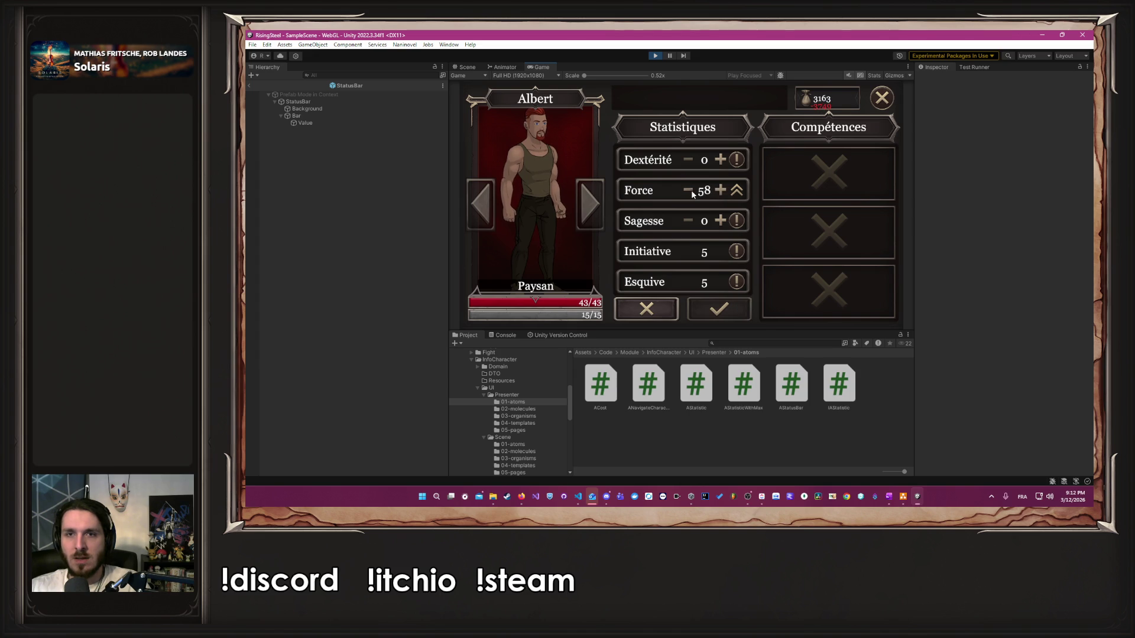
pyautogui.click(693, 192)
pyautogui.click(693, 192)
pyautogui.click(714, 305)
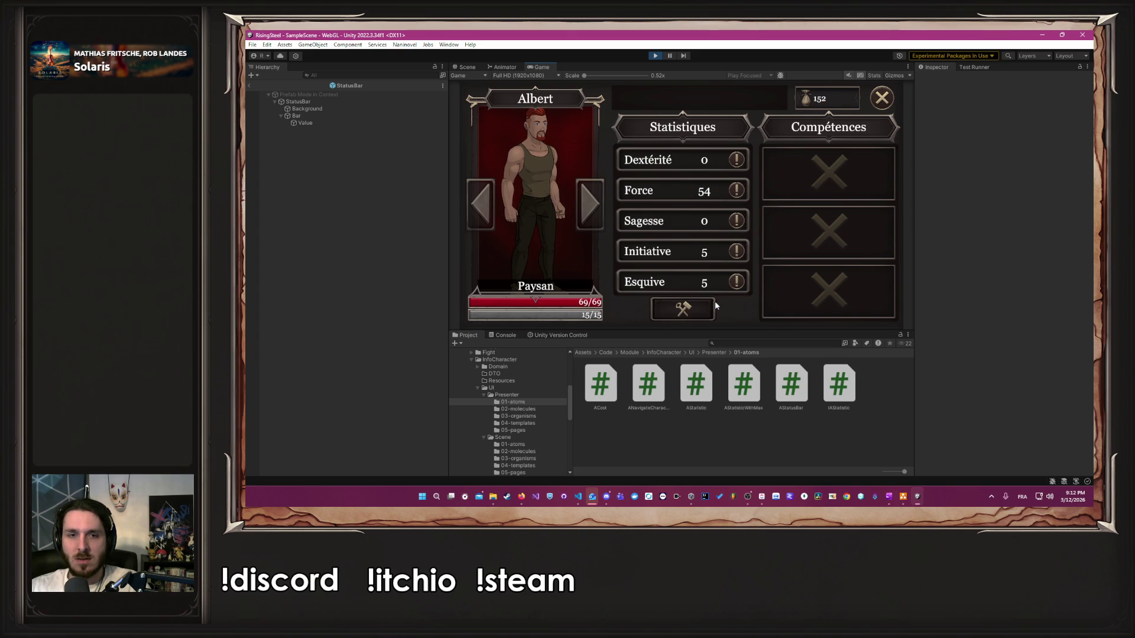
pyautogui.click(660, 55)
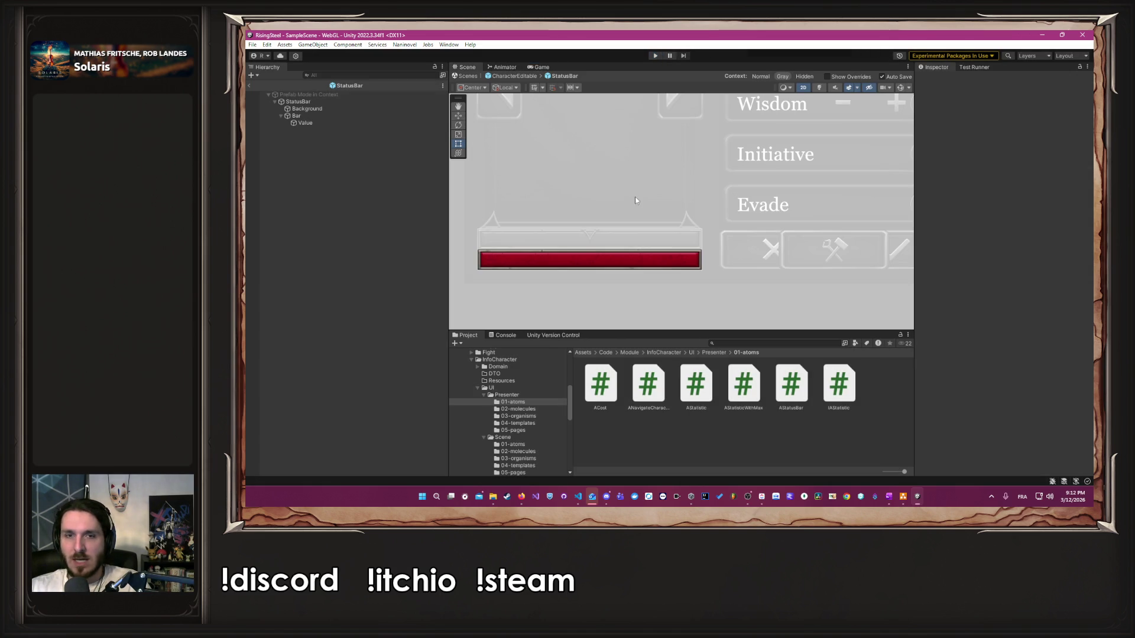
# Step: Drag the Value text box's left and right edges inward to width 563.862, then replay
pyautogui.click(384, 122)
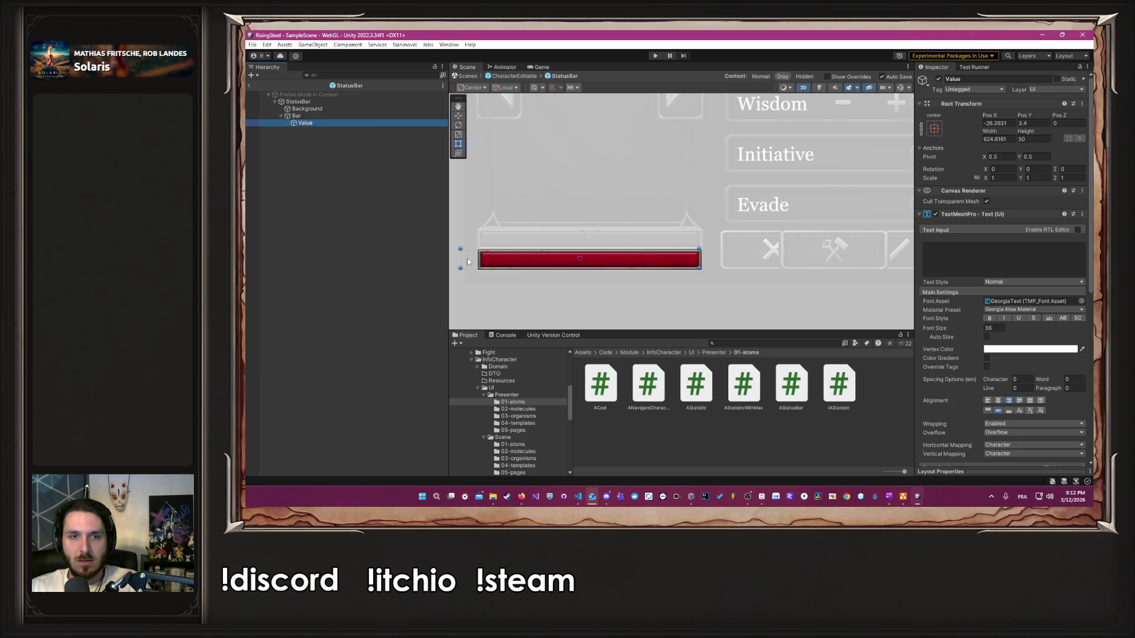
pyautogui.moveTo(460, 258); pyautogui.dragTo(479, 257)
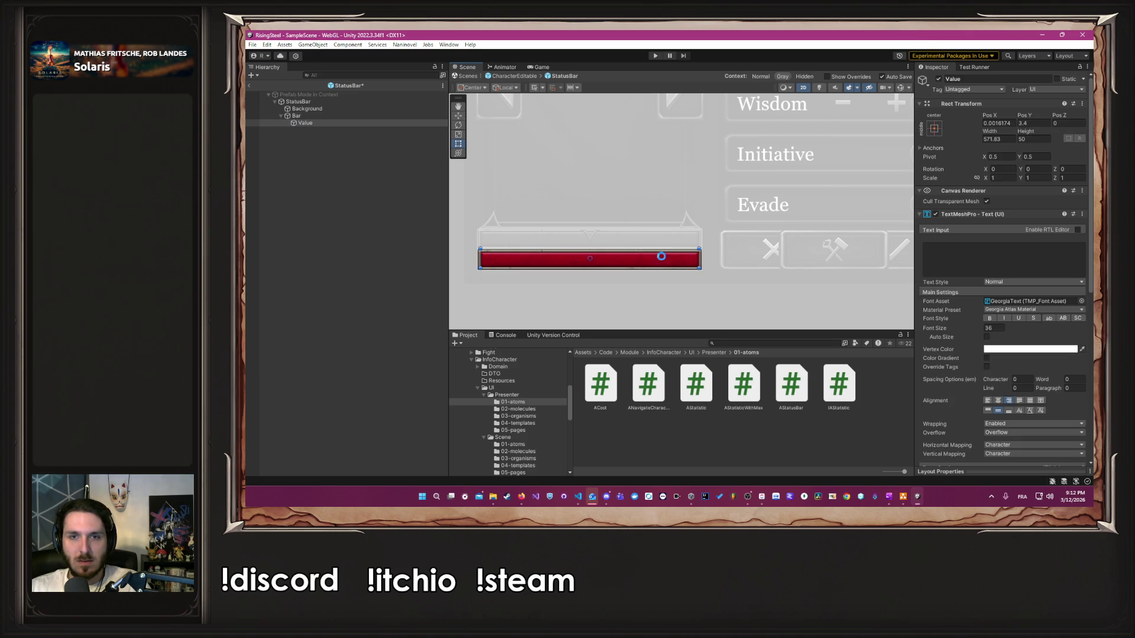
pyautogui.scroll(5, 709, 258)
pyautogui.moveTo(708, 259); pyautogui.dragTo(701, 259)
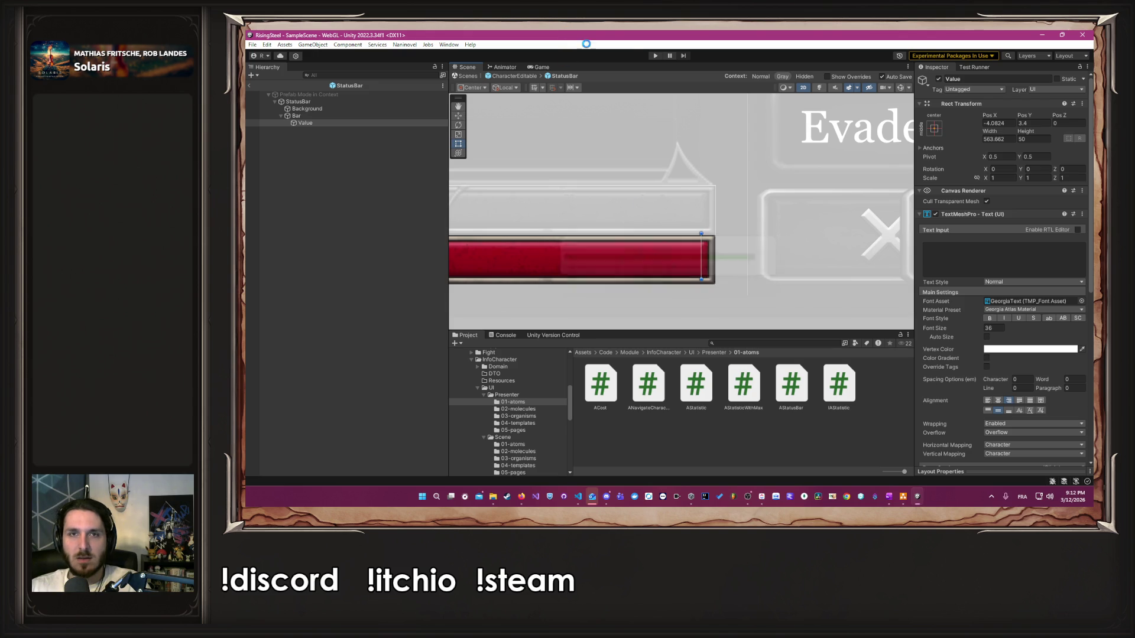
pyautogui.click(656, 56)
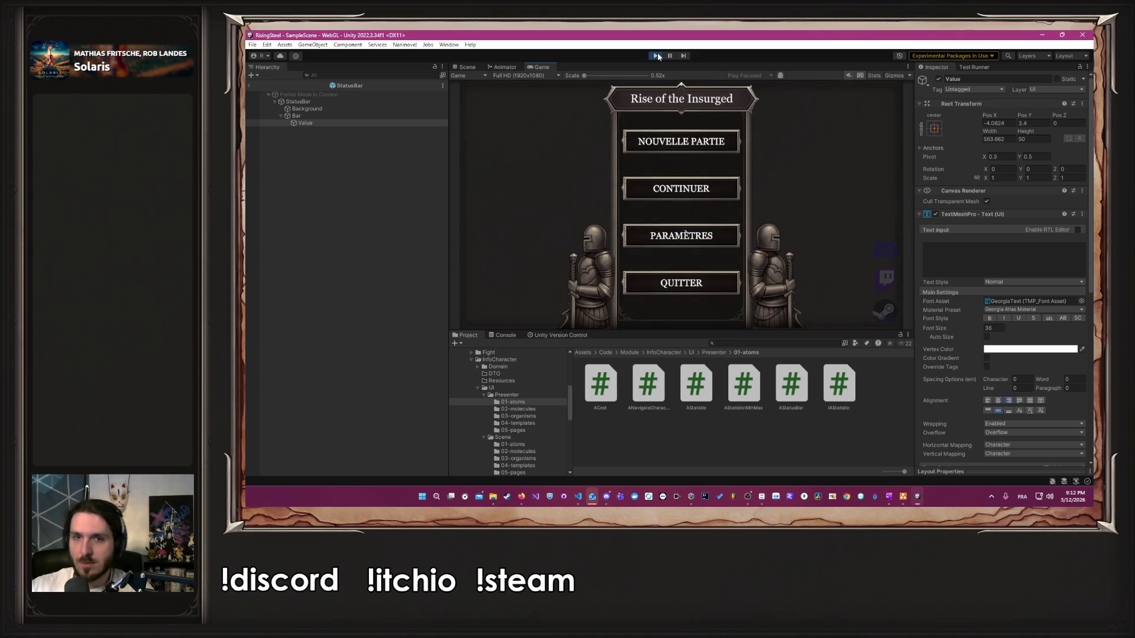
# Step: Start a new game named 'Alber', pick the right-hand character and skip the tutorial
pyautogui.click(712, 148)
pyautogui.write('Alber')
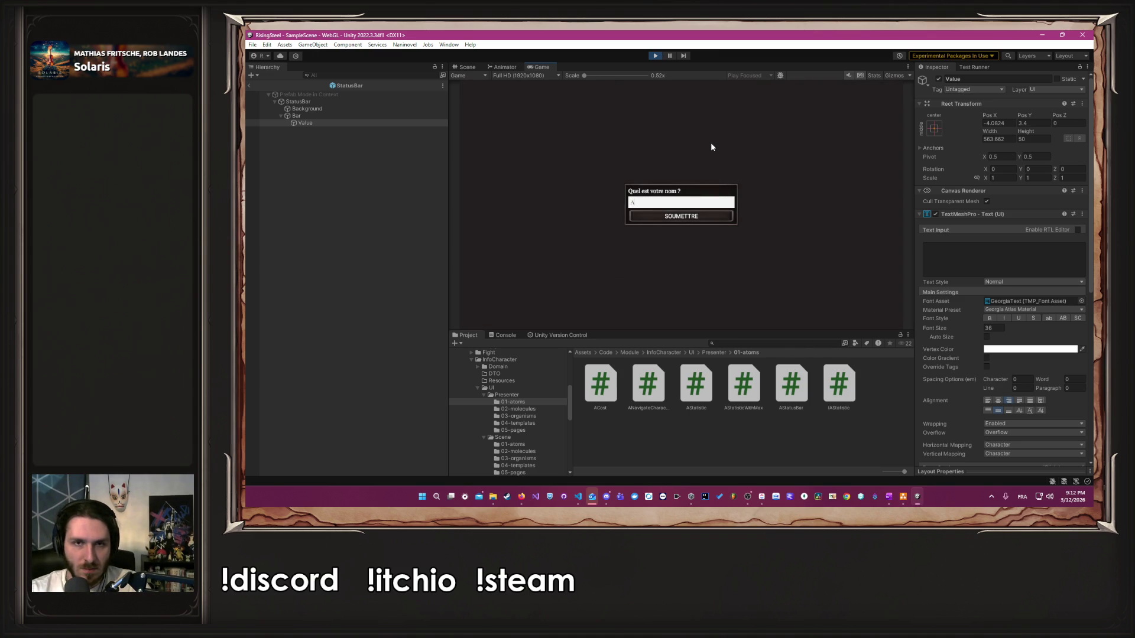
pyautogui.press('Return')
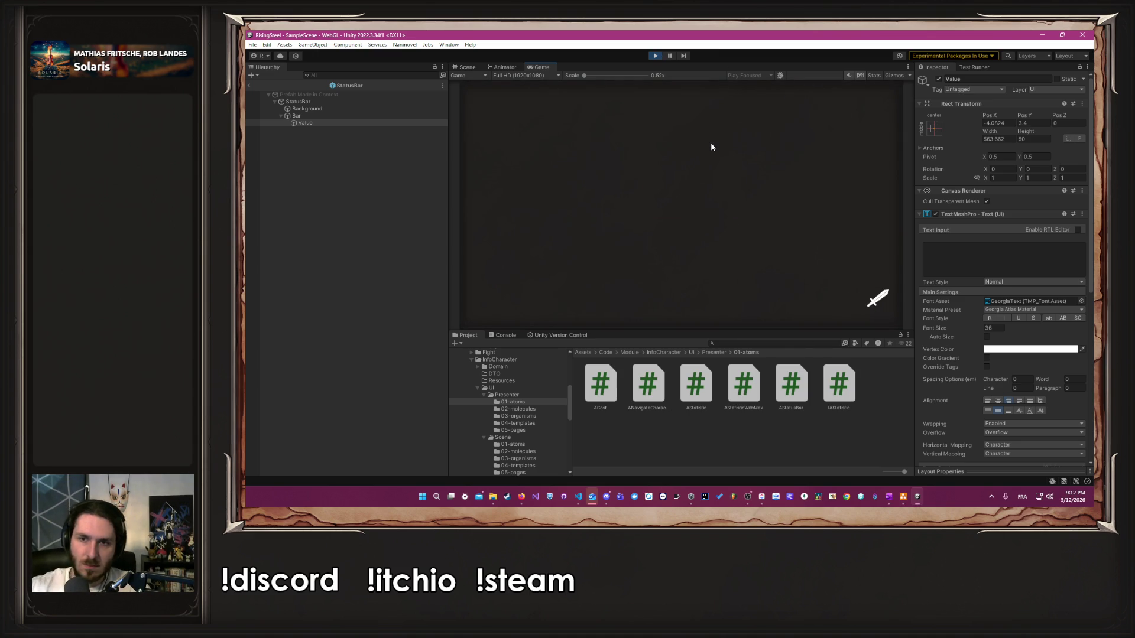
pyautogui.click(746, 259)
pyautogui.click(703, 201)
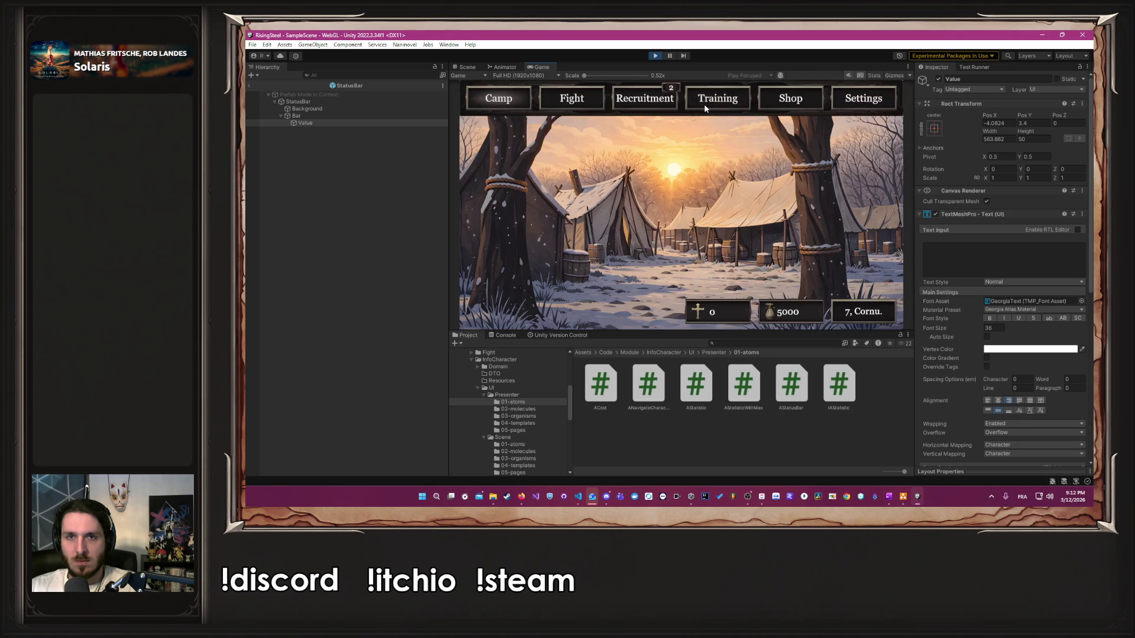
# Step: In Training, spend gold to raise Albert's Force to 12 and close his stats
pyautogui.click(704, 104)
pyautogui.click(495, 236)
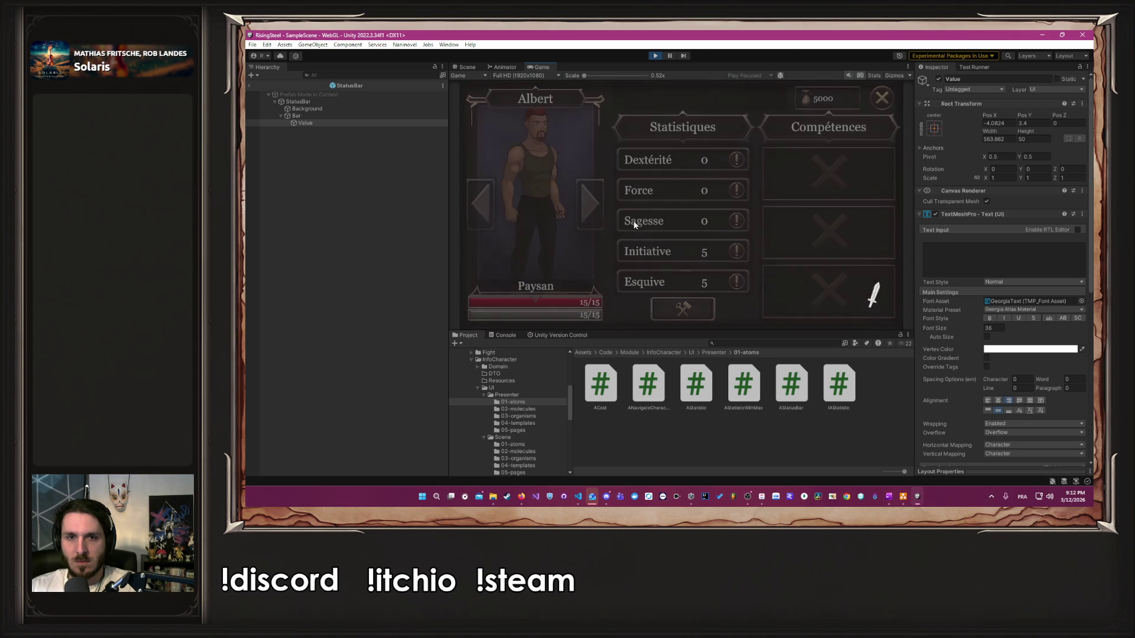
pyautogui.click(685, 309)
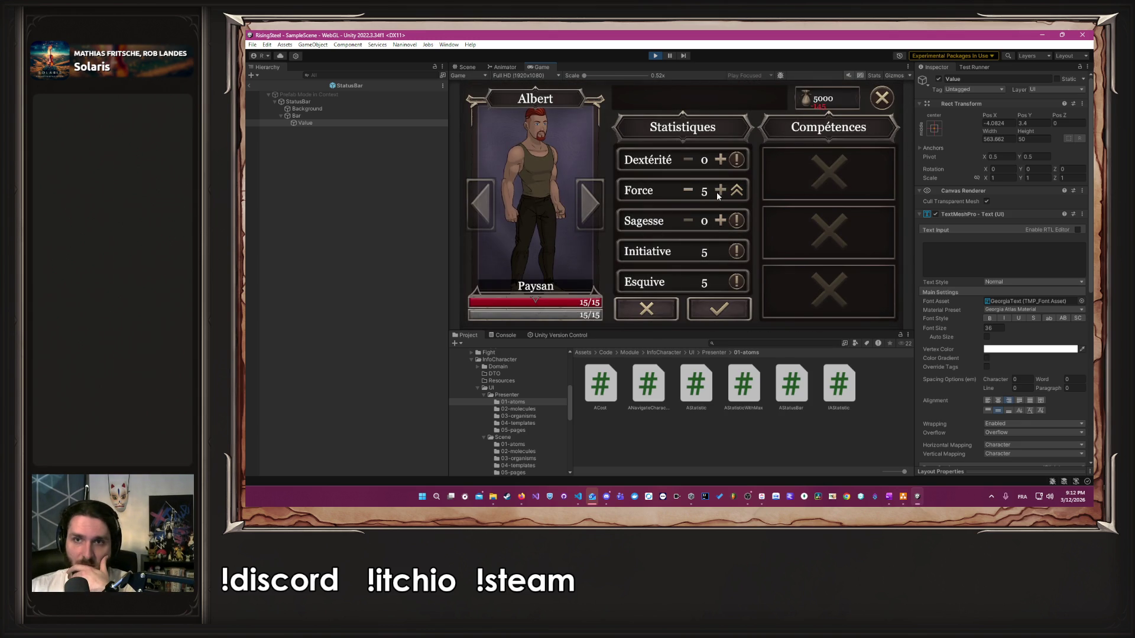
pyautogui.click(723, 309)
pyautogui.click(881, 99)
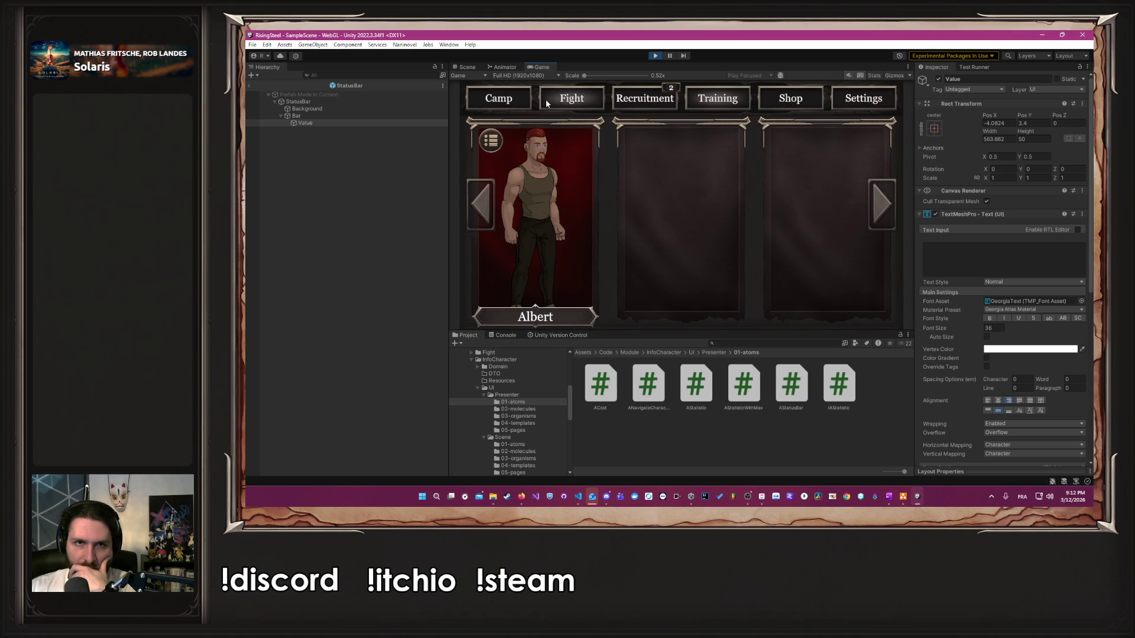
# Step: Send Albert on the 'Défense du village d'Écorce Noire' mission from the Fight page
pyautogui.click(618, 104)
pyautogui.click(761, 201)
pyautogui.click(512, 149)
pyautogui.click(739, 300)
pyautogui.click(577, 235)
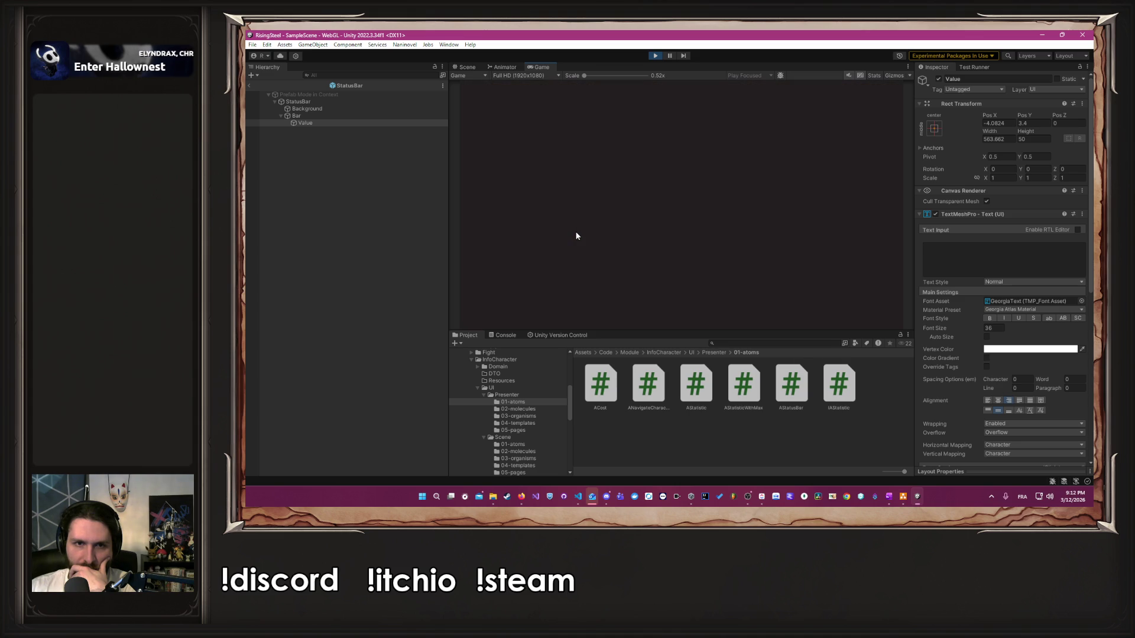
# Step: Skip through the cutscene, start the combat and attack Bob twice to defeat him
pyautogui.click(577, 235)
pyautogui.click(577, 234)
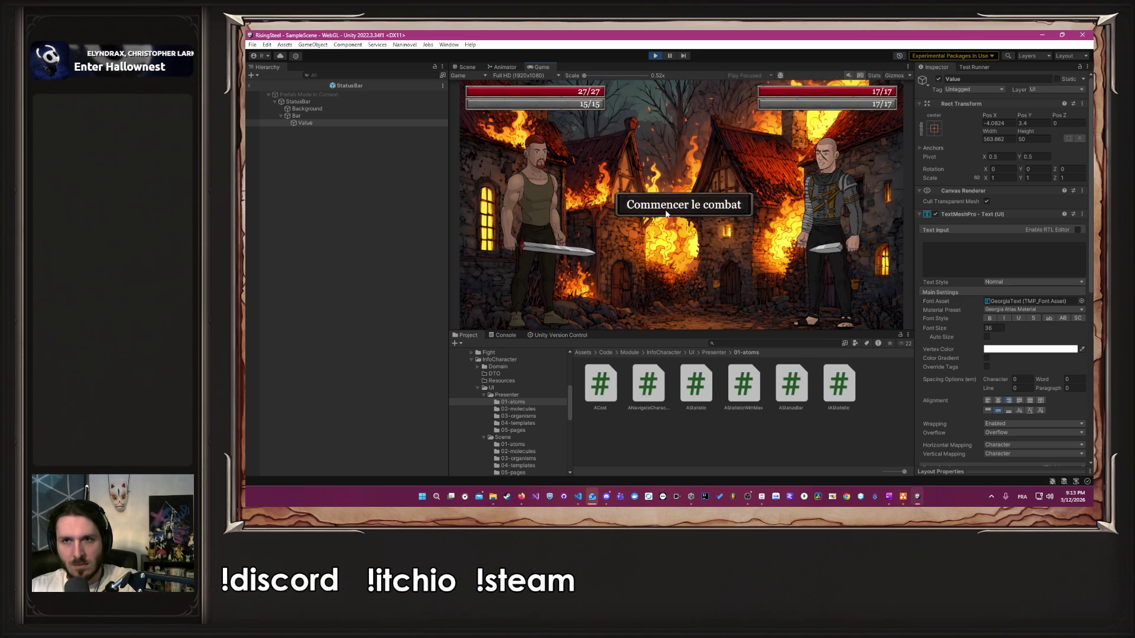
pyautogui.click(667, 211)
pyautogui.click(520, 230)
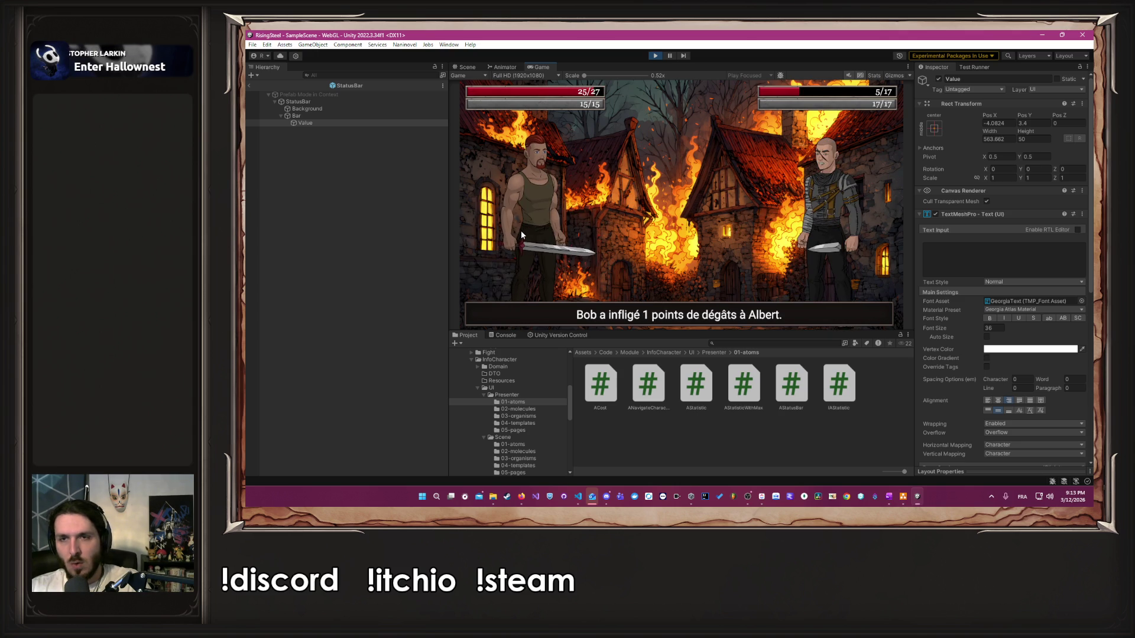
pyautogui.click(542, 232)
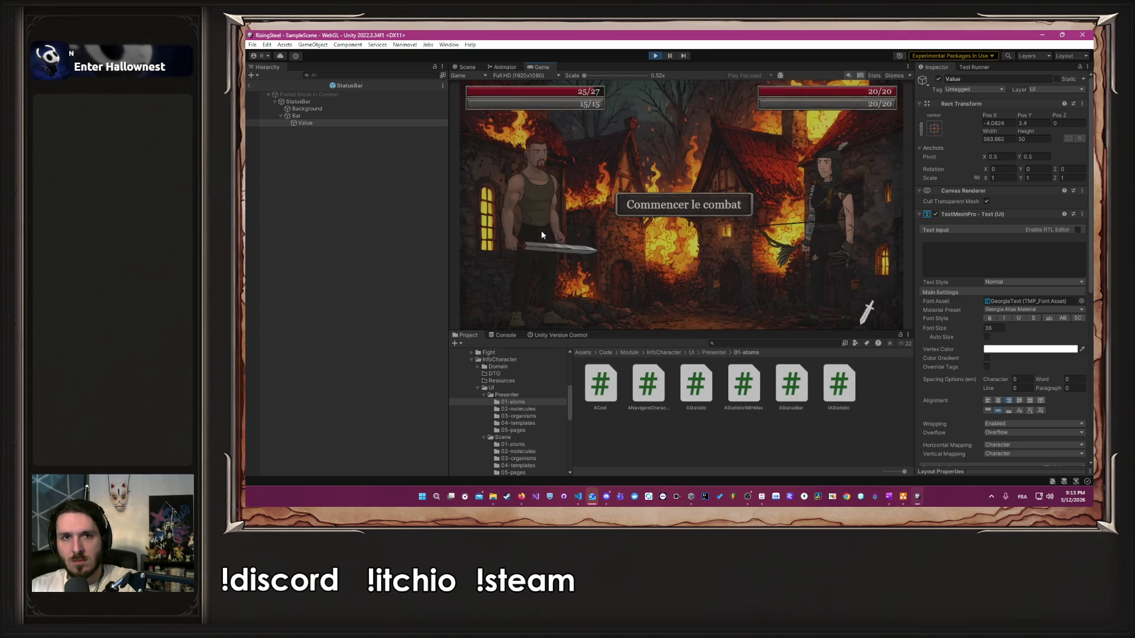
# Step: Attack Robin until he falls, then decide his fate to return to camp
pyautogui.click(559, 229)
pyautogui.click(559, 233)
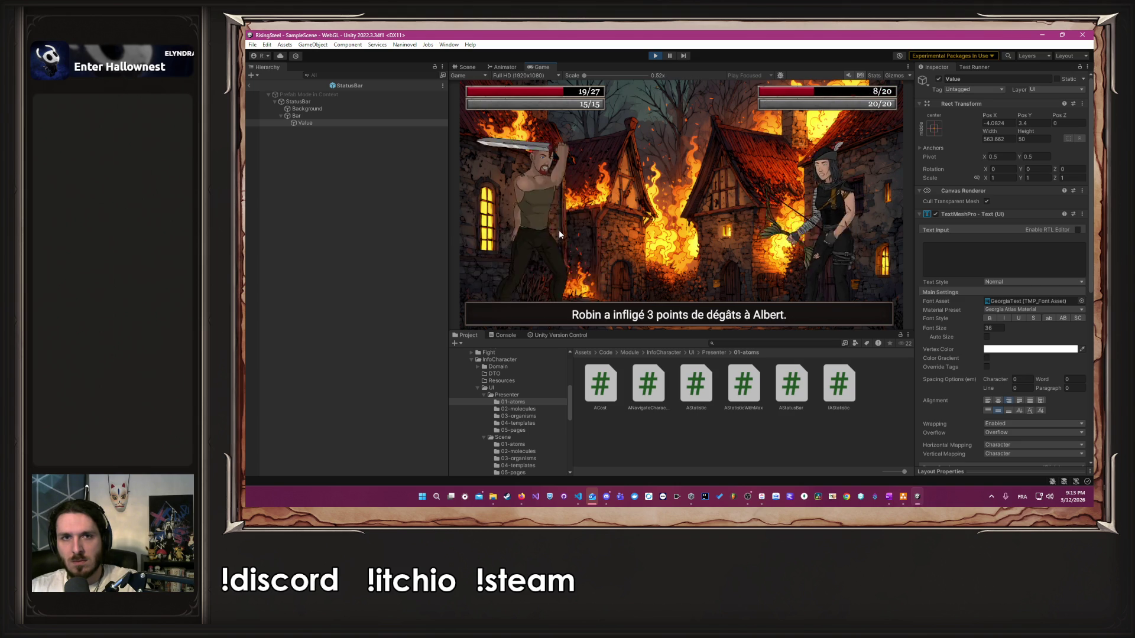
pyautogui.click(559, 233)
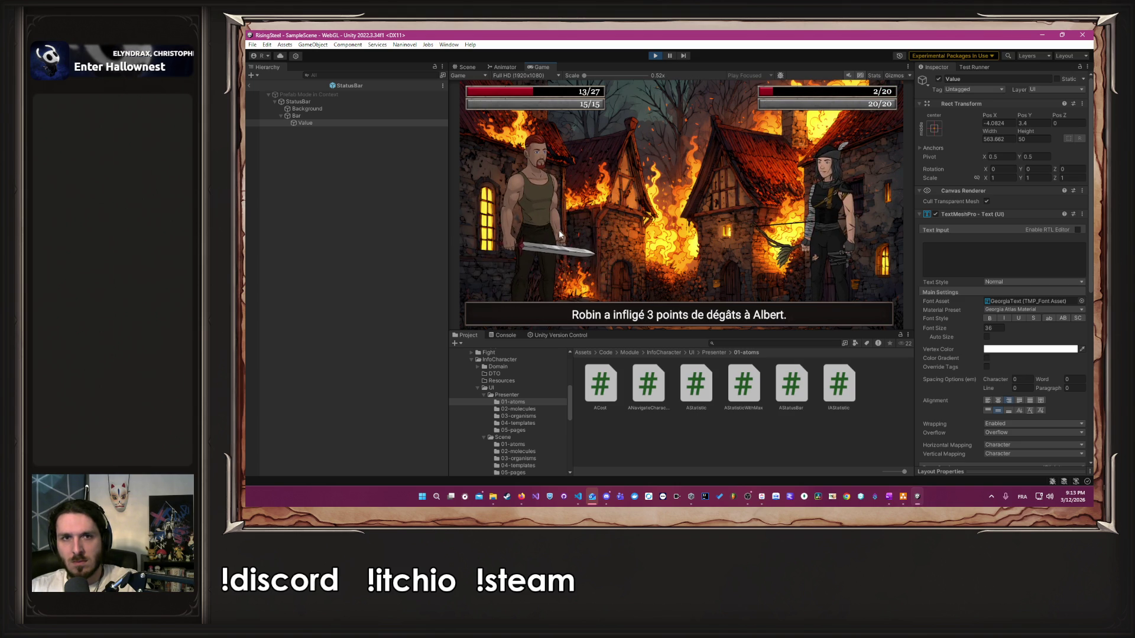
pyautogui.click(558, 233)
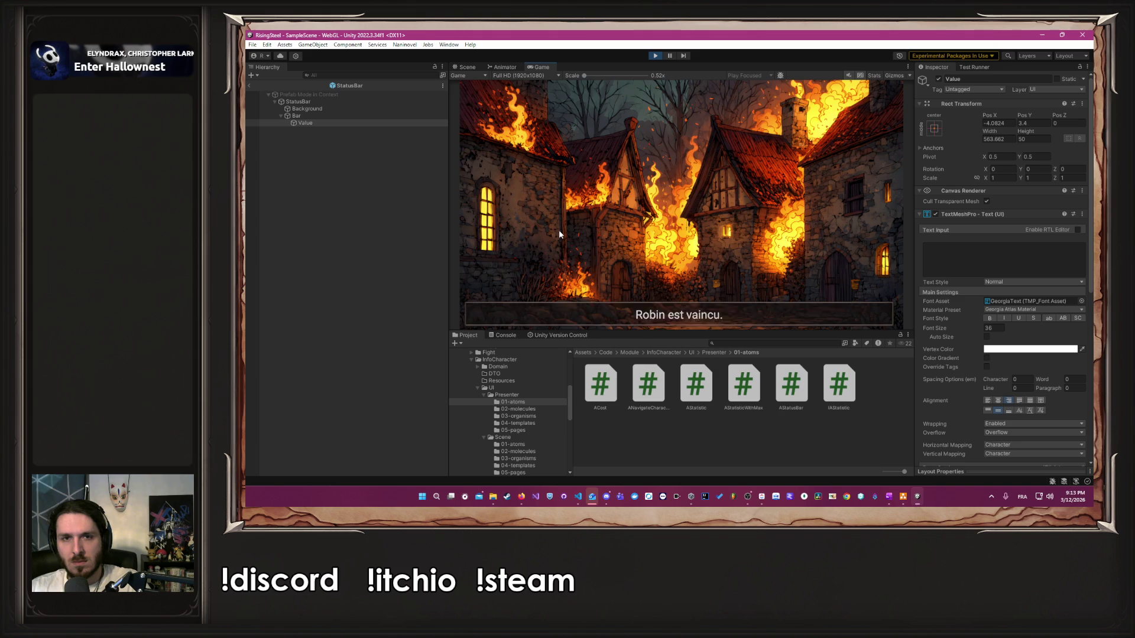
pyautogui.click(558, 231)
pyautogui.click(651, 156)
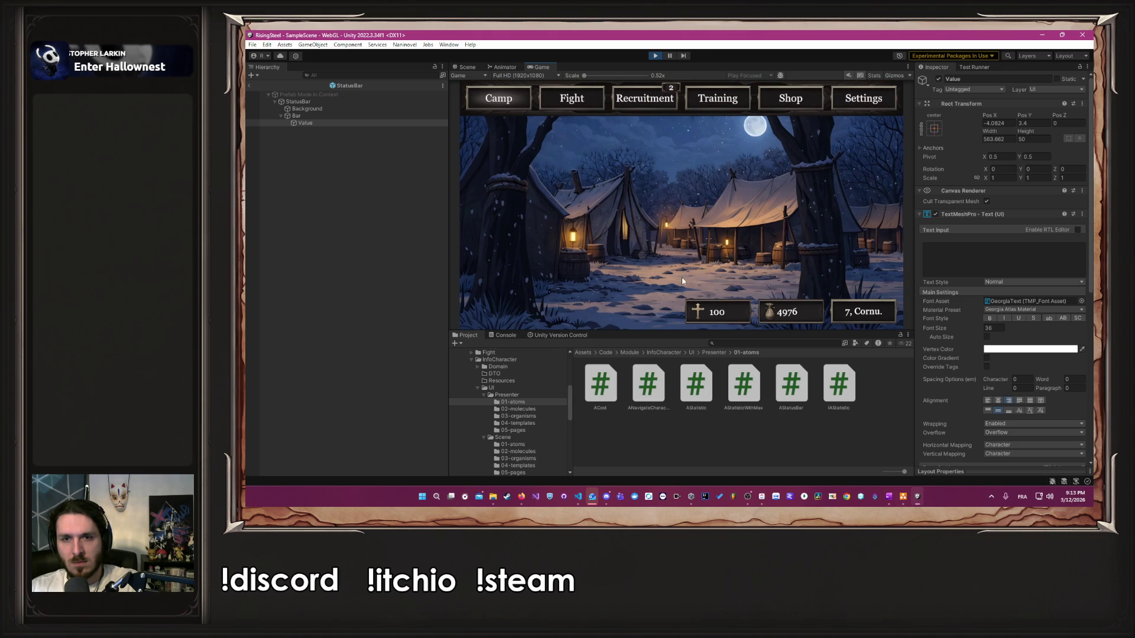
# Step: In Training, make Albert a Soldat with the Frappe Puissante skill
pyautogui.click(715, 98)
pyautogui.click(570, 201)
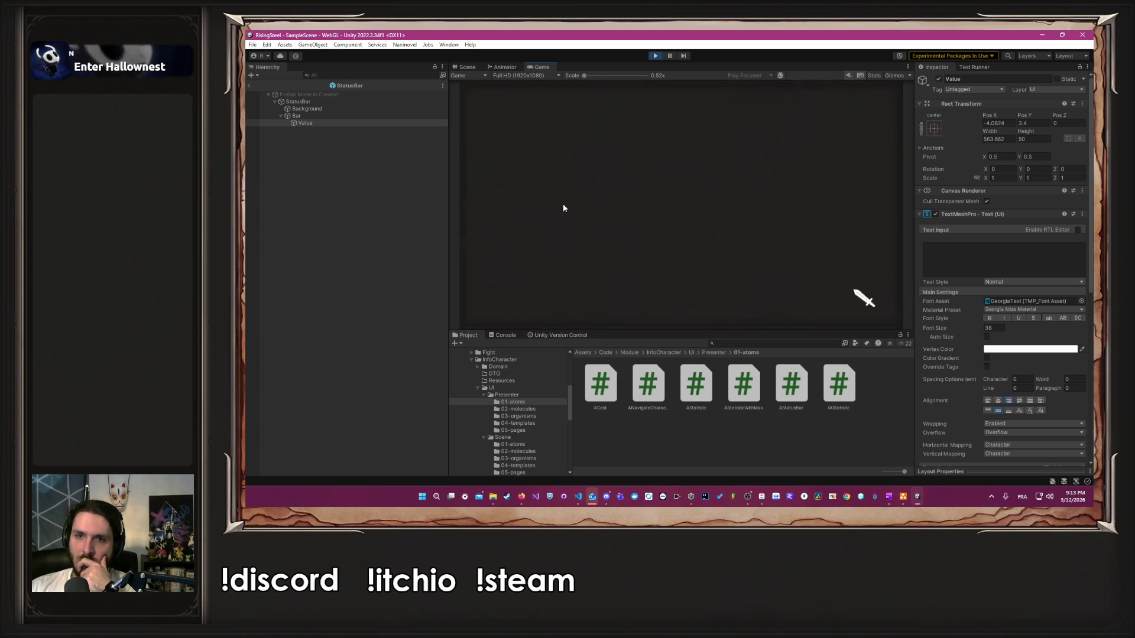
pyautogui.click(712, 104)
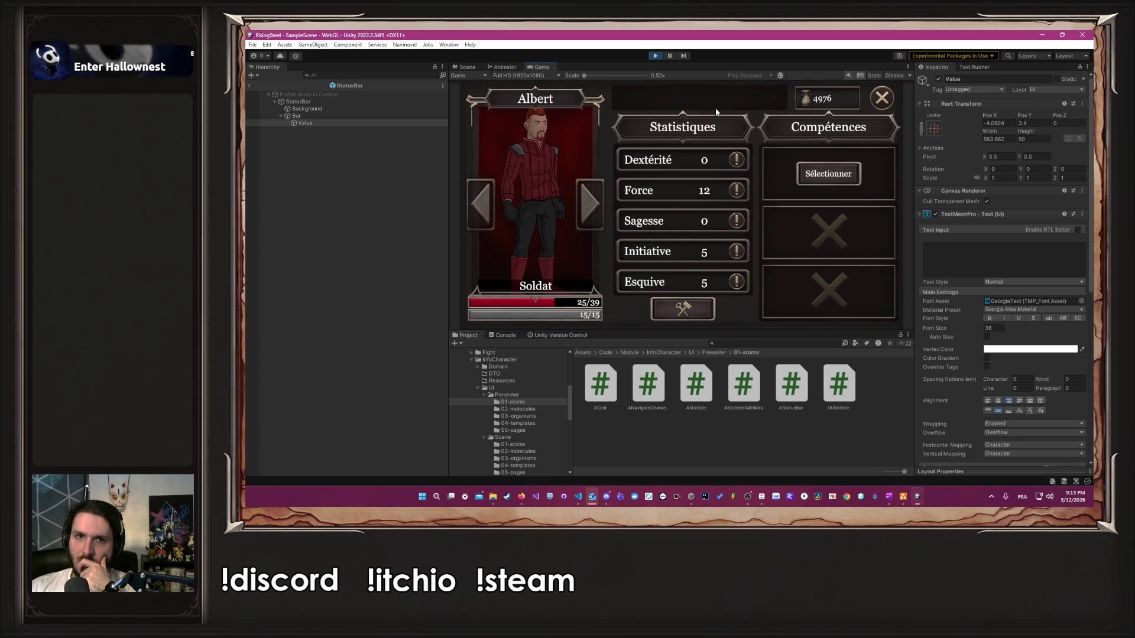
pyautogui.click(828, 173)
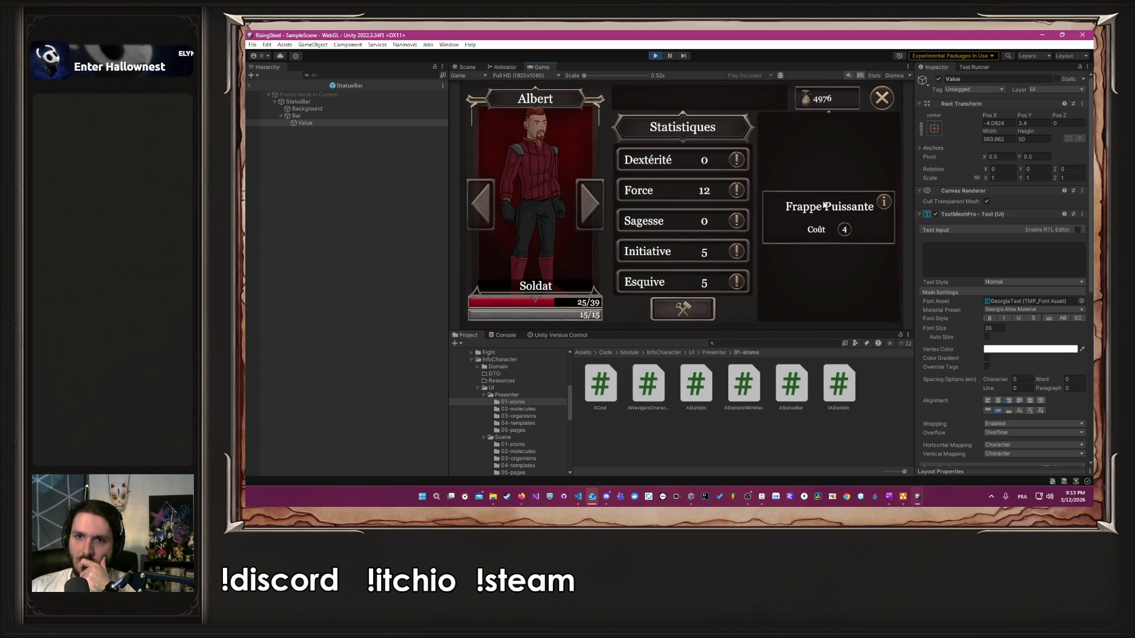
pyautogui.click(882, 98)
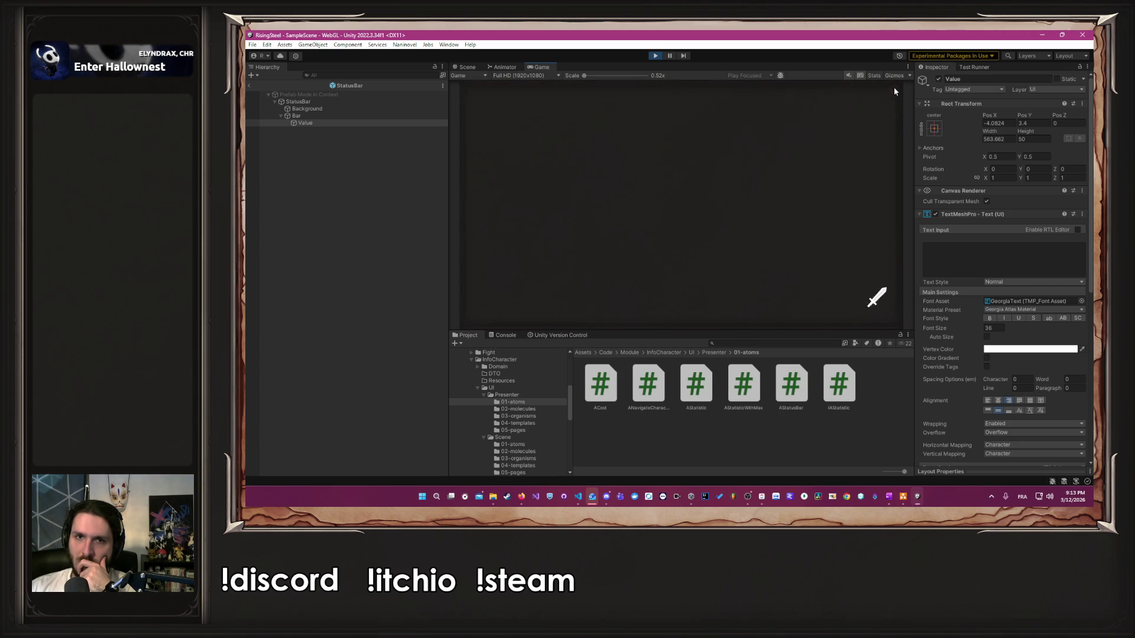
# Step: Buy two Poulet in the shop, then enter an arena fight from the Fight screen
pyautogui.click(791, 99)
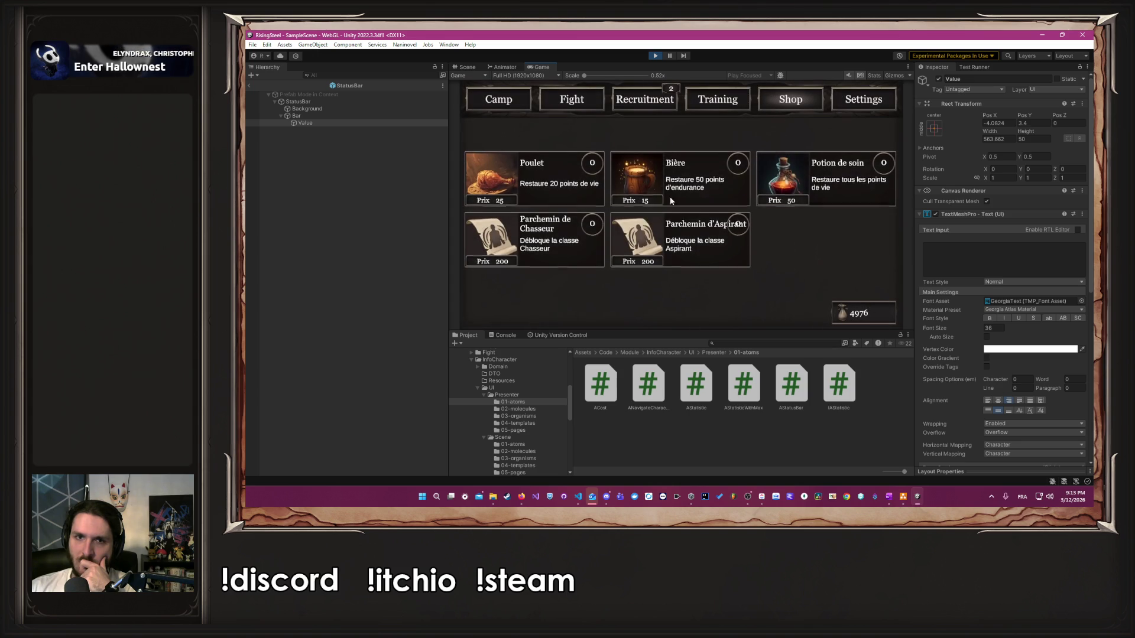
pyautogui.click(547, 179)
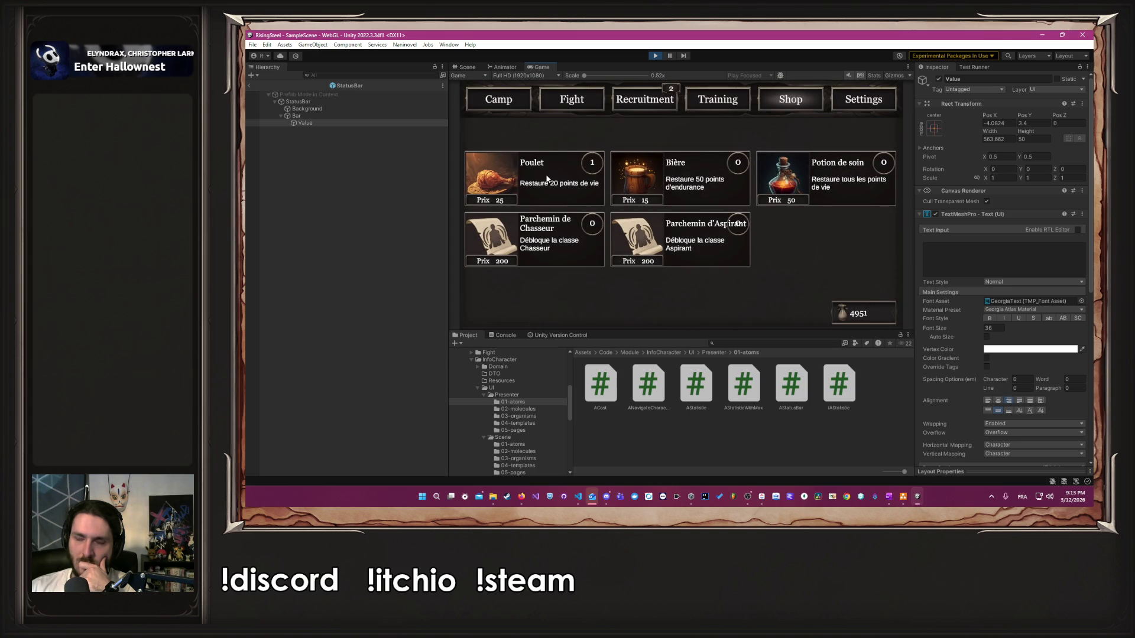
pyautogui.click(547, 179)
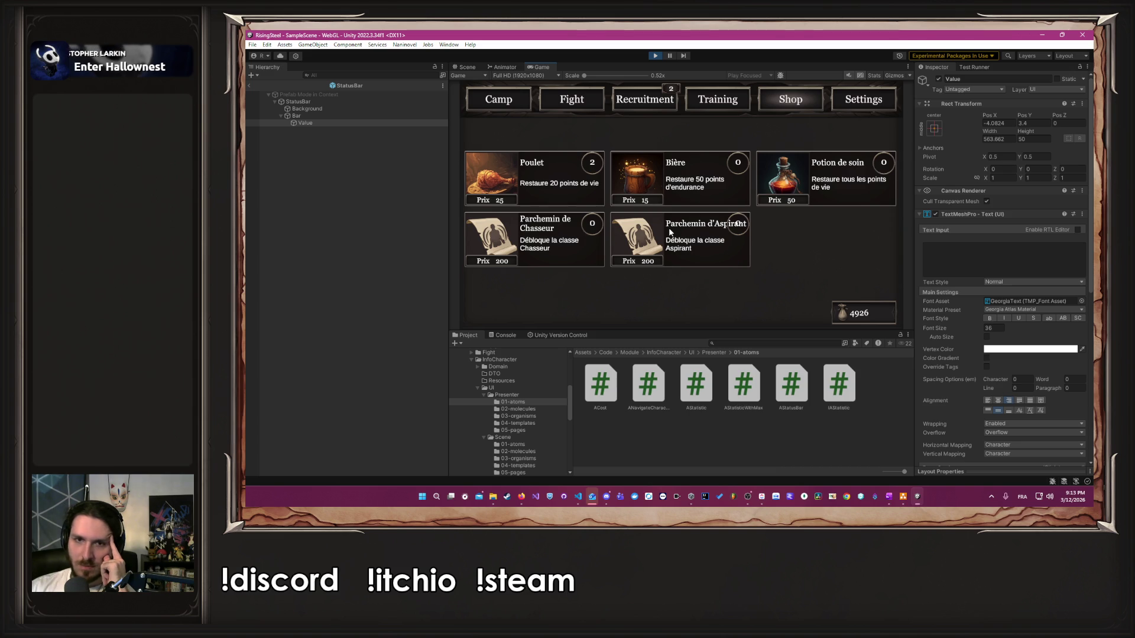
pyautogui.click(590, 104)
pyautogui.click(559, 207)
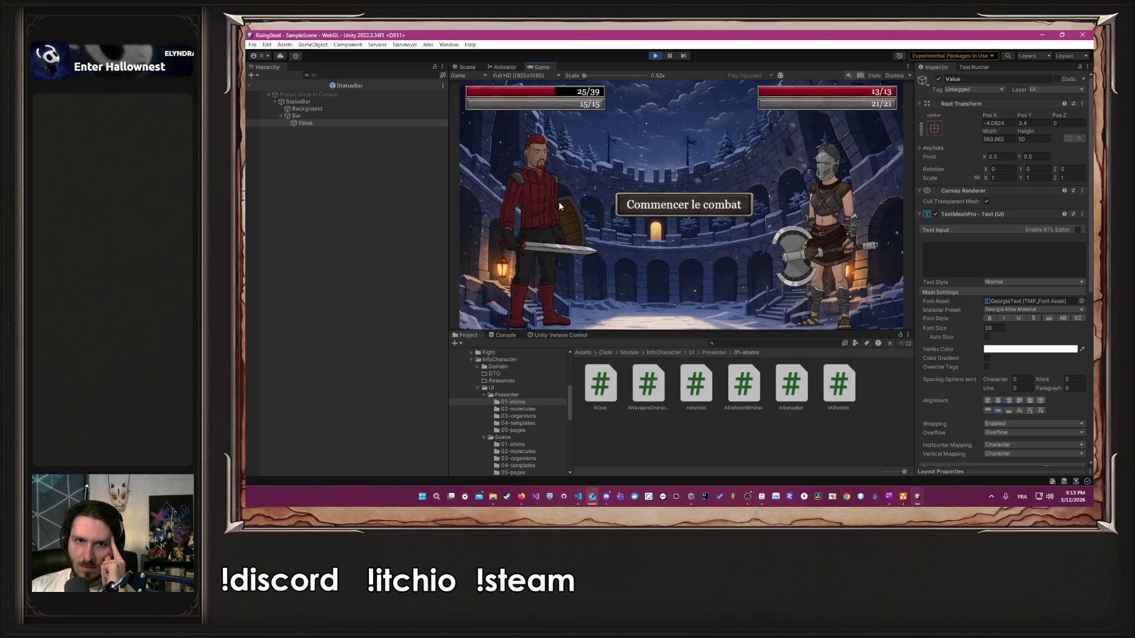
# Step: Start the arena combat and defeat Elara with Frappe Puissante and an attack
pyautogui.click(679, 204)
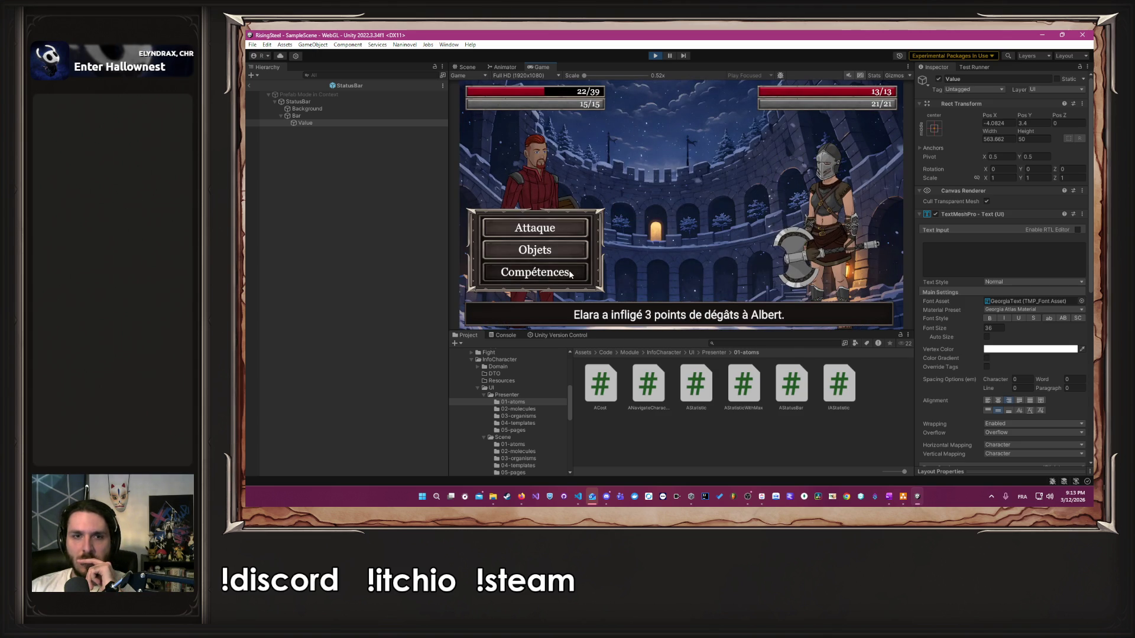
pyautogui.click(570, 273)
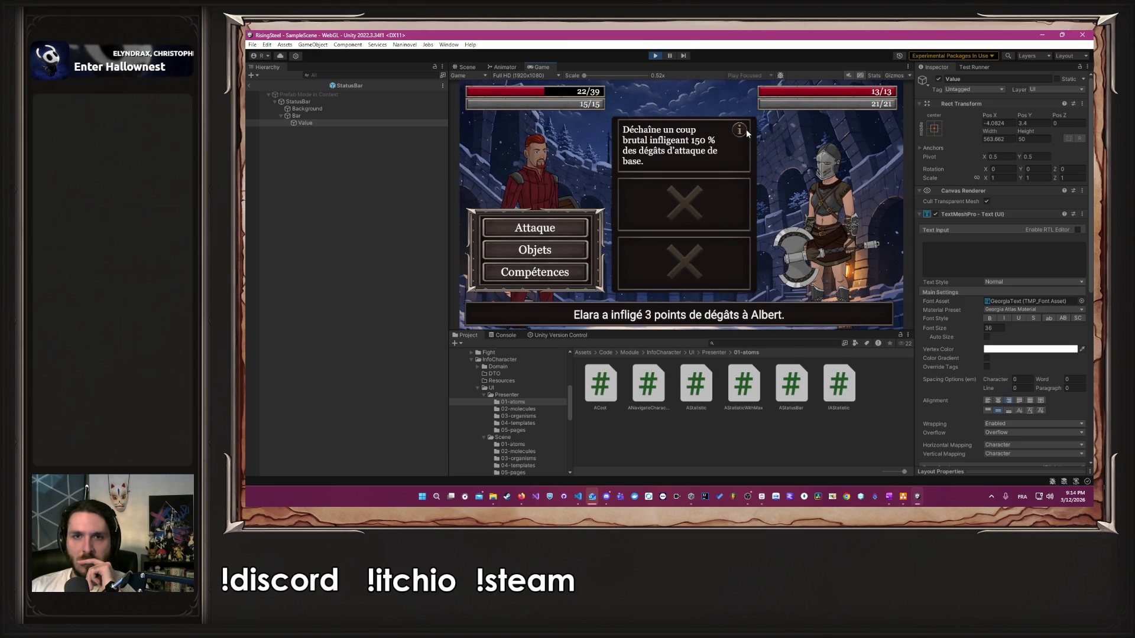
pyautogui.click(683, 142)
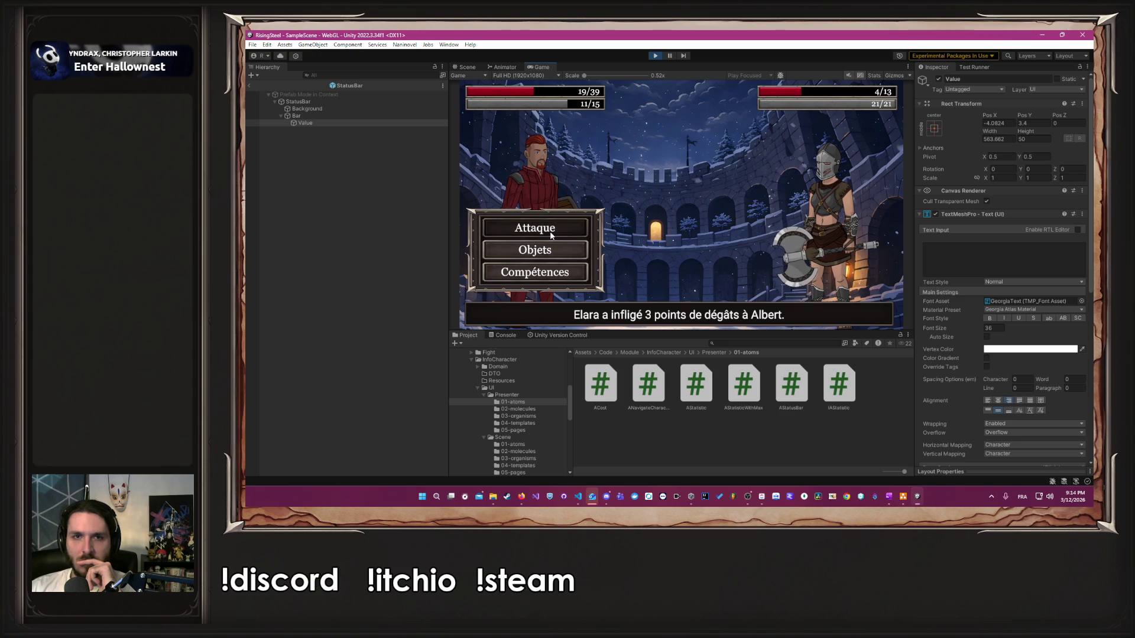
pyautogui.click(551, 232)
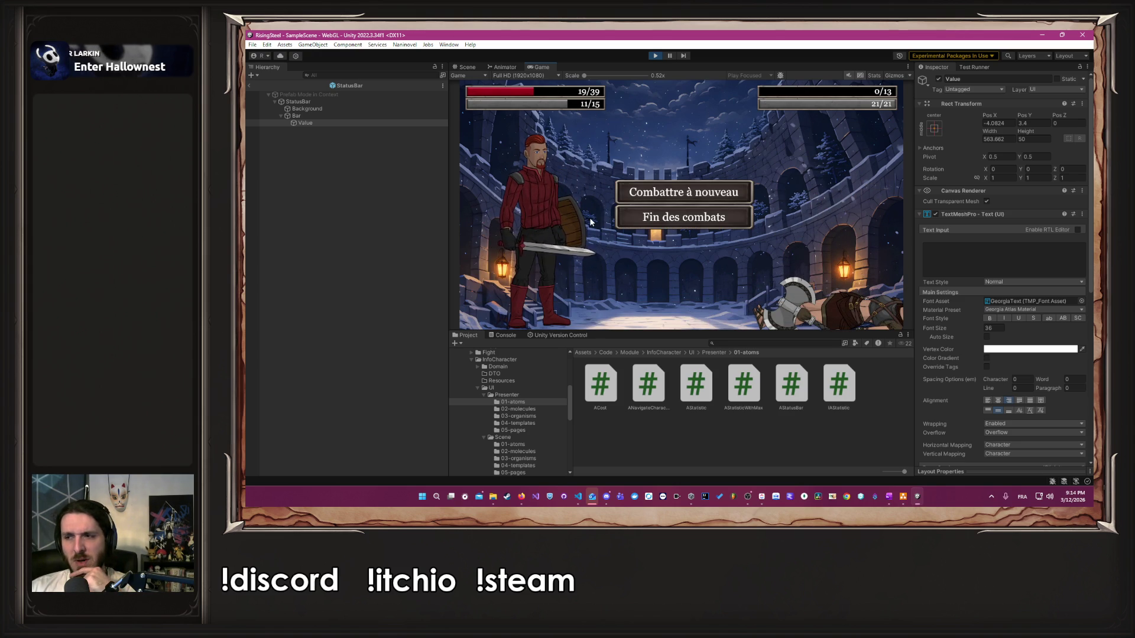
pyautogui.click(651, 217)
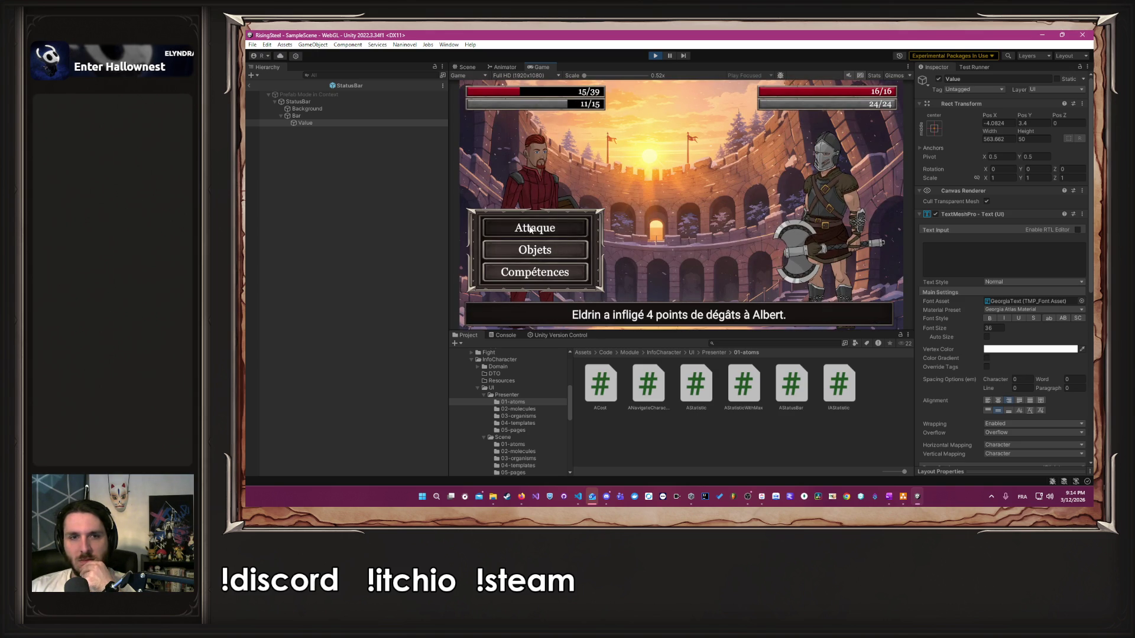
# Step: Defeat Eldrin with two Frappe Puissante, then start a new fight against a fresh opponent
pyautogui.click(535, 273)
pyautogui.click(651, 150)
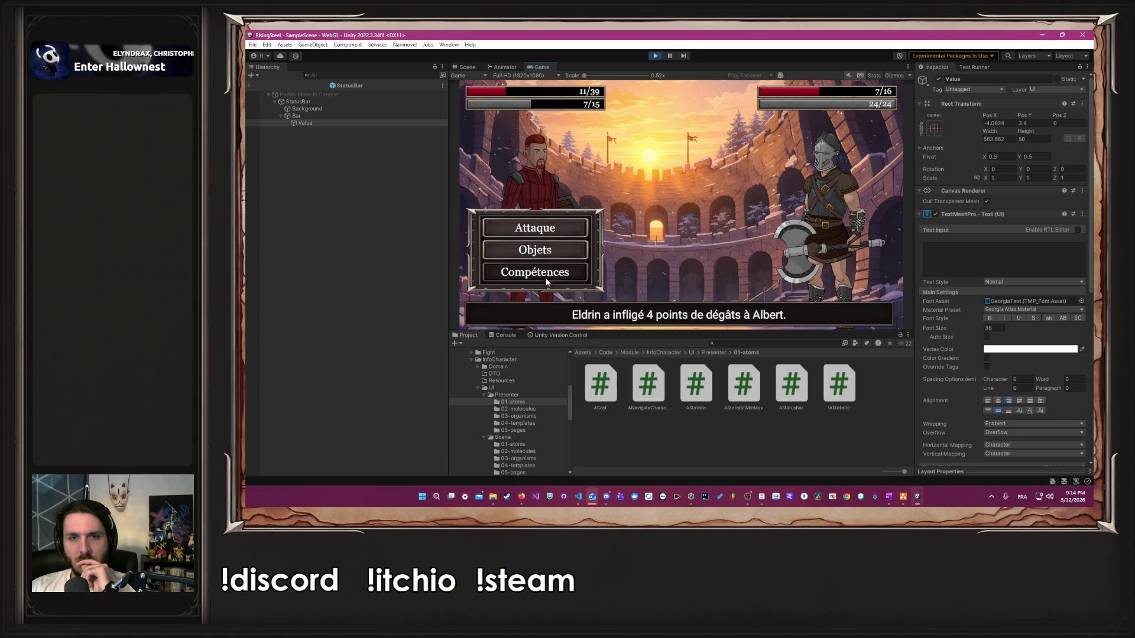
pyautogui.click(535, 273)
pyautogui.click(646, 150)
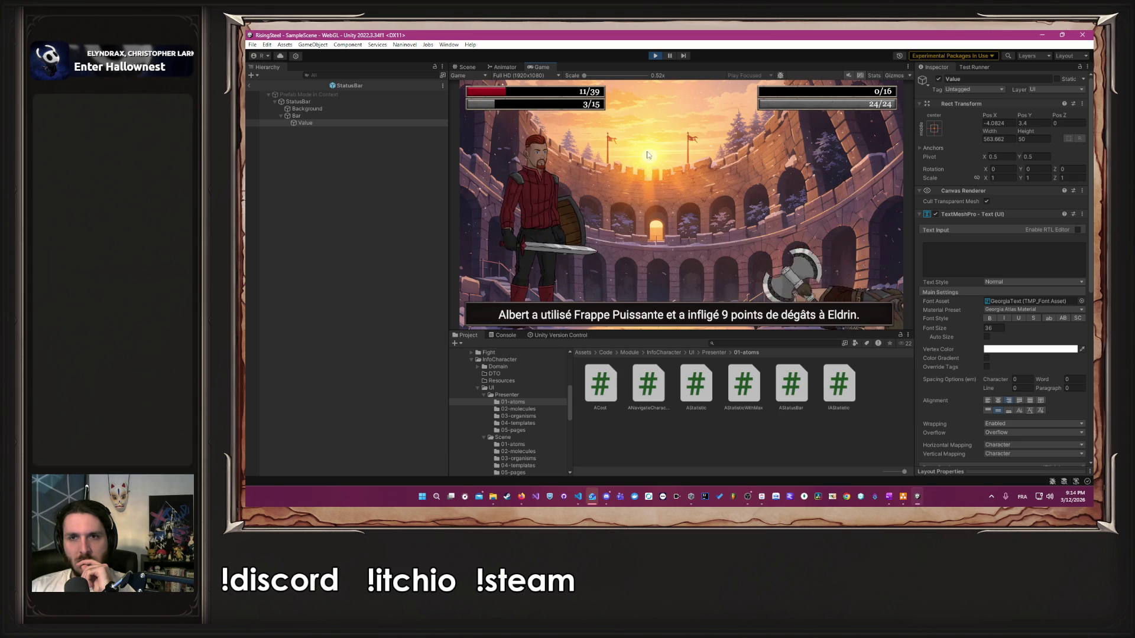
pyautogui.click(652, 201)
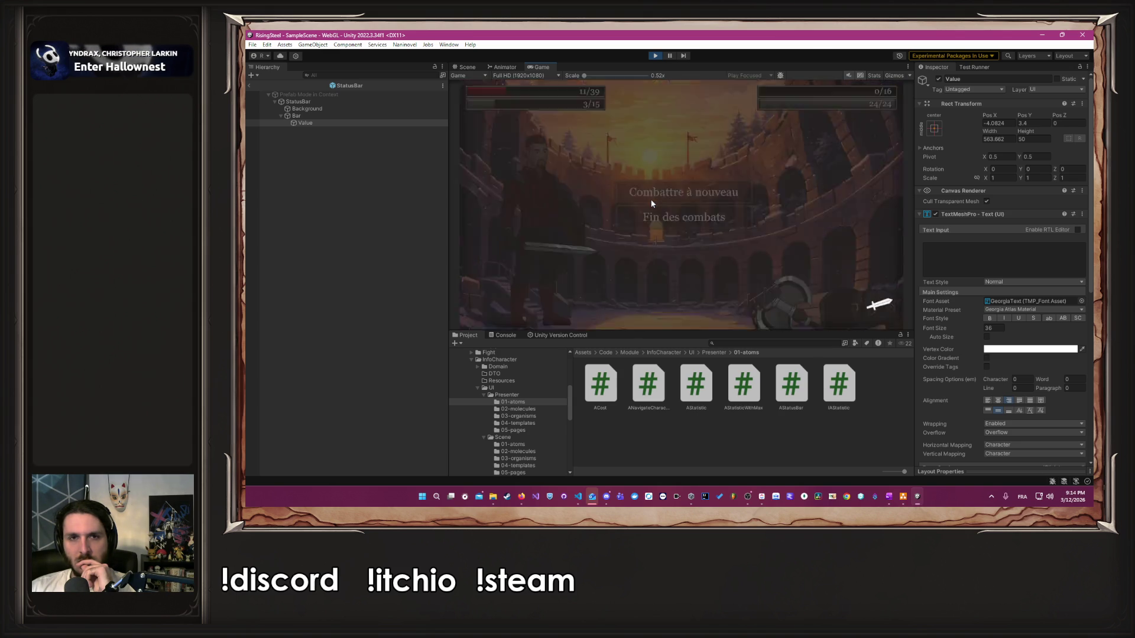
pyautogui.click(652, 203)
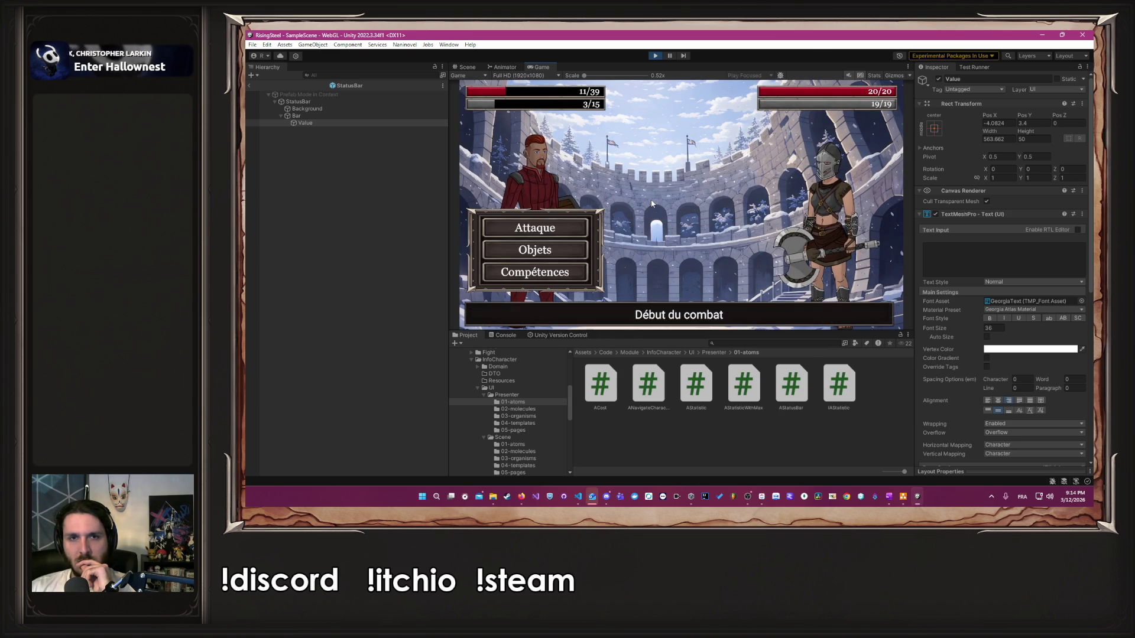
# Step: Heal Albert with a Poulet, attack until the enemy falls, then choose Fin des combats
pyautogui.click(561, 249)
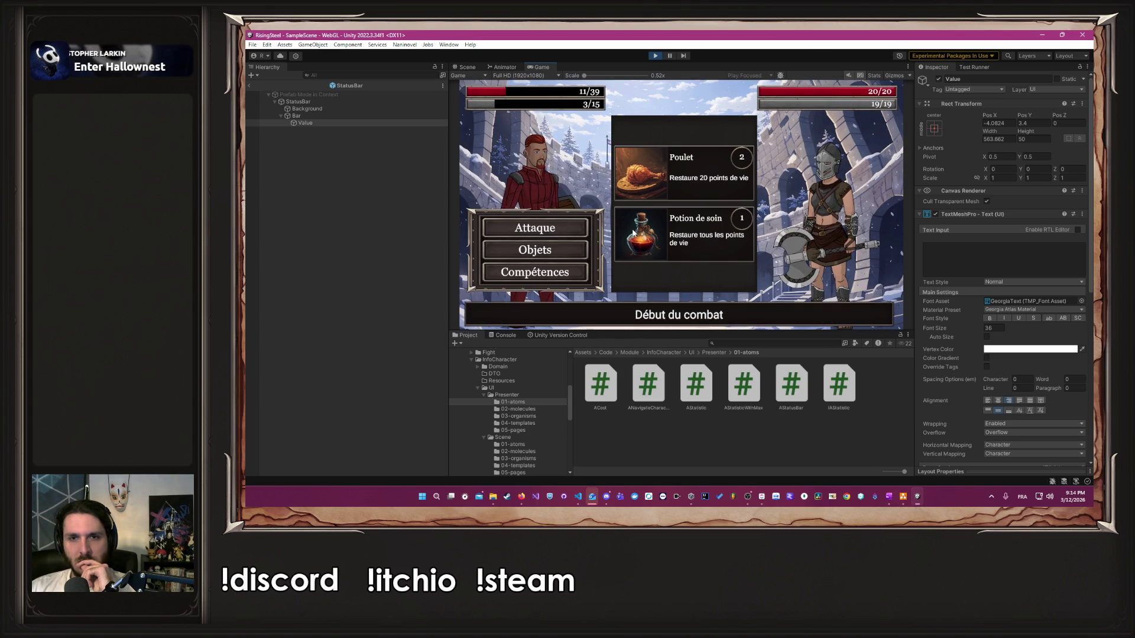
pyautogui.click(648, 185)
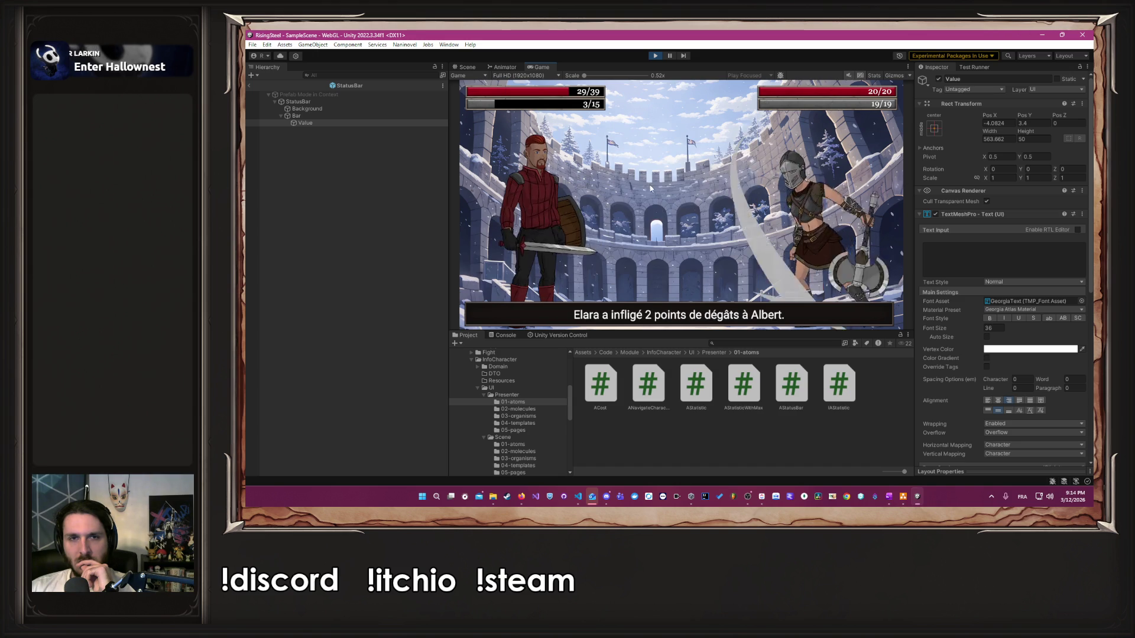
pyautogui.click(543, 228)
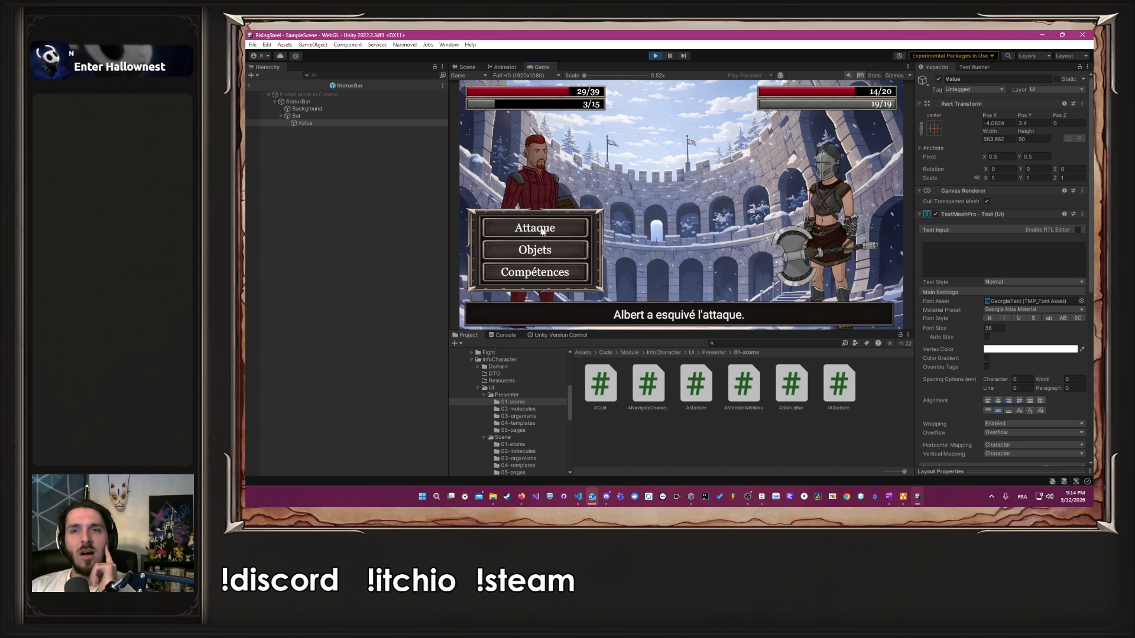
pyautogui.click(554, 273)
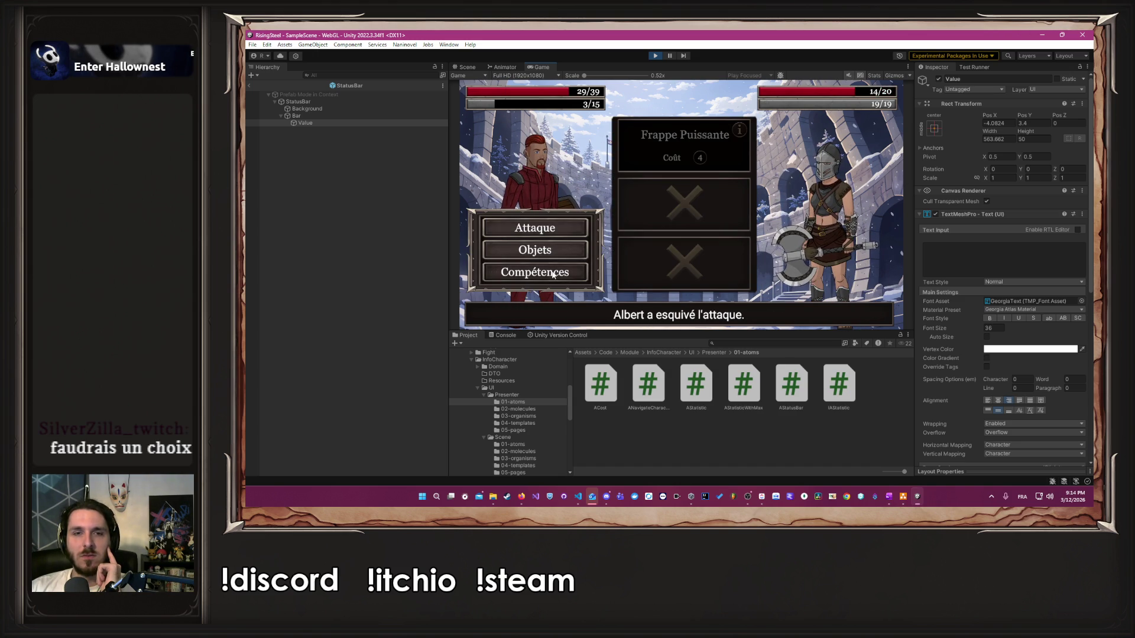
pyautogui.click(546, 226)
pyautogui.click(546, 226)
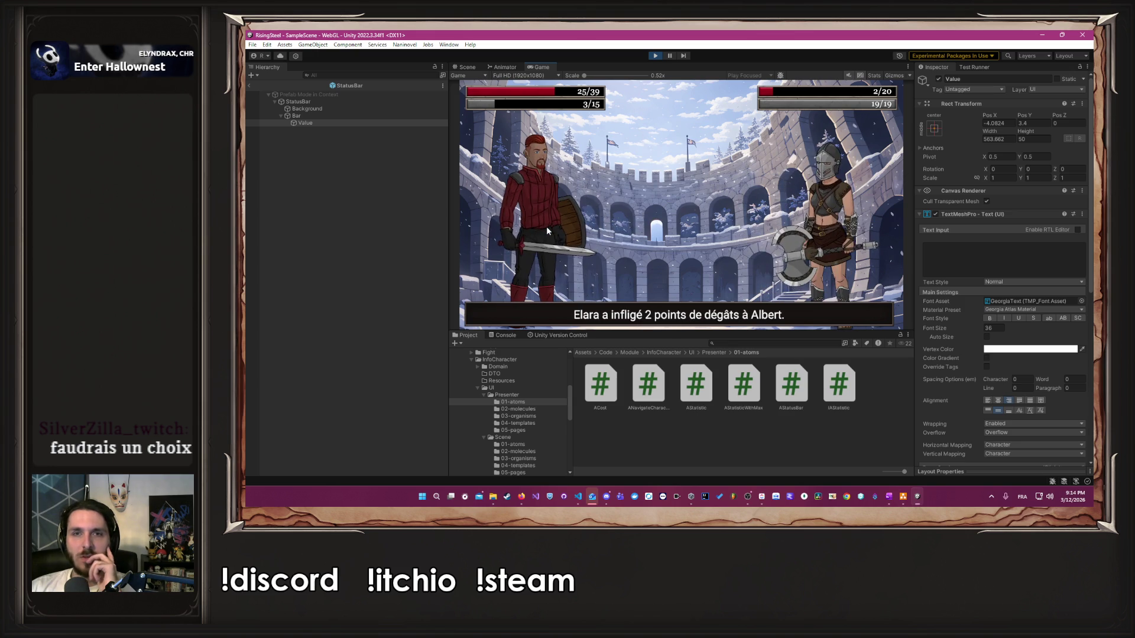
pyautogui.click(546, 226)
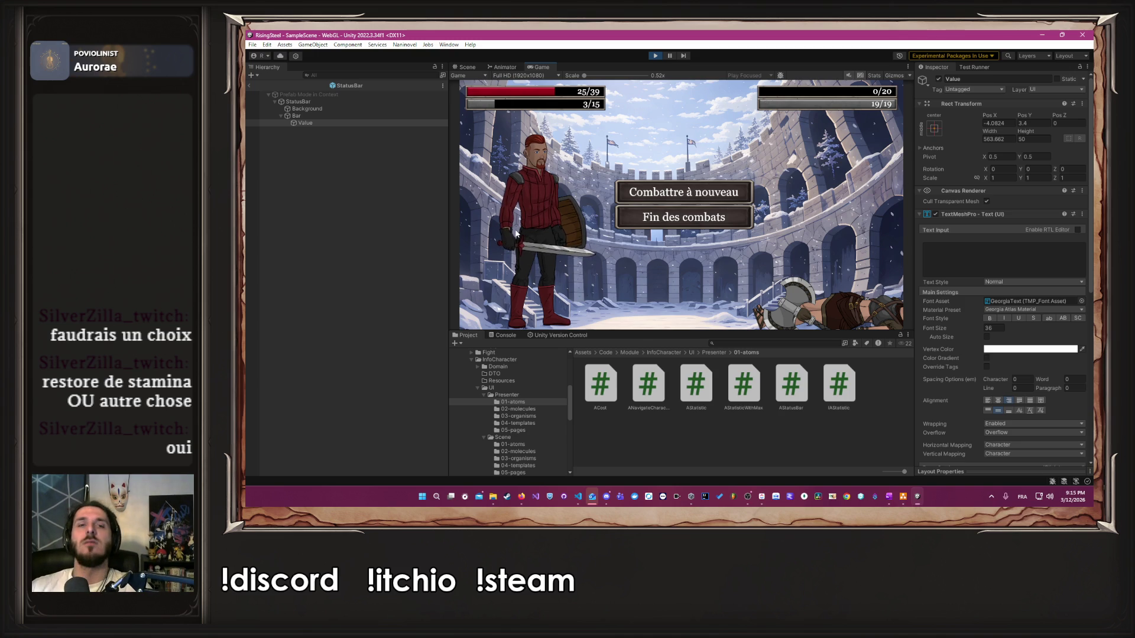
pyautogui.click(646, 220)
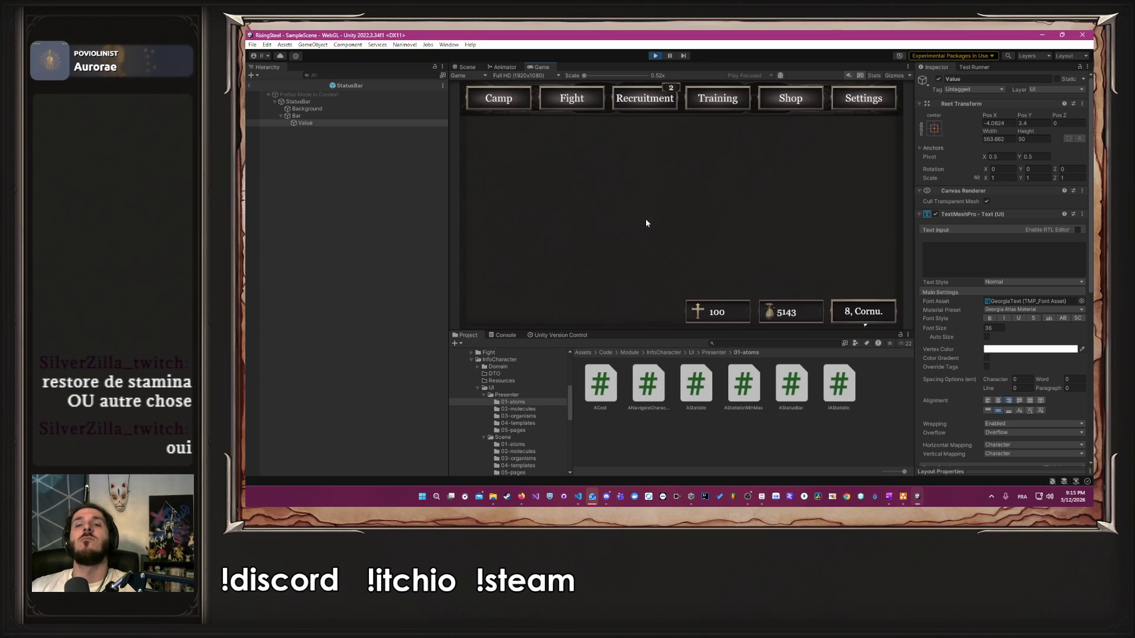
# Step: Browse the Shop and Training, inspect Albert's life and stamina bars, then stop Play mode
pyautogui.click(793, 99)
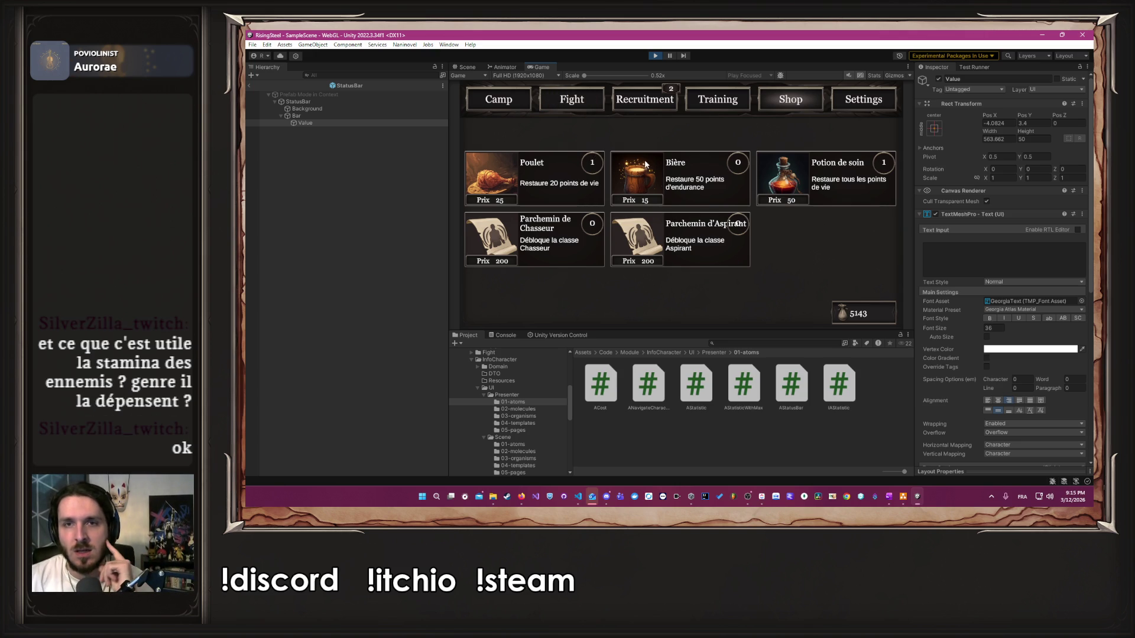
pyautogui.click(731, 107)
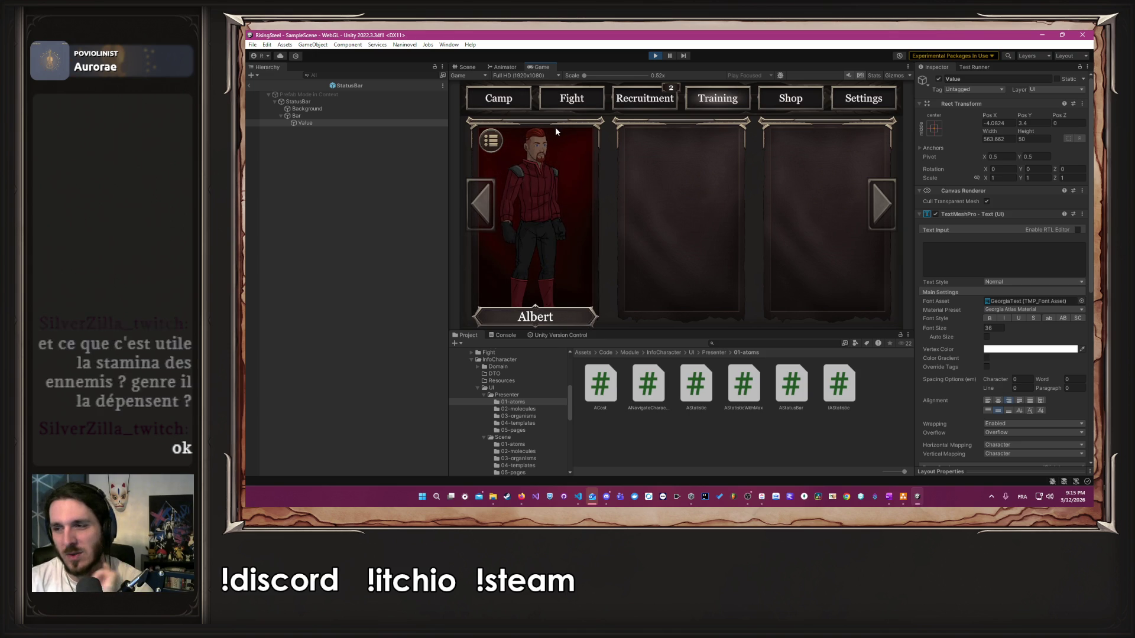
pyautogui.click(536, 318)
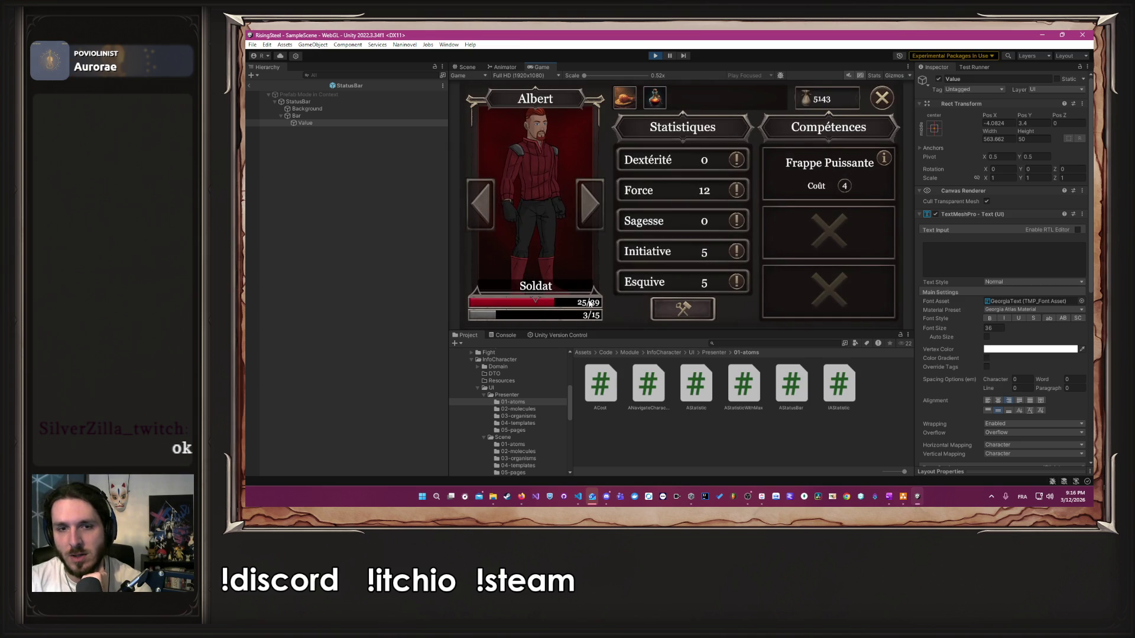
pyautogui.click(882, 99)
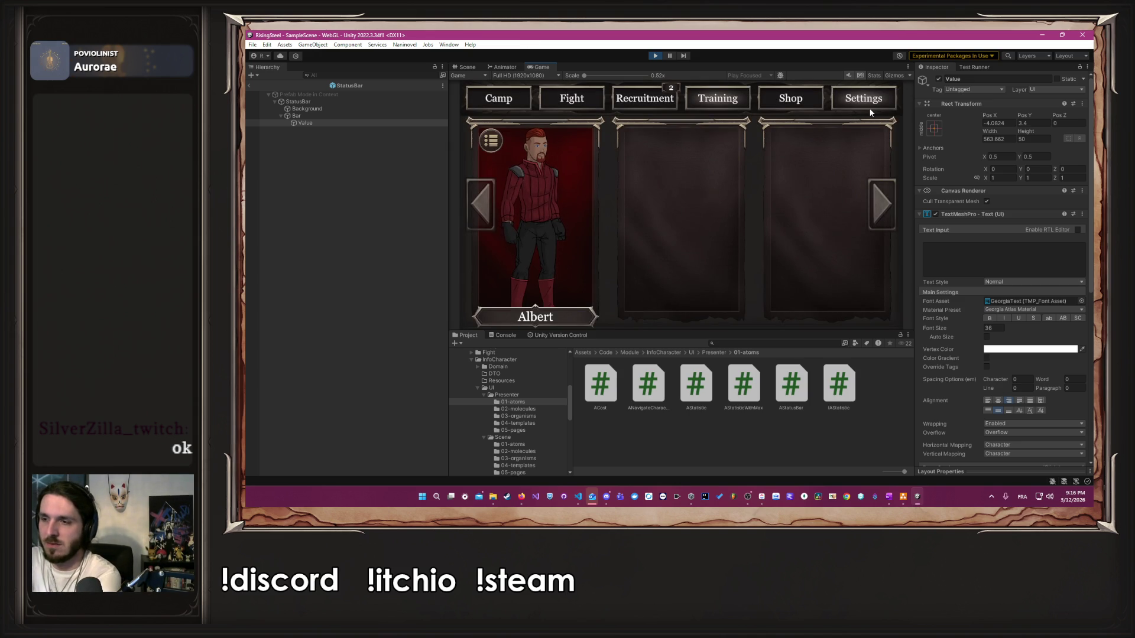
pyautogui.click(654, 56)
pyautogui.scroll(-5, 625, 187)
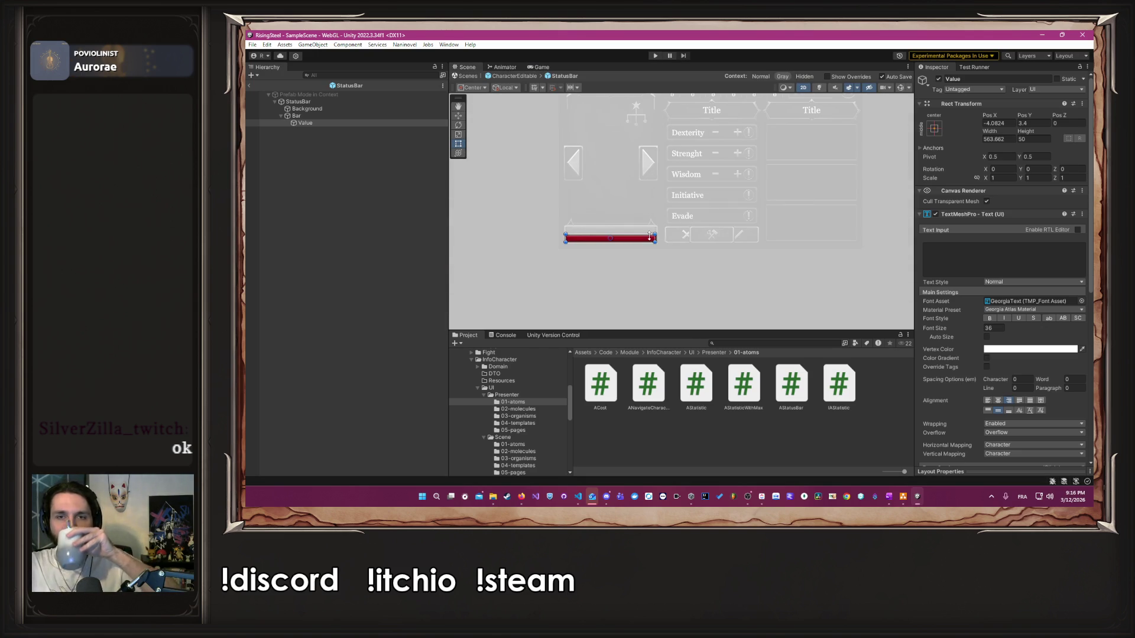
# Step: Enlarge the Project panel and open the SelectCharacter/UI/Scene/05-pages Recruitment prefab
pyautogui.click(694, 269)
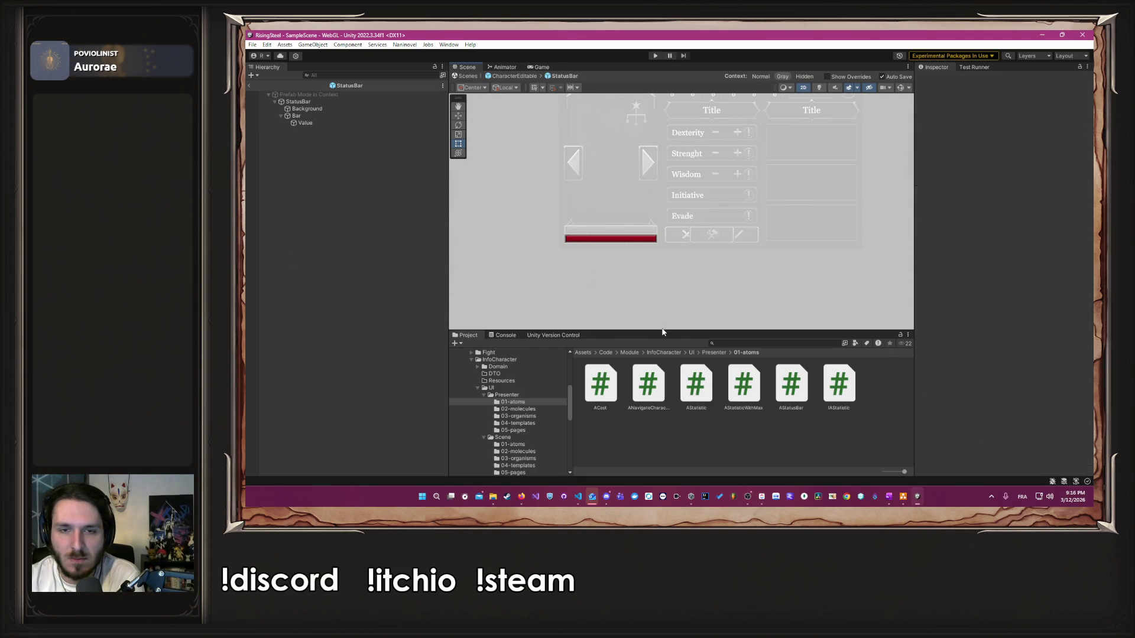
pyautogui.moveTo(665, 330); pyautogui.dragTo(666, 259)
pyautogui.scroll(2, 521, 367)
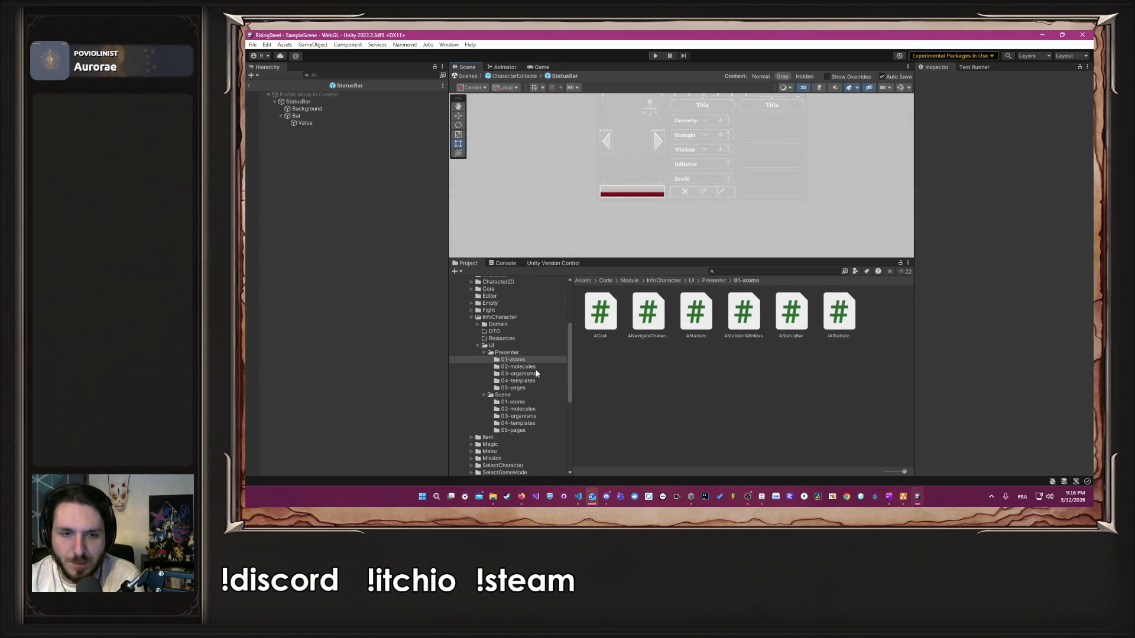
pyautogui.click(478, 346)
pyautogui.click(471, 317)
pyautogui.click(523, 353)
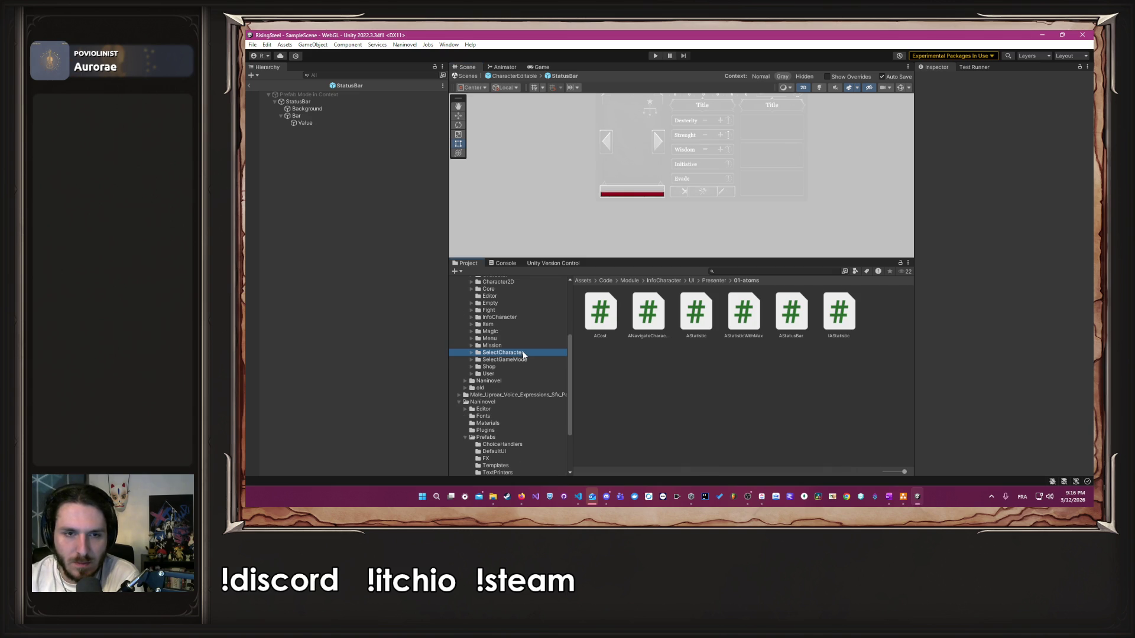
pyautogui.doubleClick(744, 313)
pyautogui.doubleClick(649, 313)
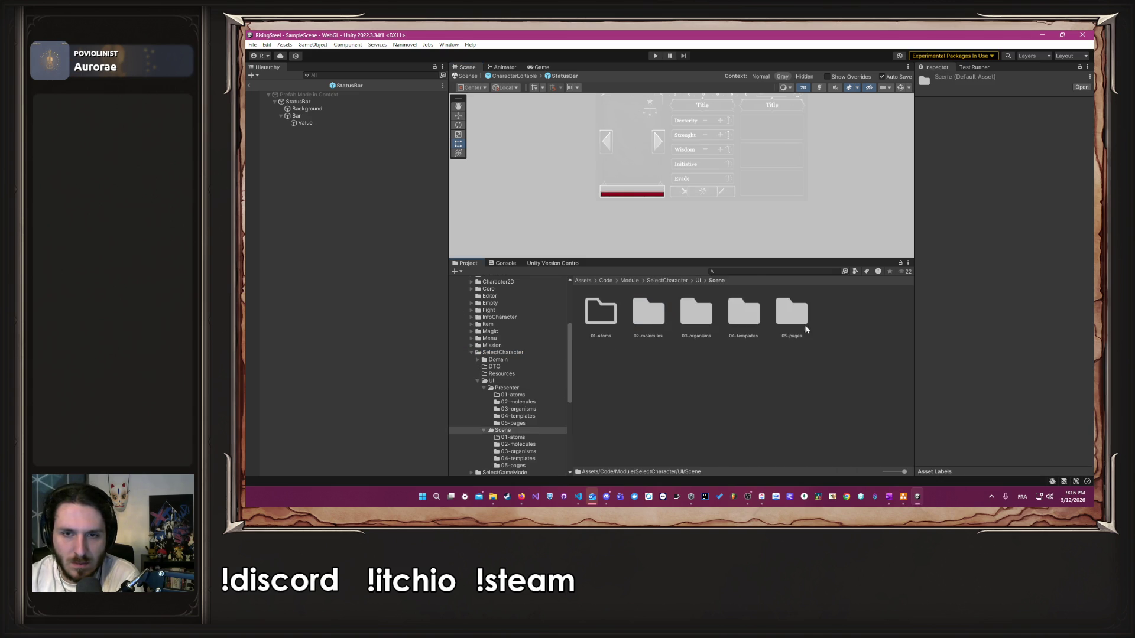
pyautogui.doubleClick(790, 313)
pyautogui.doubleClick(606, 316)
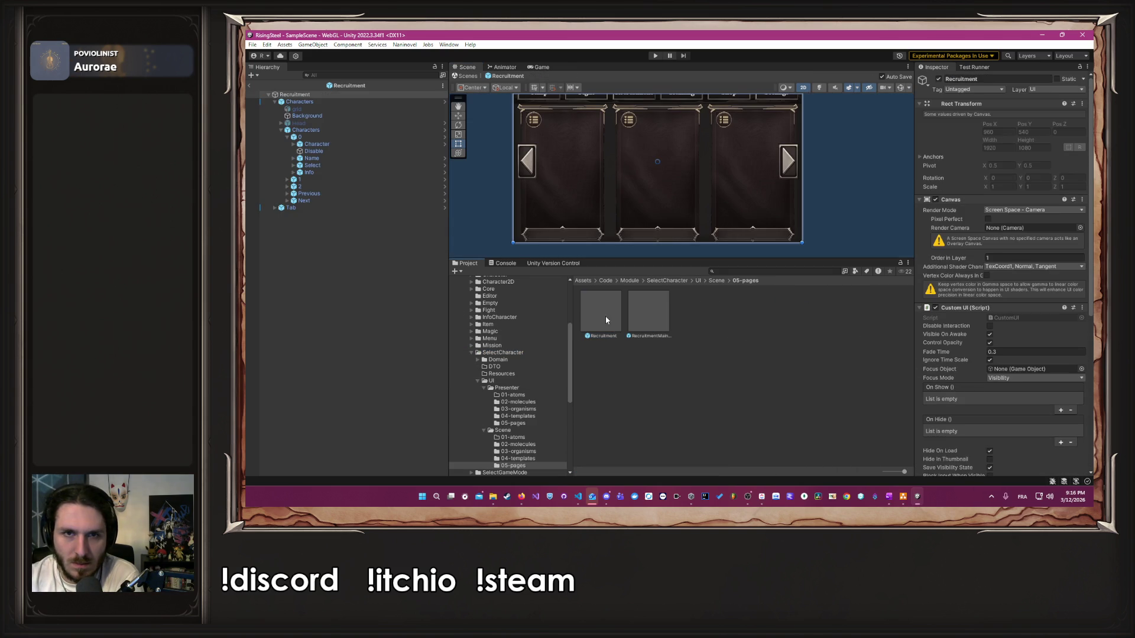
# Step: Open the first card's Character prefab and deactivate its Info object
pyautogui.click(329, 172)
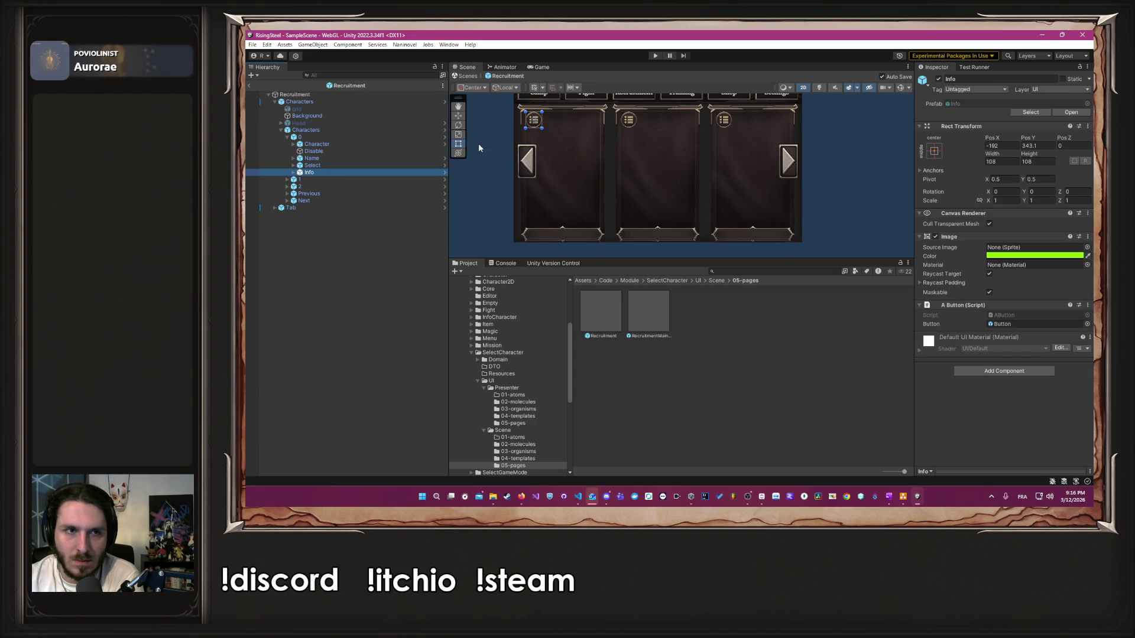
pyautogui.click(444, 138)
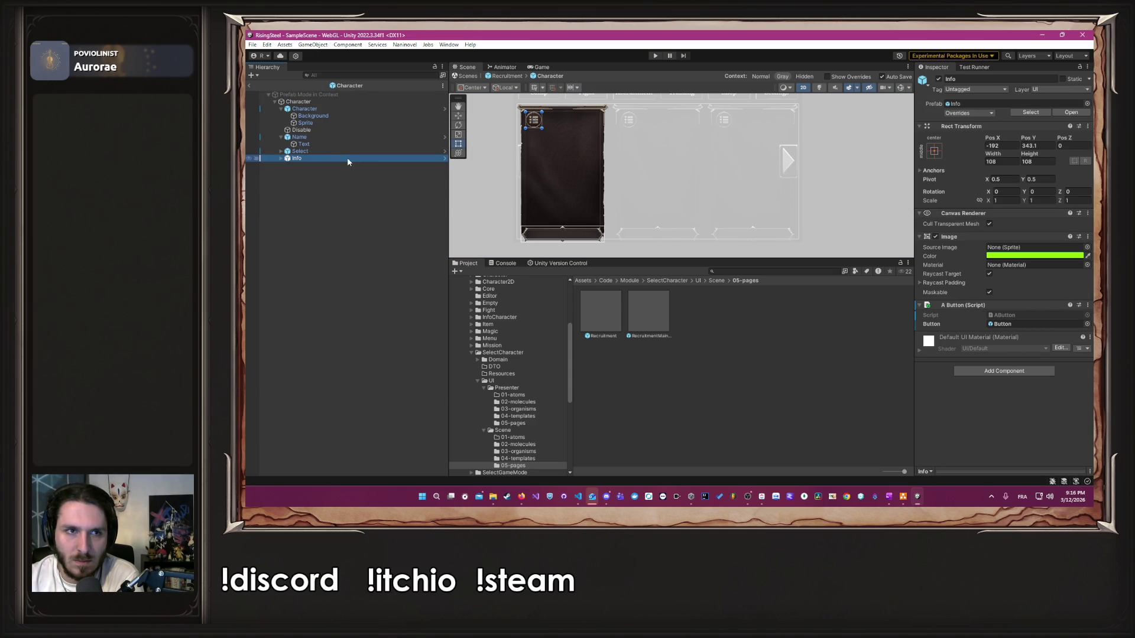
pyautogui.click(939, 79)
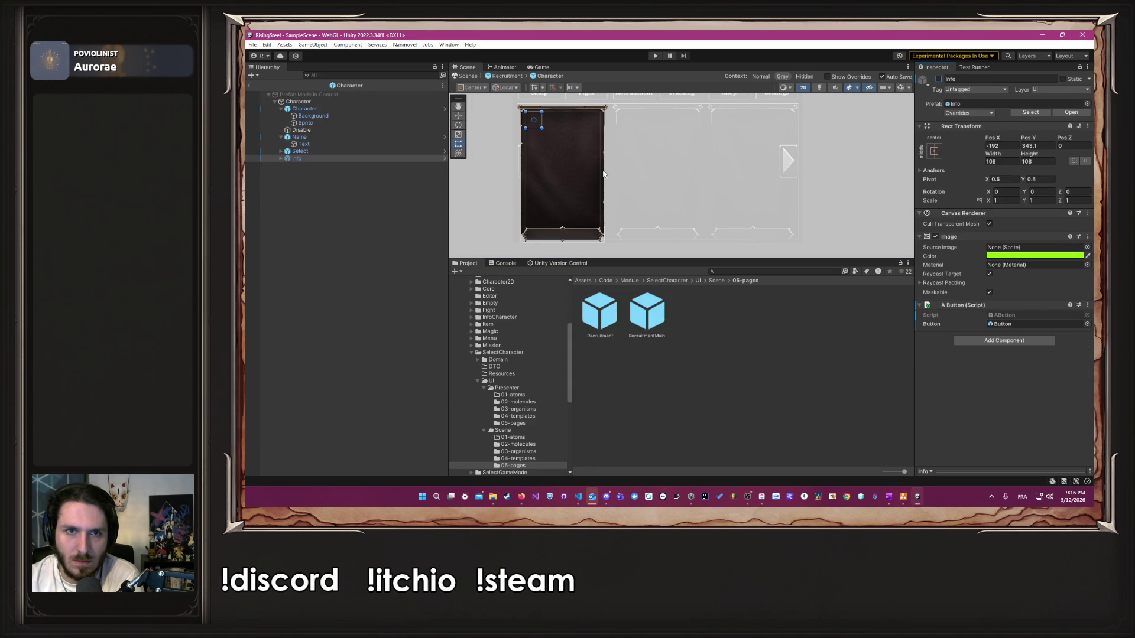
pyautogui.click(308, 211)
pyautogui.scroll(3, 513, 179)
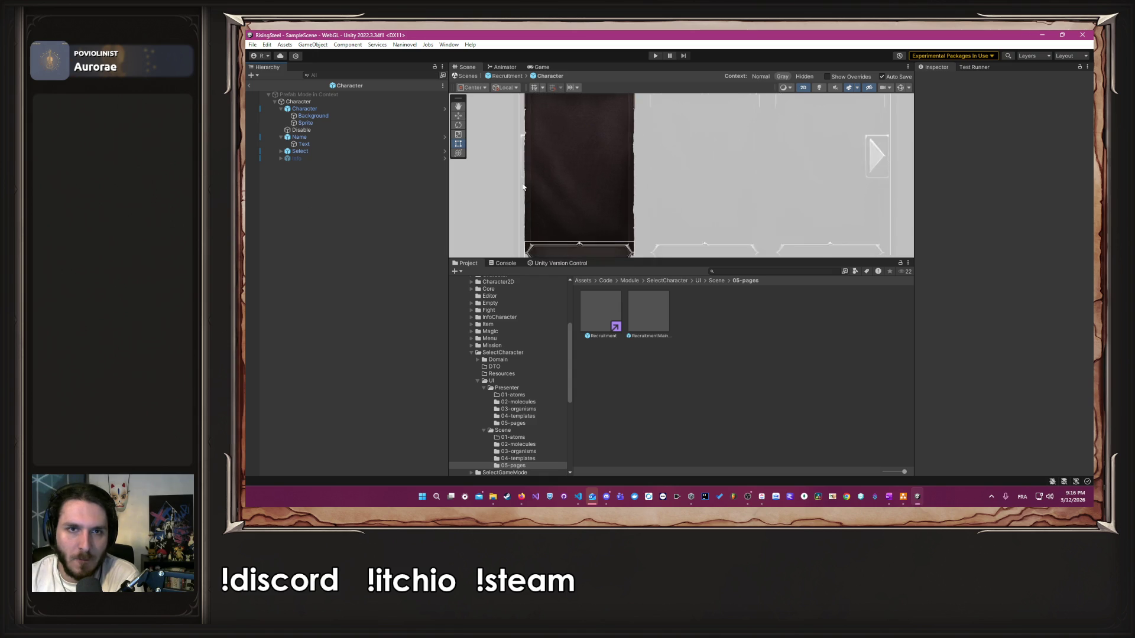
pyautogui.scroll(-2, 532, 183)
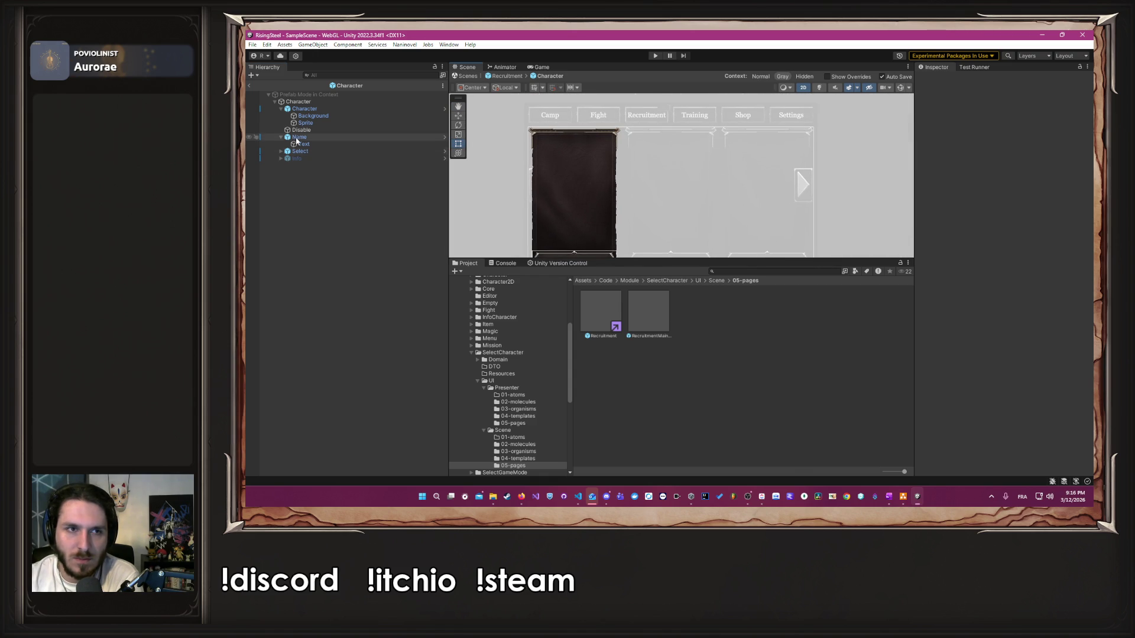
# Step: Move the Name title bar from the card's bottom to its top, at Pos Y 386
pyautogui.click(299, 138)
pyautogui.moveTo(520, 187)
pyautogui.mouseDown()
pyautogui.moveTo(562, 192)
pyautogui.moveTo(564, 174)
pyautogui.mouseUp()
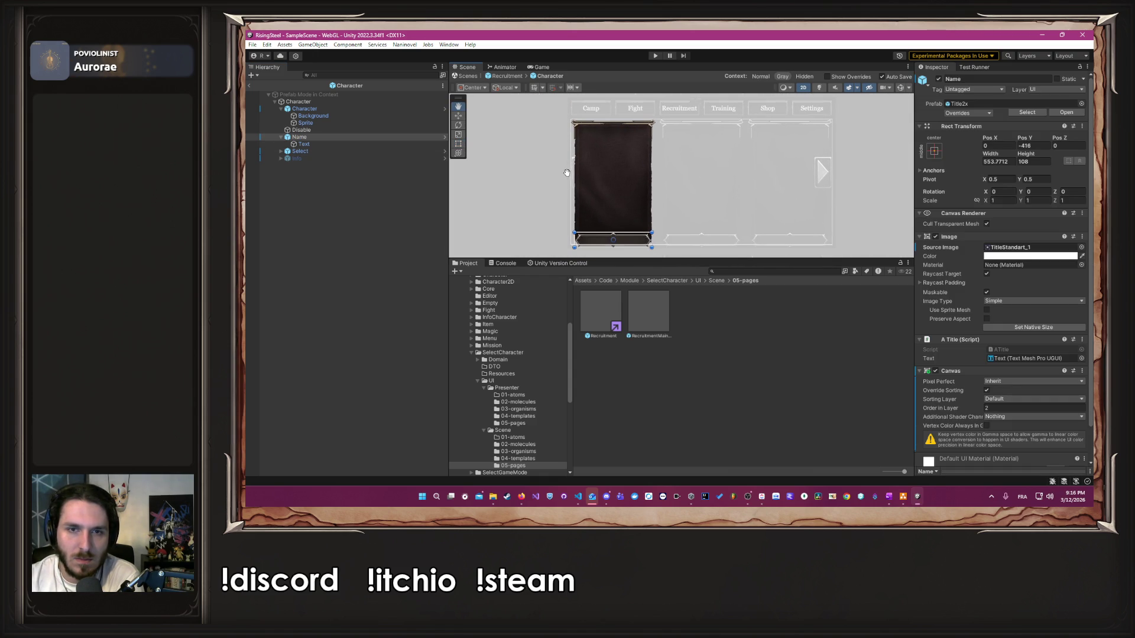
pyautogui.moveTo(629, 241); pyautogui.dragTo(634, 128)
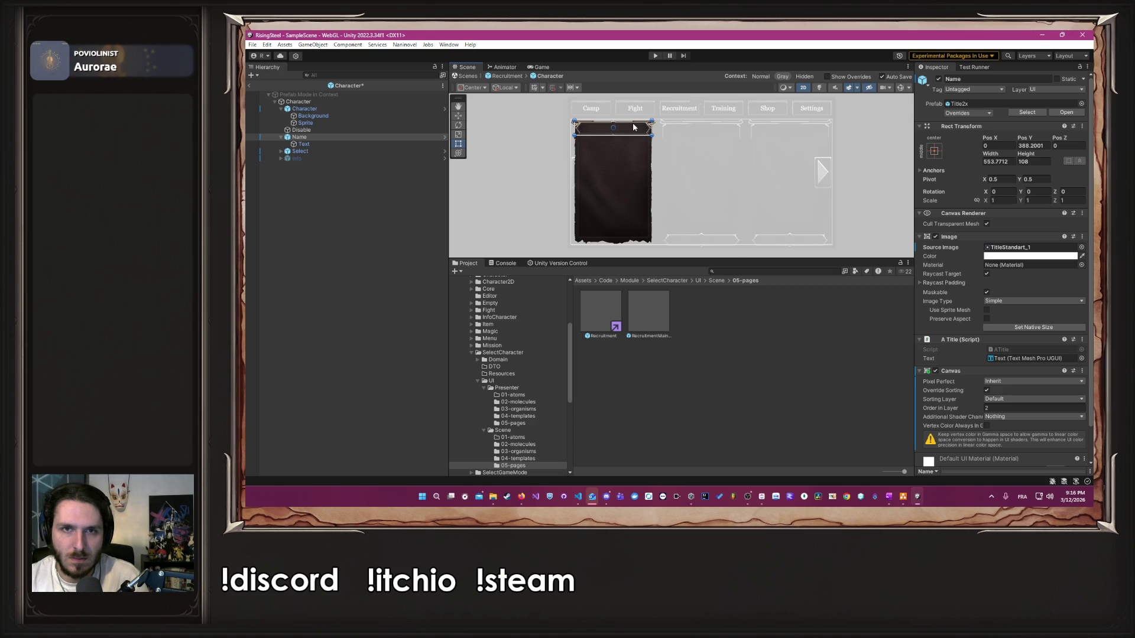
pyautogui.scroll(5, 625, 154)
pyautogui.moveTo(625, 158); pyautogui.dragTo(626, 154)
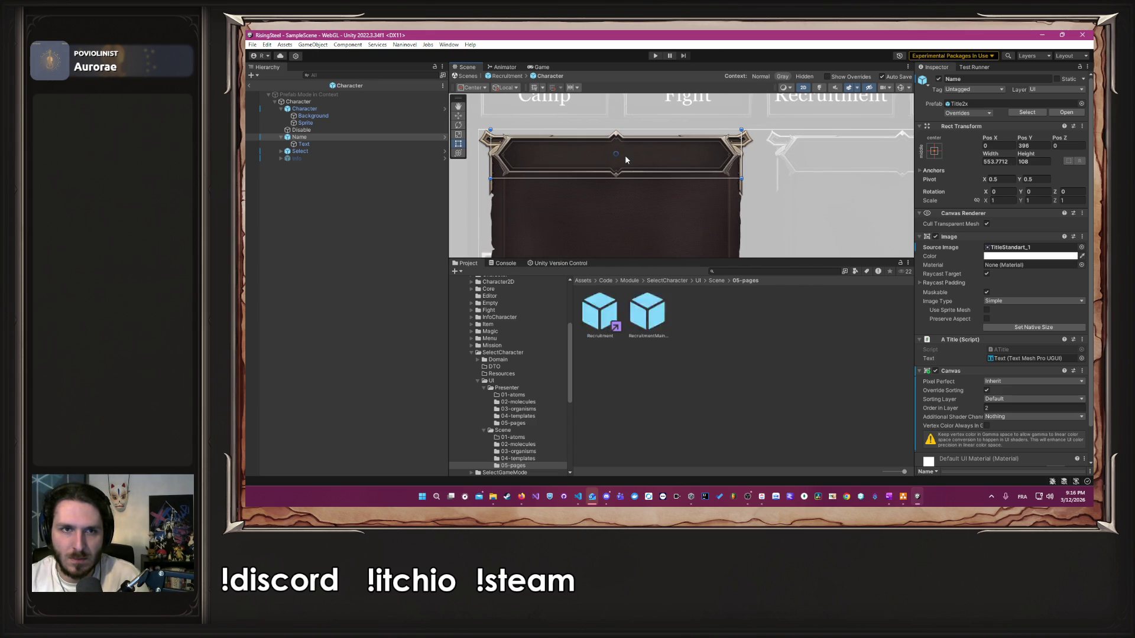
pyautogui.click(331, 109)
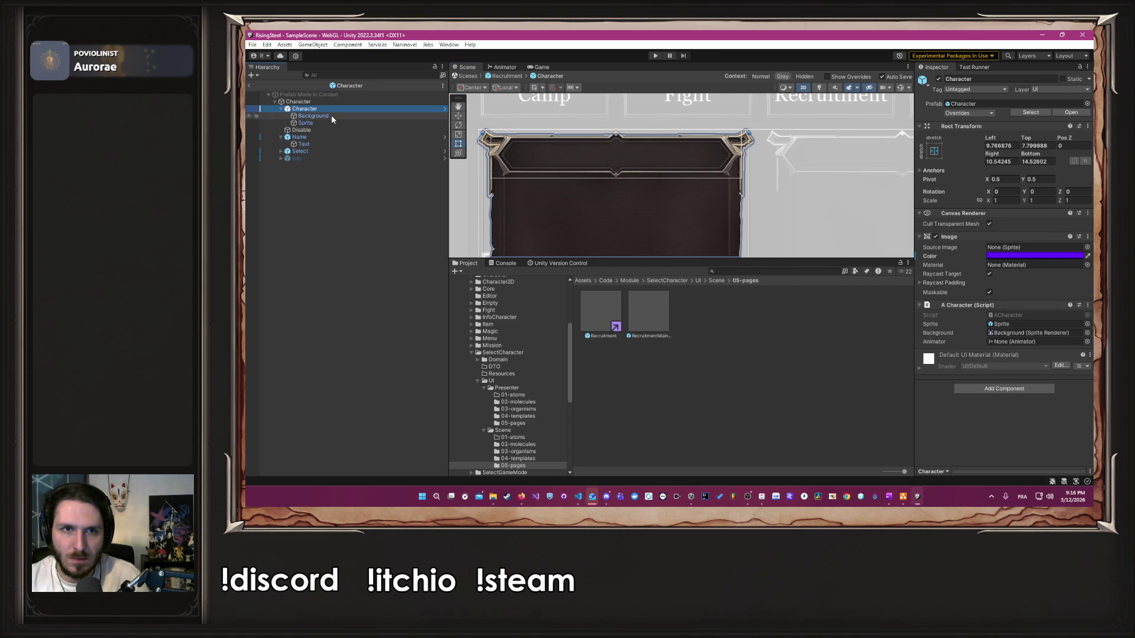
# Step: Lower the Background's top edge so it sits below the name bar
pyautogui.click(331, 116)
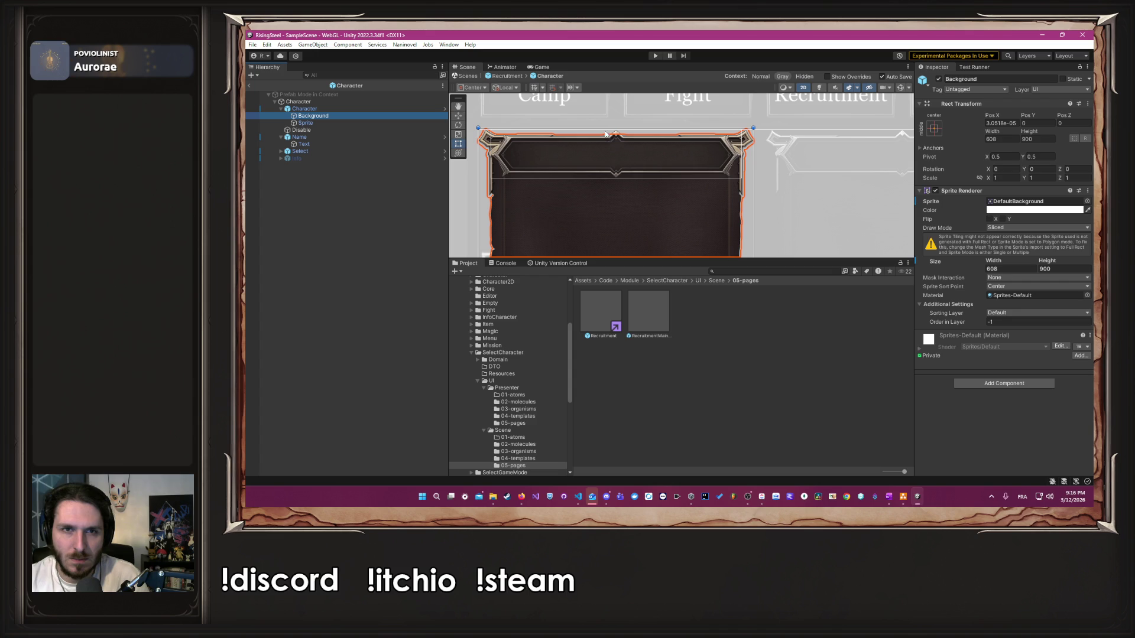
pyautogui.moveTo(604, 129); pyautogui.dragTo(605, 145)
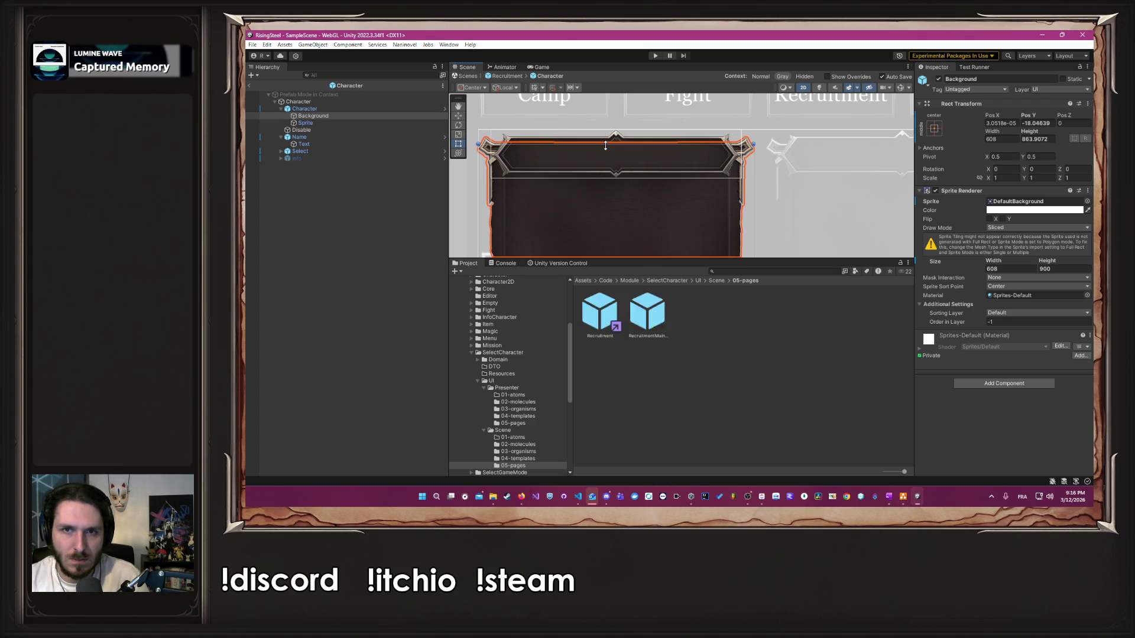
pyautogui.scroll(-2, 605, 146)
pyautogui.scroll(-2, 605, 145)
pyautogui.click(535, 207)
pyautogui.moveTo(520, 213)
pyautogui.mouseDown()
pyautogui.moveTo(526, 157)
pyautogui.moveTo(523, 173)
pyautogui.mouseUp()
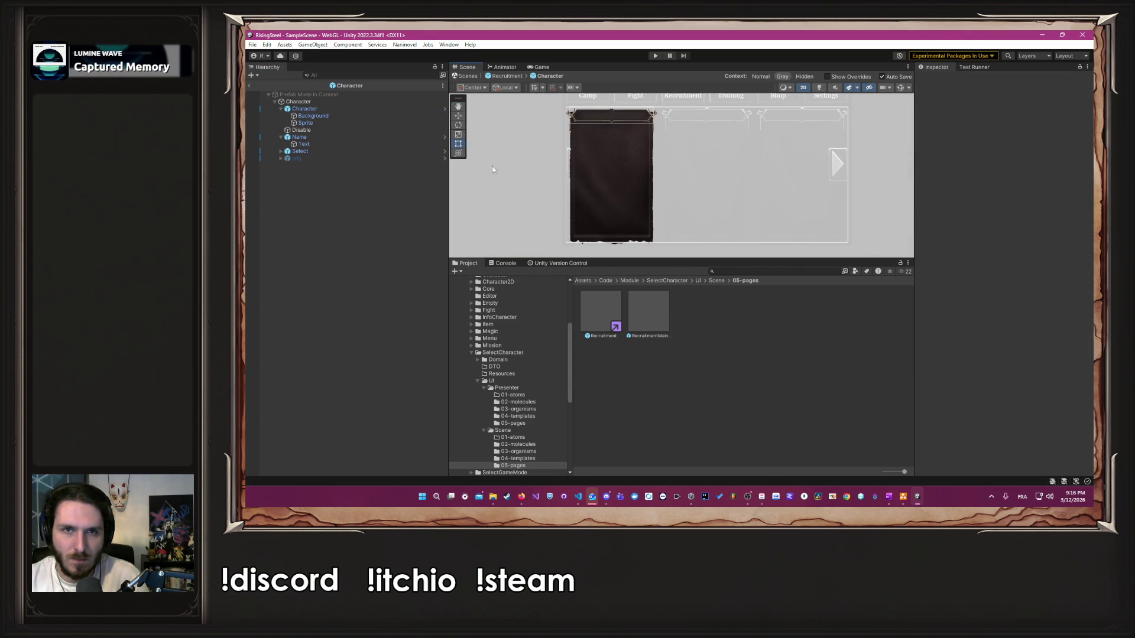
# Step: Extend the Disable overlay downward, reducing its Bottom offset from 52.45 to 28.99
pyautogui.click(332, 132)
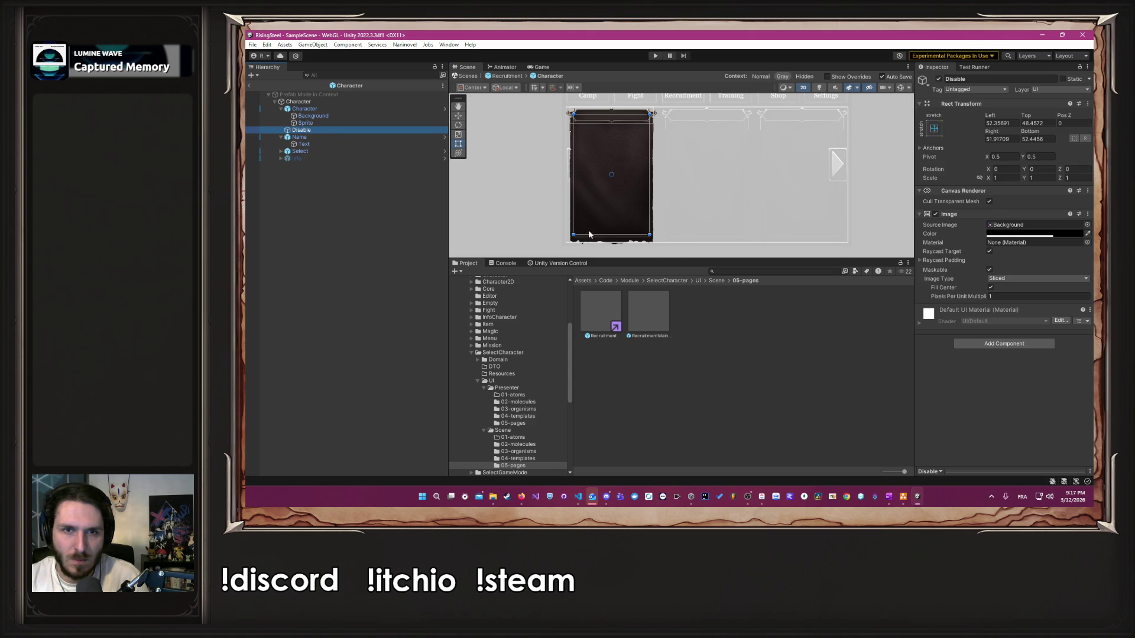
pyautogui.moveTo(614, 239); pyautogui.dragTo(610, 243)
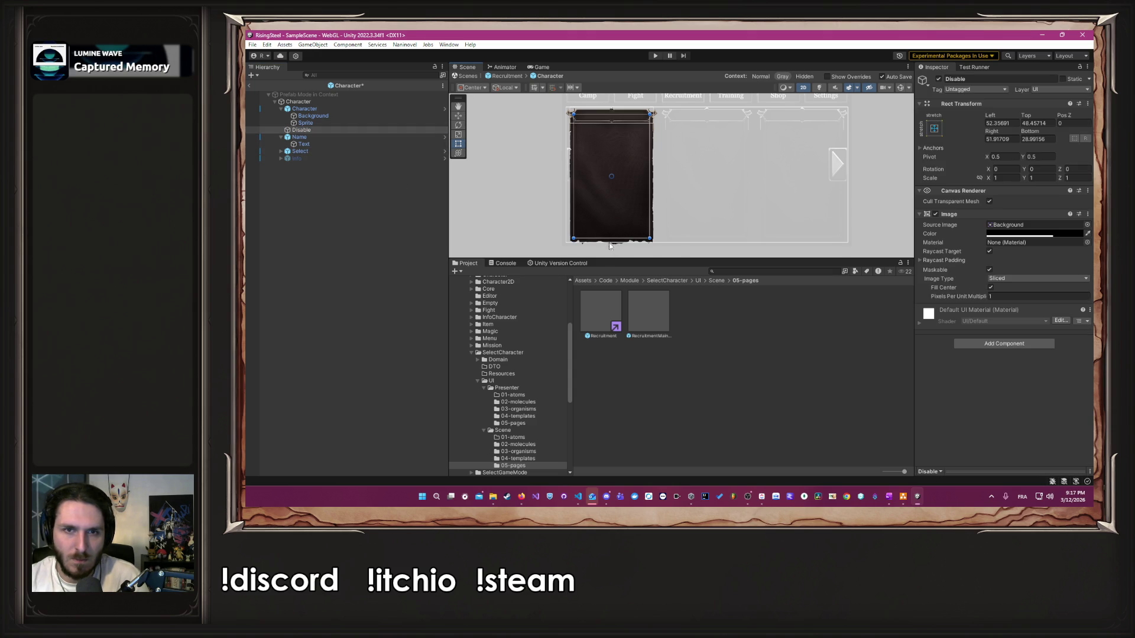
pyautogui.click(516, 230)
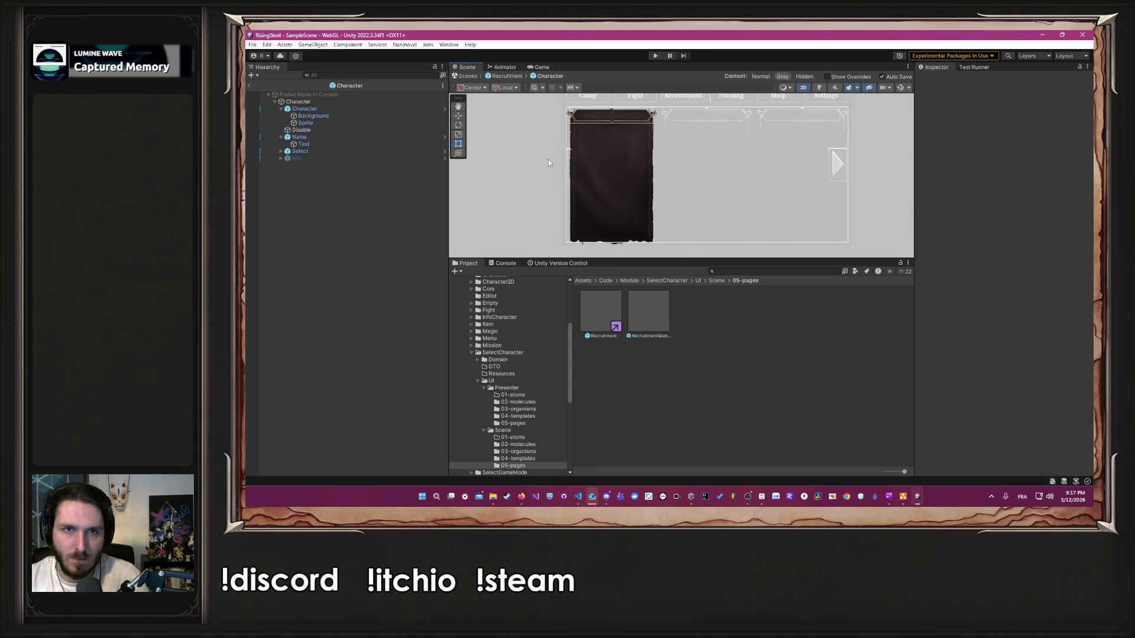
pyautogui.scroll(3, 548, 158)
pyautogui.scroll(-2, 548, 158)
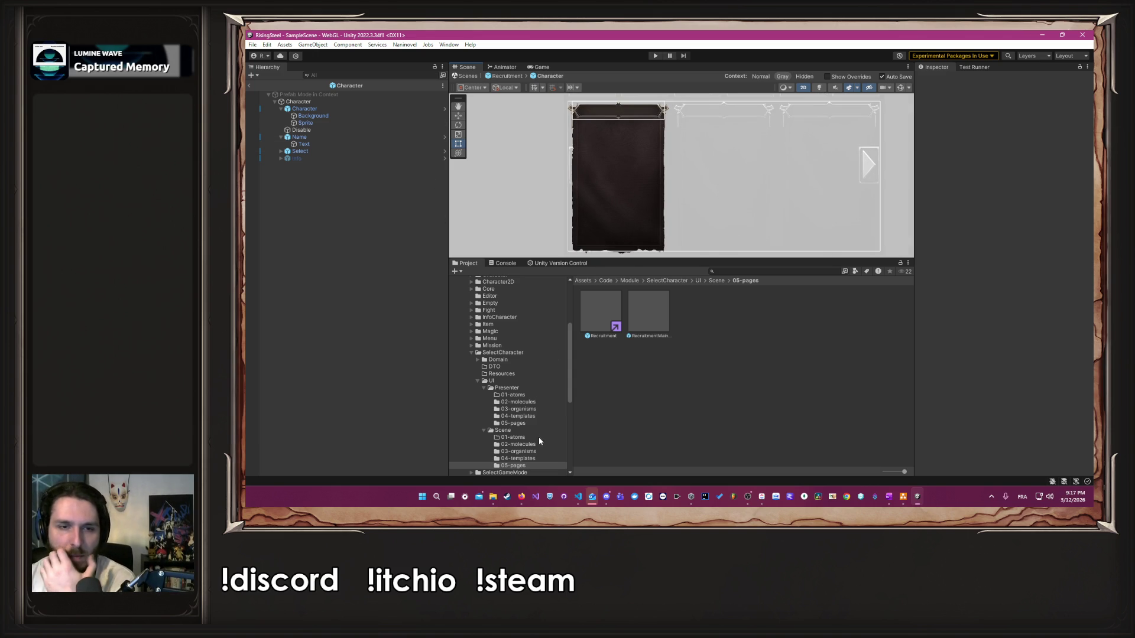
# Step: Open the CharacterEditable prefab from InfoCharacter/UI/Scene/05-pages
pyautogui.scroll(2, 514, 351)
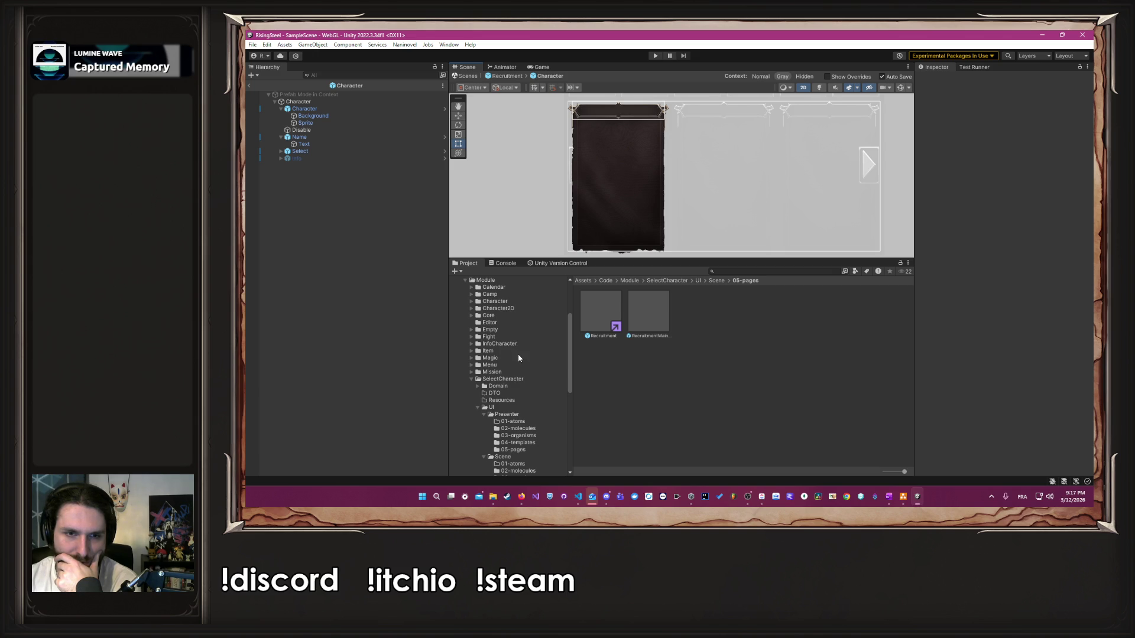
pyautogui.click(507, 303)
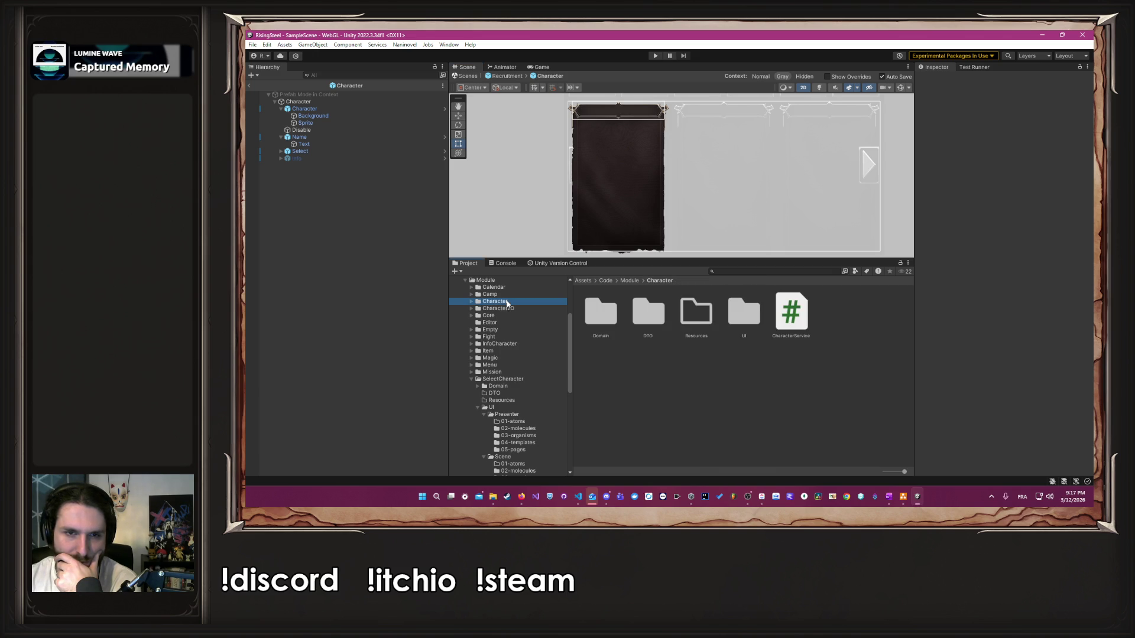
pyautogui.click(744, 316)
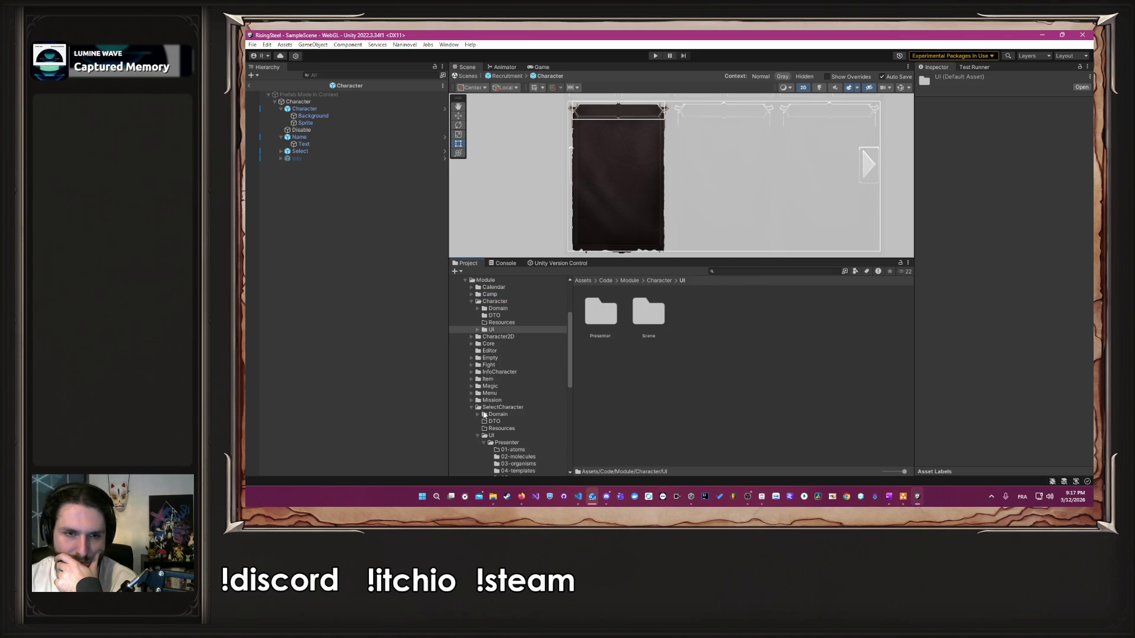
pyautogui.scroll(-2, 502, 402)
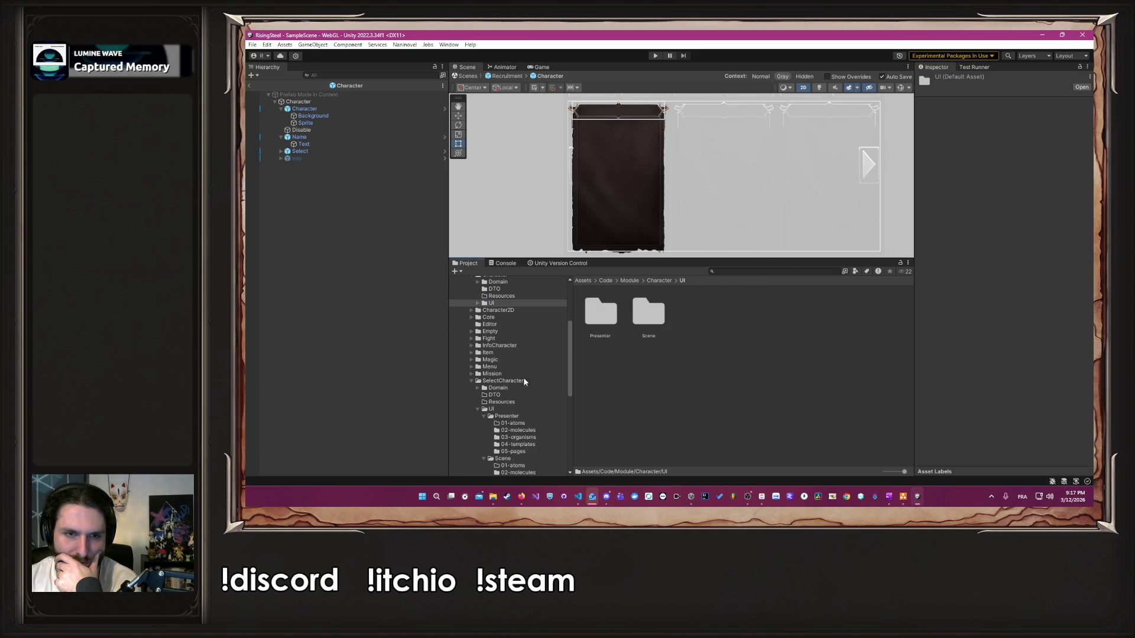
pyautogui.click(502, 345)
pyautogui.doubleClick(746, 311)
pyautogui.click(661, 319)
pyautogui.doubleClick(660, 319)
pyautogui.doubleClick(790, 311)
pyautogui.doubleClick(596, 321)
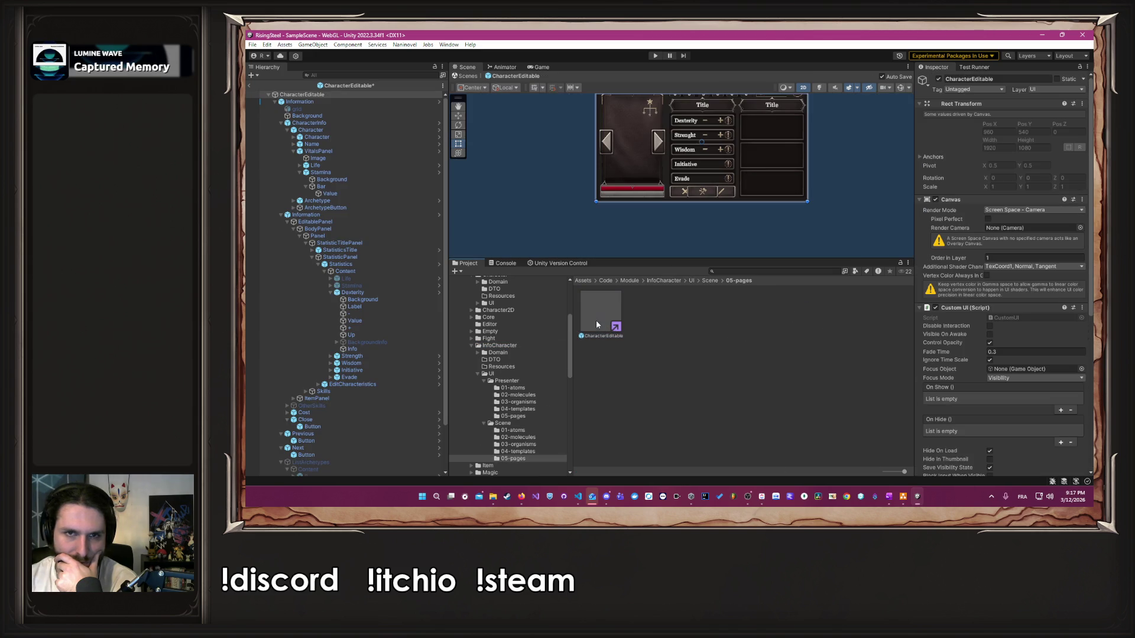
# Step: Locate the VitalsPanel prefab used inside CharacterEditable and open it
pyautogui.click(432, 150)
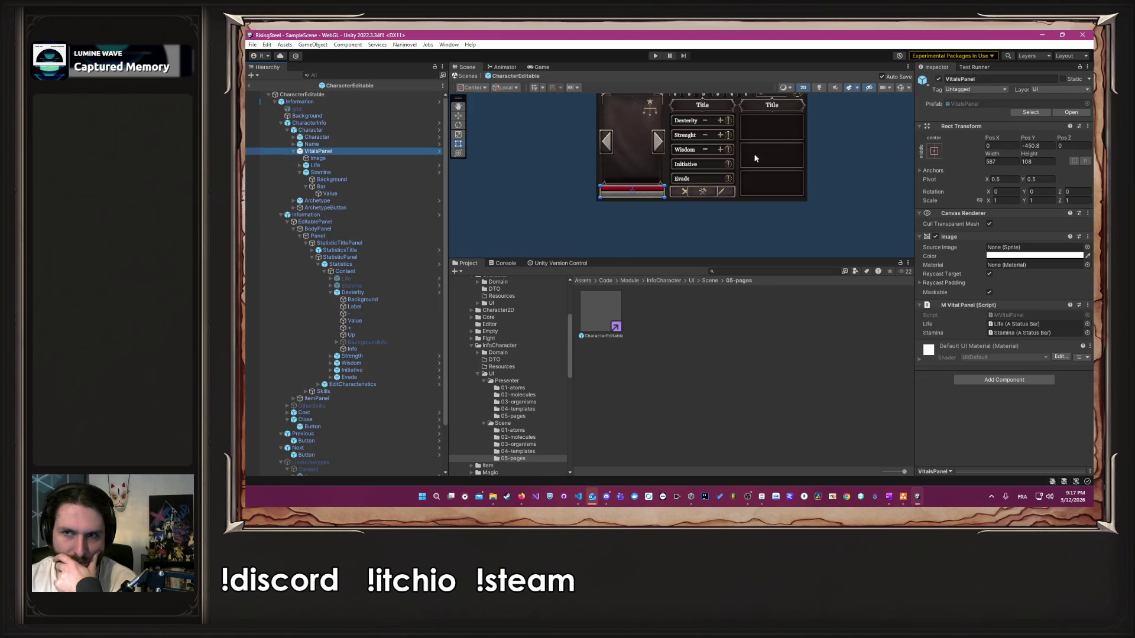
pyautogui.click(964, 105)
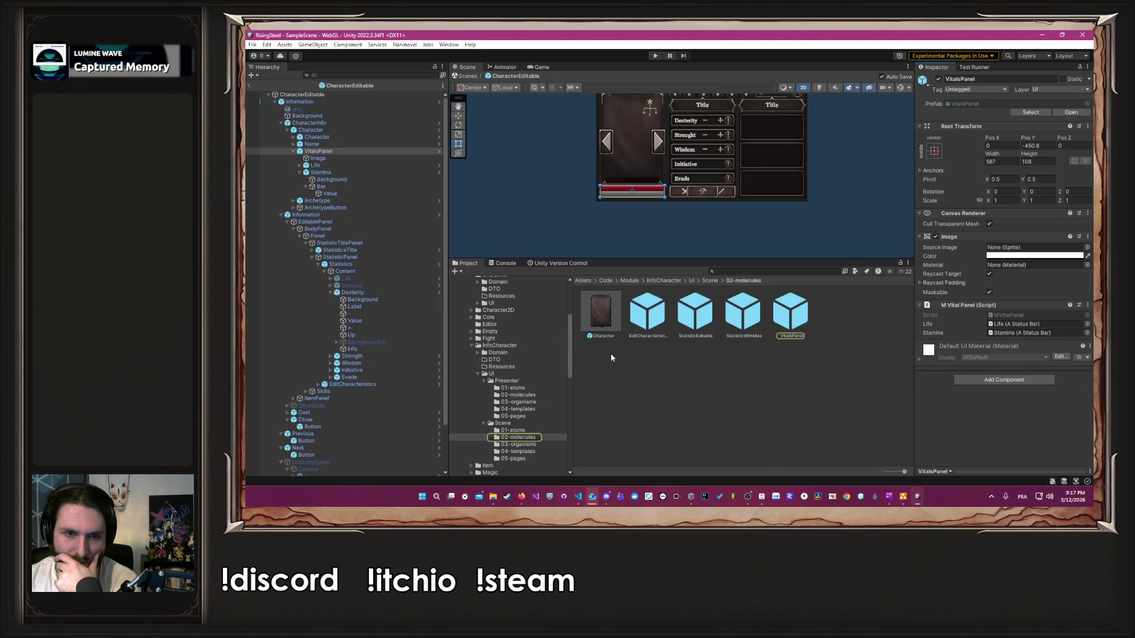
pyautogui.doubleClick(792, 309)
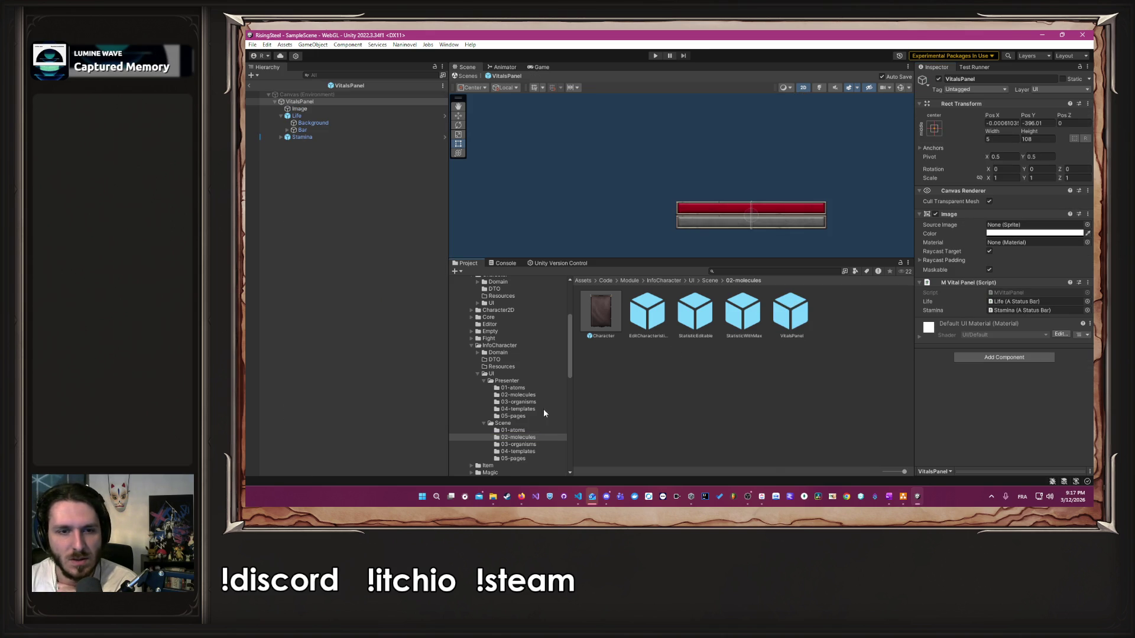
pyautogui.scroll(3, 521, 400)
pyautogui.scroll(-10, 520, 399)
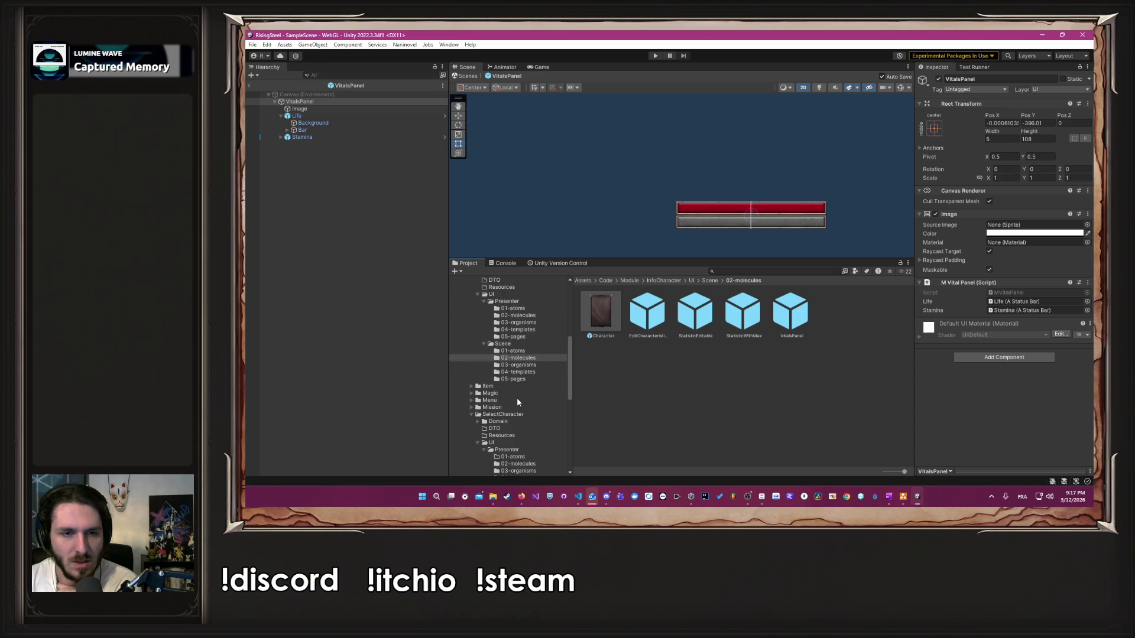
pyautogui.scroll(8, 514, 402)
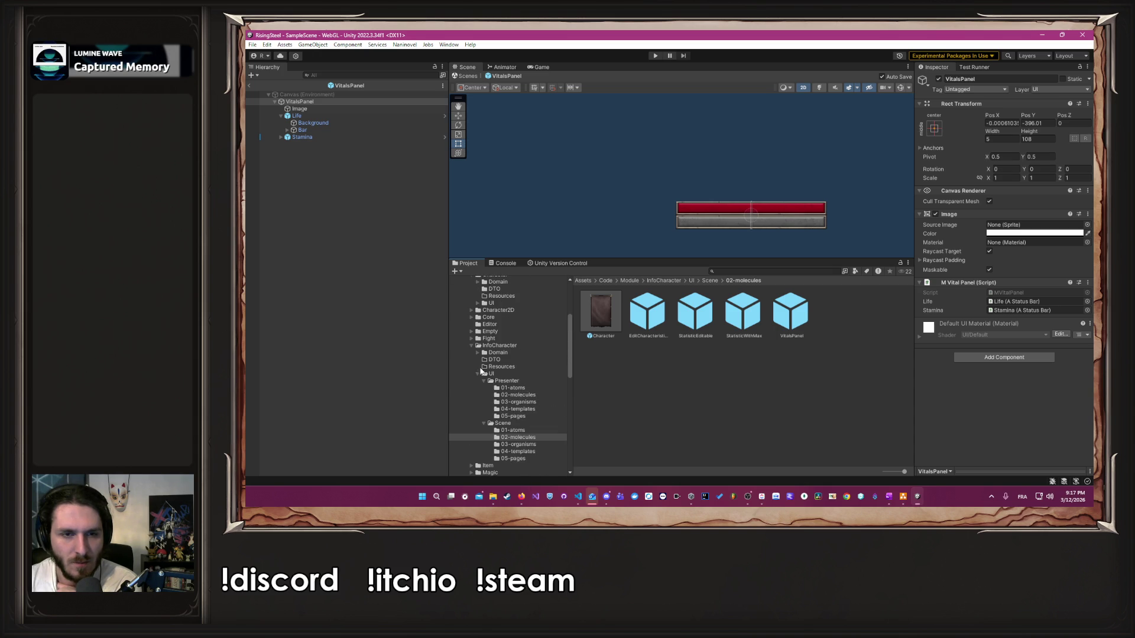
# Step: Open the ArenaFight prefab from Fight/UI/Scene/05-pages
pyautogui.click(489, 338)
pyautogui.doubleClick(826, 312)
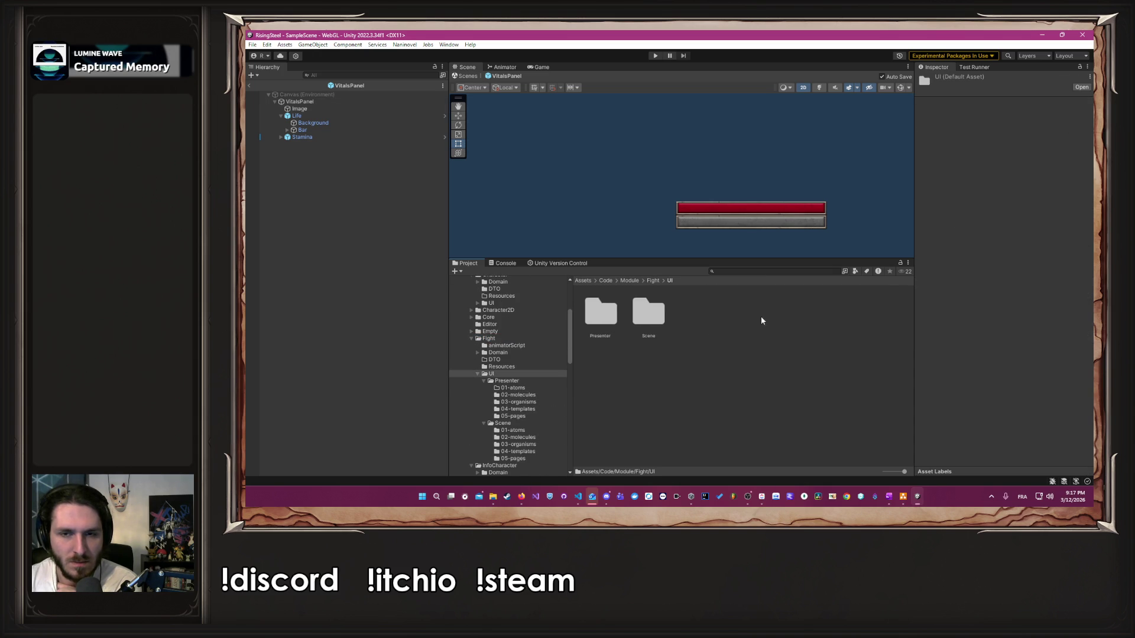
pyautogui.doubleClick(666, 321)
pyautogui.doubleClick(792, 312)
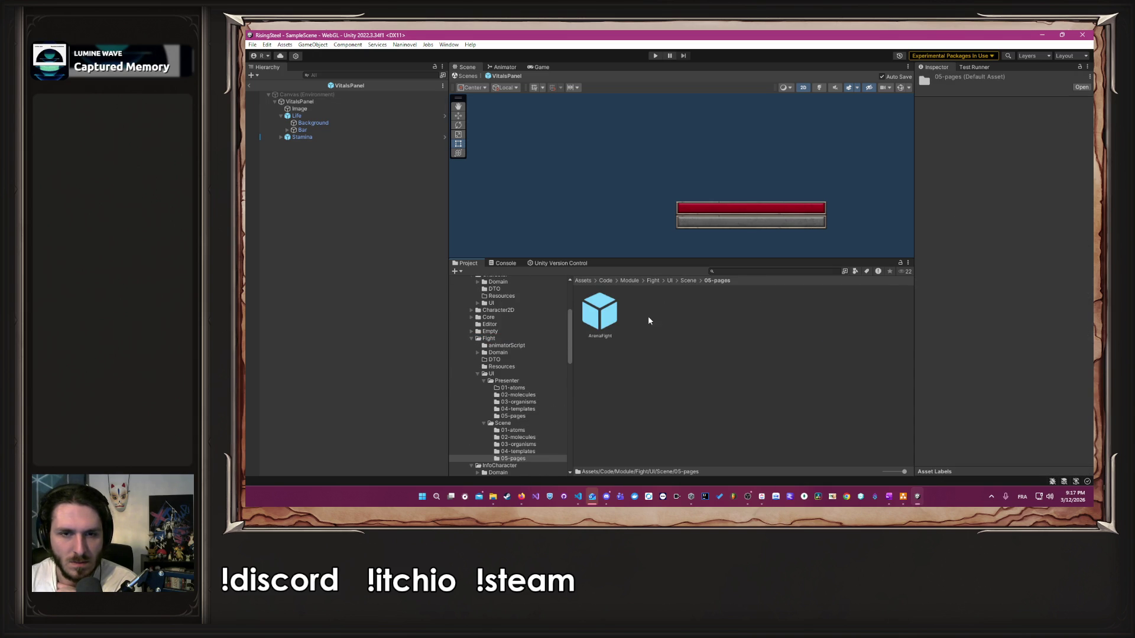
pyautogui.doubleClick(609, 315)
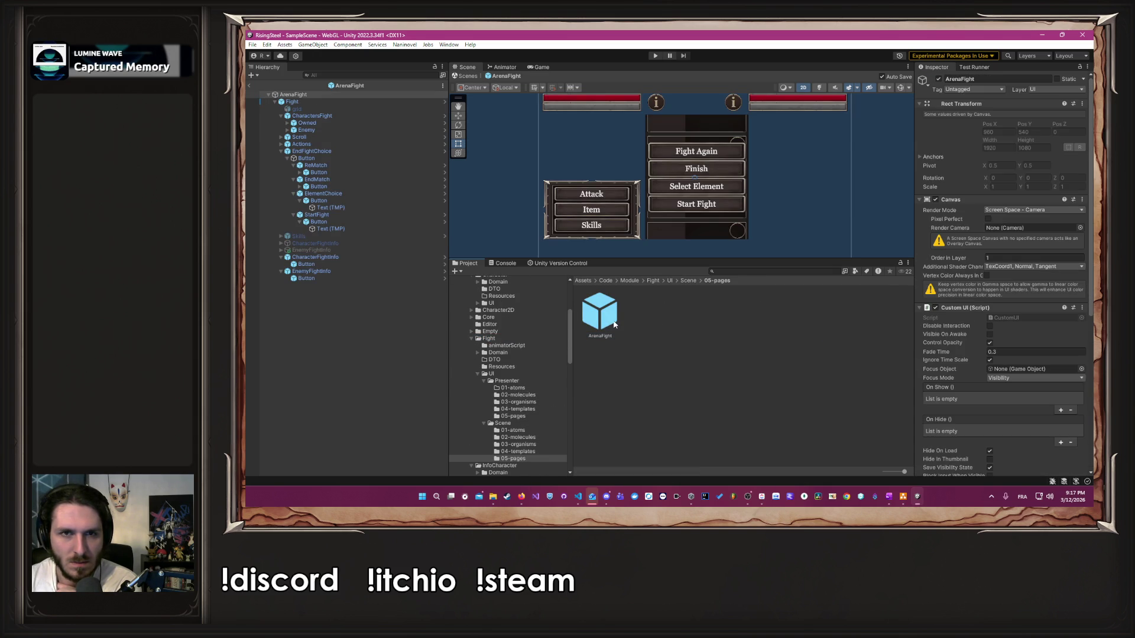
# Step: Find the VitalsPanel prefab asset used by ArenaFight's Owned slot
pyautogui.click(336, 122)
pyautogui.click(288, 123)
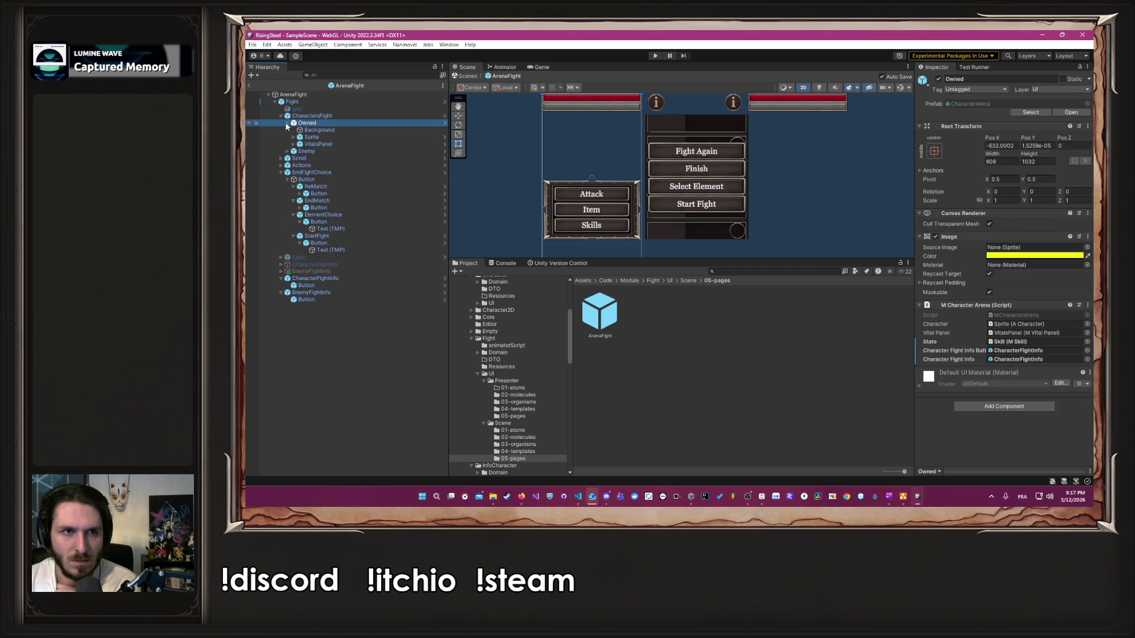
pyautogui.click(327, 144)
pyautogui.click(992, 104)
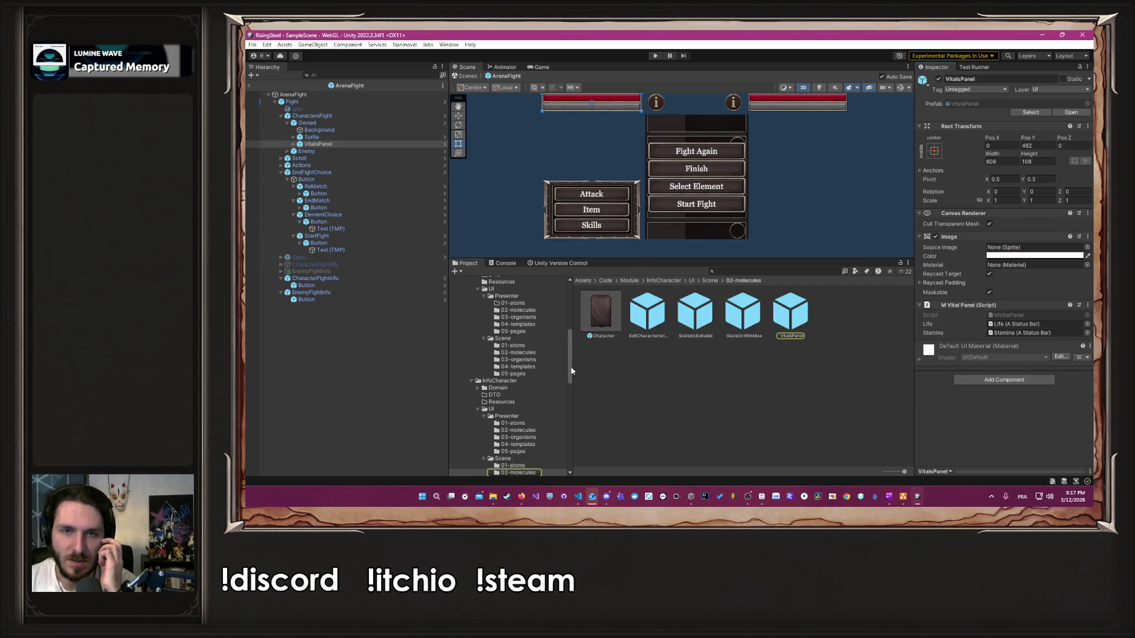
pyautogui.click(798, 317)
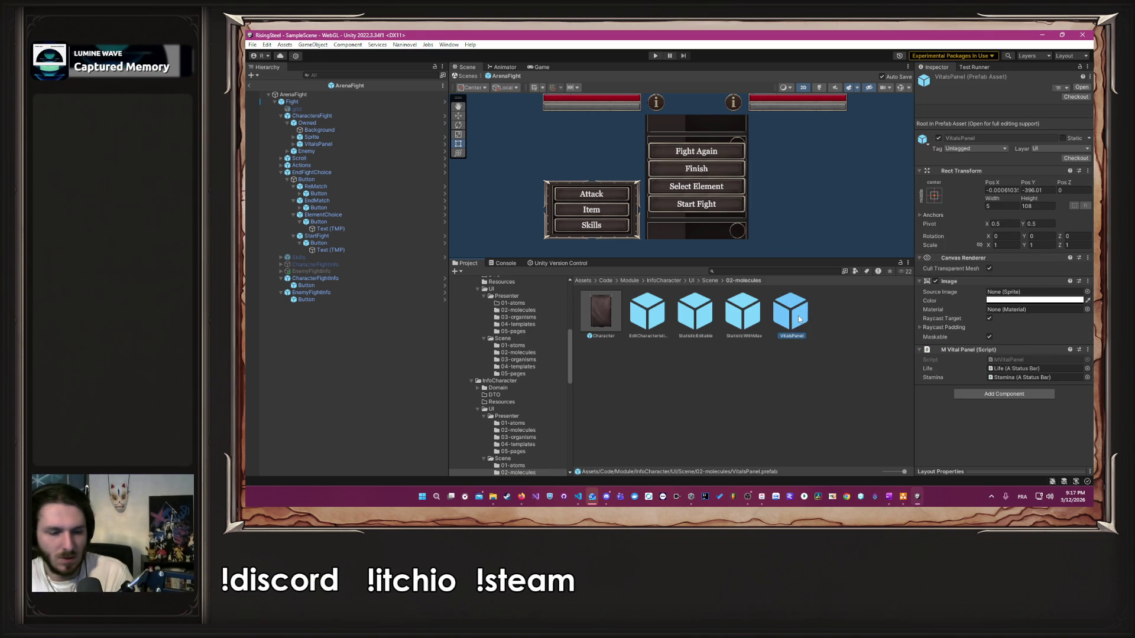
pyautogui.scroll(5, 530, 387)
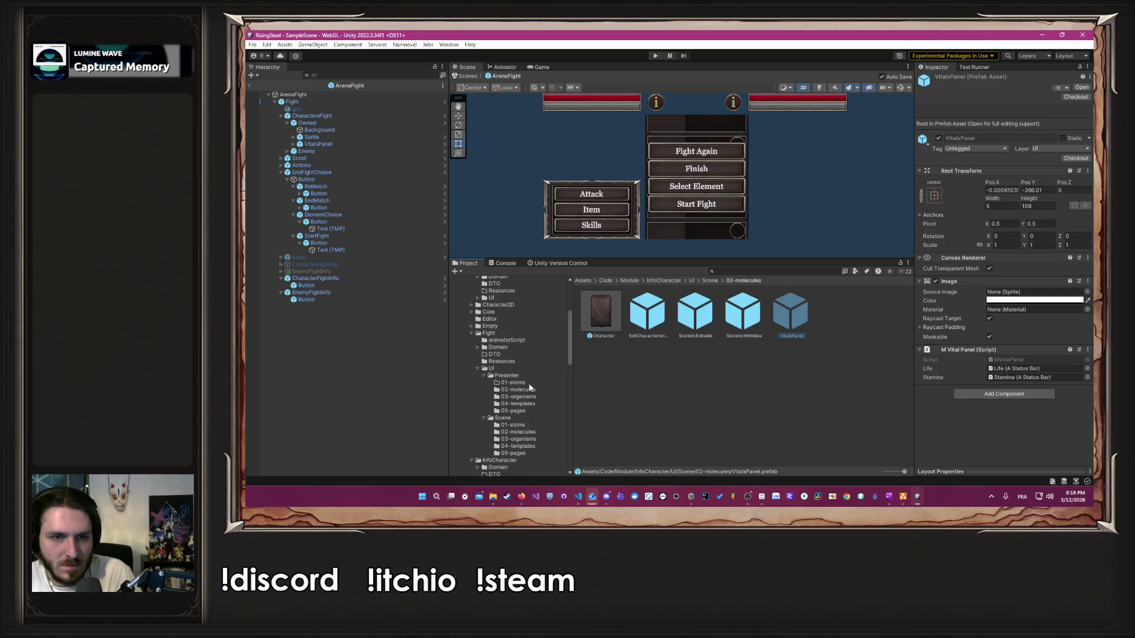
pyautogui.click(517, 312)
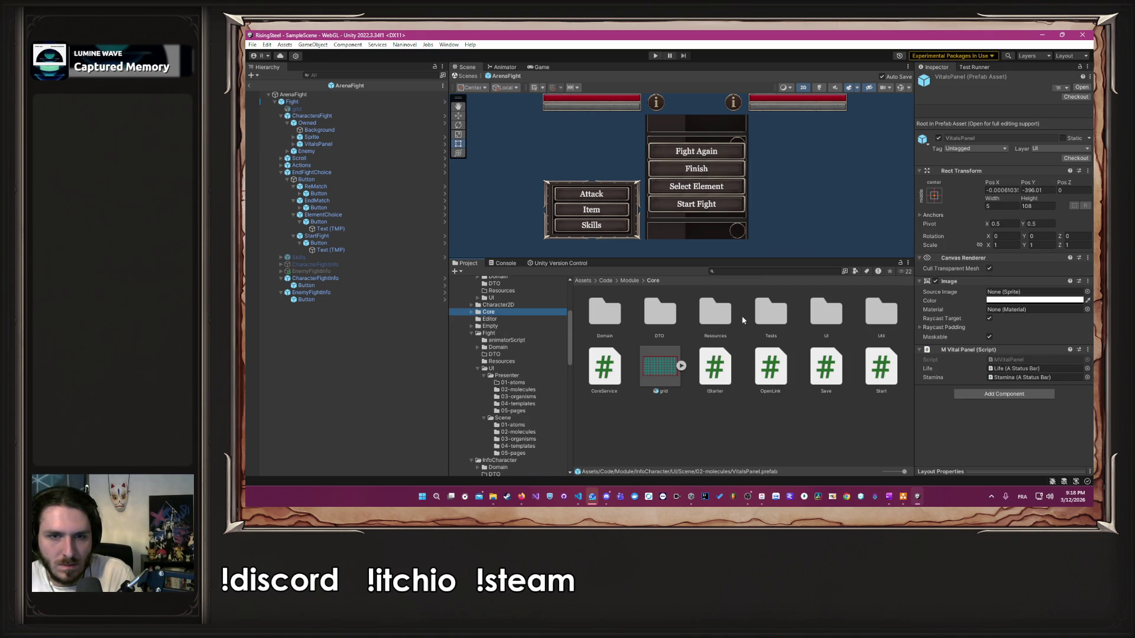
pyautogui.scroll(-6, 516, 346)
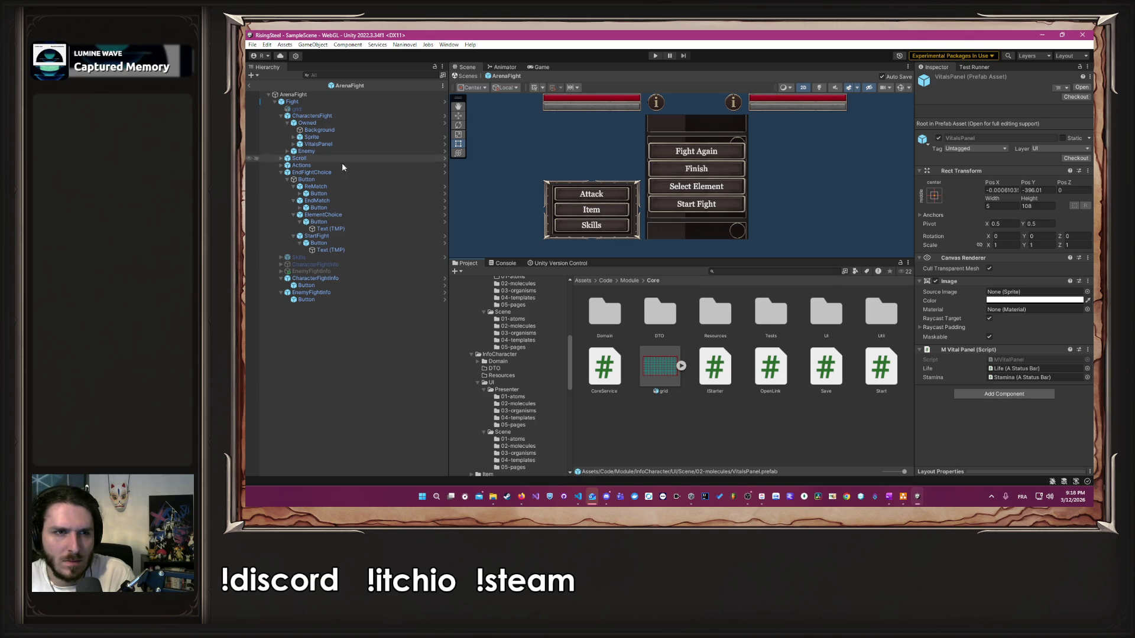
# Step: Move the VitalsPanel prefab into Core/UI/Scene/02-molecules and open it
pyautogui.click(331, 144)
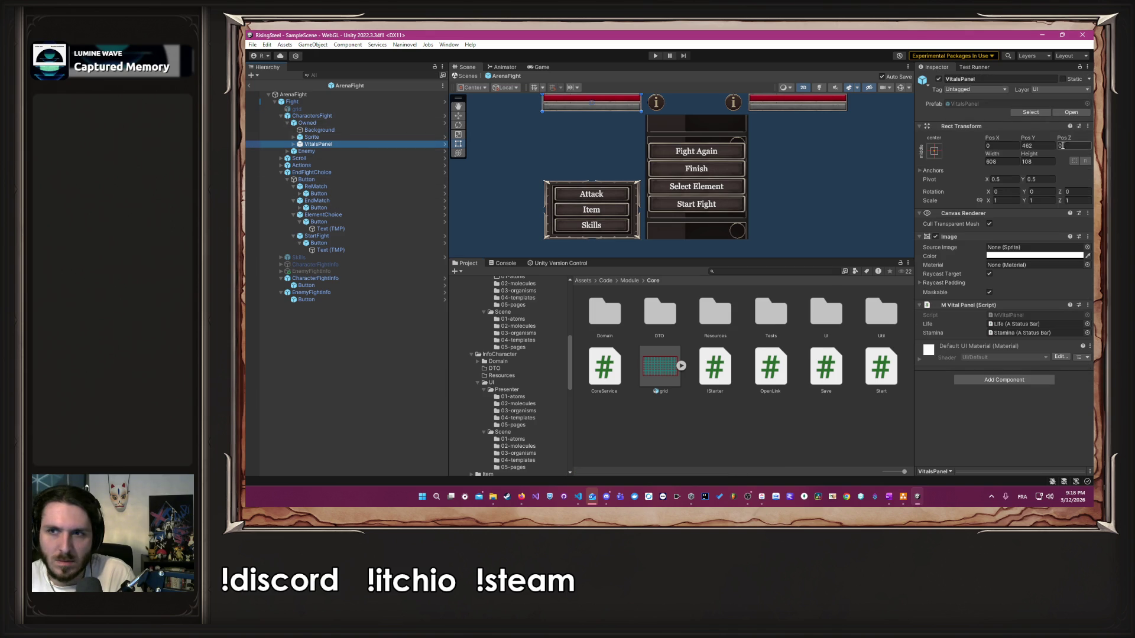
pyautogui.click(969, 103)
pyautogui.click(789, 312)
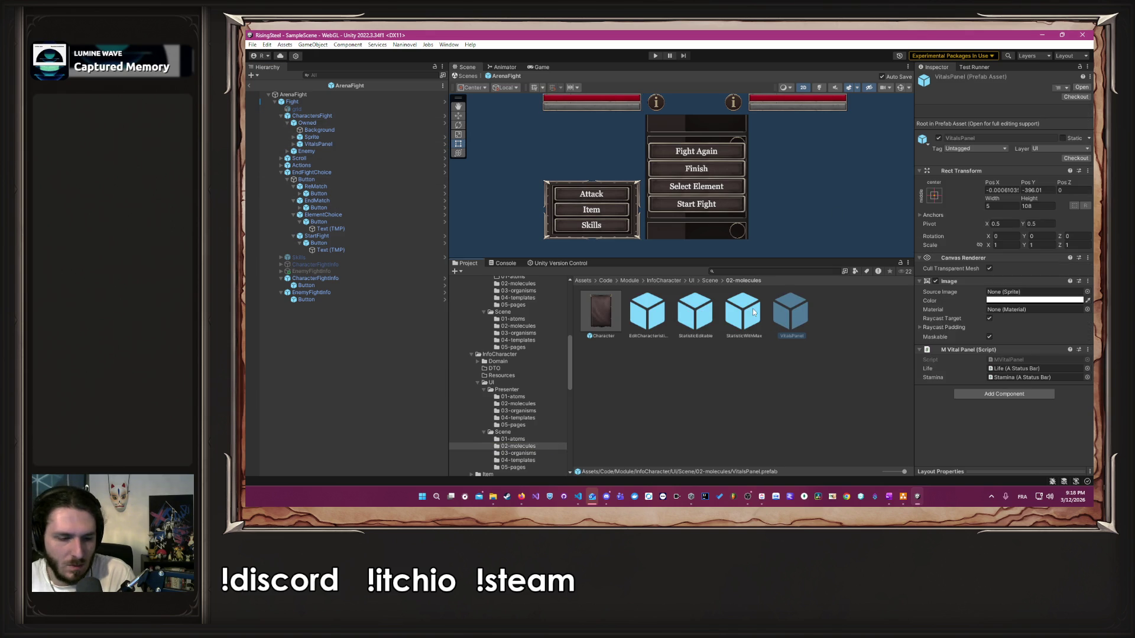
pyautogui.scroll(2, 534, 359)
pyautogui.scroll(2, 534, 359)
pyautogui.scroll(7, 533, 380)
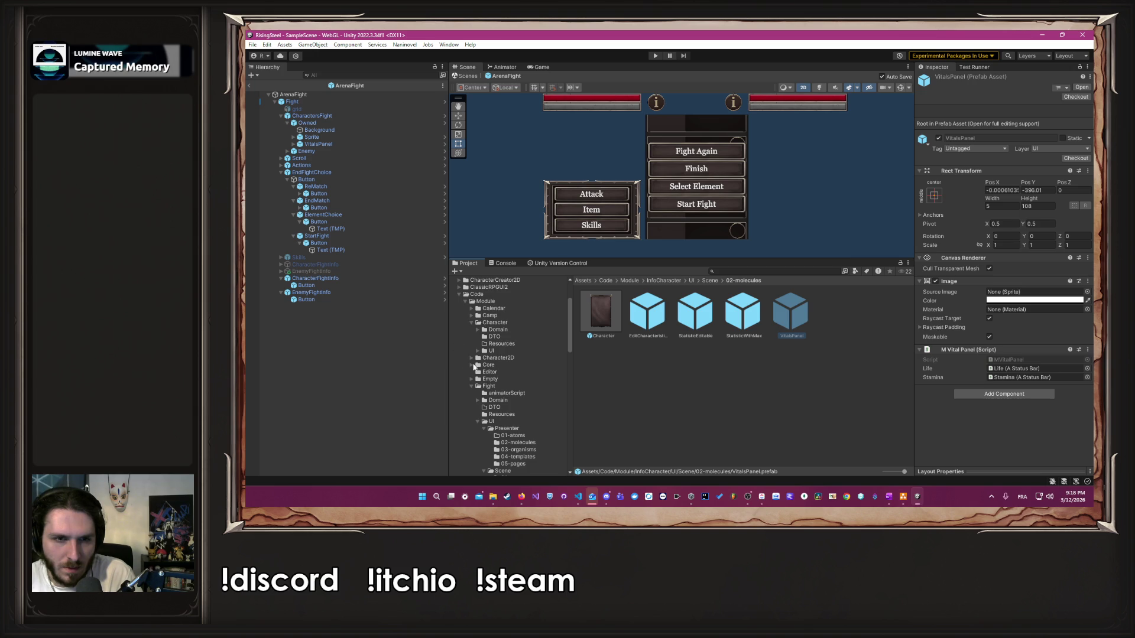
pyautogui.click(472, 365)
pyautogui.click(473, 394)
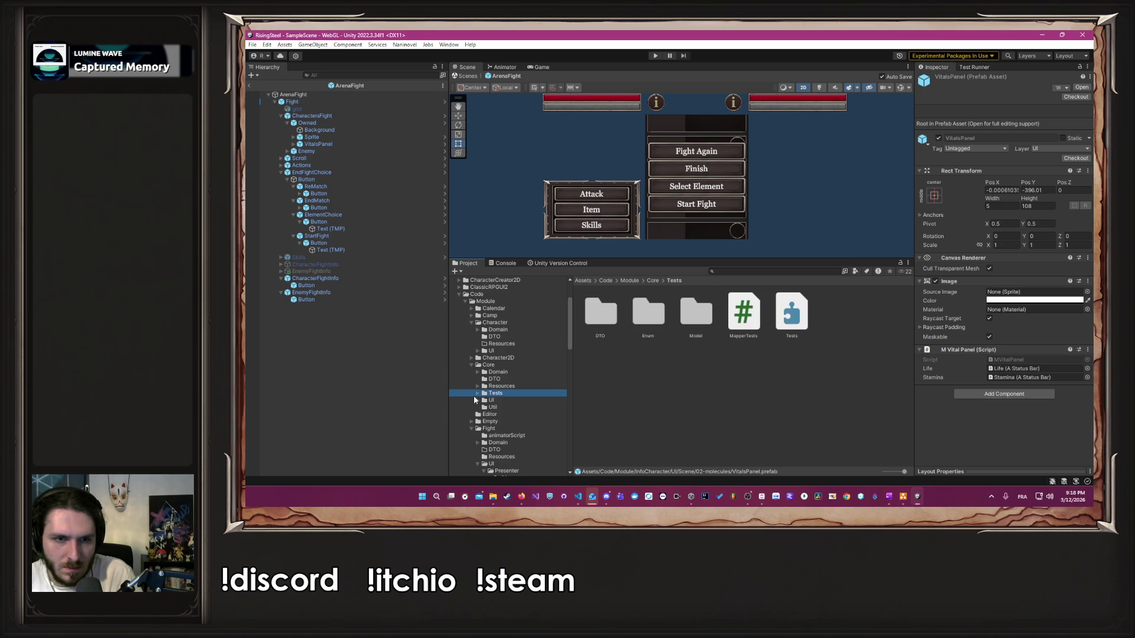
pyautogui.scroll(-3, 476, 398)
pyautogui.click(516, 412)
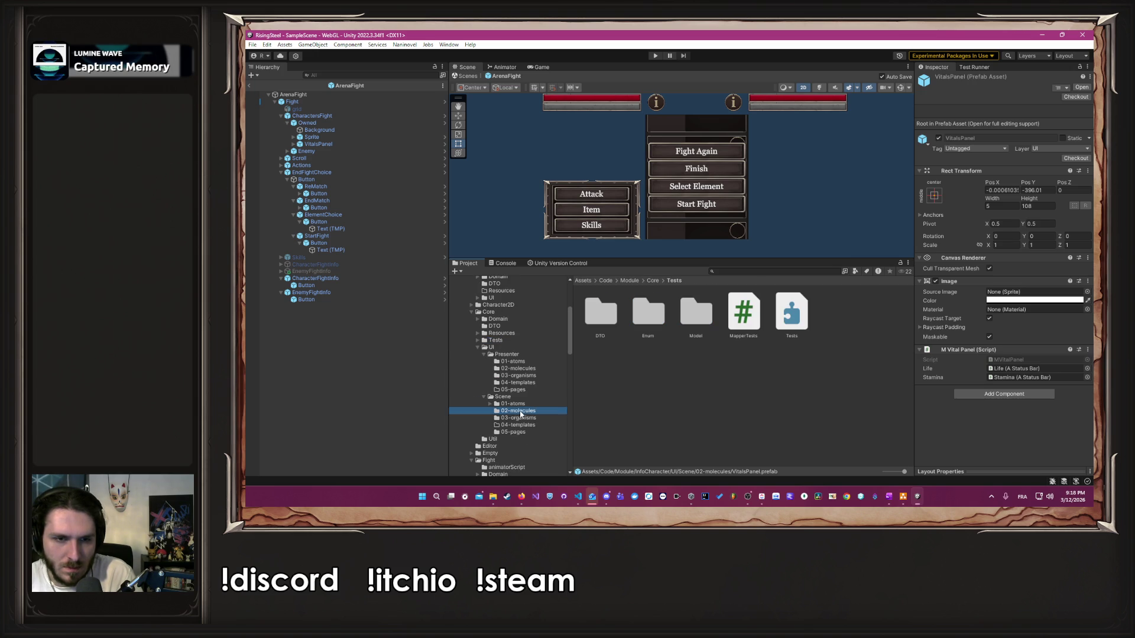
pyautogui.moveTo(736, 388); pyautogui.dragTo(737, 386)
pyautogui.doubleClick(696, 316)
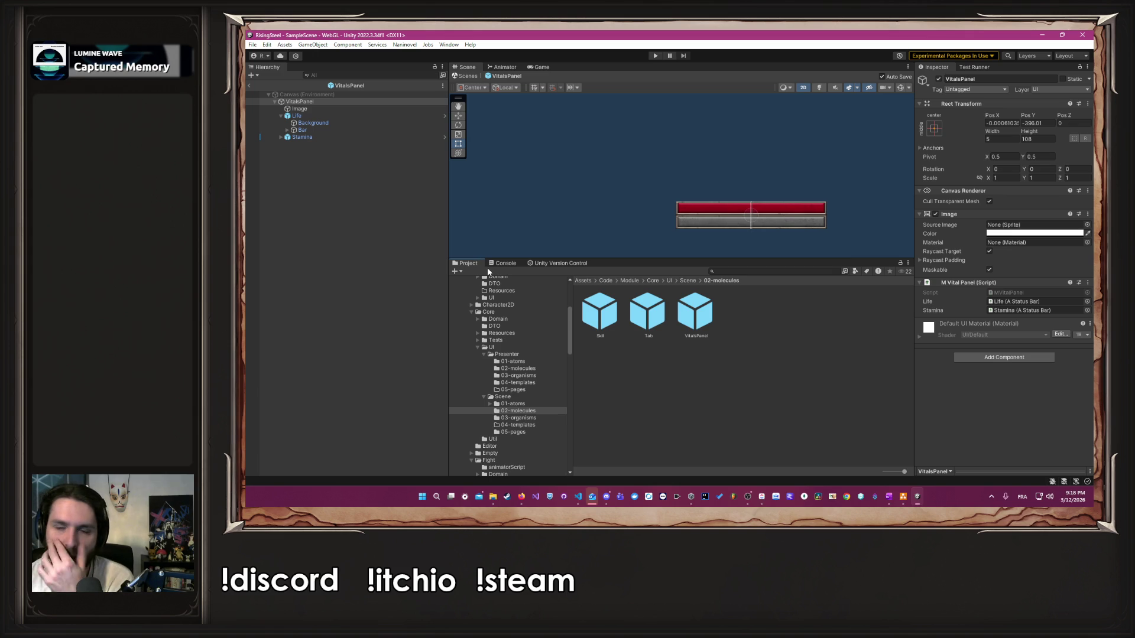
# Step: Open the Recruitment prefab from SelectCharacter's 05-pages folder
pyautogui.scroll(-10, 531, 373)
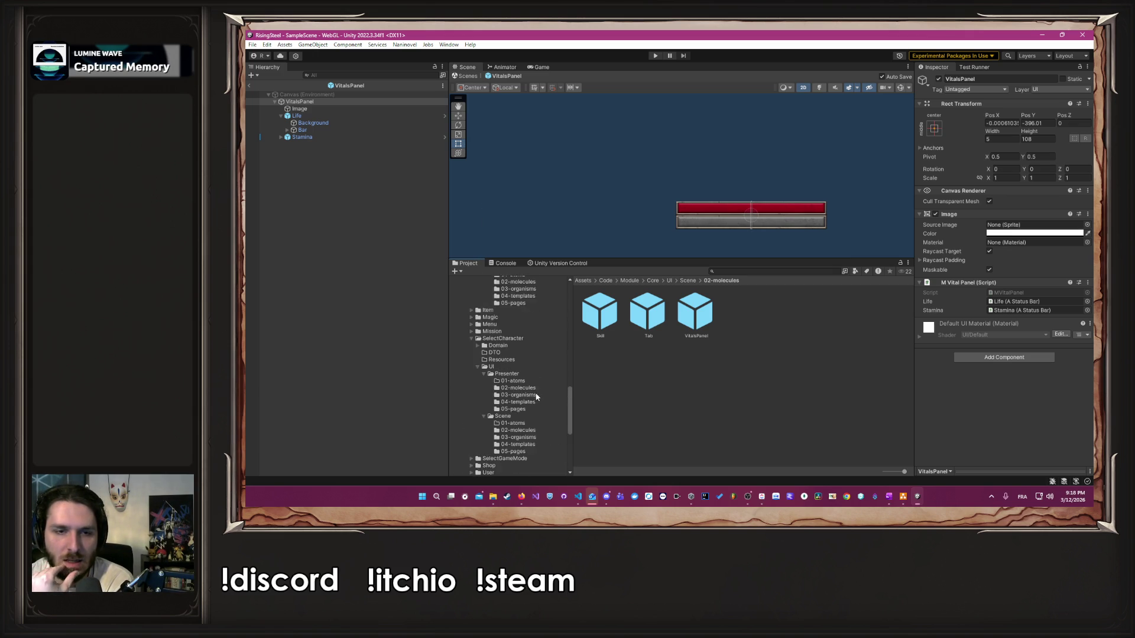
pyautogui.click(516, 452)
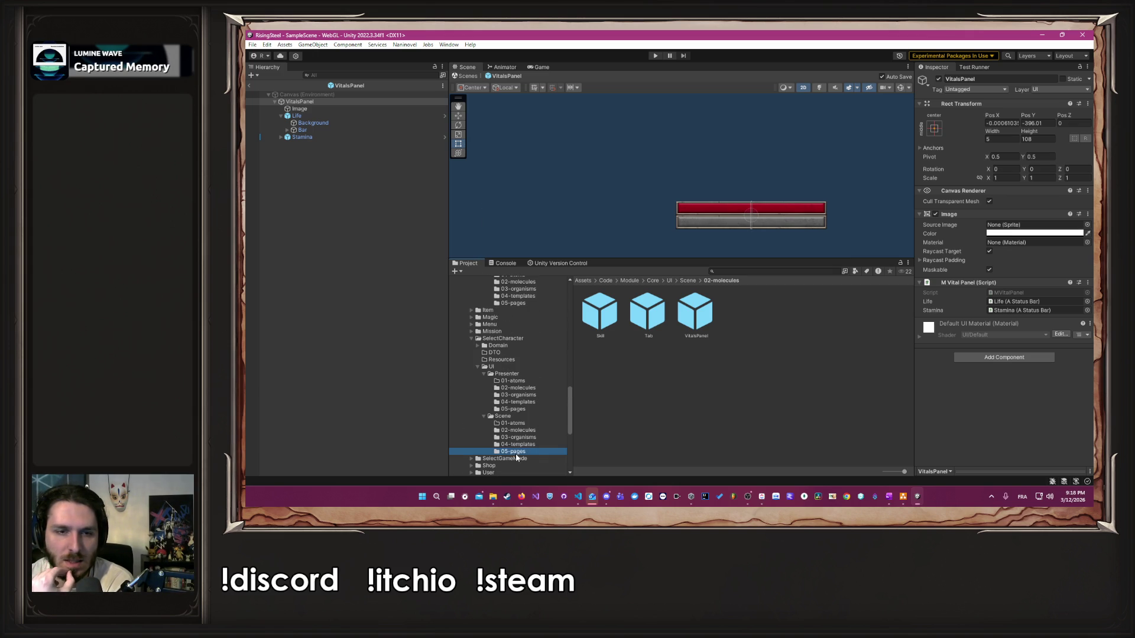
pyautogui.doubleClick(589, 305)
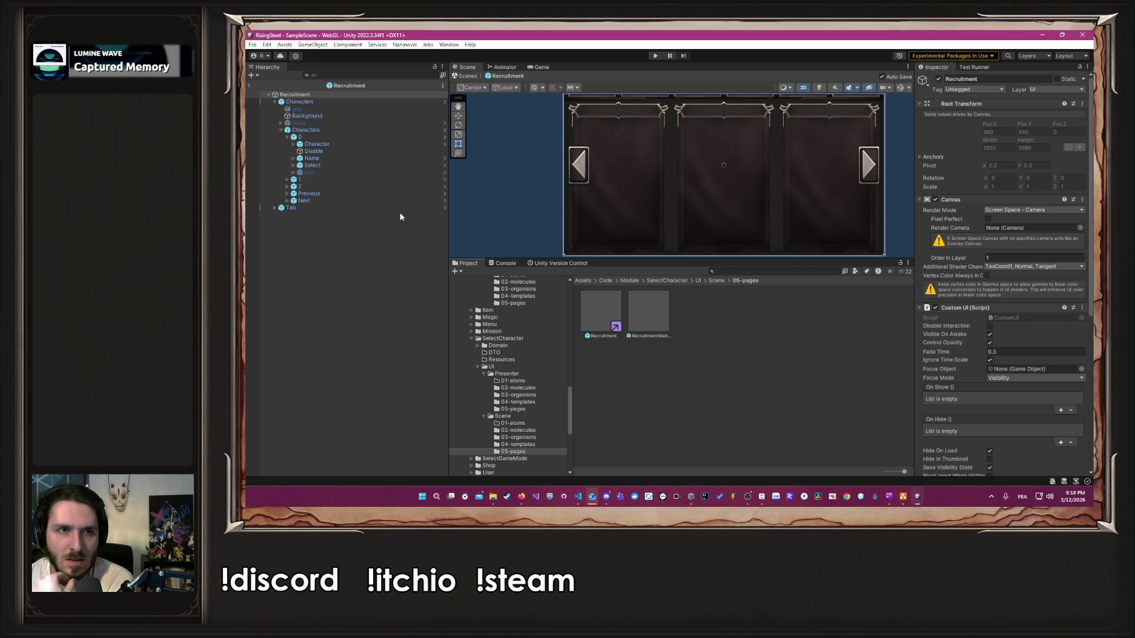
# Step: Open card slot 0's Character prefab in context and collapse its Name and Character nodes
pyautogui.click(444, 144)
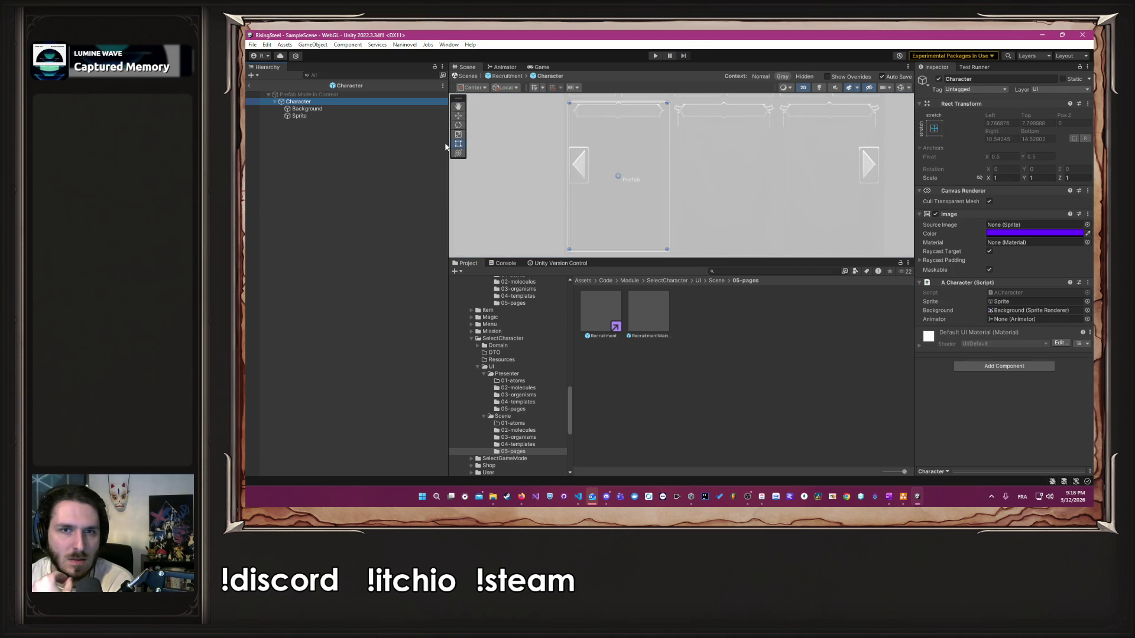
pyautogui.click(367, 108)
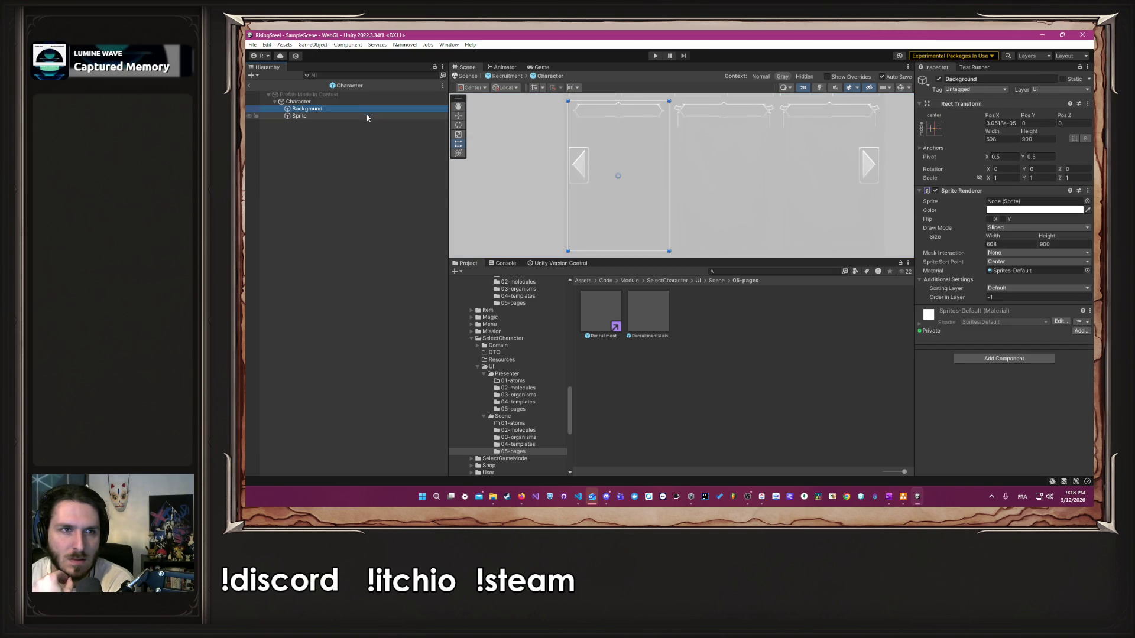
pyautogui.click(507, 76)
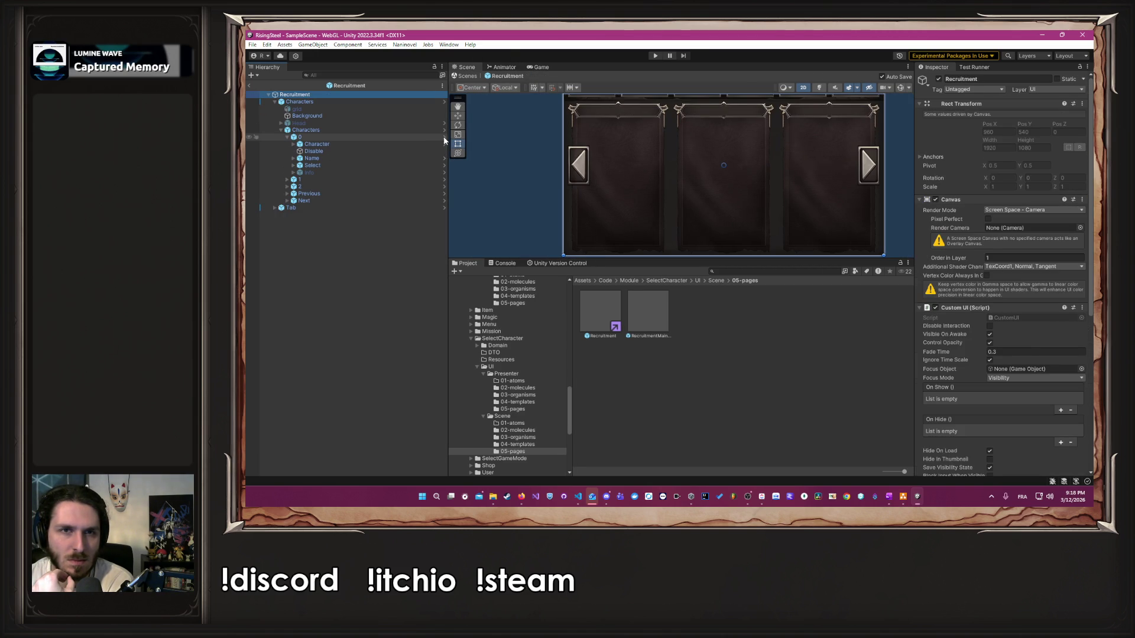
pyautogui.click(445, 137)
pyautogui.click(329, 194)
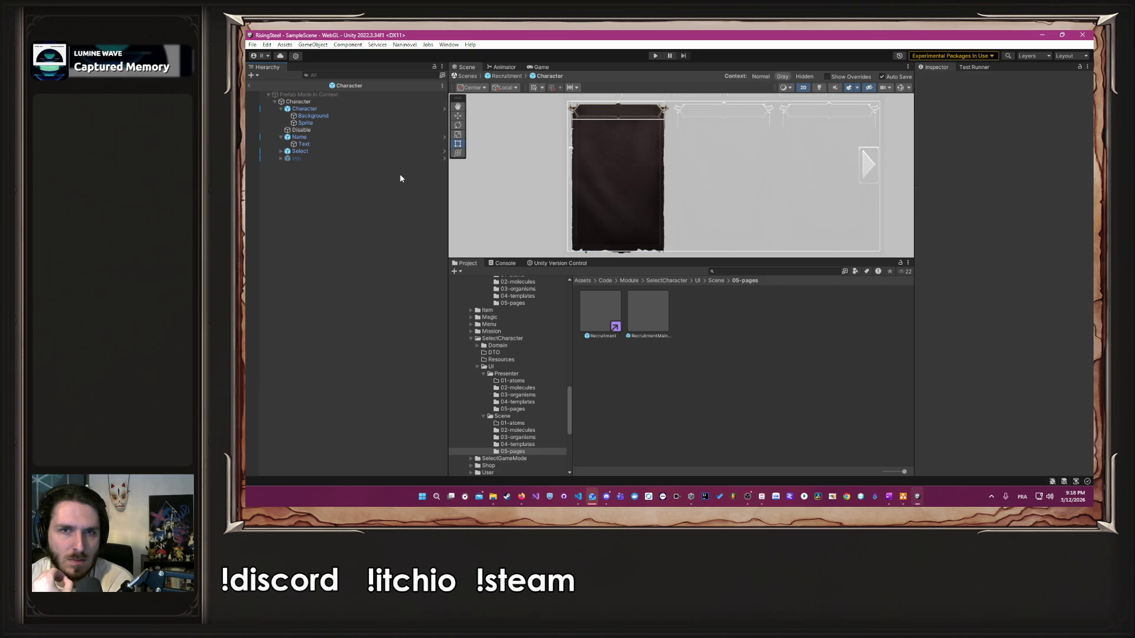
pyautogui.click(281, 137)
pyautogui.click(350, 111)
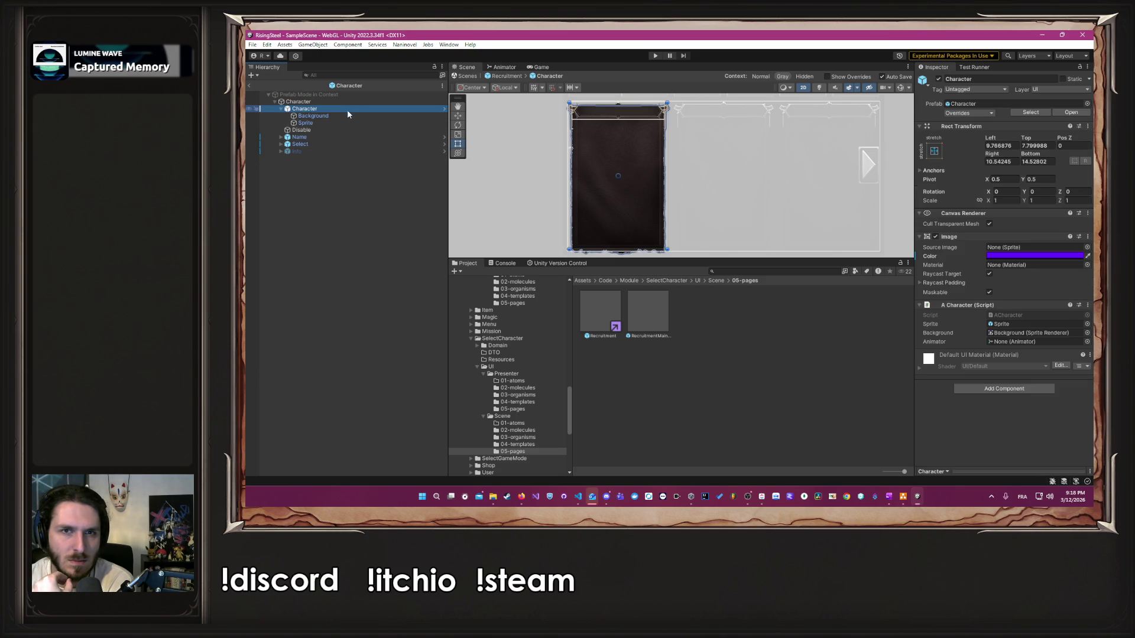
pyautogui.click(282, 110)
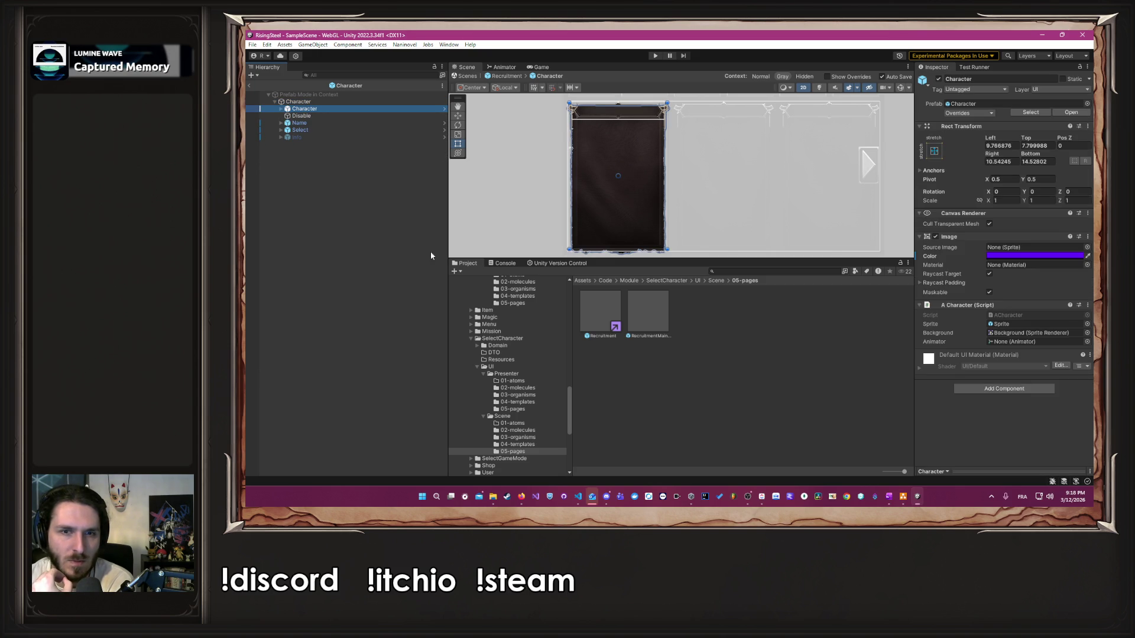
# Step: Show Core's 02-molecules presenter scripts, then the molecule prefabs including VitalsPanel
pyautogui.scroll(5, 522, 388)
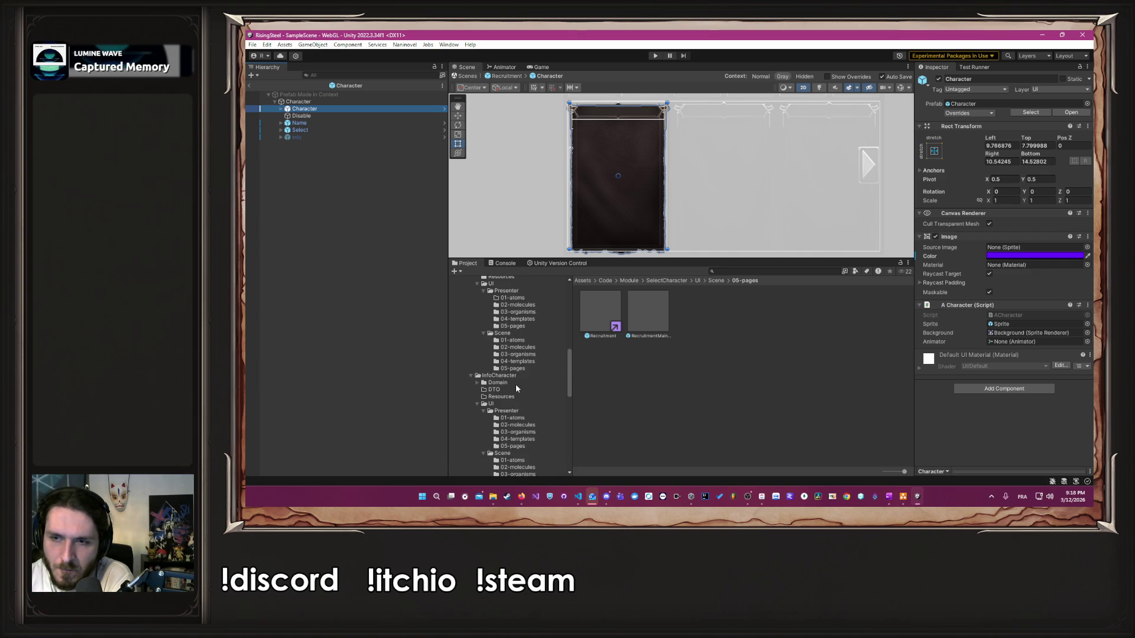
pyautogui.scroll(3, 516, 386)
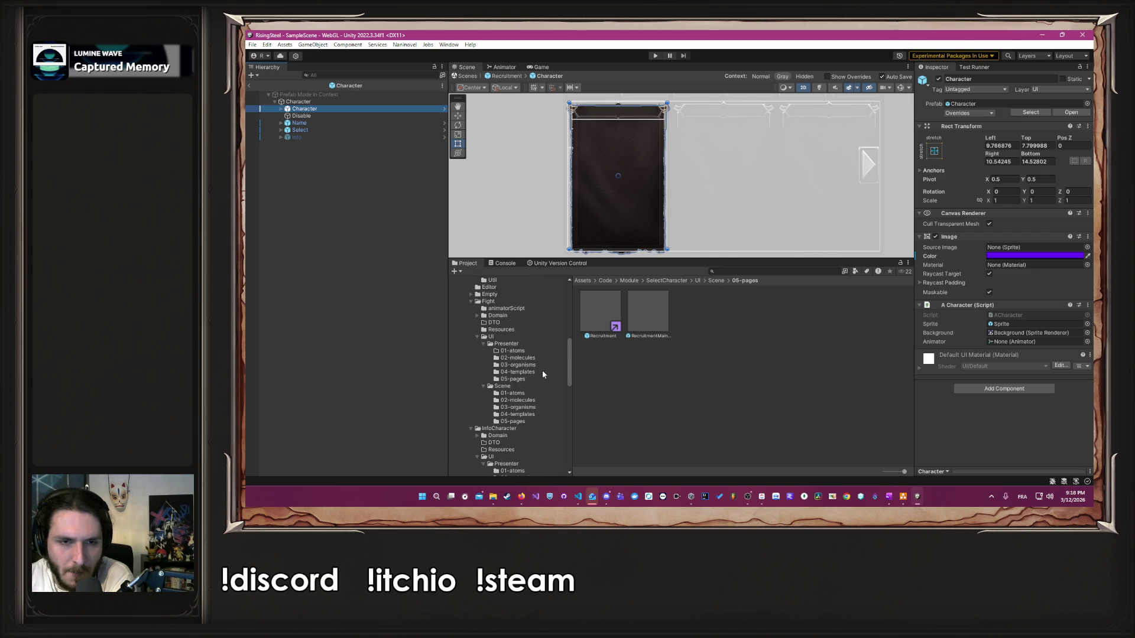
pyautogui.scroll(6, 541, 371)
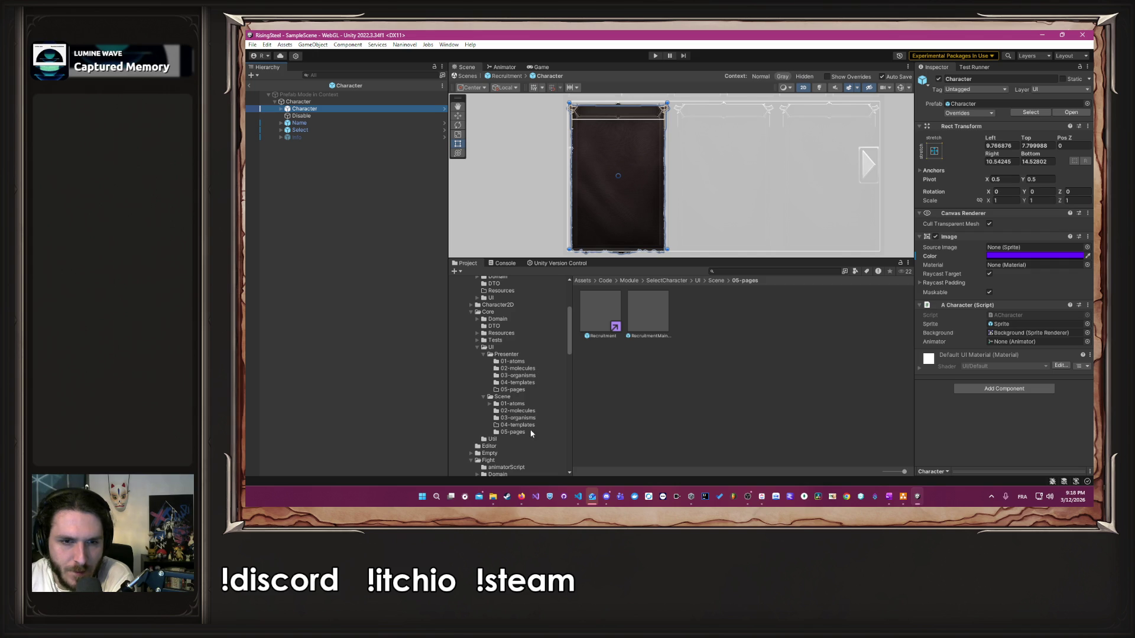
pyautogui.click(528, 369)
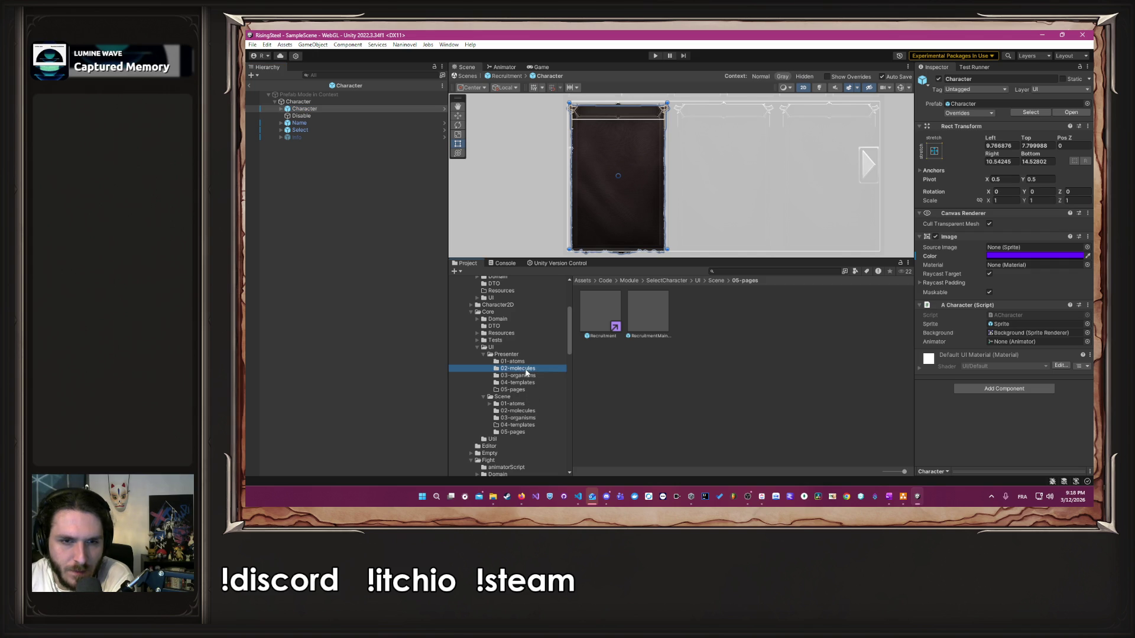
pyautogui.click(532, 411)
# Step: Drop the VitalsPanel prefab under Character and check its MVitalPanel script in Core's Presenter 02-molecules
pyautogui.moveTo(695, 314)
pyautogui.mouseDown()
pyautogui.moveTo(591, 260)
pyautogui.moveTo(379, 292)
pyautogui.mouseUp()
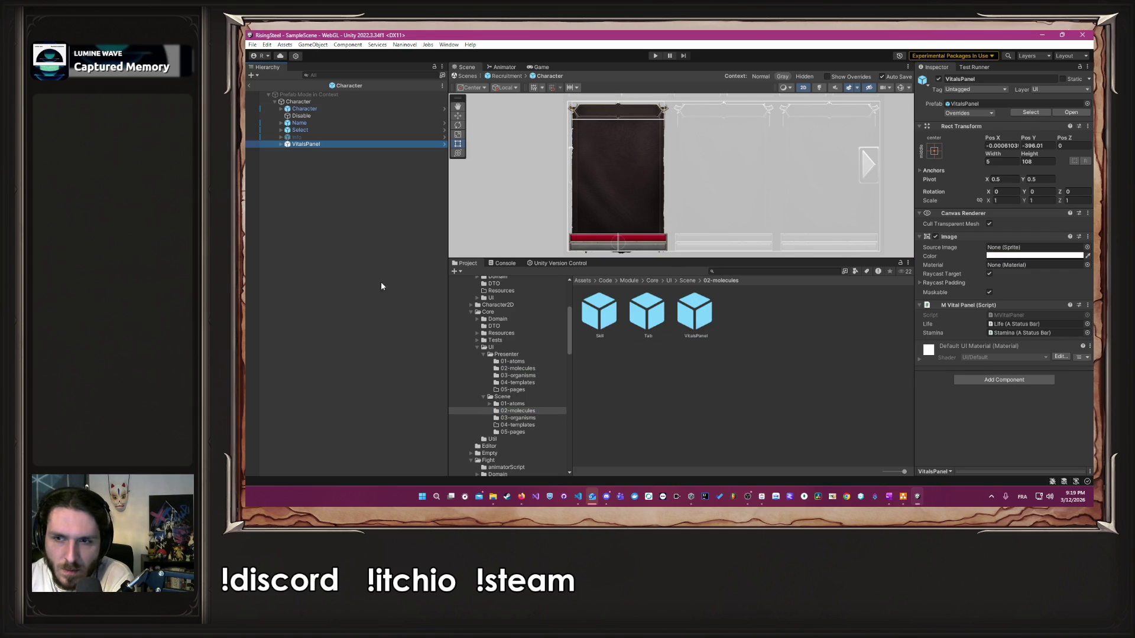
pyautogui.click(969, 316)
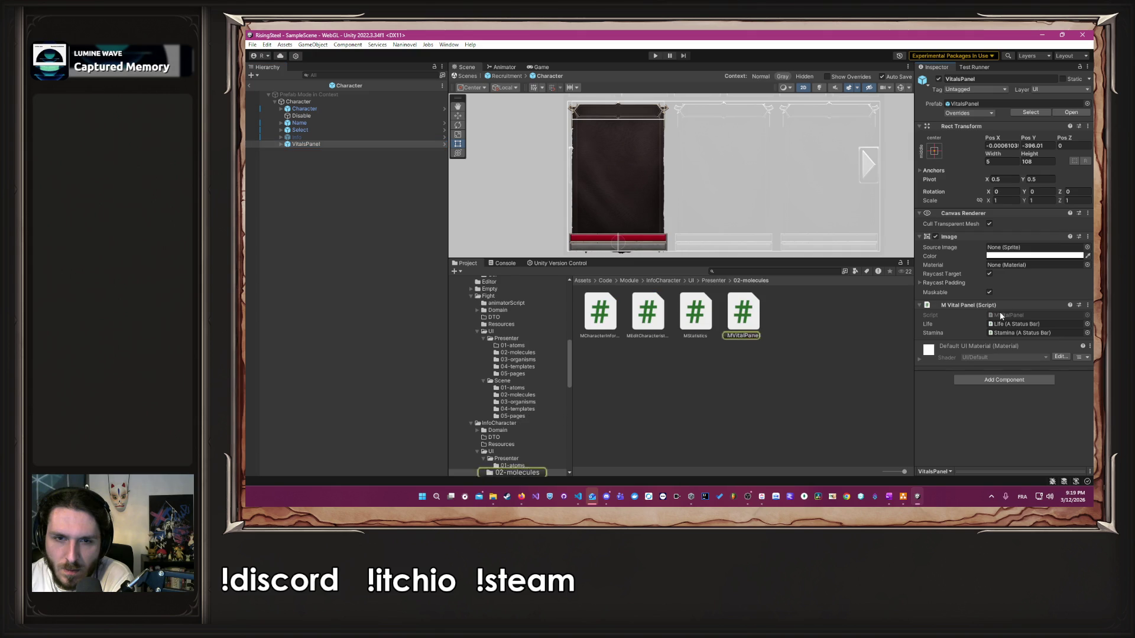
pyautogui.click(758, 330)
pyautogui.scroll(10, 514, 385)
pyautogui.scroll(-2, 515, 390)
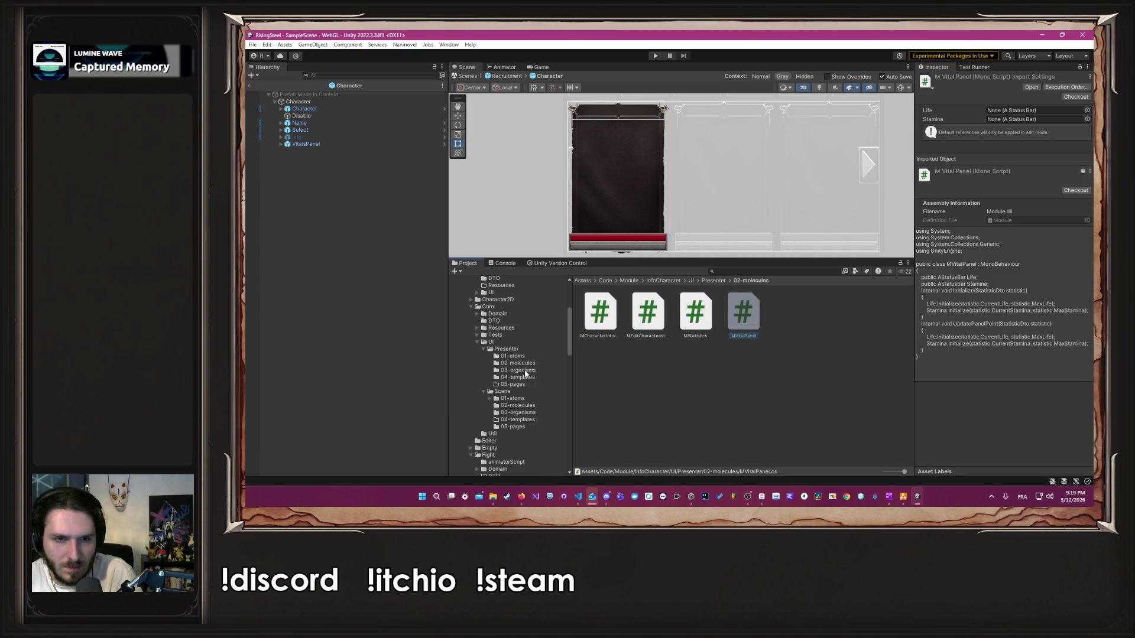
pyautogui.click(528, 363)
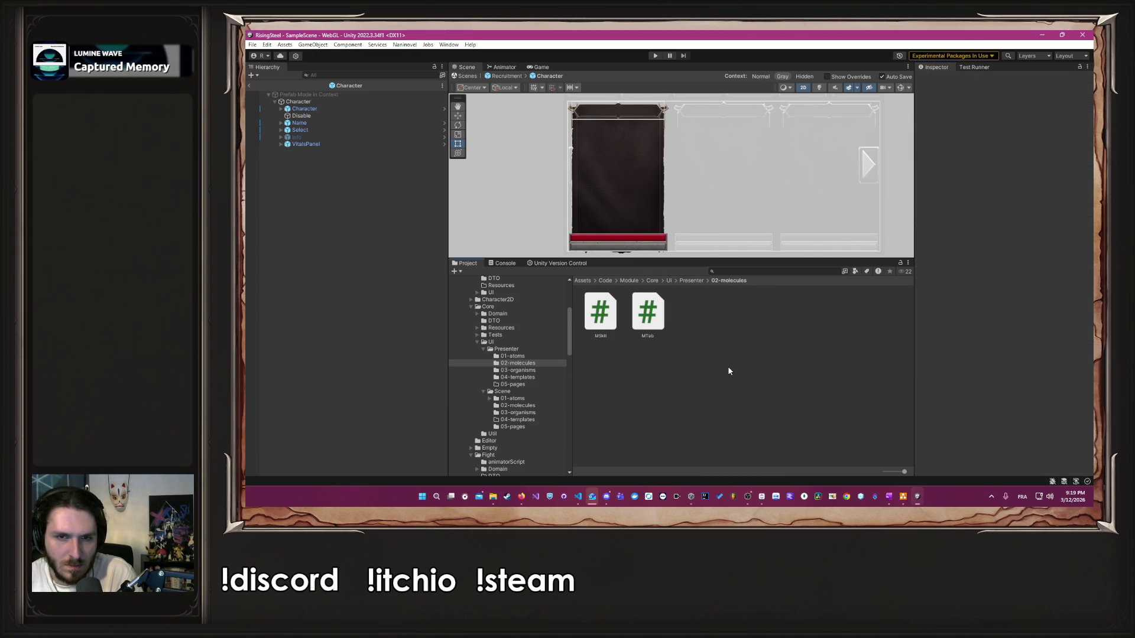
pyautogui.click(358, 145)
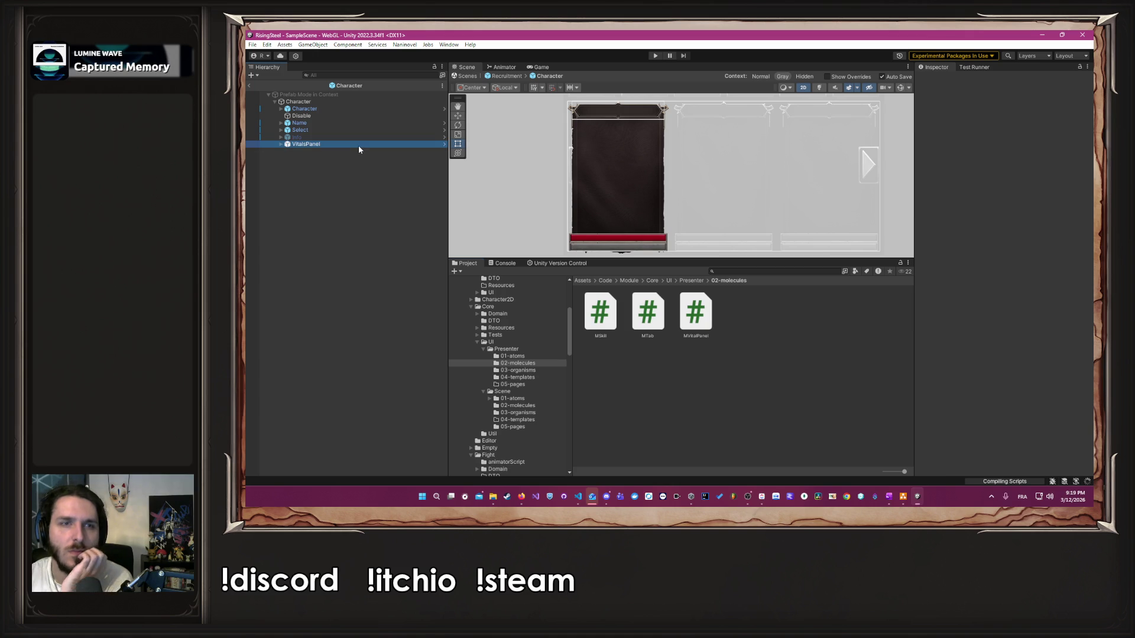
pyautogui.click(350, 101)
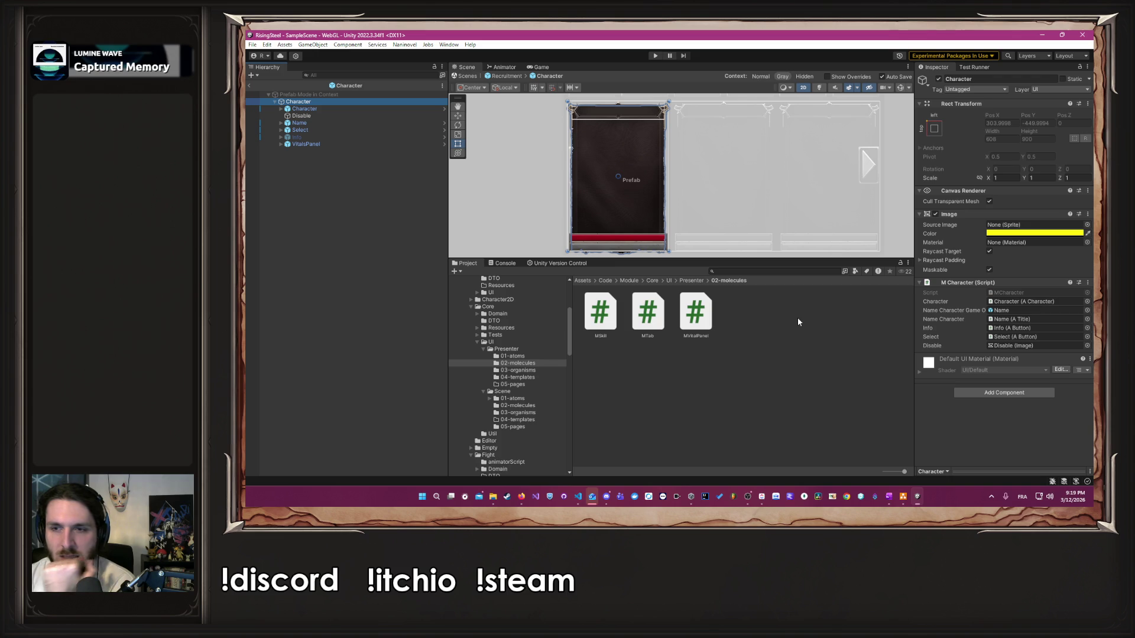
# Step: Locate the Character root's MCharacter script and open it in Visual Studio Code
pyautogui.click(1050, 292)
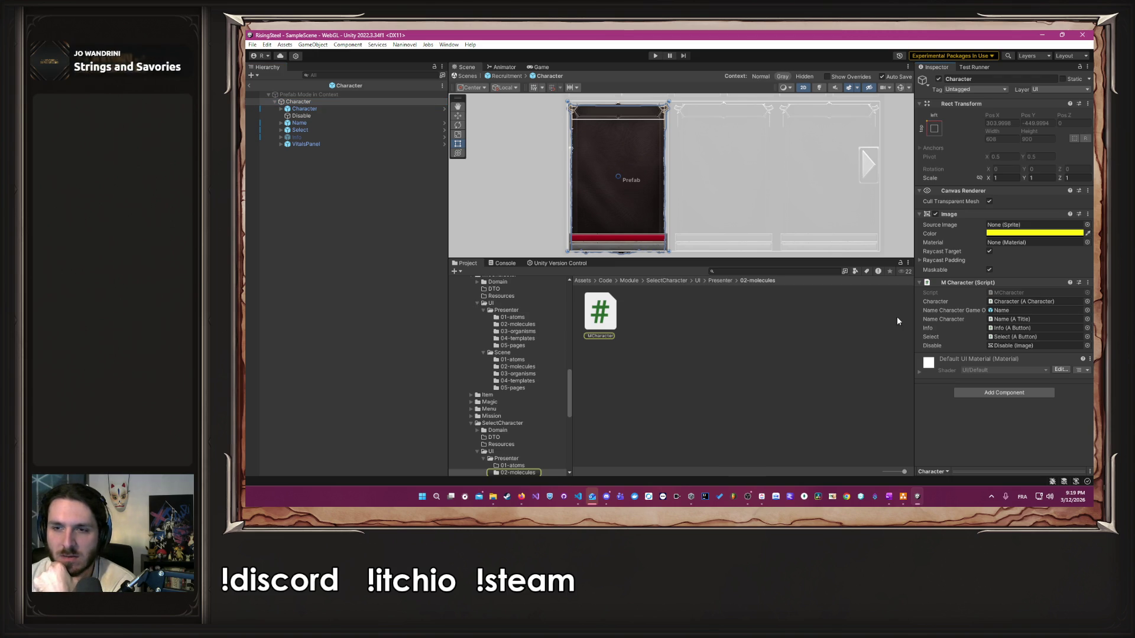
pyautogui.doubleClick(609, 313)
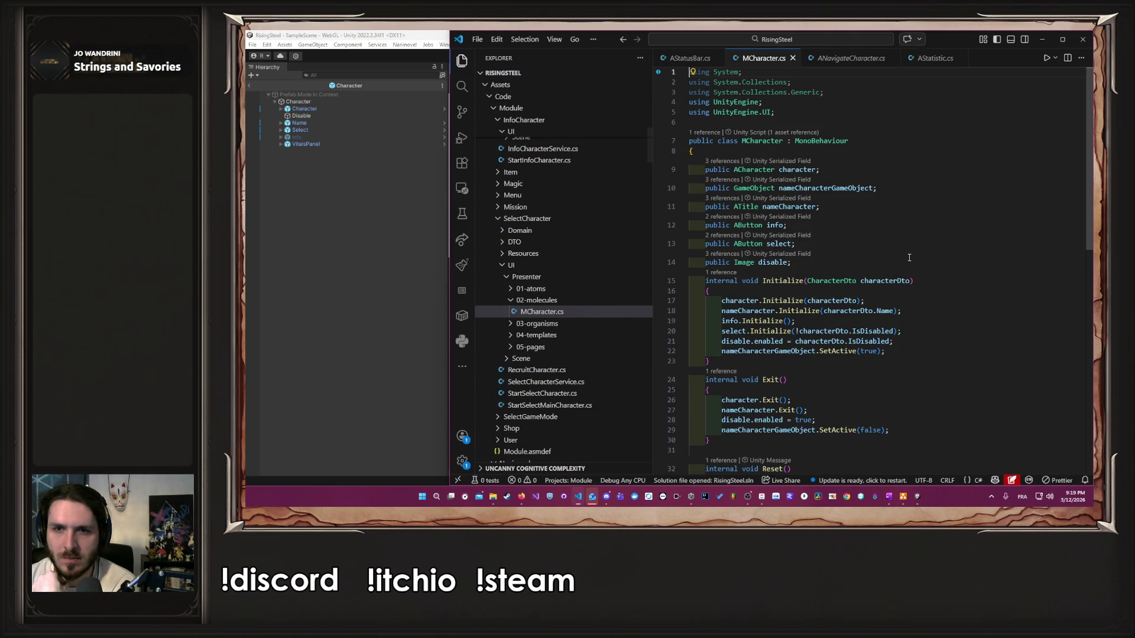
pyautogui.click(897, 247)
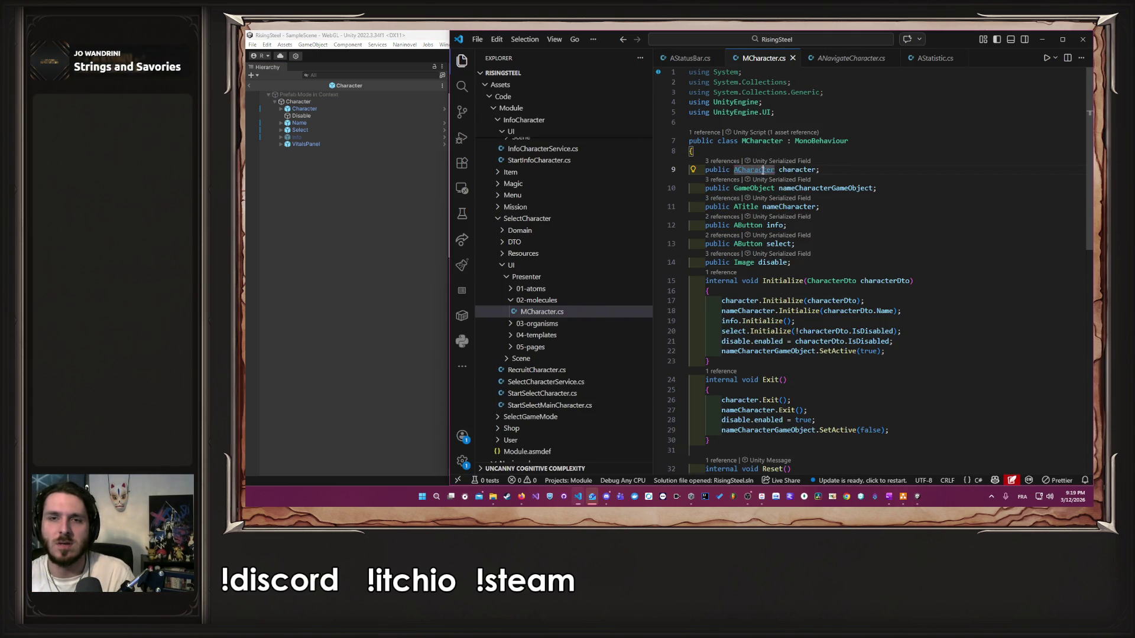
# Step: Add a 'public MVitalPanel vitalPanel;' field to MCharacter and save
pyautogui.keyDown('ctrl'); pyautogui.click(762, 171); pyautogui.keyUp('ctrl')
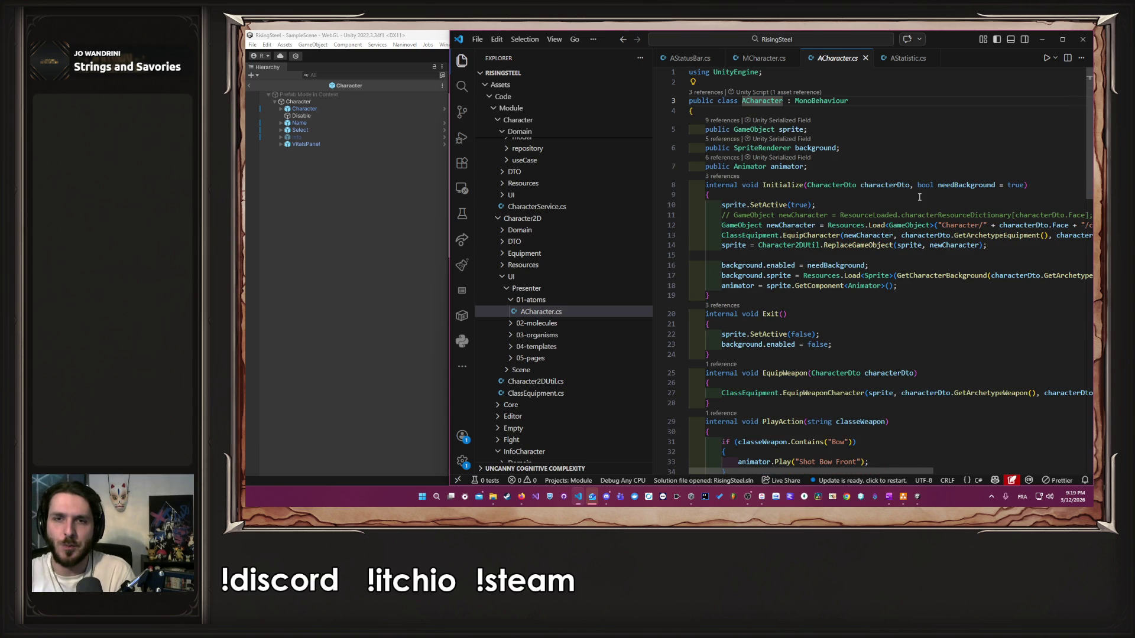
pyautogui.hotkey('alt', 'Left')
pyautogui.press('Down')
pyautogui.press('Down')
pyautogui.press('Down')
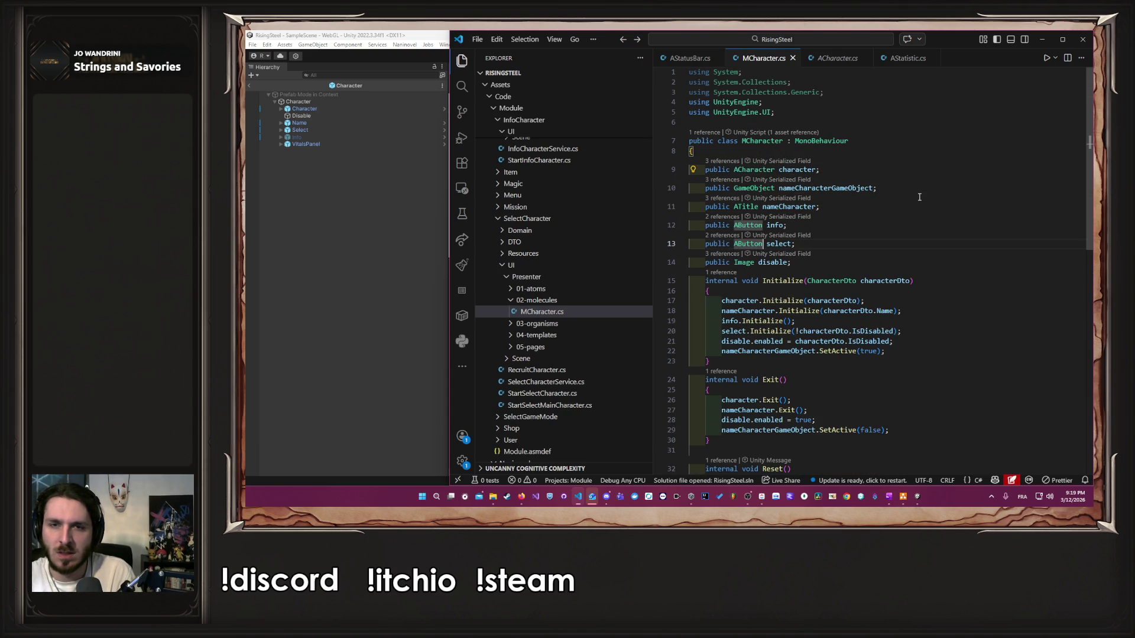
pyautogui.press('Up')
pyautogui.press('End')
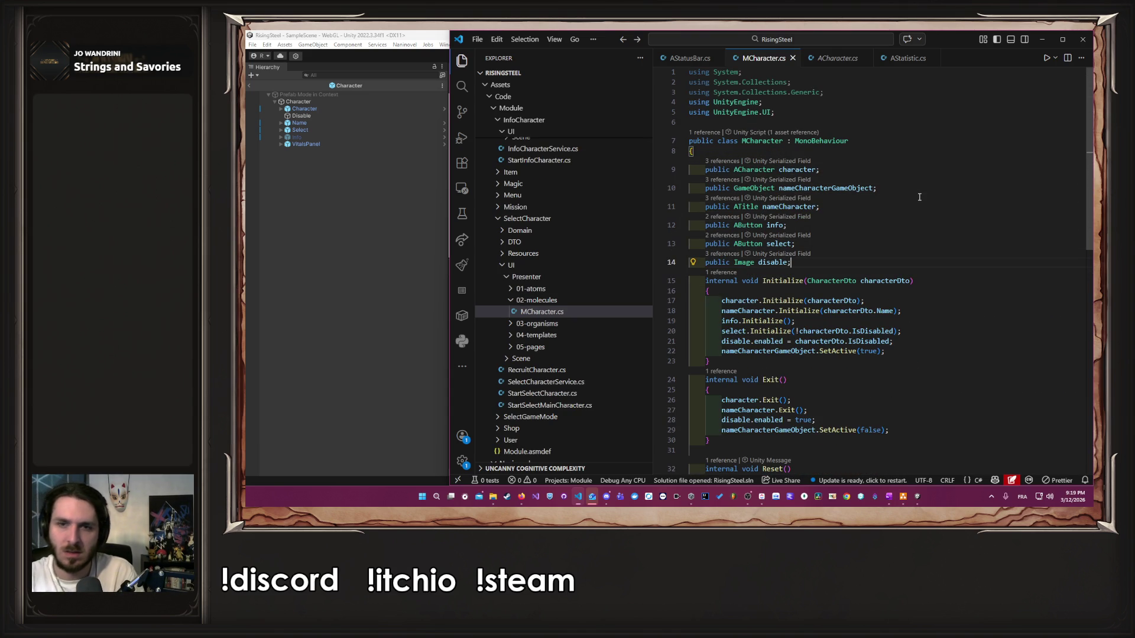
pyautogui.press('Return')
pyautogui.press('BackSpace')
pyautogui.press('BackSpace')
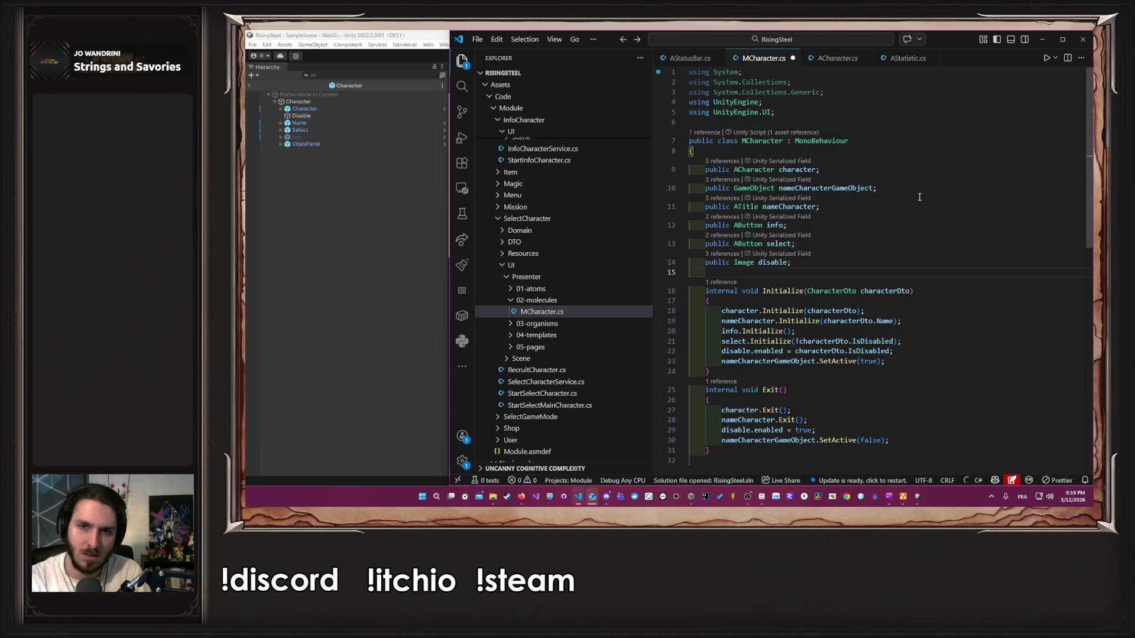
pyautogui.press('Up')
pyautogui.press('End')
pyautogui.press('Return')
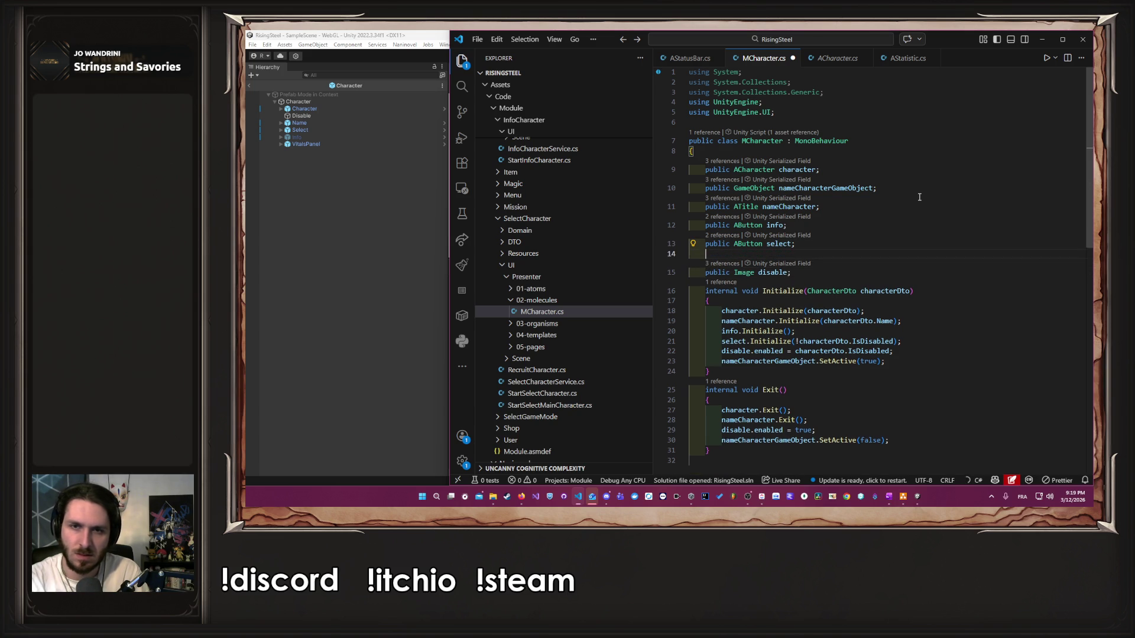
pyautogui.write('public ')
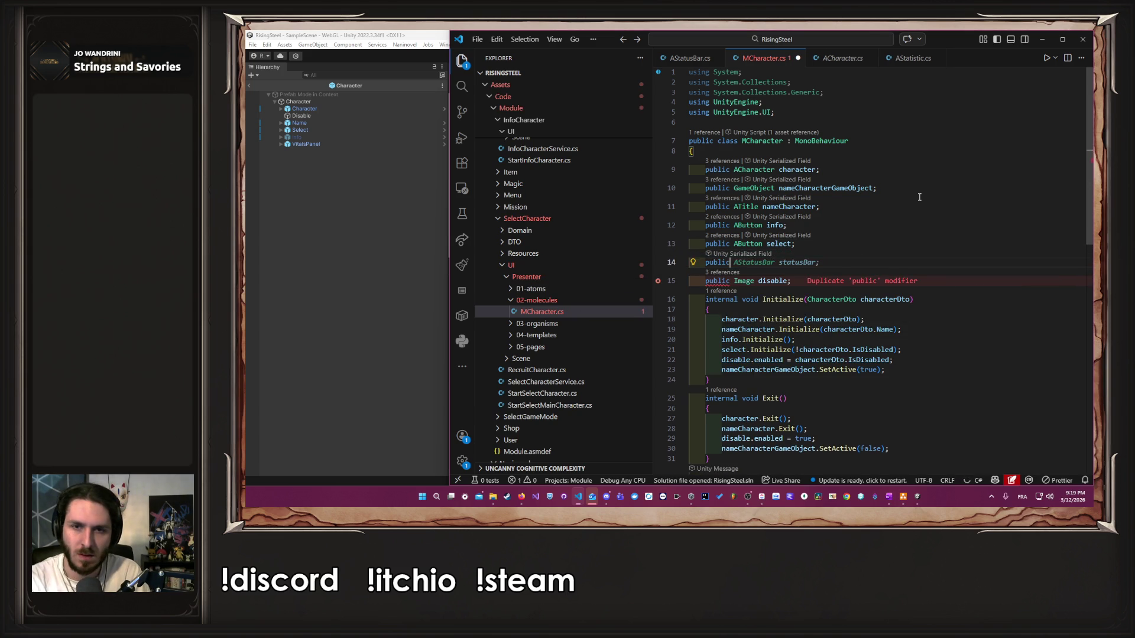
pyautogui.write('MVi')
pyautogui.press('Tab')
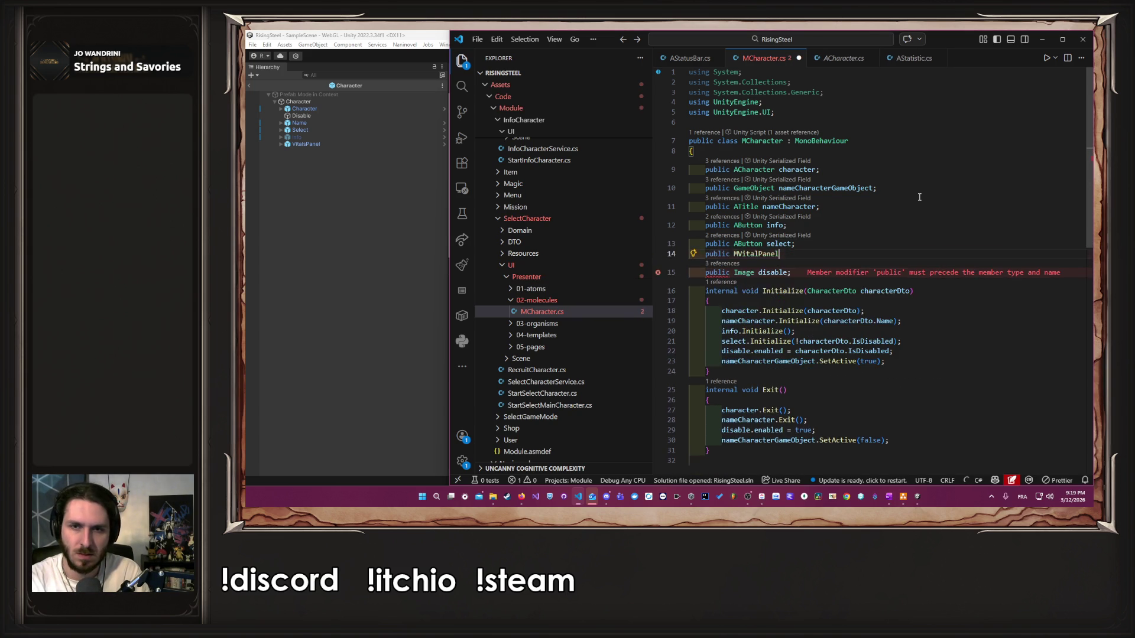
pyautogui.write(' vitalPanel;')
pyautogui.hotkey('ctrl', 's')
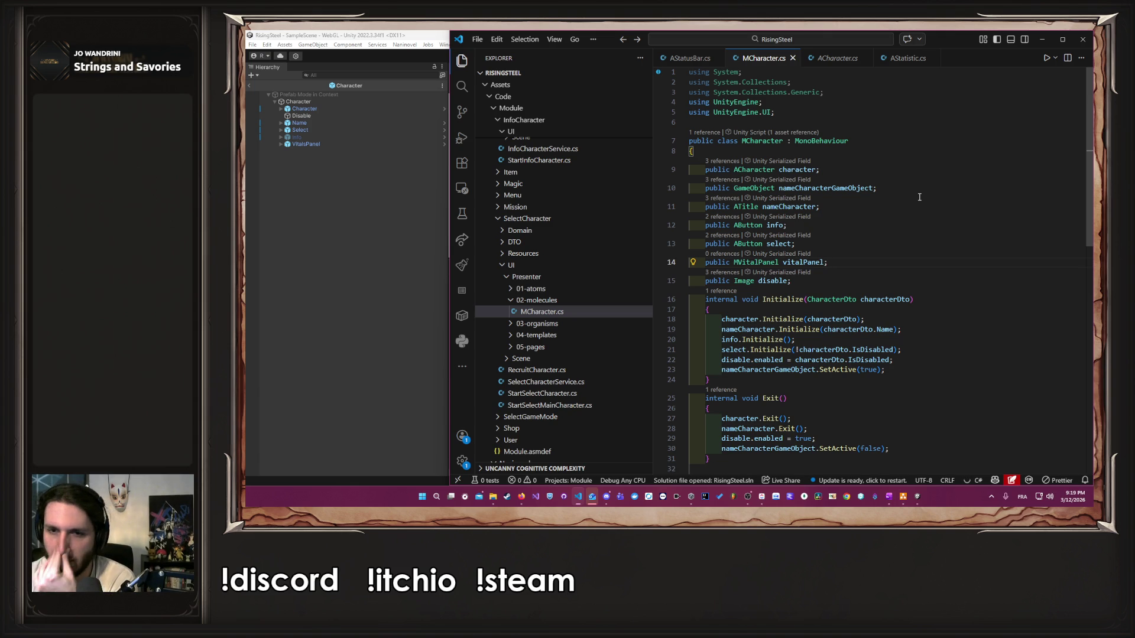
# Step: Add 'vitalPanel.Initialize(characterDto);' after select.Initialize and go to its definition in MVitalPanel.cs
pyautogui.doubleClick(792, 260)
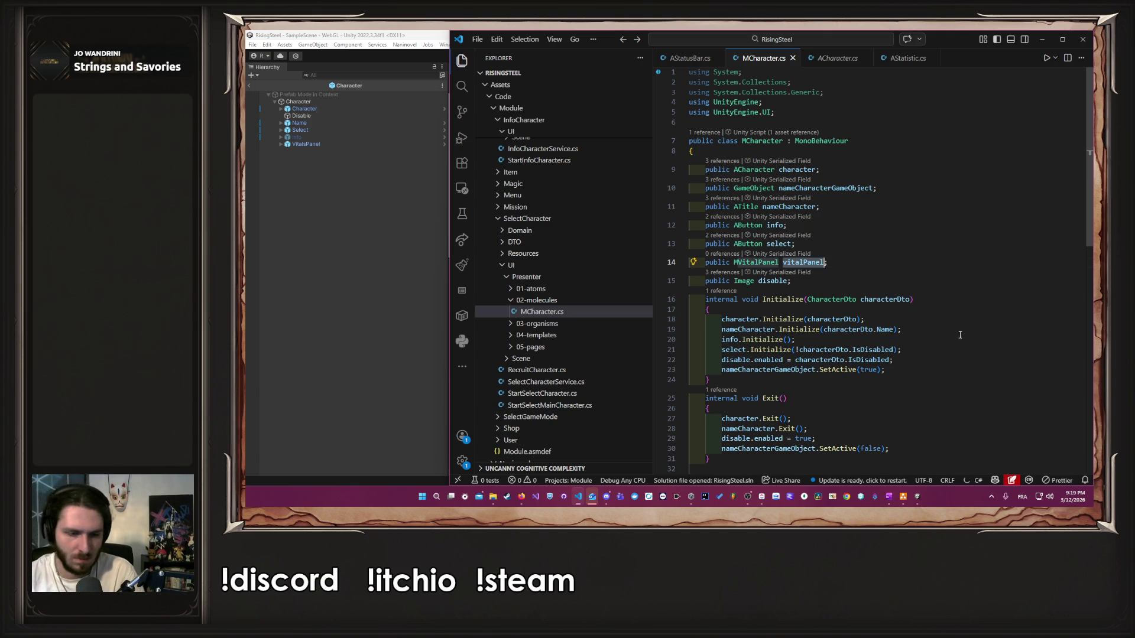
pyautogui.click(925, 350)
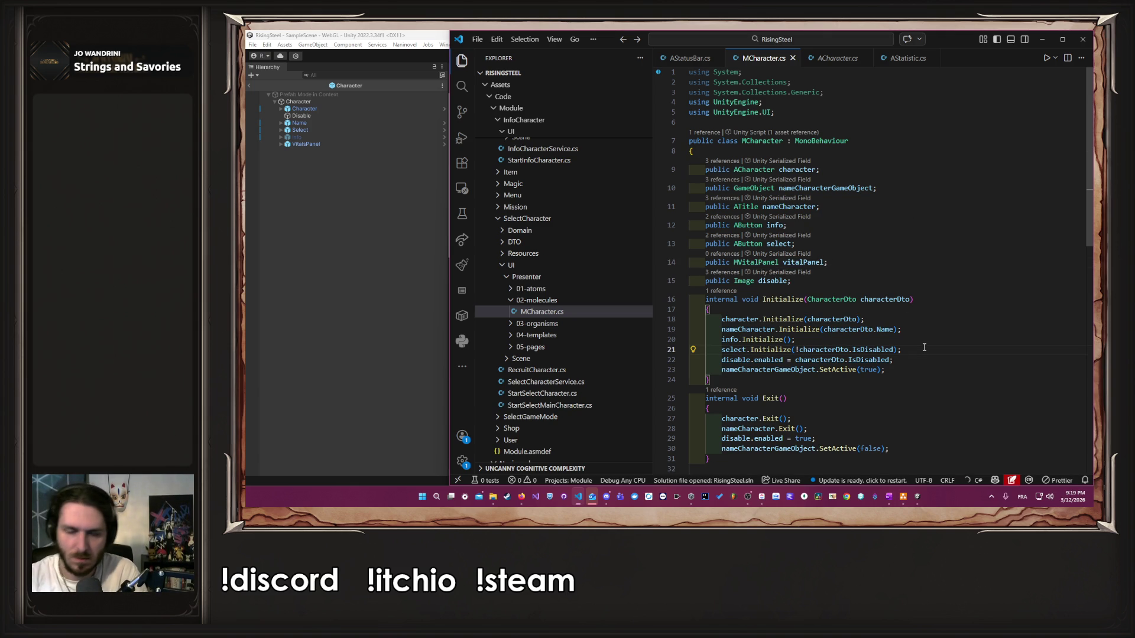
pyautogui.press('Return')
pyautogui.write('vitalPanel.Initialize(characterDto);')
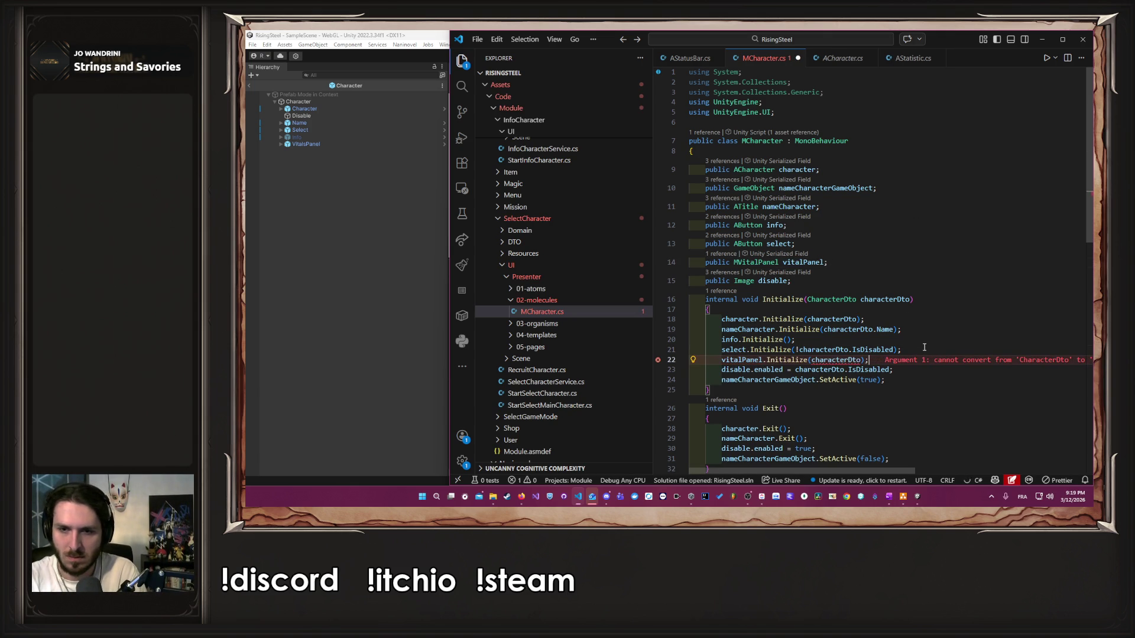
pyautogui.keyDown('ctrl'); pyautogui.click(783, 360); pyautogui.keyUp('ctrl')
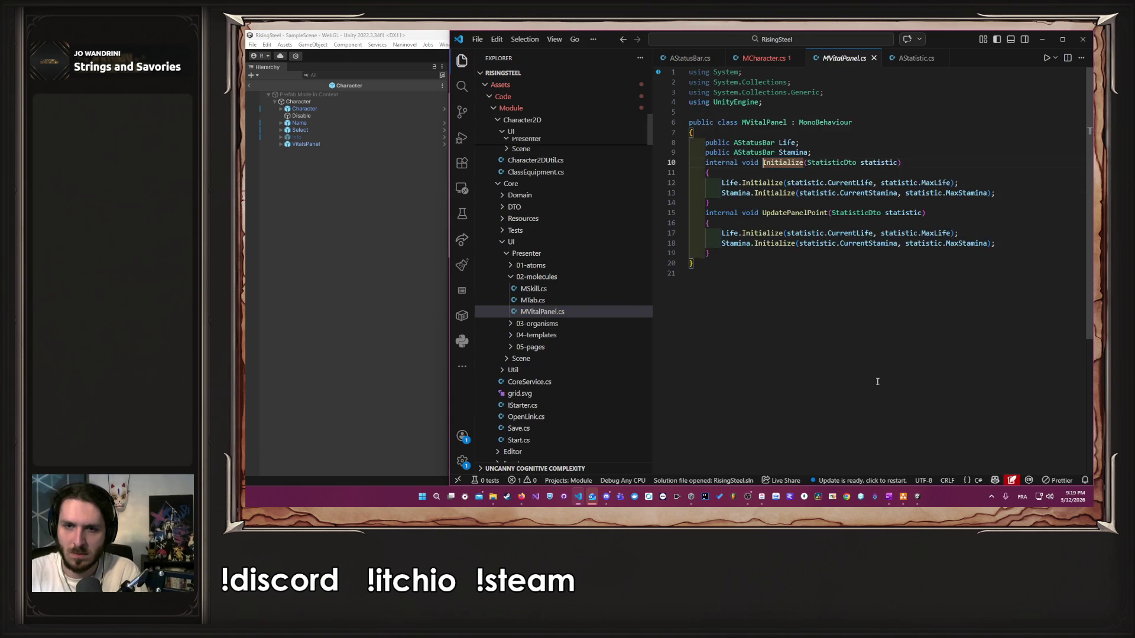
# Step: Change the vitalPanel.Initialize argument to characterDto.Statistic
pyautogui.hotkey('alt', 'Left')
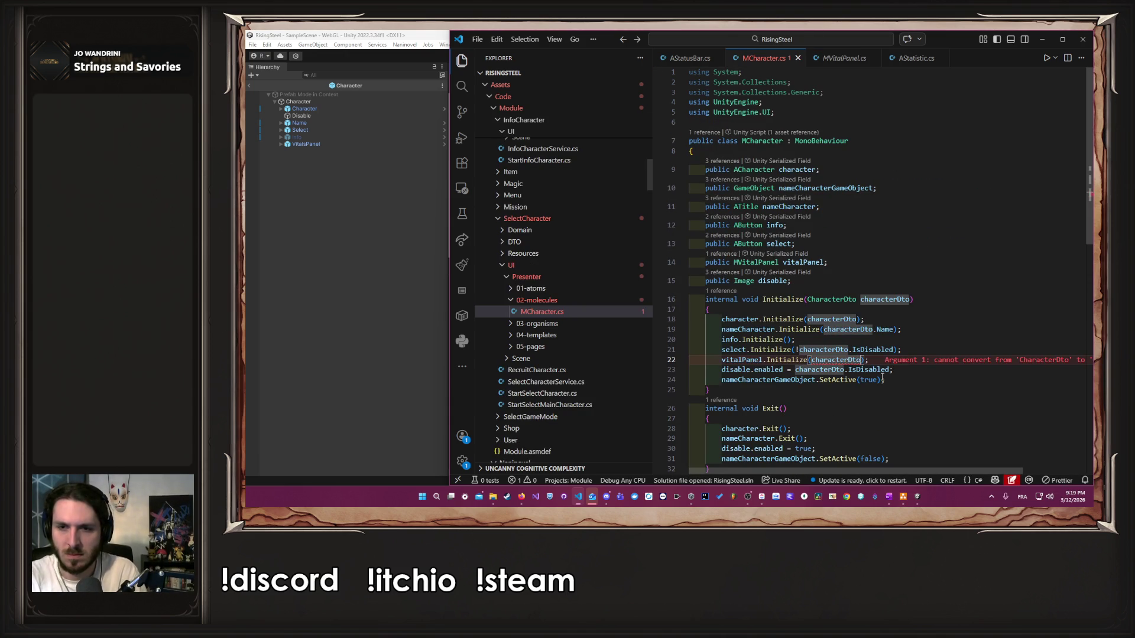
pyautogui.write('.')
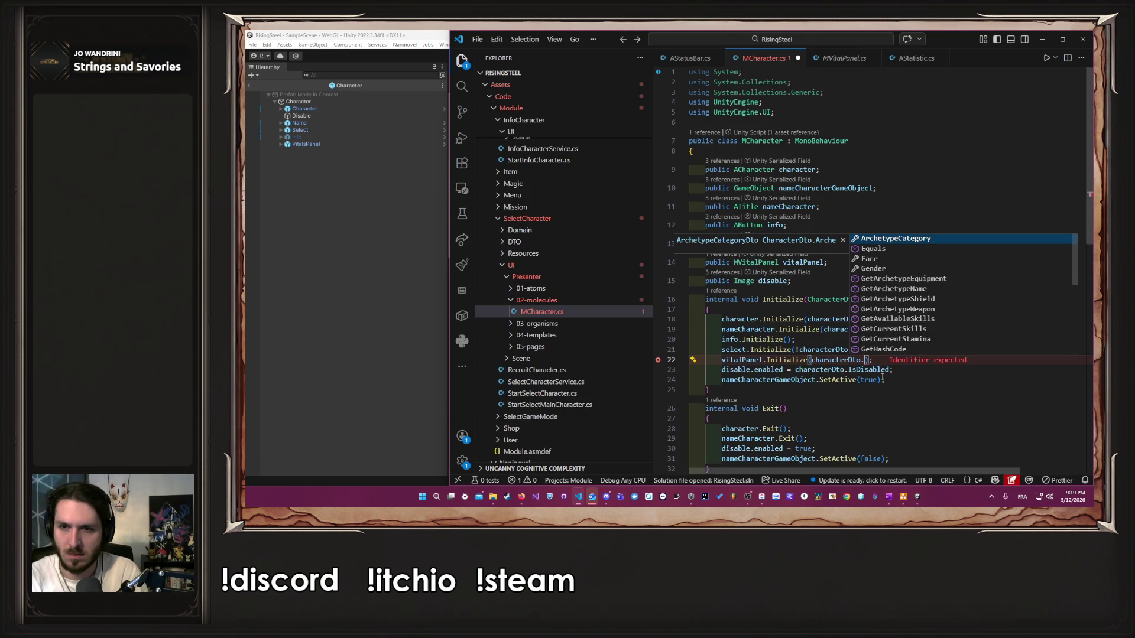
pyautogui.write('GetS')
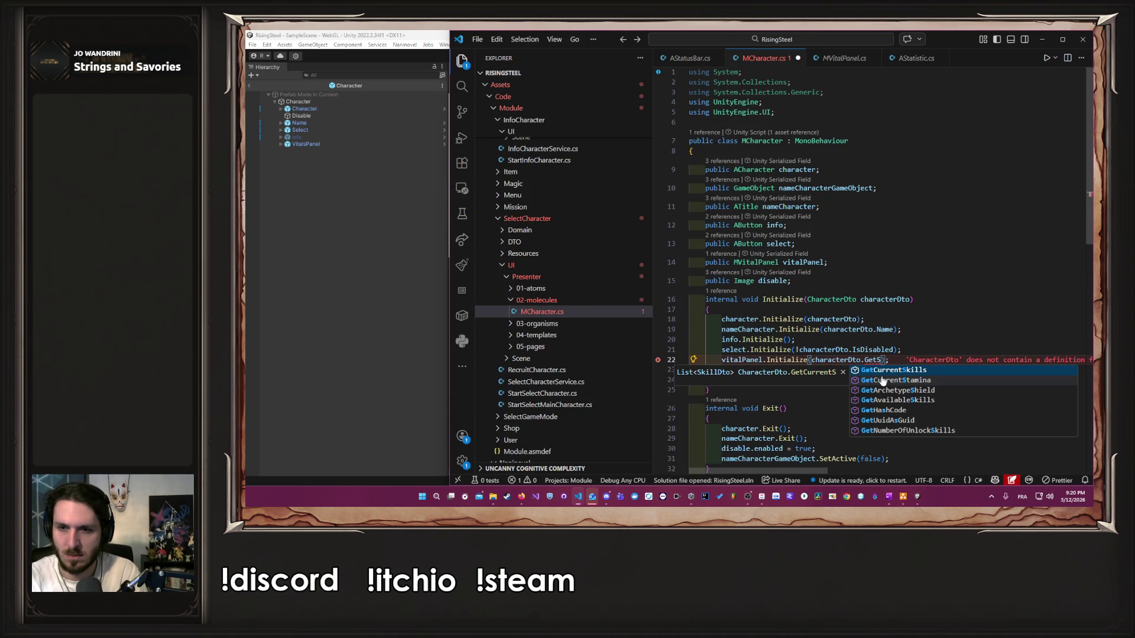
pyautogui.hotkey('ctrl', 'BackSpace')
pyautogui.write('Stat')
pyautogui.press('Tab')
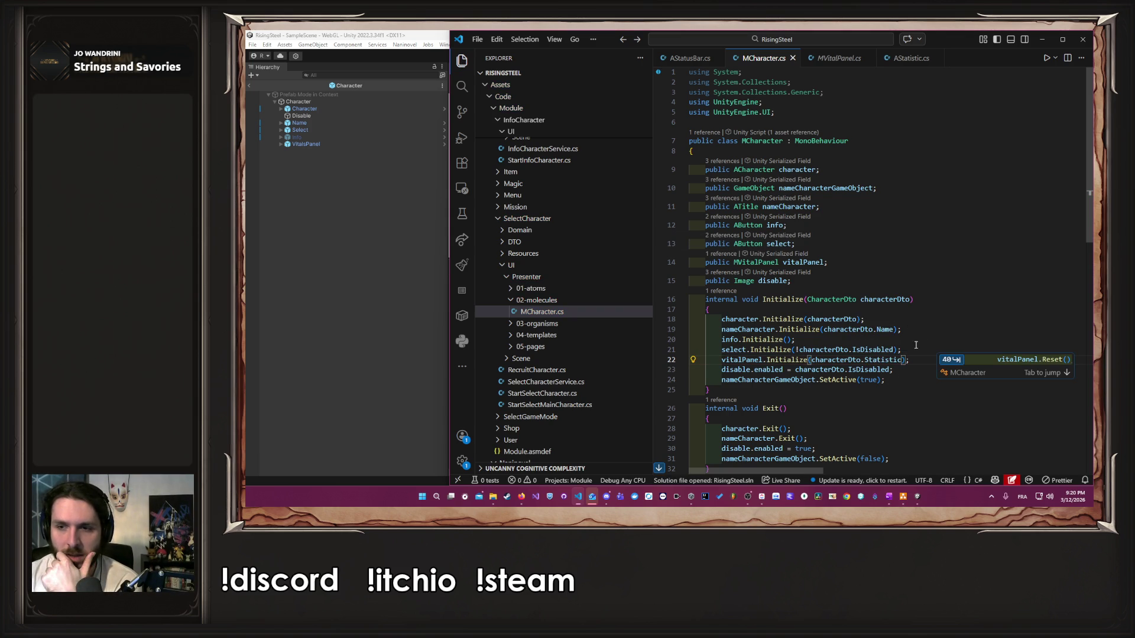
# Step: Remove the auto-suggested vitalPanel.Reset() line from the Reset method
pyautogui.scroll(-2, 918, 342)
pyautogui.scroll(-3, 918, 343)
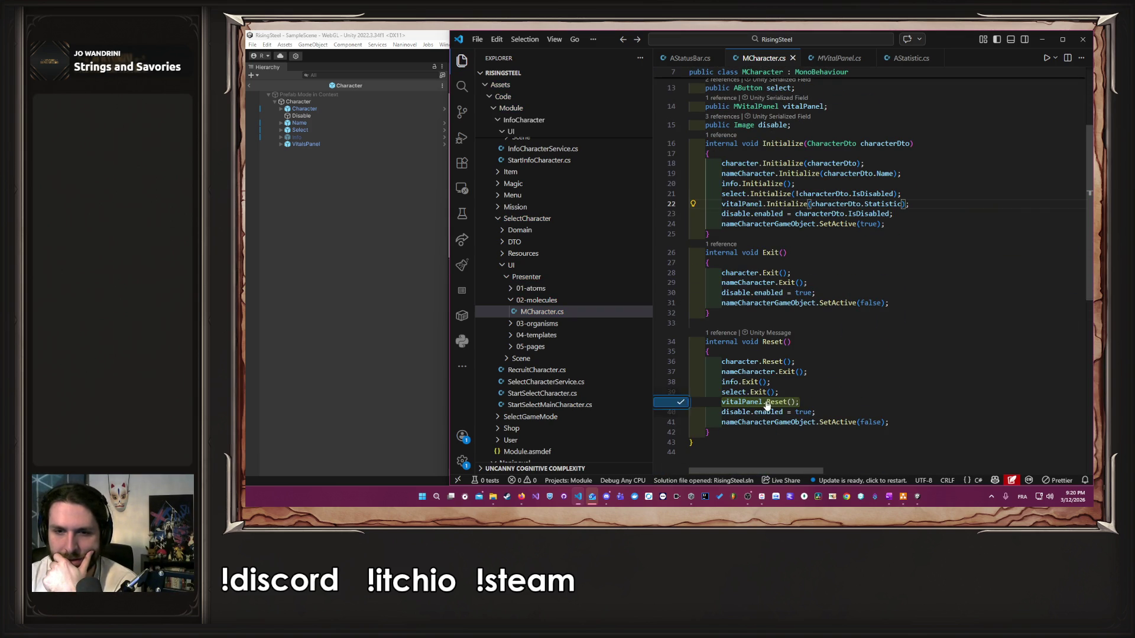
pyautogui.press('Tab')
pyautogui.moveTo(798, 404); pyautogui.dragTo(684, 405)
pyautogui.press('BackSpace')
pyautogui.press('BackSpace')
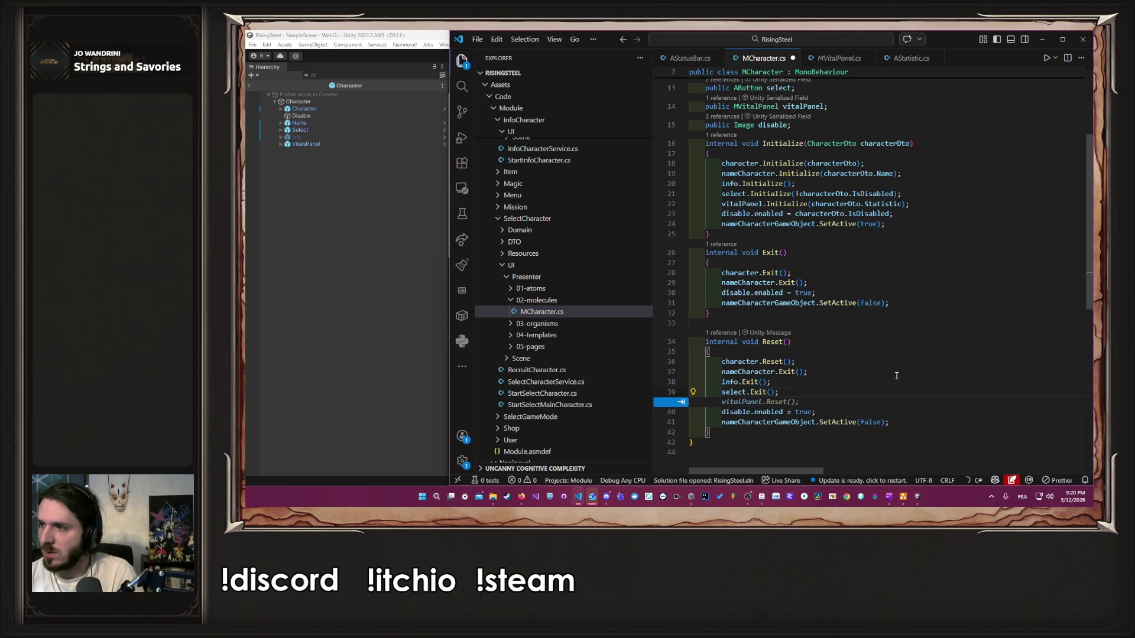
pyautogui.scroll(5, 899, 347)
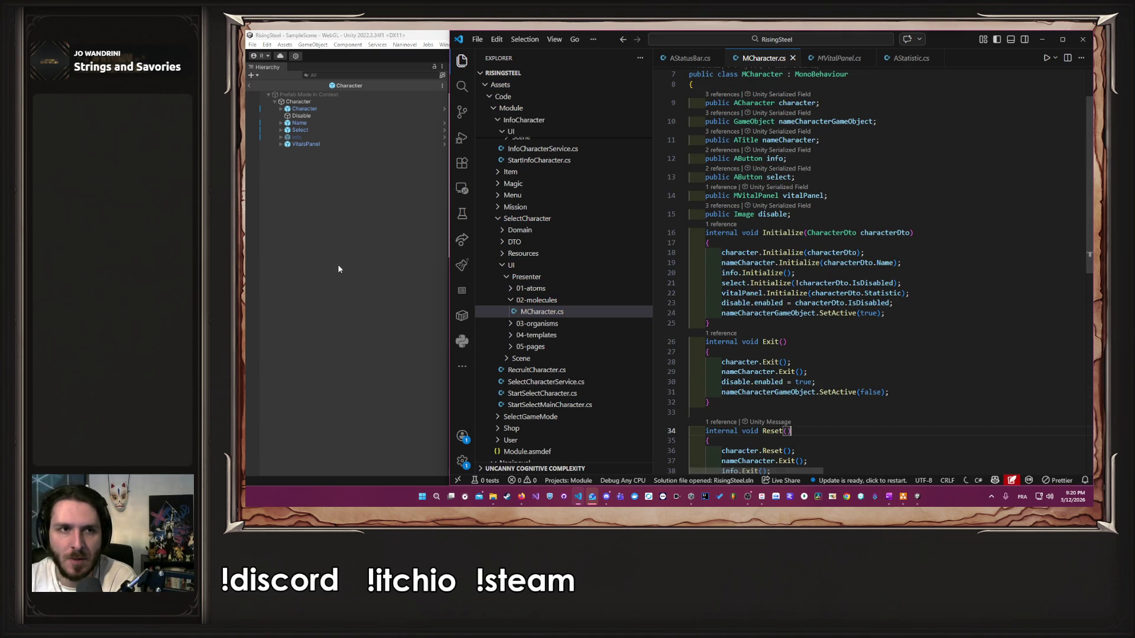
pyautogui.click(347, 266)
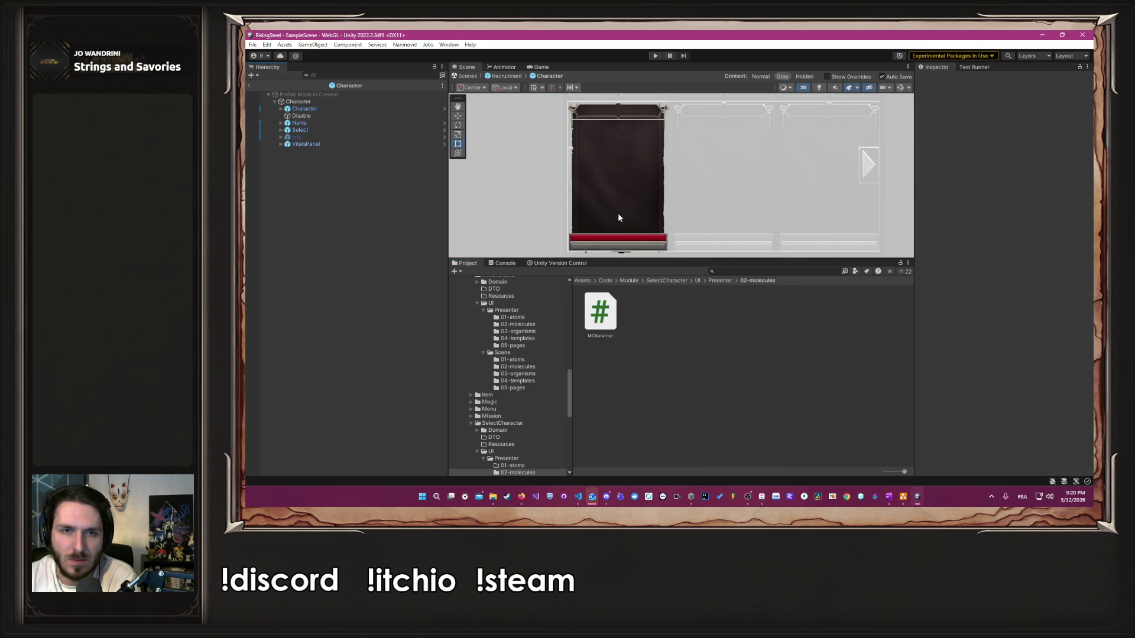
# Step: Assign VitalsPanel to the M Character component's Vital Panel field
pyautogui.scroll(-3, 611, 220)
pyautogui.moveTo(611, 220)
pyautogui.mouseDown()
pyautogui.moveTo(567, 200)
pyautogui.moveTo(563, 245)
pyautogui.mouseUp()
pyautogui.scroll(2, 567, 199)
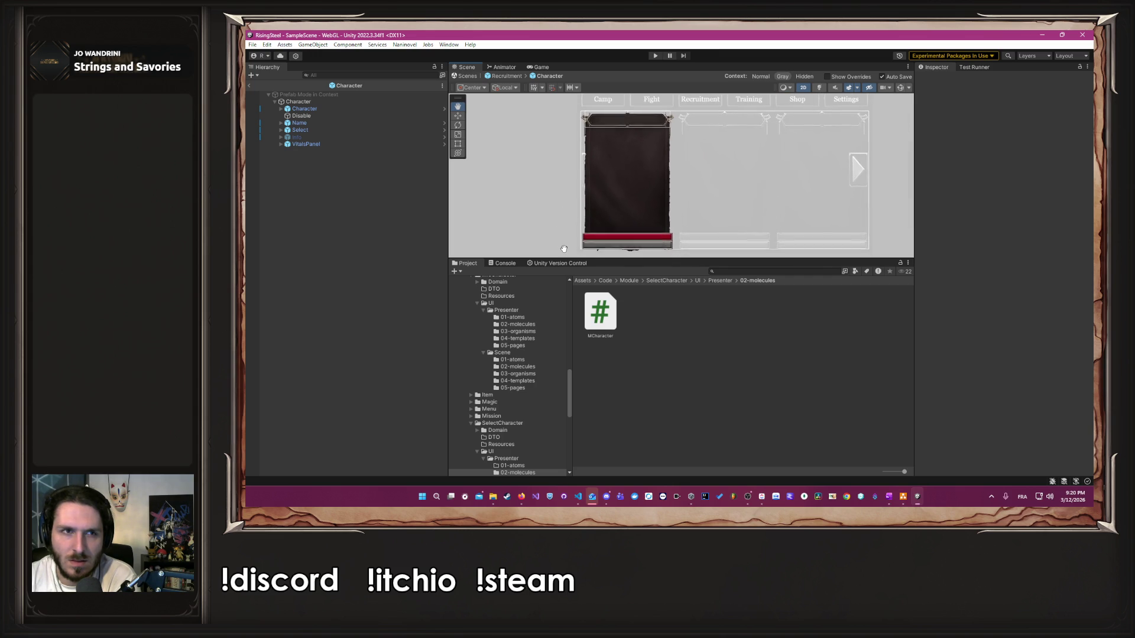
pyautogui.click(298, 102)
pyautogui.moveTo(305, 145)
pyautogui.mouseDown()
pyautogui.moveTo(731, 249)
pyautogui.moveTo(1035, 346)
pyautogui.moveTo(983, 349)
pyautogui.mouseUp()
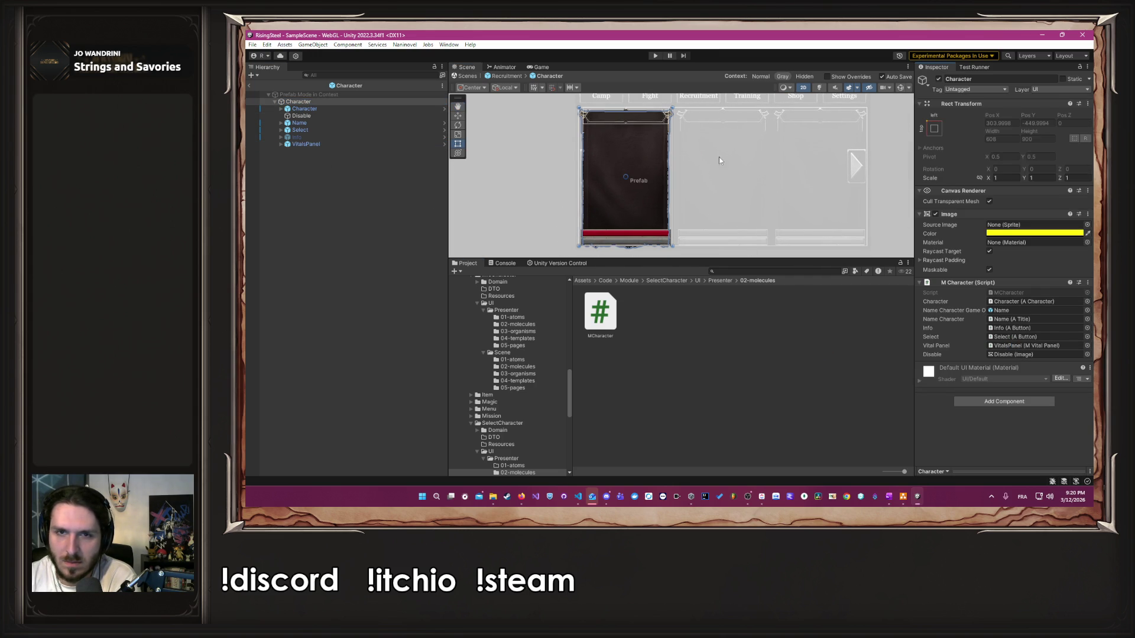
pyautogui.click(516, 76)
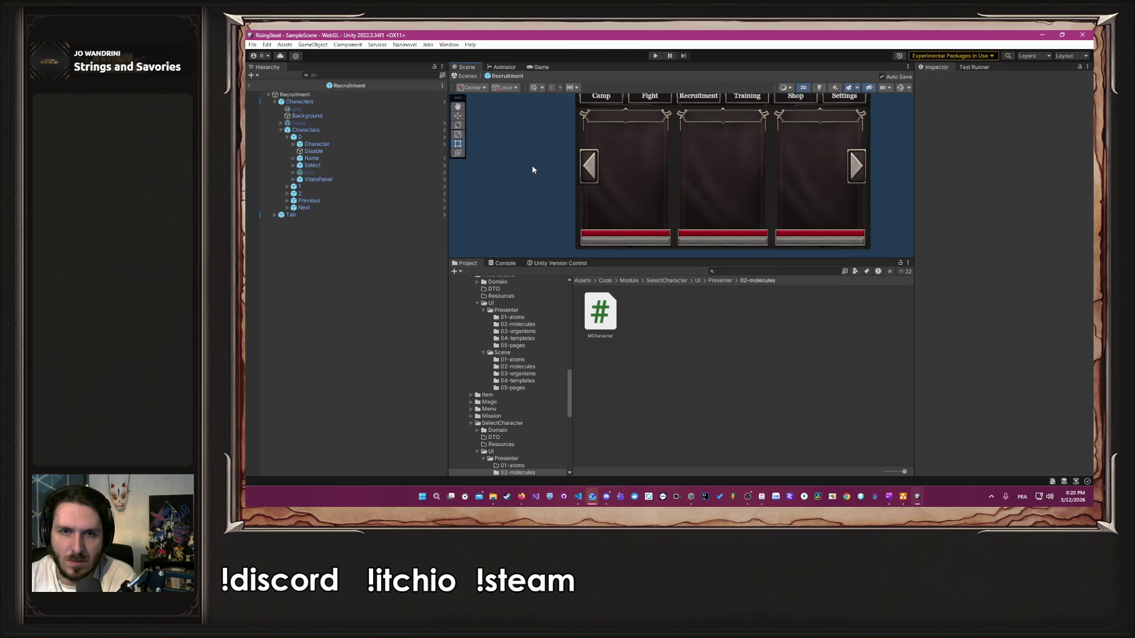
# Step: Move the VitalsPanel bars slightly lower to Pos Y -410.5, then go back to Recruitment
pyautogui.scroll(3, 567, 218)
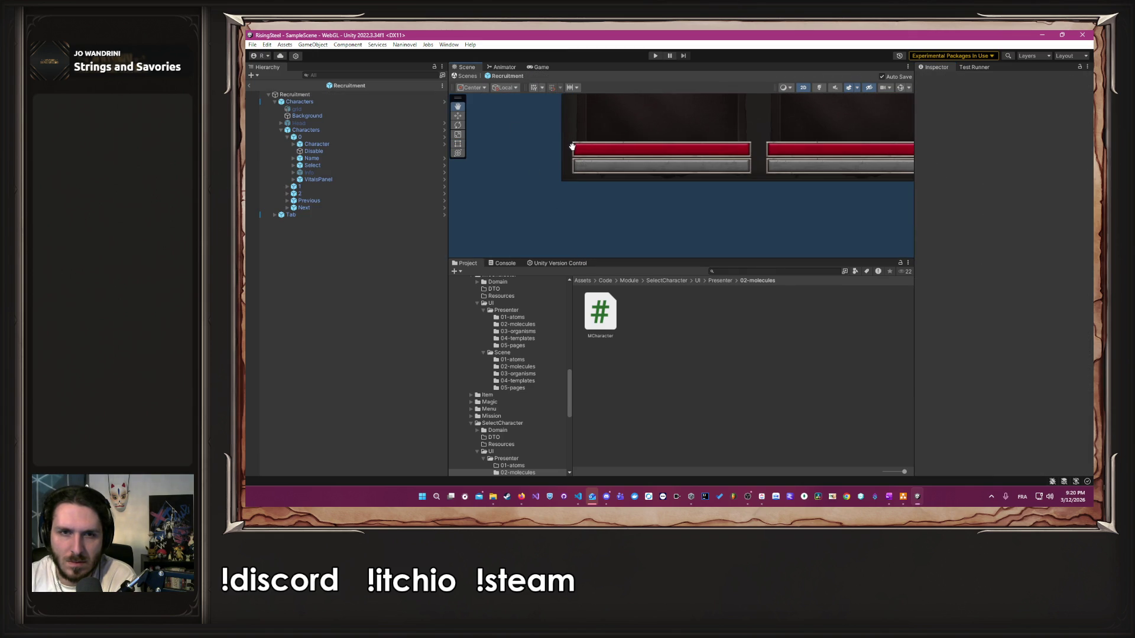
pyautogui.click(444, 137)
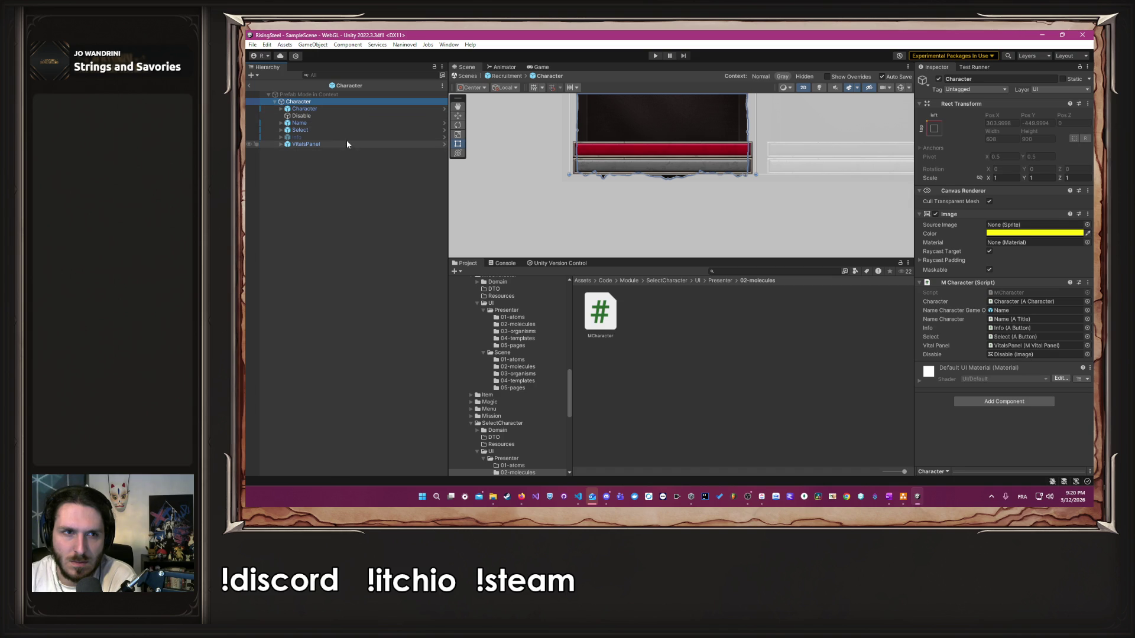
pyautogui.click(347, 144)
pyautogui.scroll(2, 654, 151)
pyautogui.scroll(5, 664, 147)
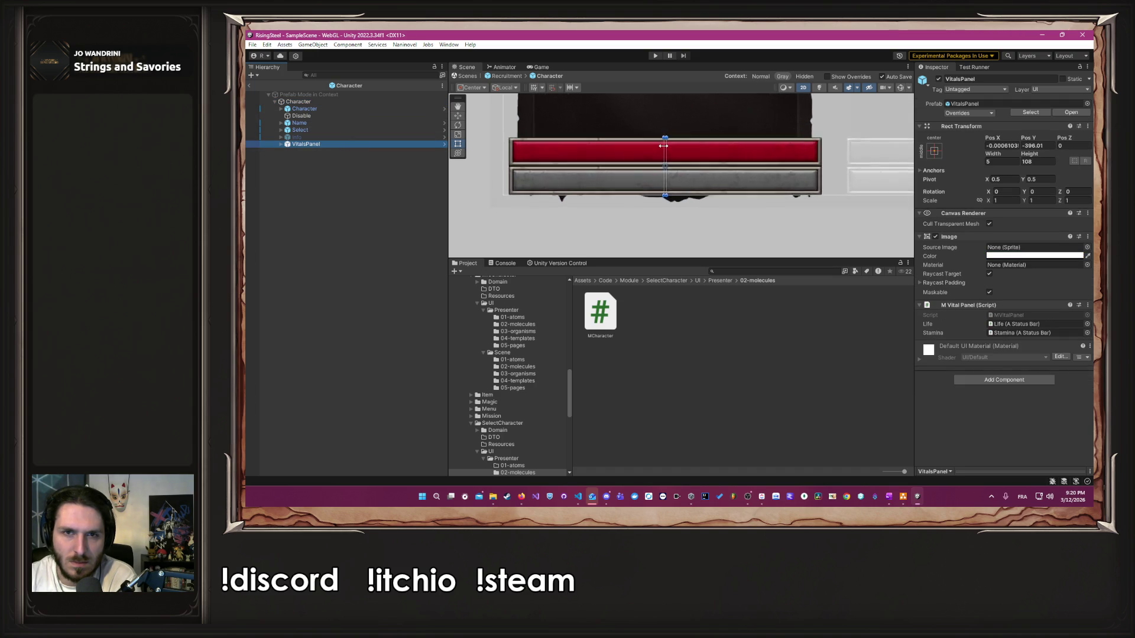
pyautogui.click(664, 147)
pyautogui.scroll(4, 642, 165)
pyautogui.scroll(-2, 607, 136)
pyautogui.moveTo(666, 165); pyautogui.dragTo(673, 197)
pyautogui.scroll(-3, 673, 197)
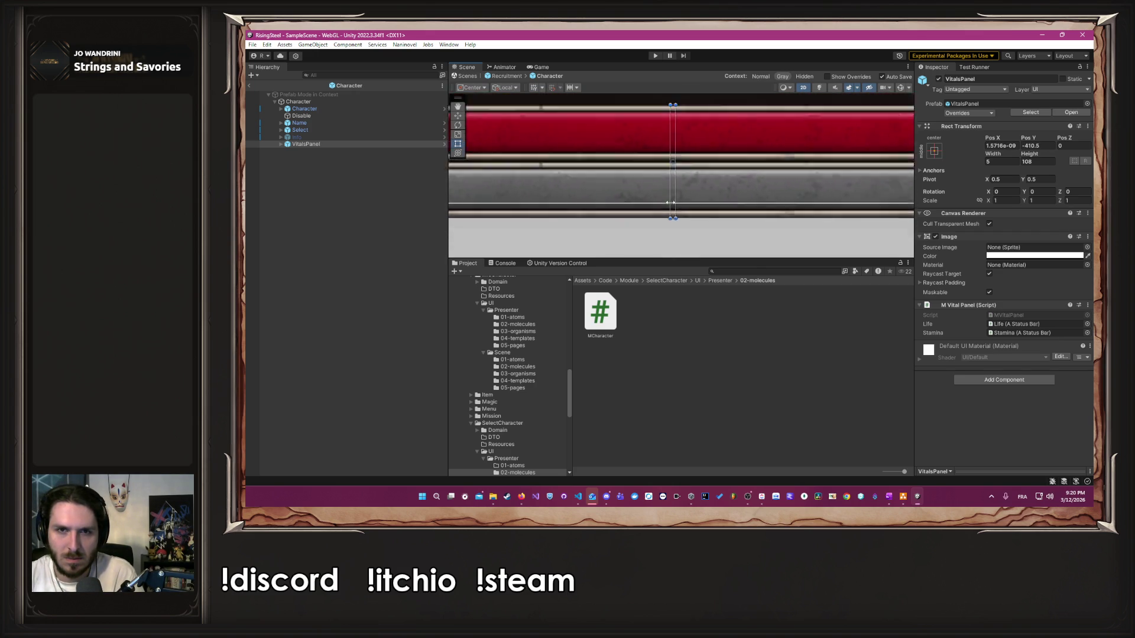
pyautogui.click(563, 227)
pyautogui.click(505, 76)
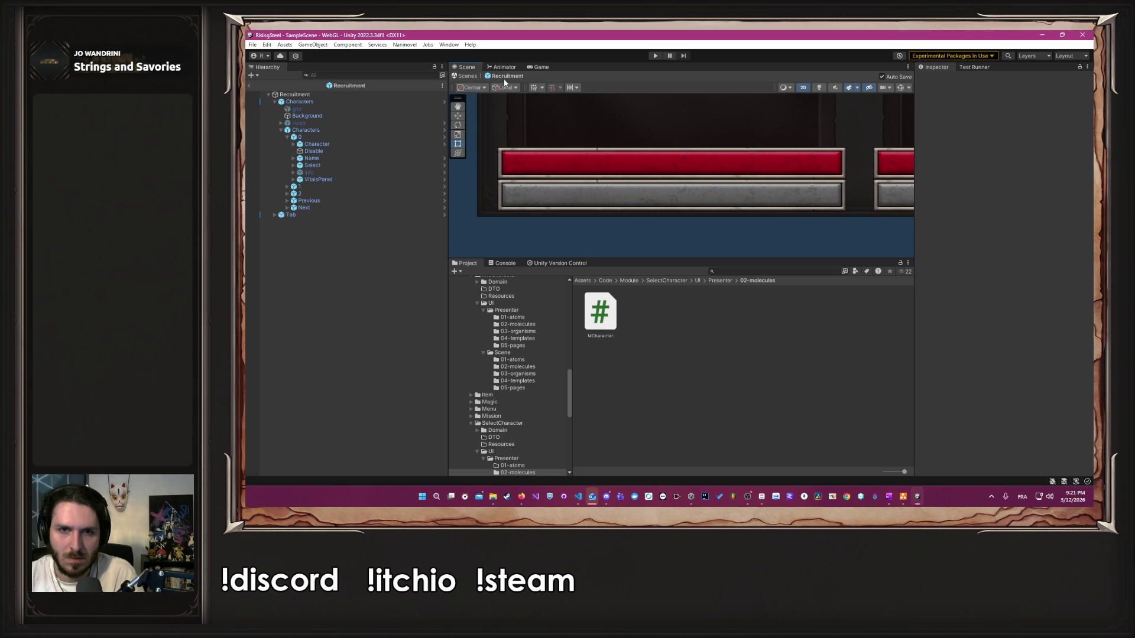
# Step: Zoom out the Scene view and enter Play mode to reach the Rise of the Insurged main menu
pyautogui.scroll(-5, 739, 231)
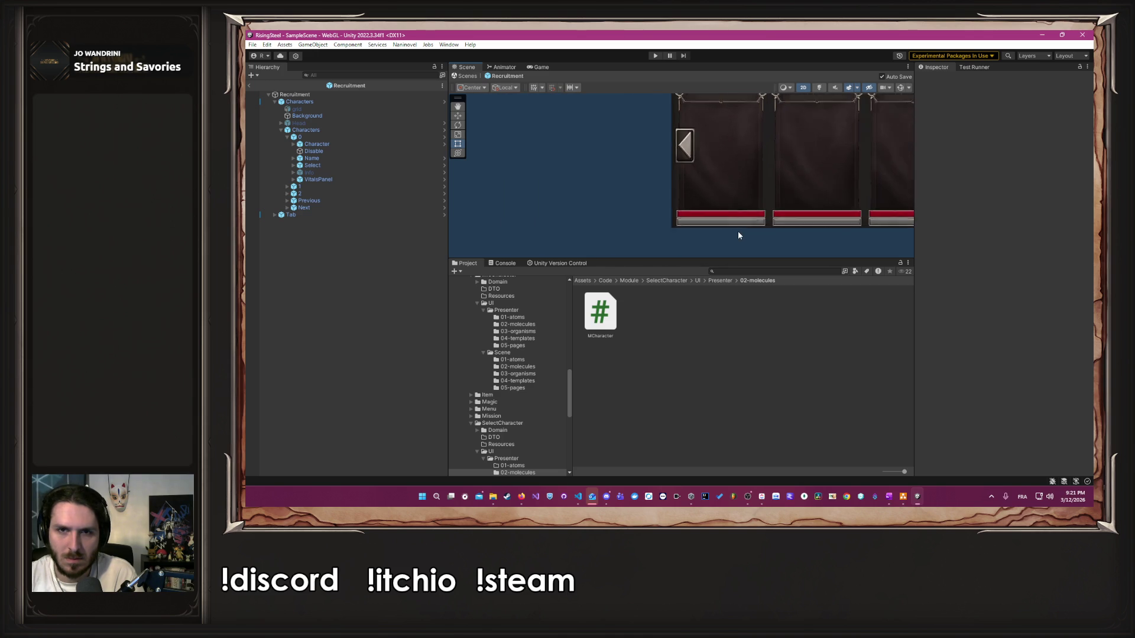
pyautogui.scroll(-4, 738, 235)
pyautogui.scroll(5, 632, 121)
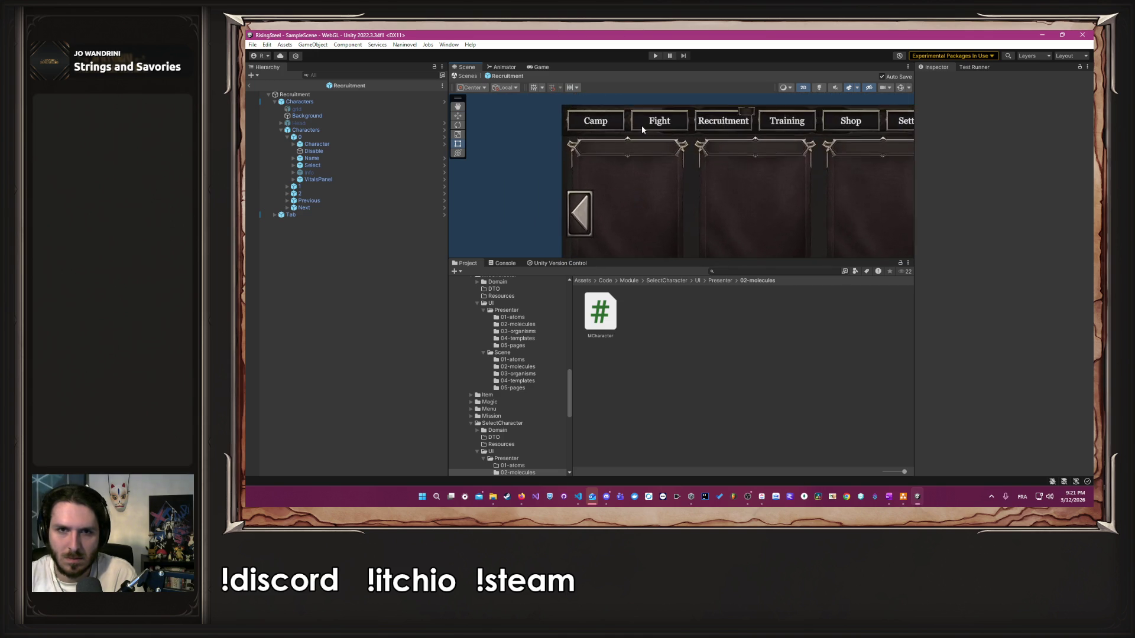
pyautogui.scroll(4, 661, 142)
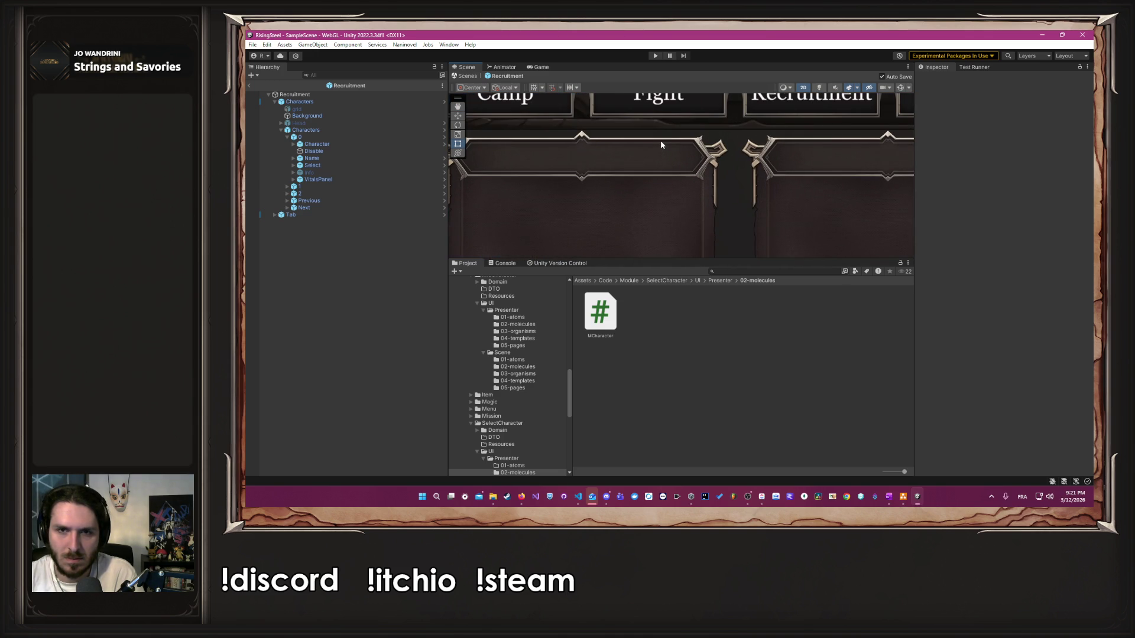
pyautogui.scroll(-6, 661, 140)
pyautogui.click(656, 55)
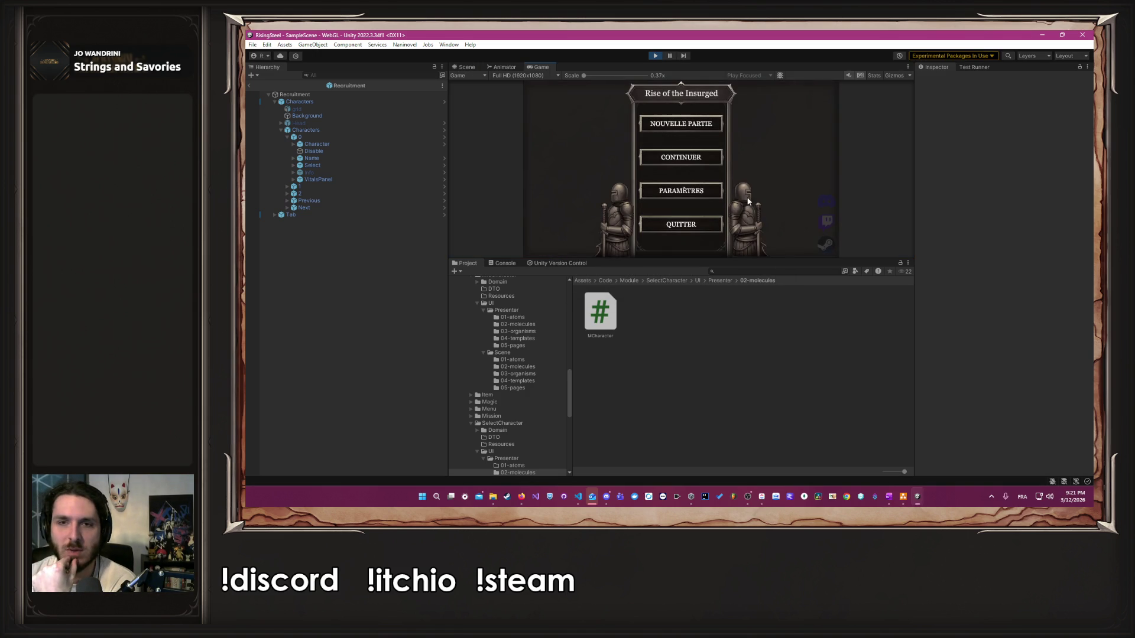
# Step: Start a new game, confirm the name, pick the right-hand character, and check its 15/15 bars
pyautogui.click(680, 131)
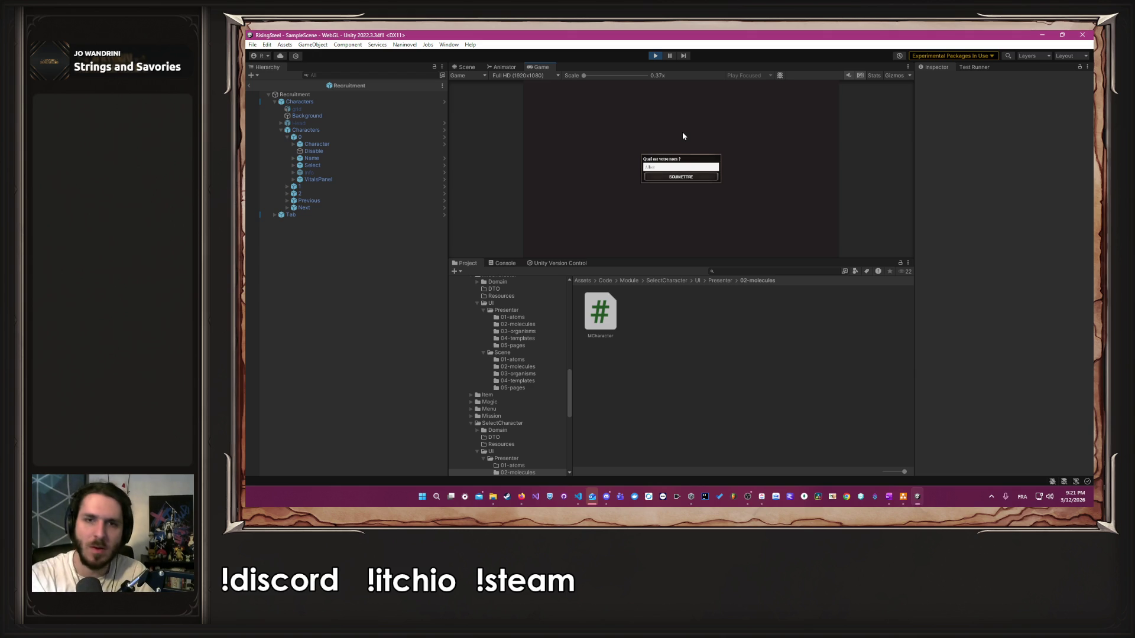
pyautogui.press('Return')
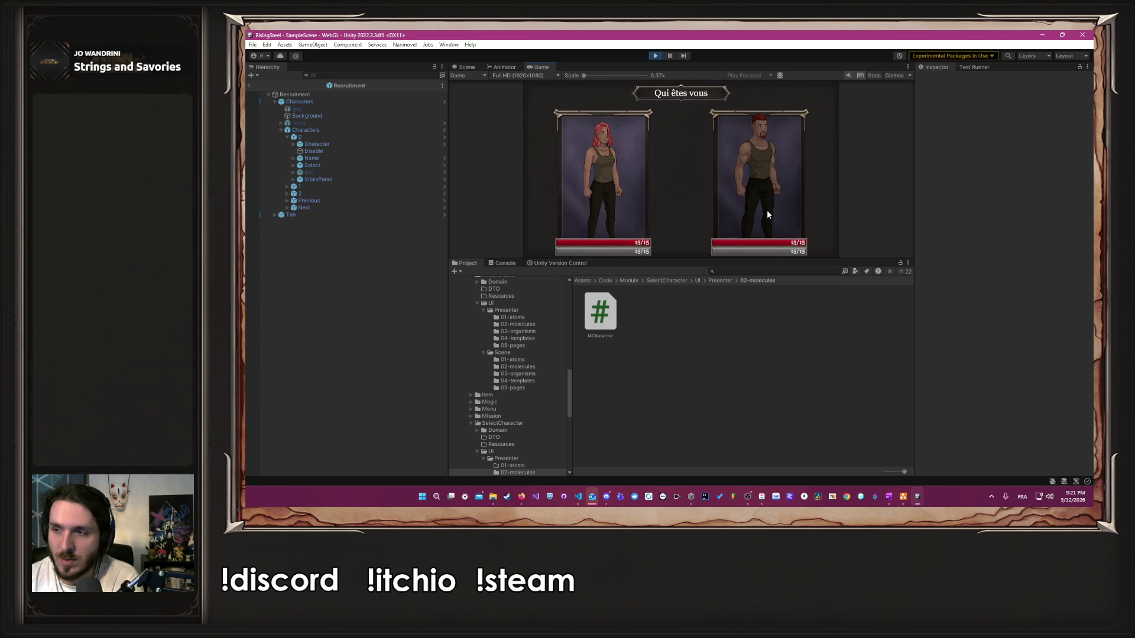
pyautogui.click(770, 208)
pyautogui.click(715, 163)
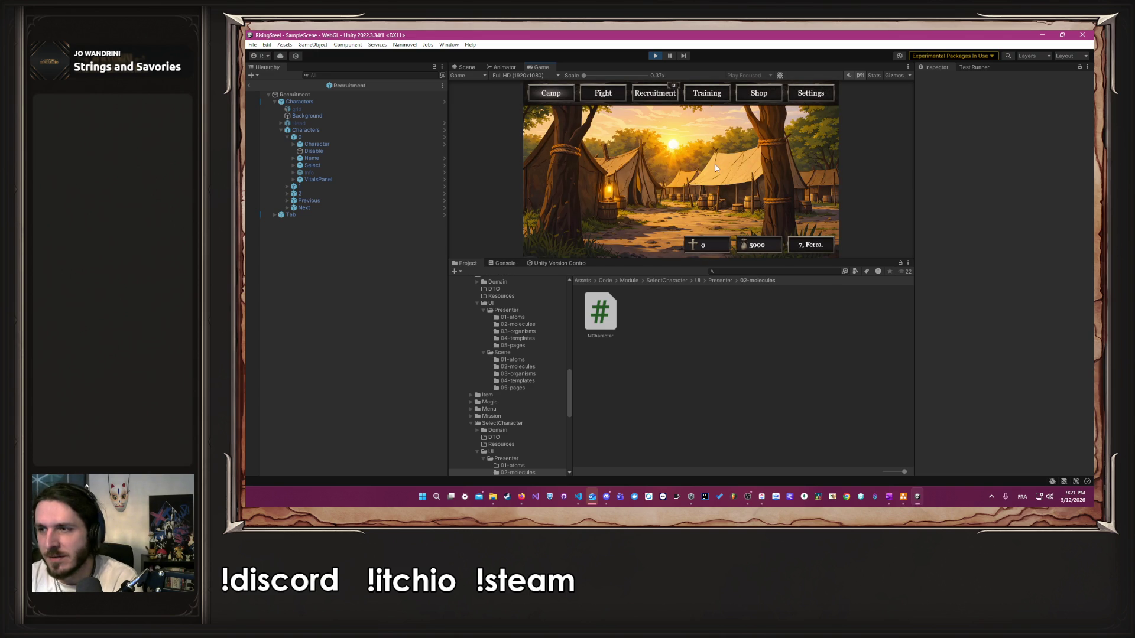
pyautogui.click(709, 94)
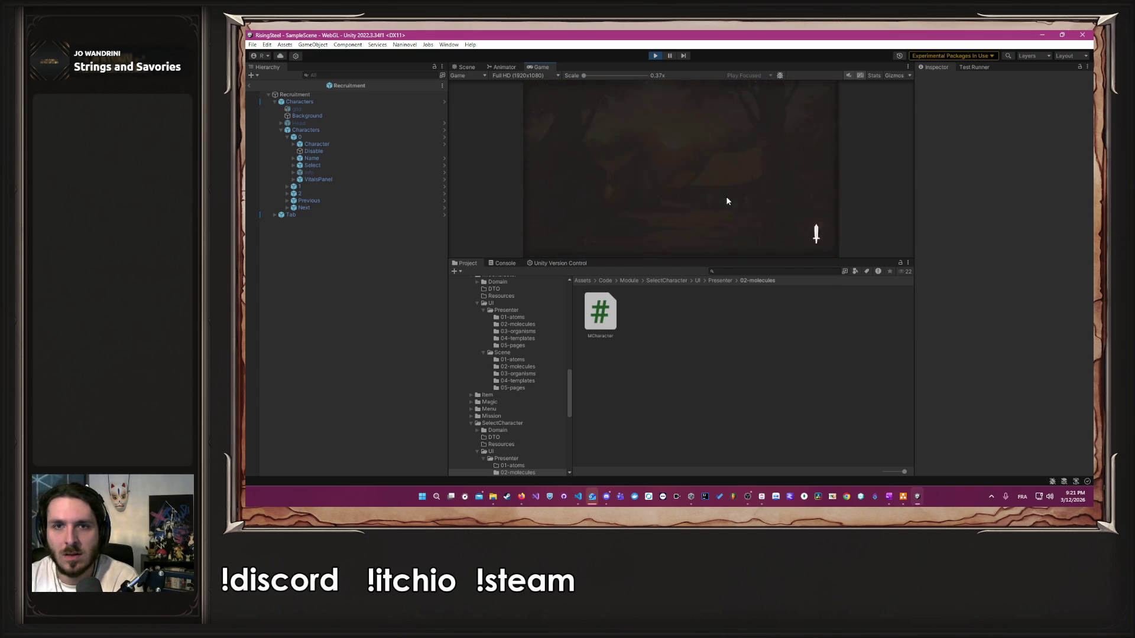
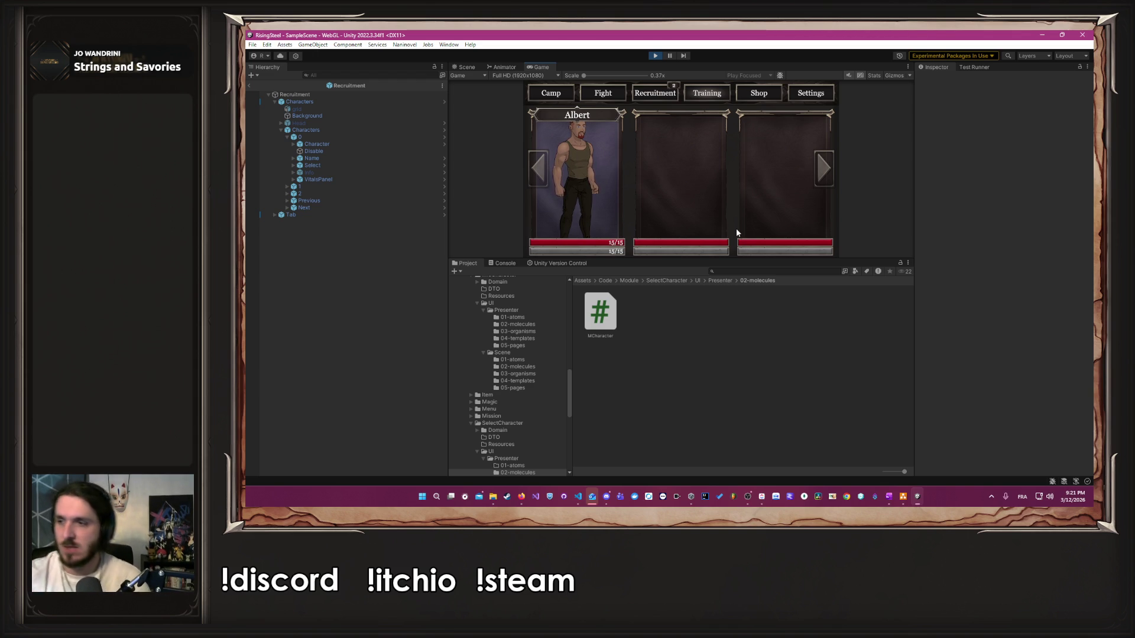
# Step: Exit play mode and select the Recruitment canvas in the Scene view
pyautogui.click(655, 56)
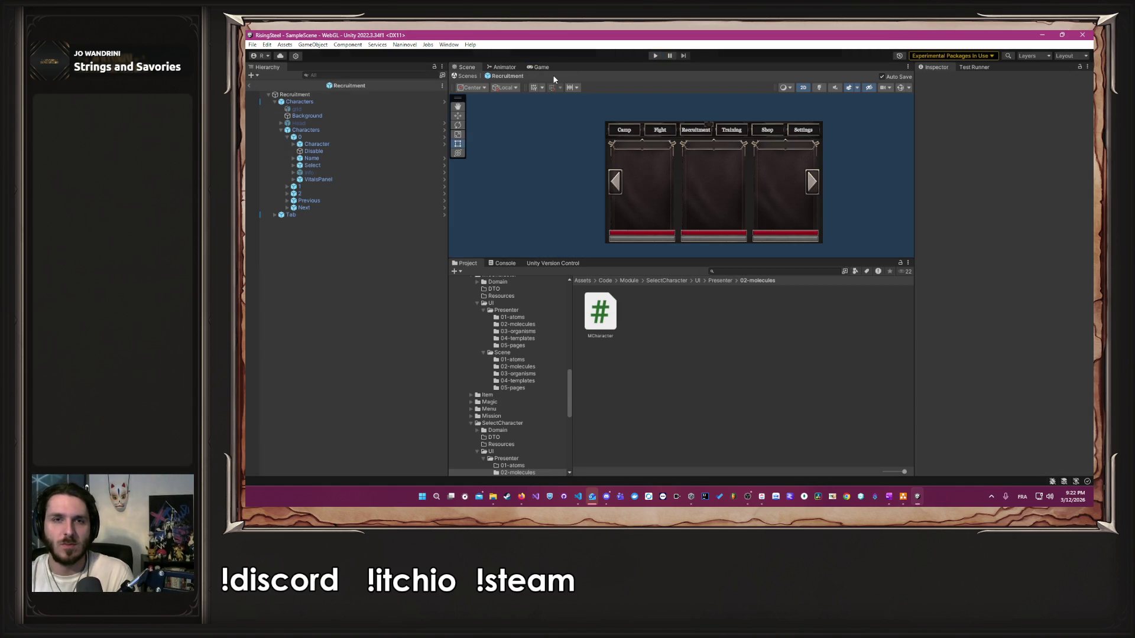
pyautogui.click(715, 207)
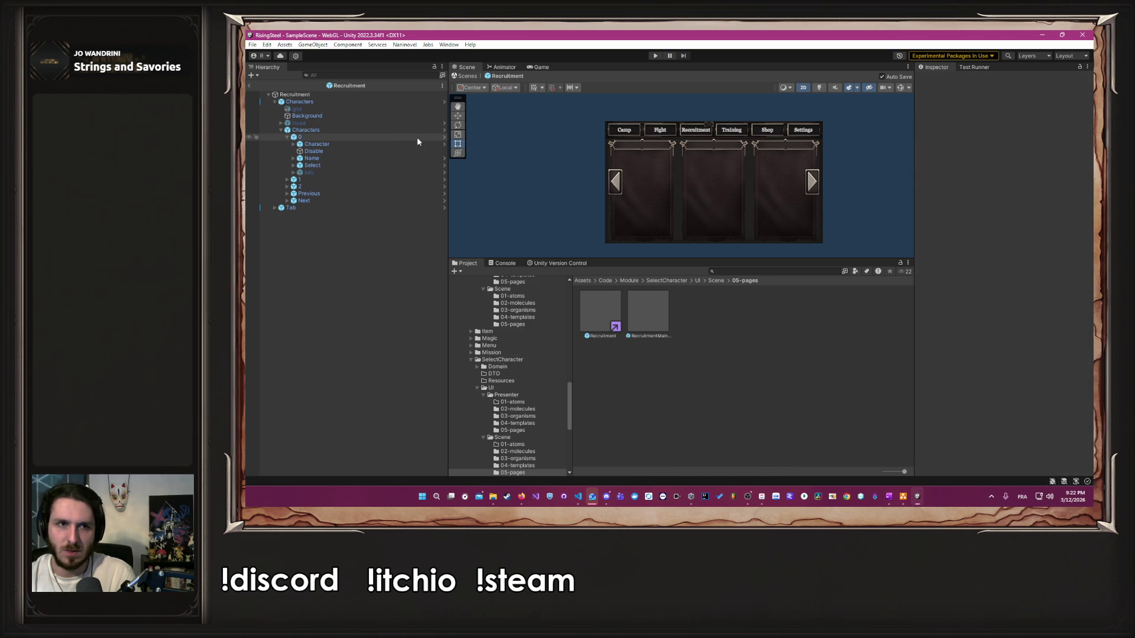
pyautogui.click(444, 143)
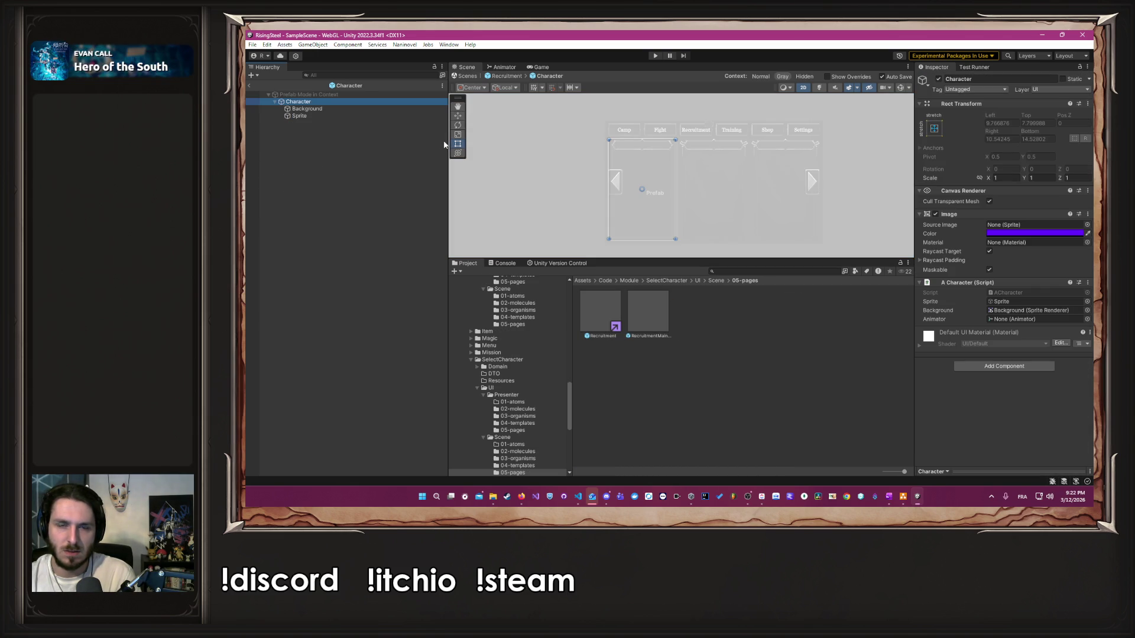
pyautogui.click(506, 76)
pyautogui.click(444, 134)
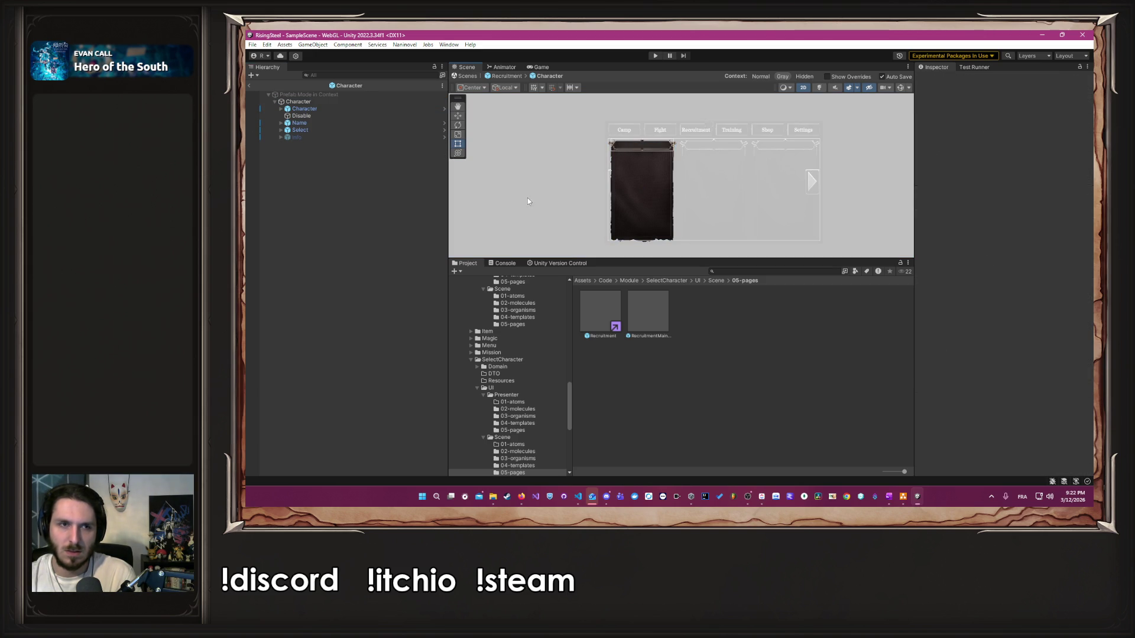
pyautogui.click(573, 264)
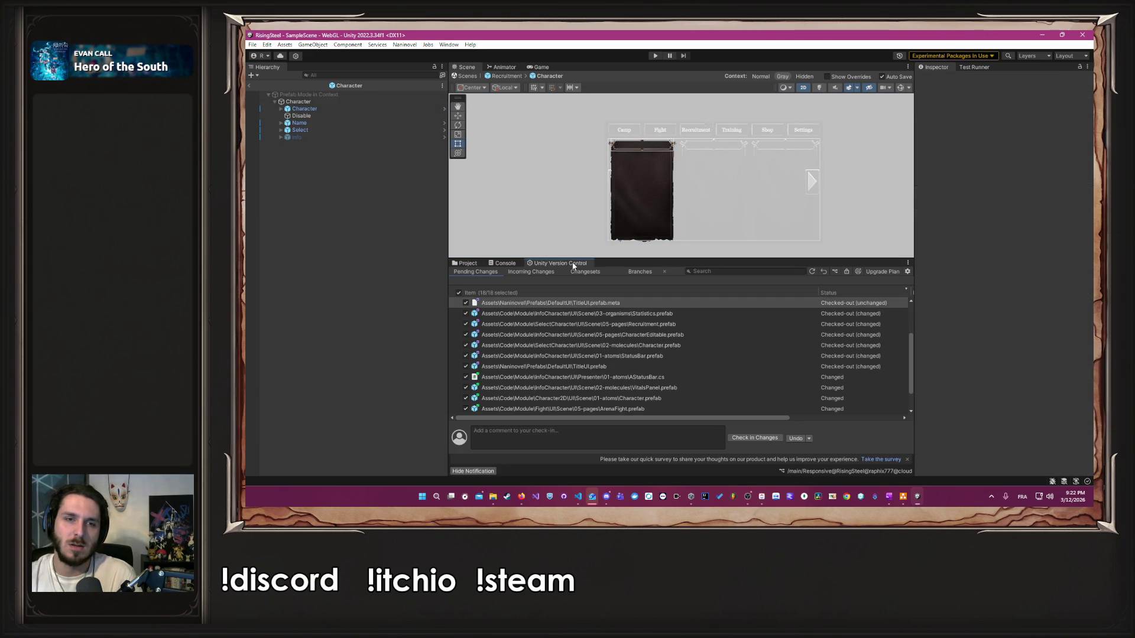
pyautogui.click(467, 263)
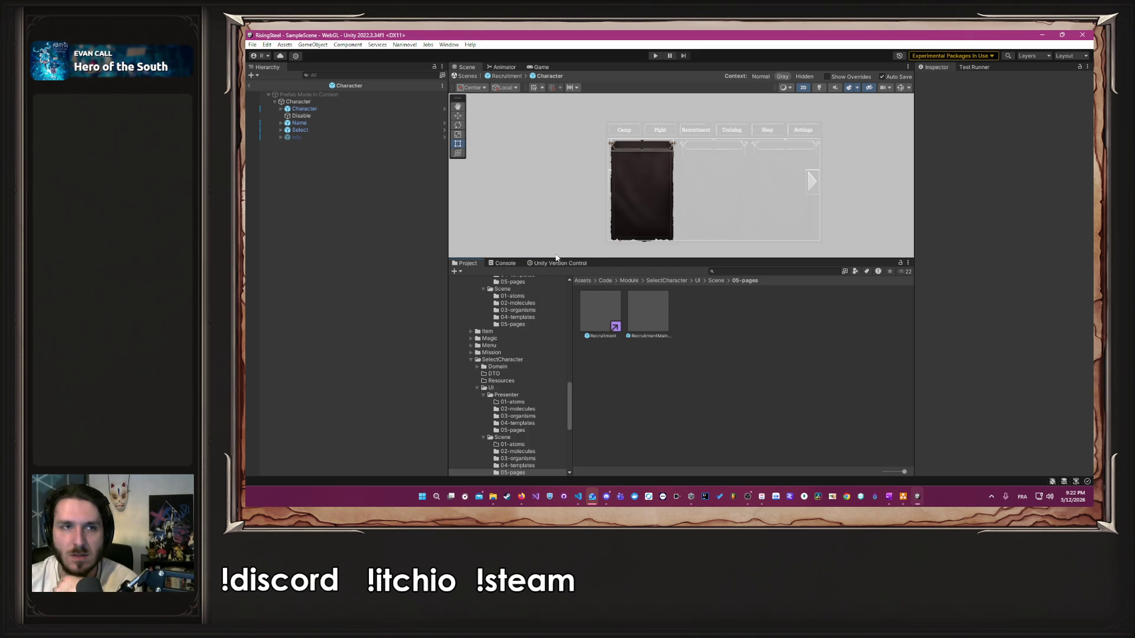
pyautogui.click(318, 123)
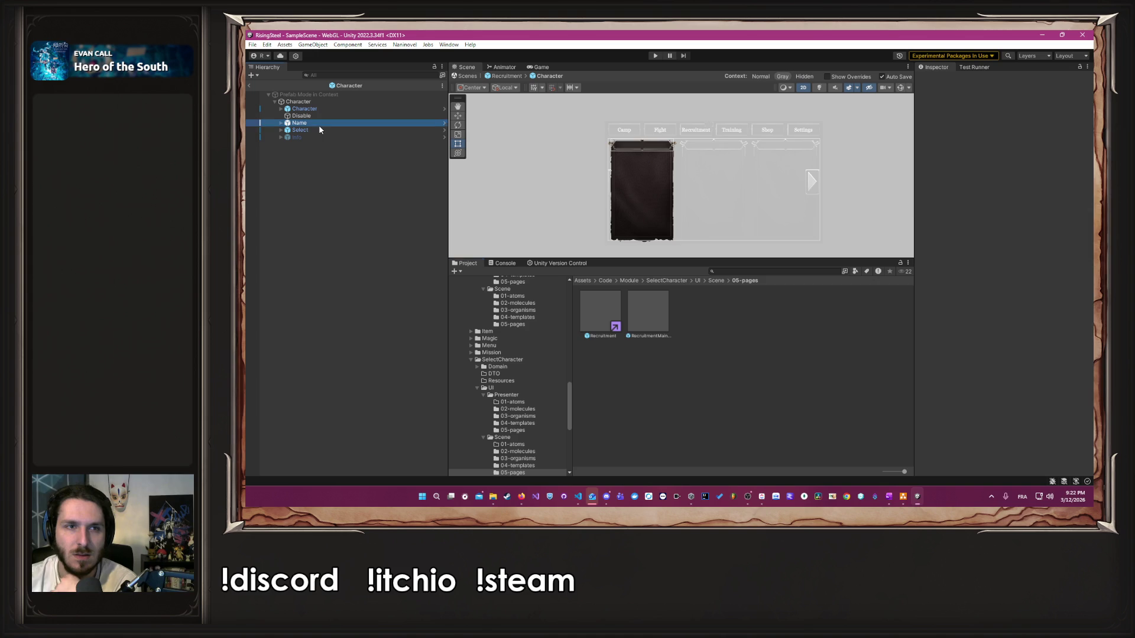
pyautogui.scroll(2, 653, 139)
pyautogui.moveTo(653, 140)
pyautogui.mouseDown()
pyautogui.moveTo(675, 151)
pyautogui.moveTo(676, 236)
pyautogui.mouseUp()
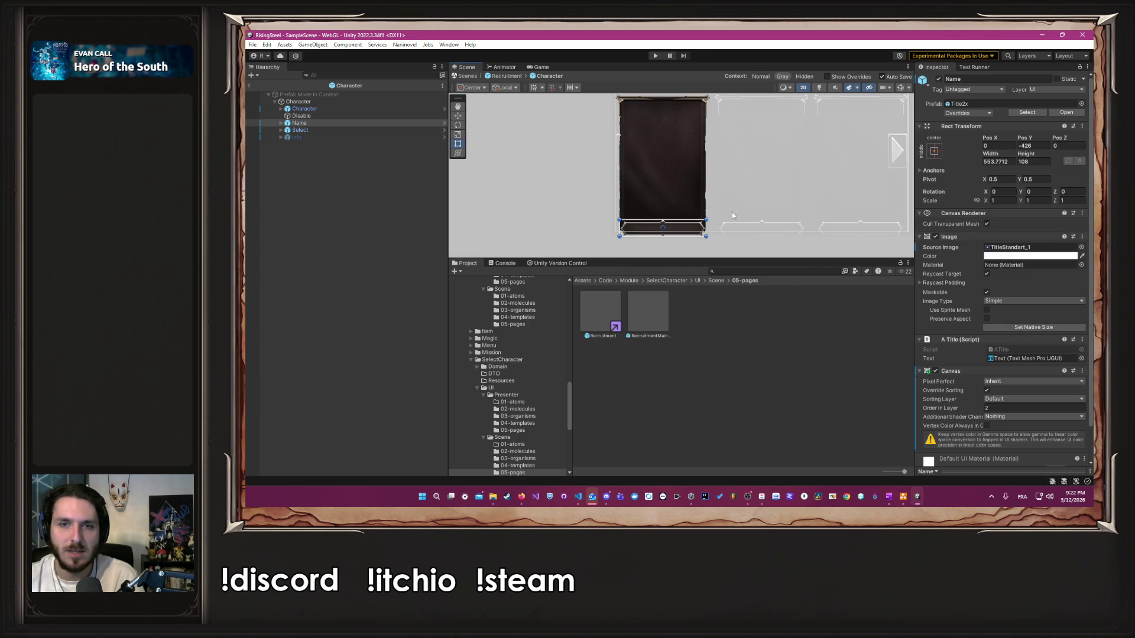
pyautogui.click(500, 76)
pyautogui.scroll(-3, 514, 127)
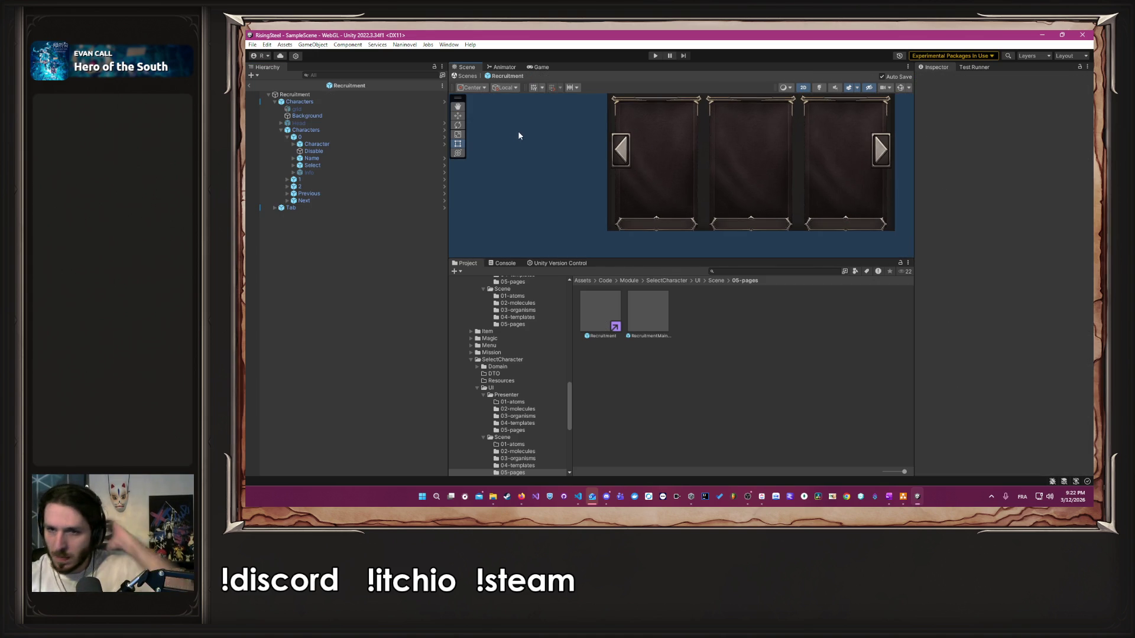
pyautogui.moveTo(544, 128); pyautogui.dragTo(545, 147)
pyautogui.click(655, 55)
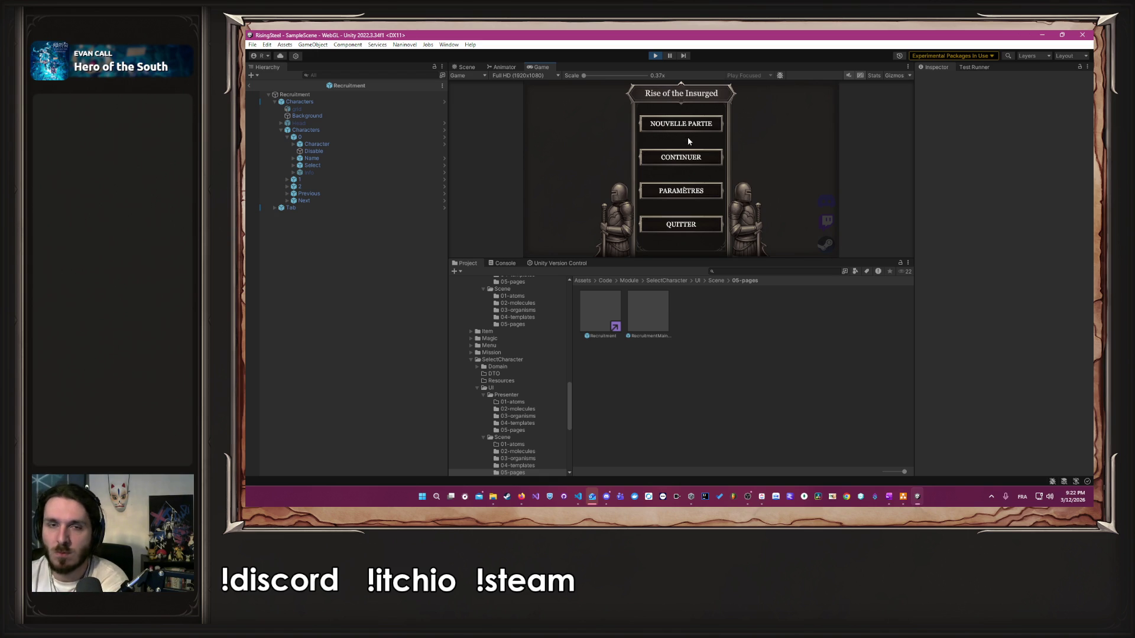
# Step: Start a new game, submit a player name, then stop play after the NullReferenceException
pyautogui.click(677, 125)
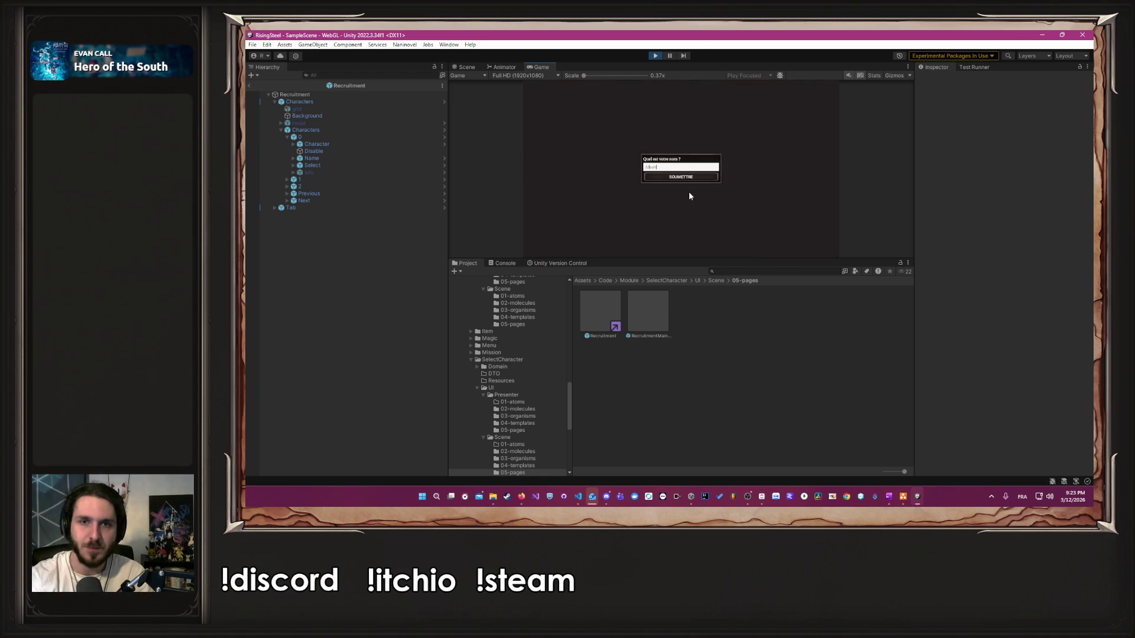
pyautogui.press('Return')
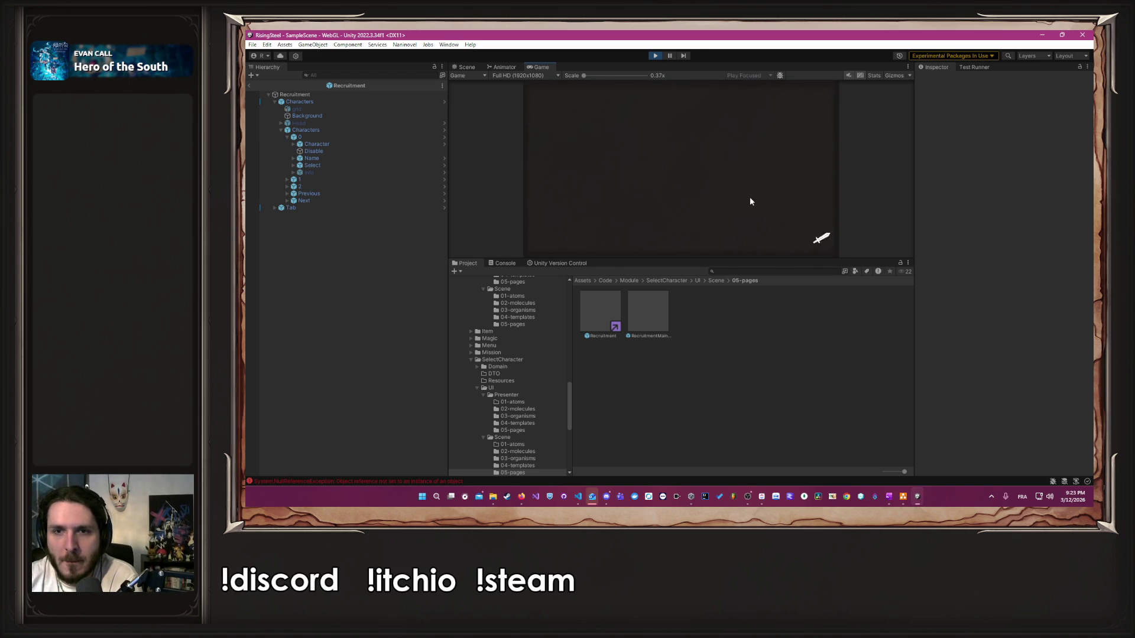
pyautogui.click(655, 56)
# Step: Open the Characters > 0 card prefab and select the vitalPanel field in MCharacter.cs
pyautogui.click(339, 97)
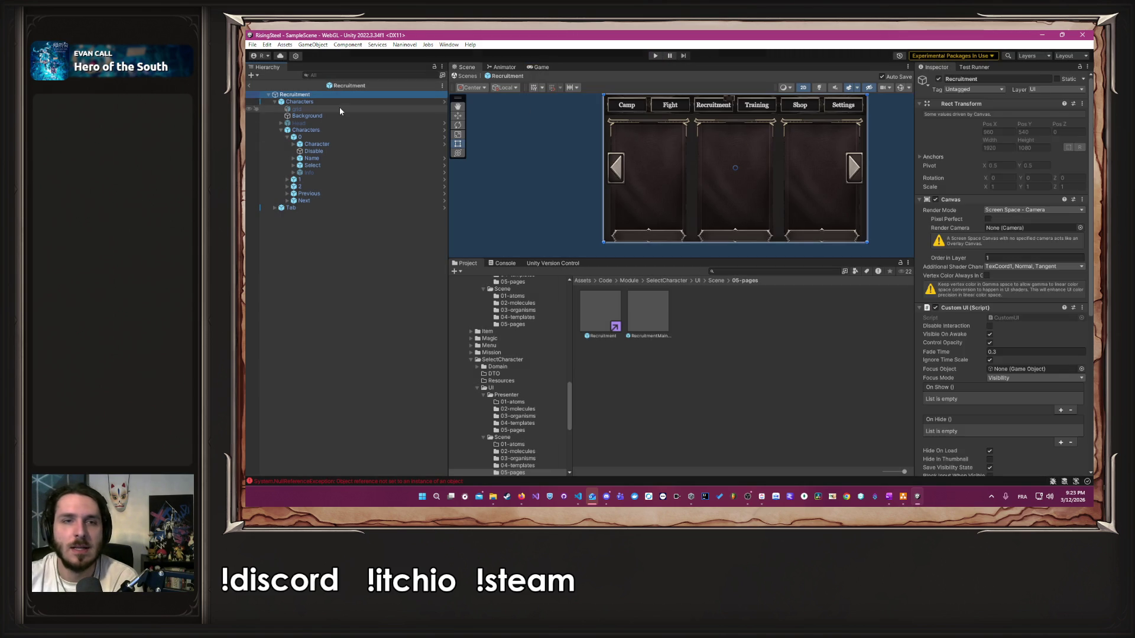
pyautogui.click(339, 103)
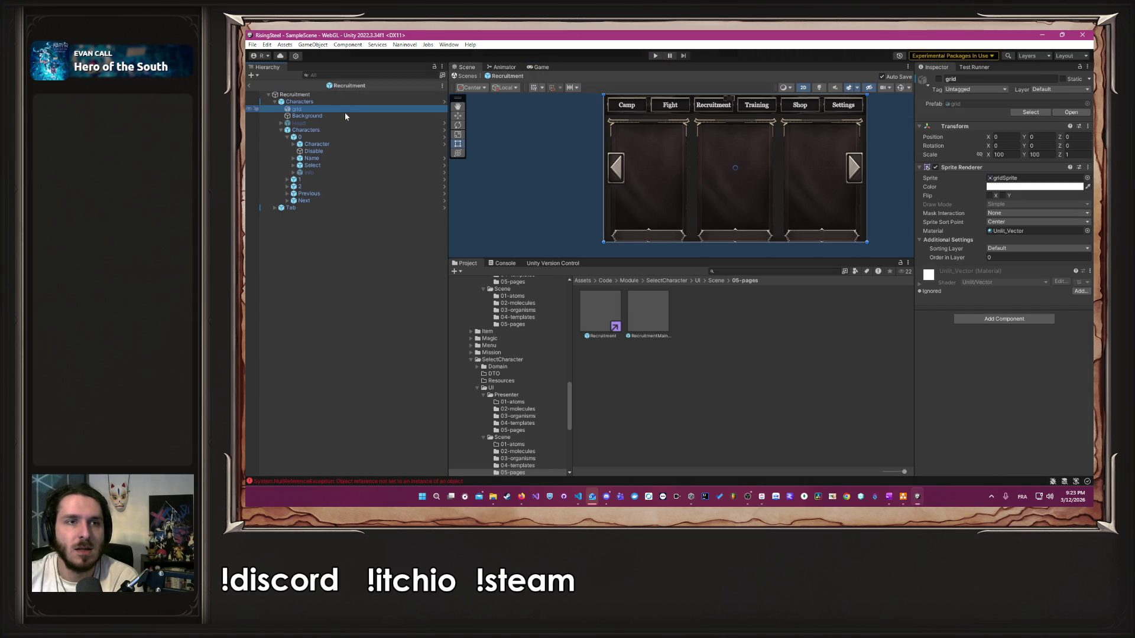
pyautogui.click(371, 137)
pyautogui.click(444, 137)
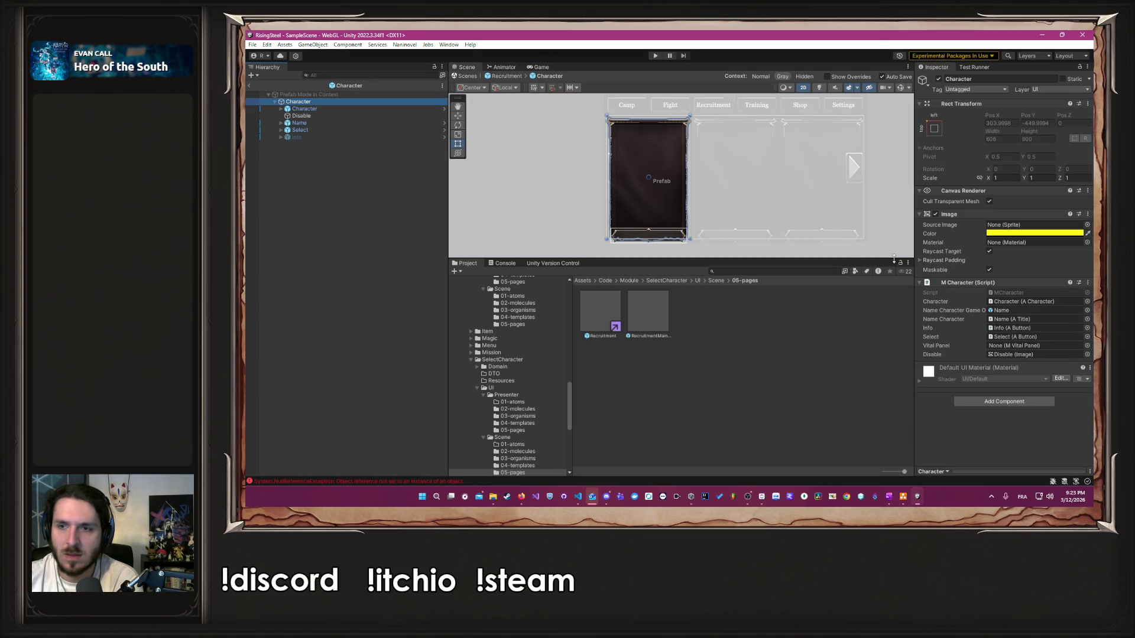
pyautogui.click(578, 496)
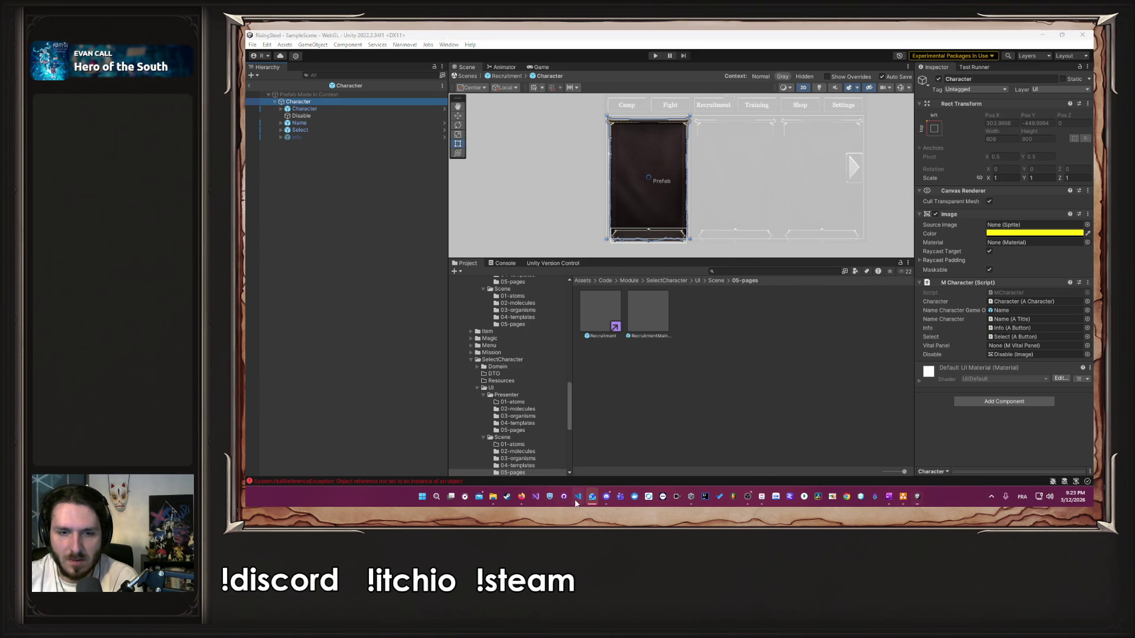
pyautogui.moveTo(849, 201); pyautogui.dragTo(843, 190)
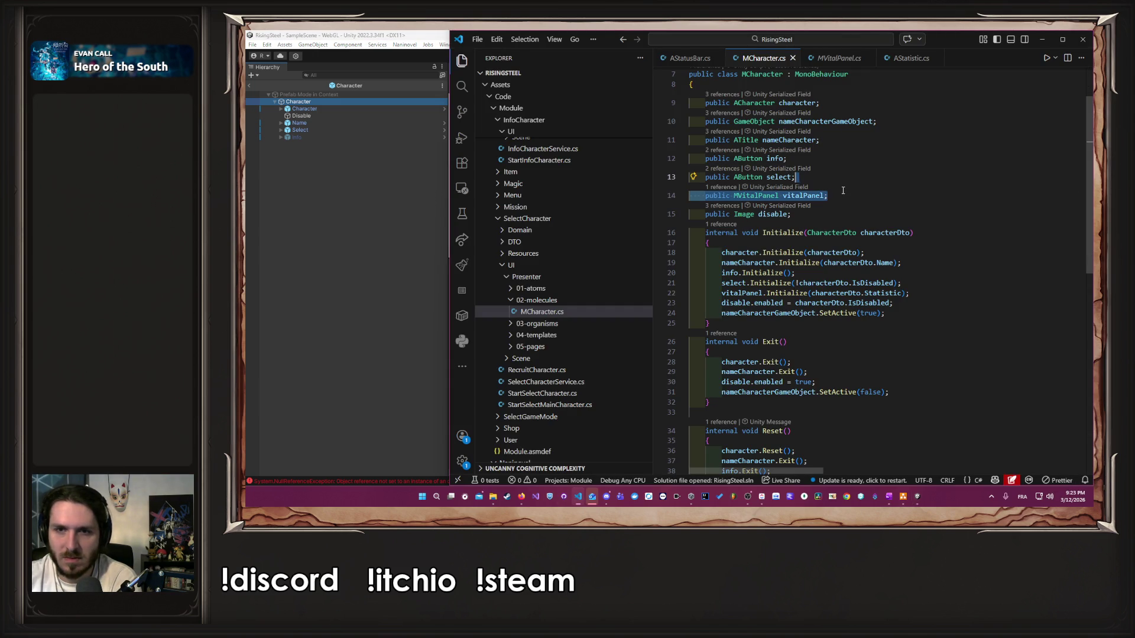
# Step: Delete the vitalPanel field and its vitalPanel.Initialize call, save MCharacter.cs, and return to Unity
pyautogui.press('BackSpace')
pyautogui.click(915, 275)
pyautogui.moveTo(915, 274); pyautogui.dragTo(915, 266)
pyautogui.press('BackSpace')
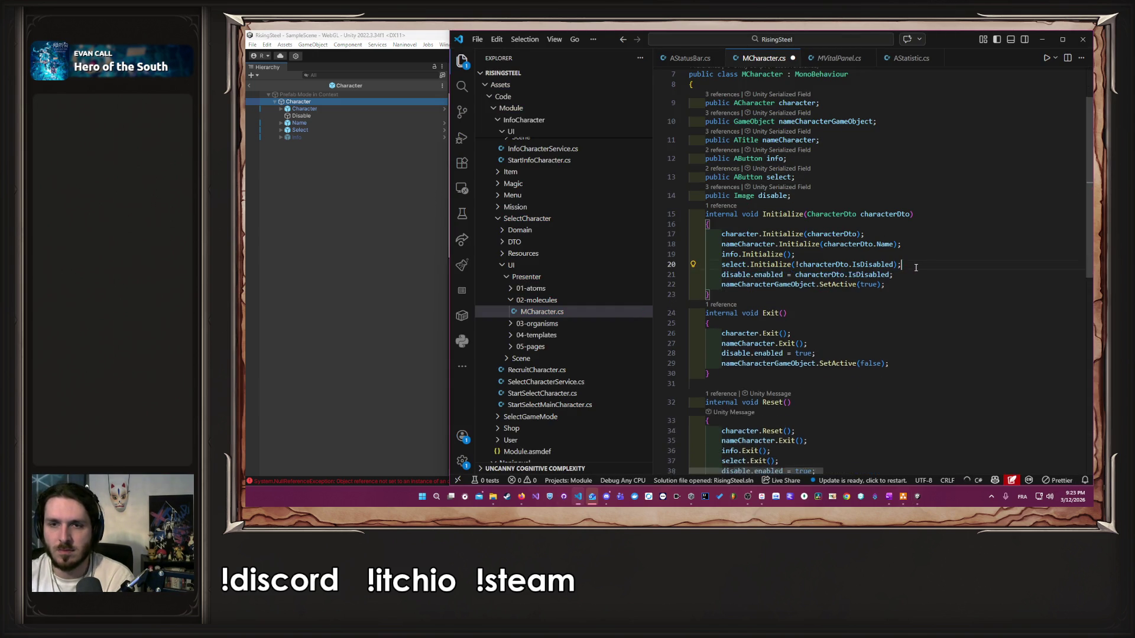
pyautogui.scroll(-5, 916, 268)
pyautogui.scroll(5, 916, 268)
pyautogui.hotkey('ctrl', 's')
pyautogui.click(312, 246)
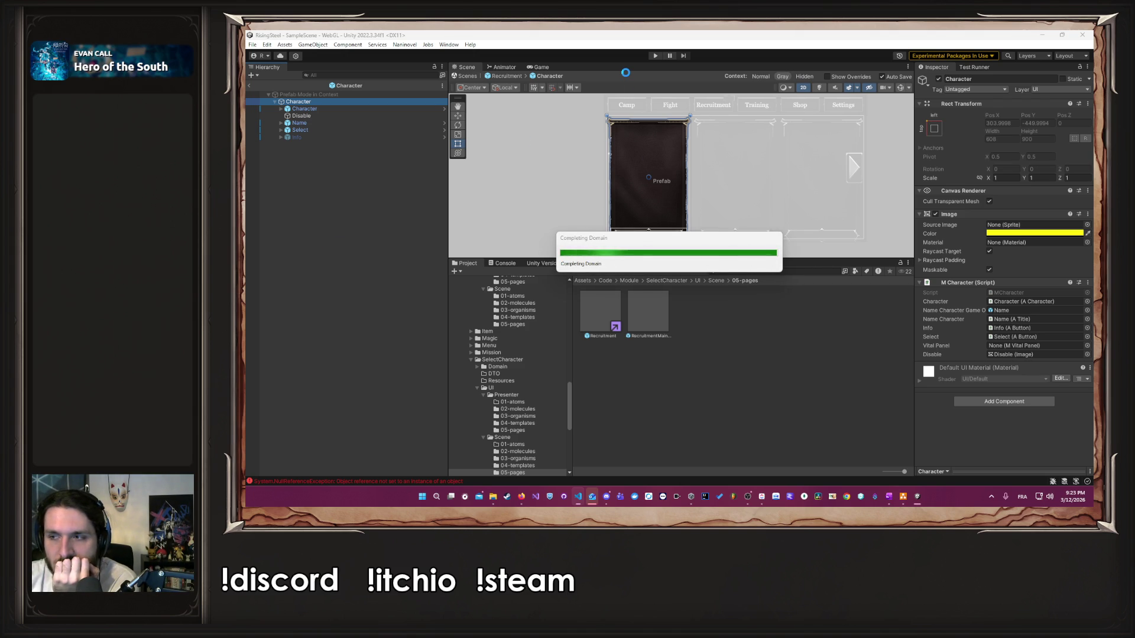
# Step: Replay the game, start a new game with a player name, male character, and tutorial option
pyautogui.click(655, 56)
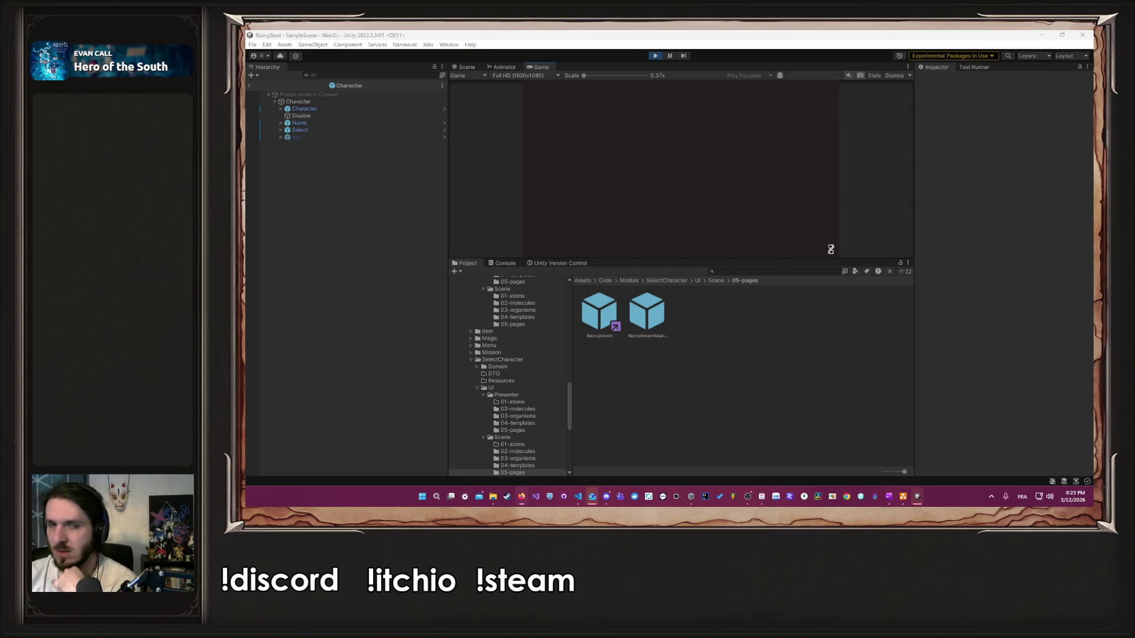
pyautogui.moveTo(774, 258); pyautogui.dragTo(745, 322)
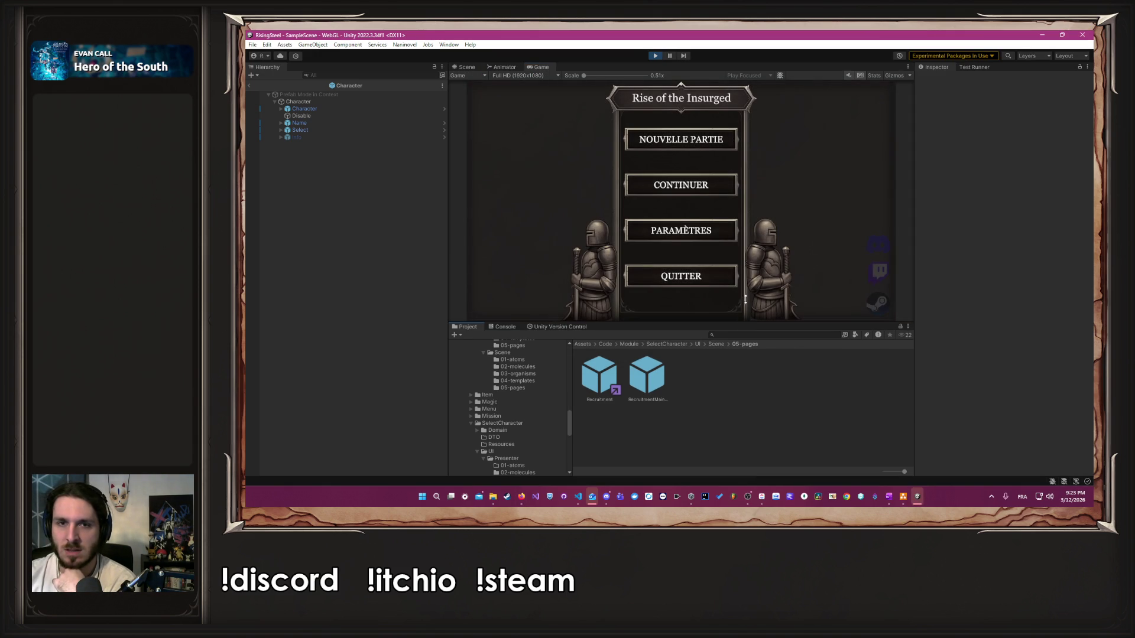
pyautogui.click(673, 139)
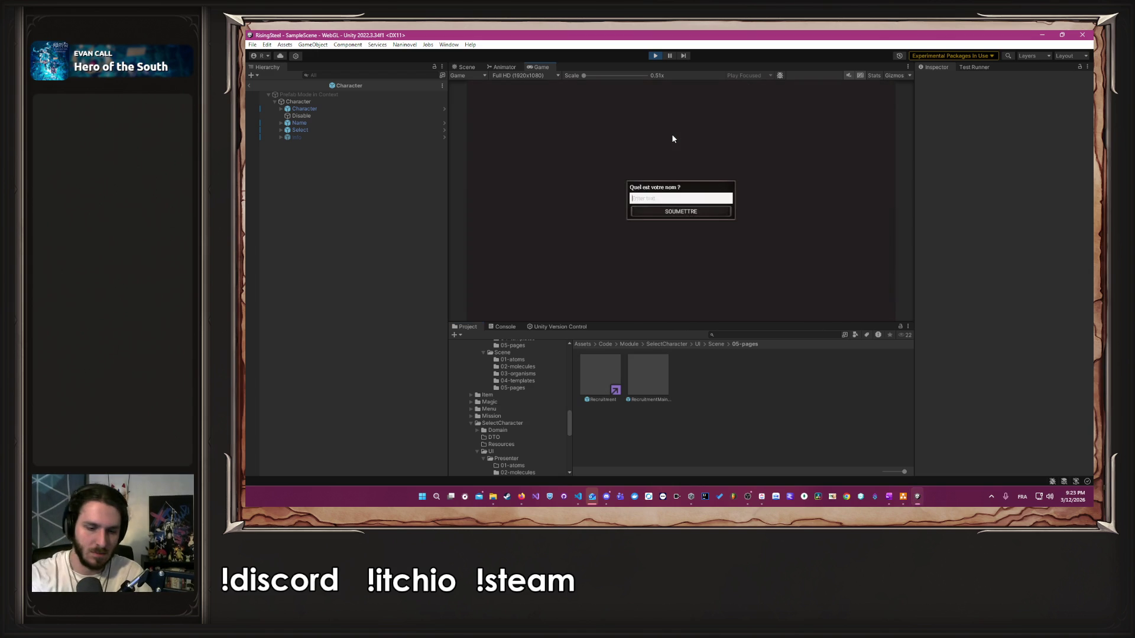
pyautogui.write('Albert')
pyautogui.press('Return')
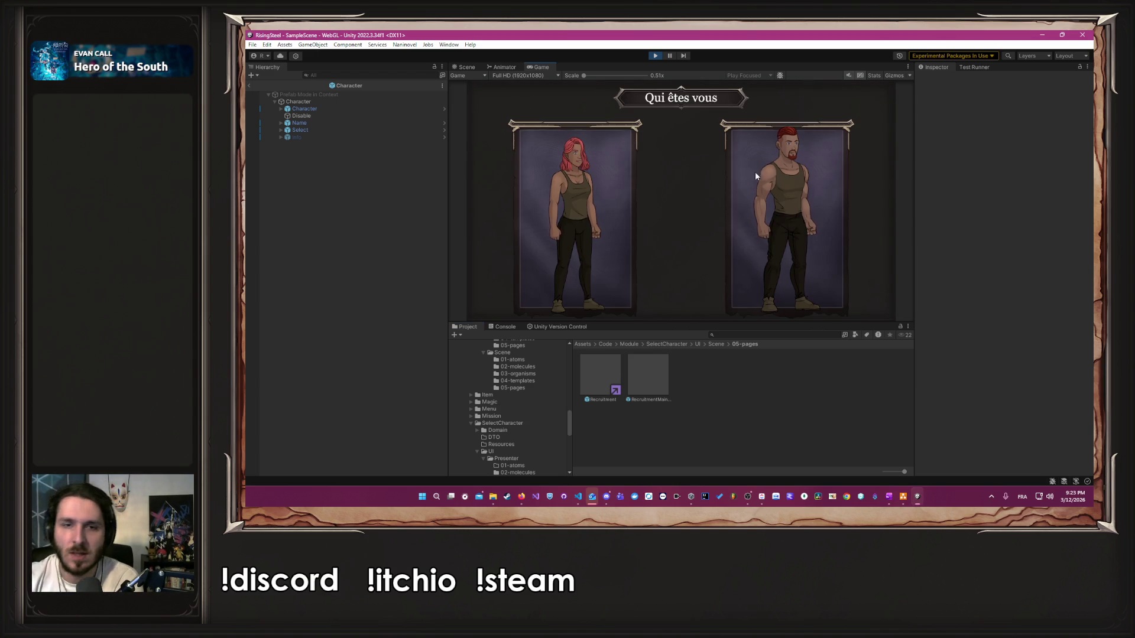
pyautogui.click(751, 178)
pyautogui.click(702, 200)
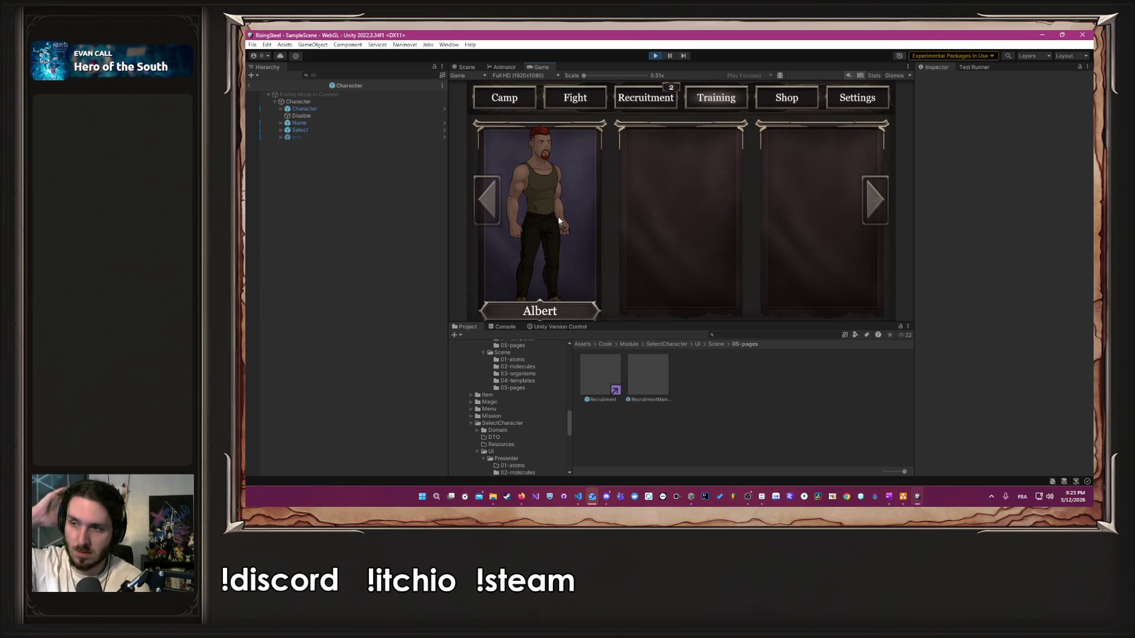
# Step: Activate the card's Info object and view the Recruitment, Fight and character selection screens in-game
pyautogui.click(296, 137)
pyautogui.click(939, 78)
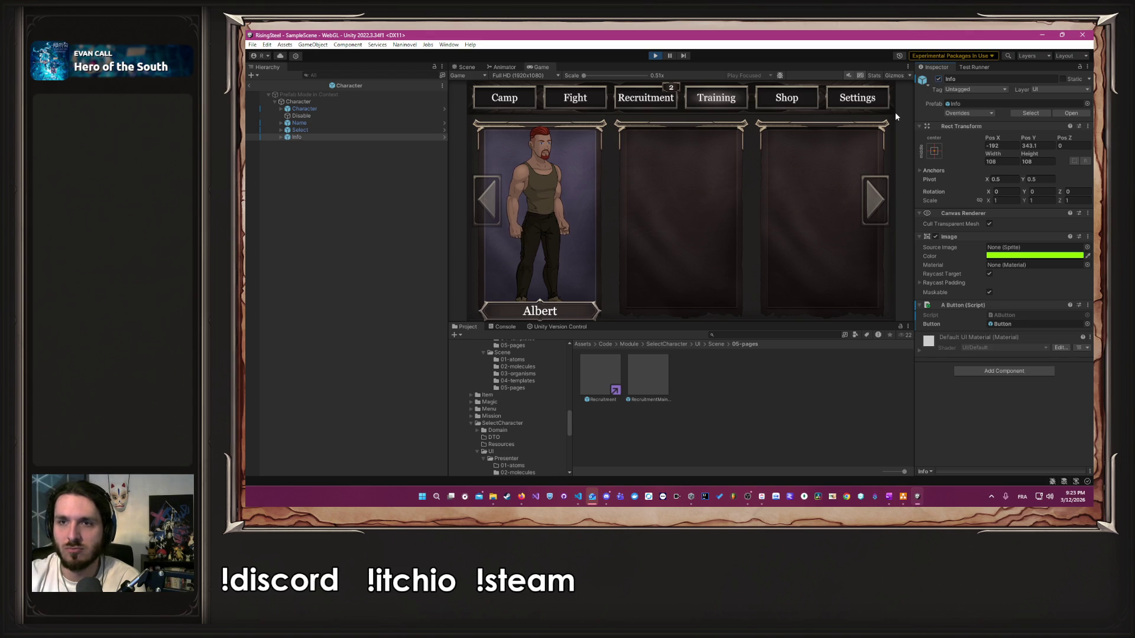
pyautogui.click(651, 97)
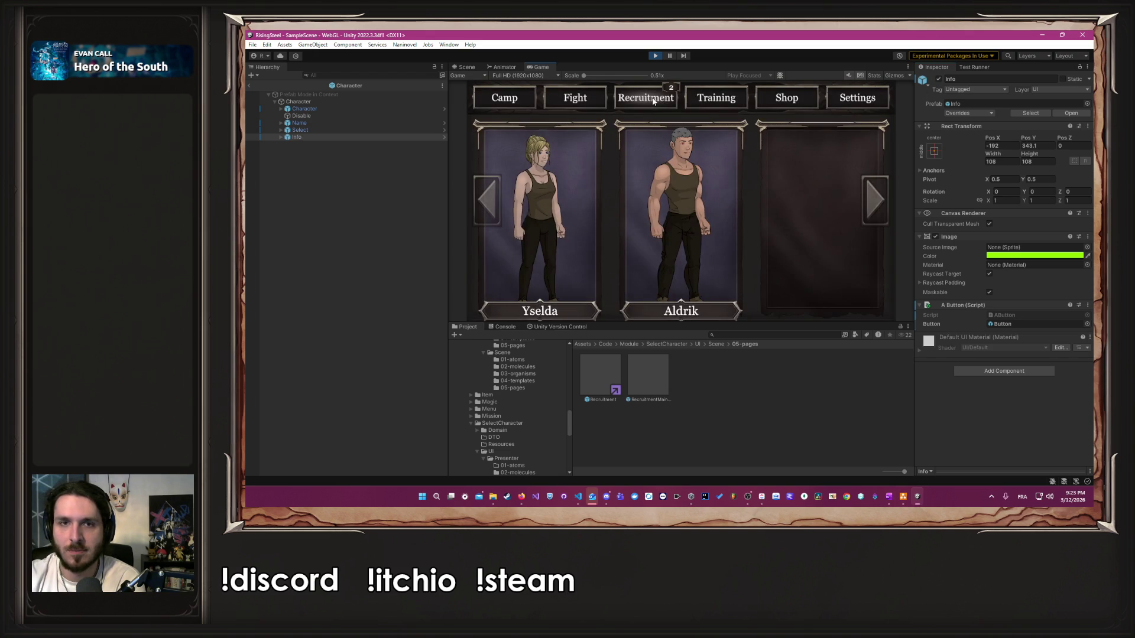
pyautogui.click(591, 102)
pyautogui.click(593, 142)
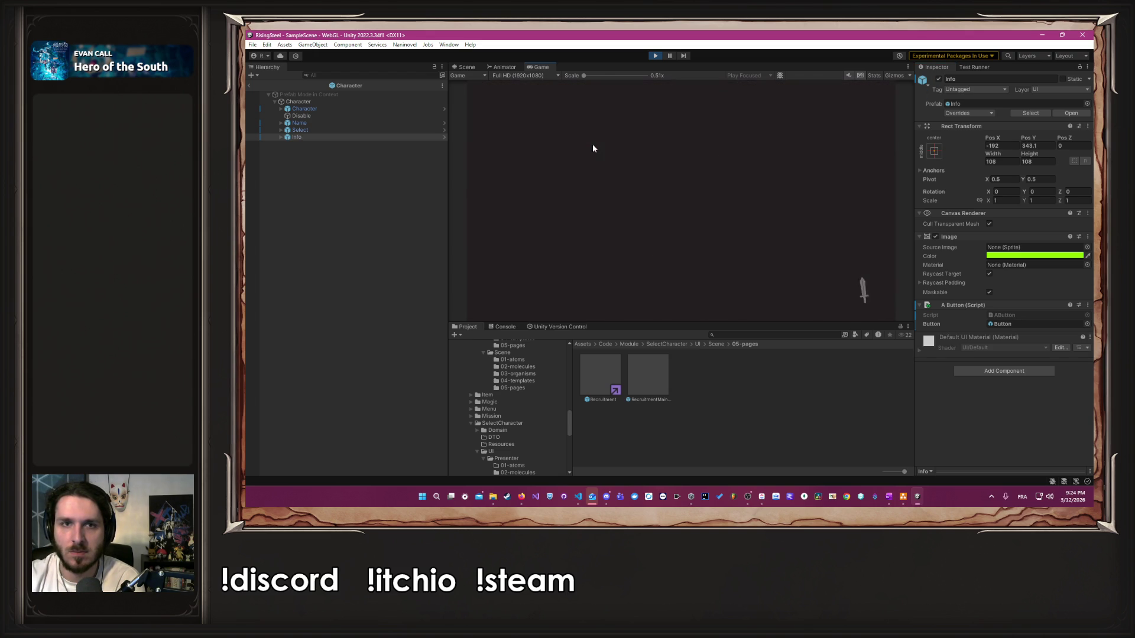
# Step: Restart the game, step through its screens, and bring up the ClickUp board
pyautogui.click(654, 57)
pyautogui.click(654, 56)
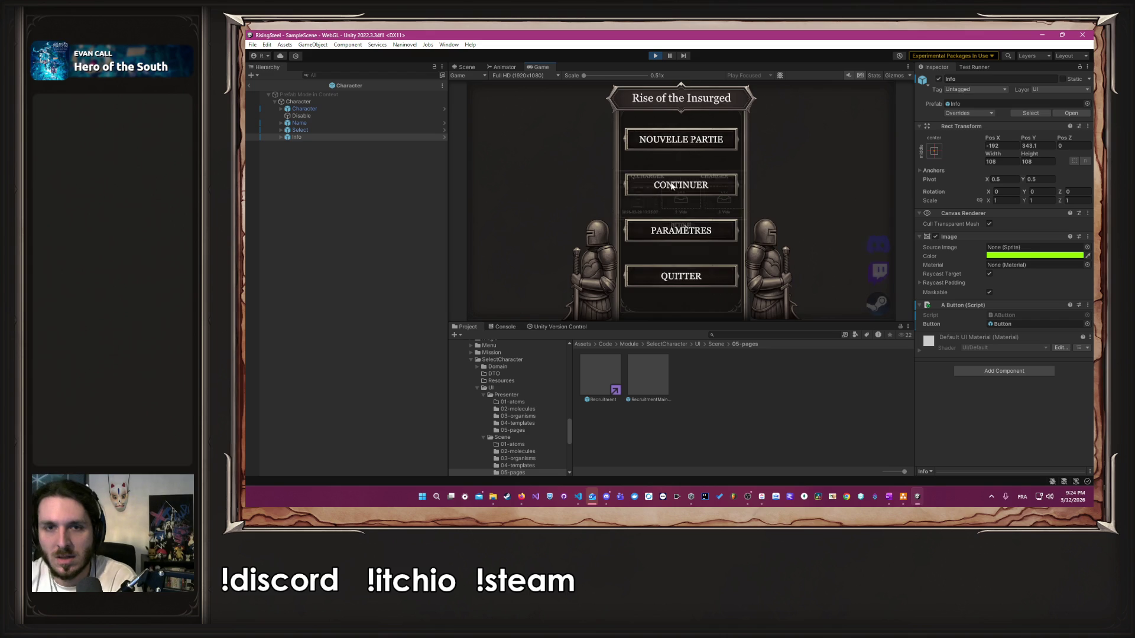
pyautogui.click(672, 186)
pyautogui.click(658, 229)
pyautogui.click(762, 497)
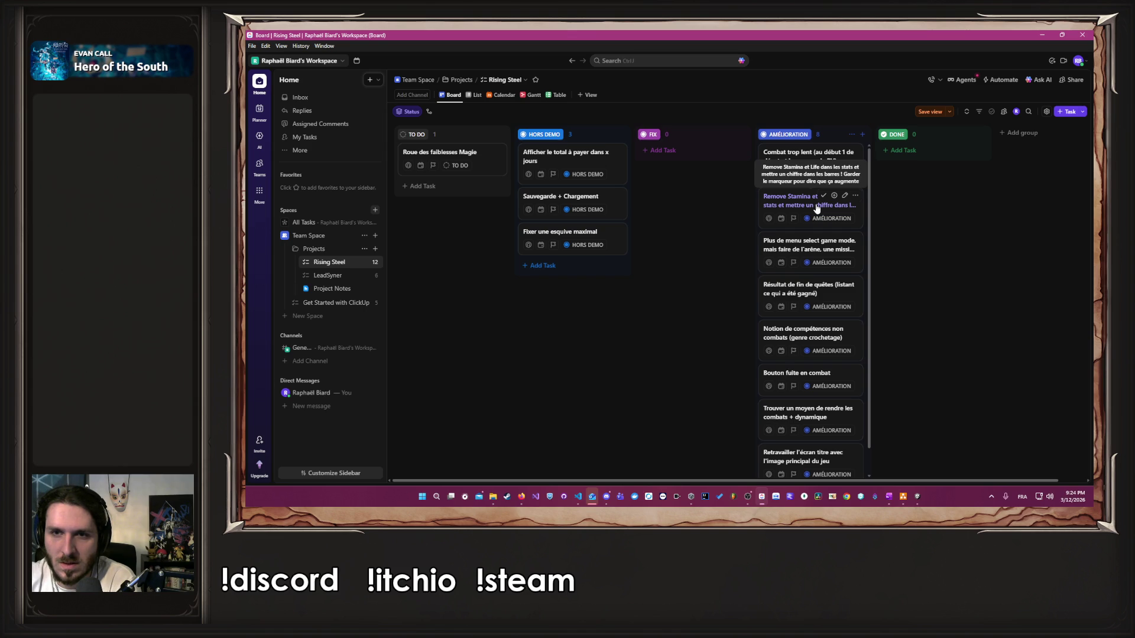
# Step: Move 'Remove Stamina et Life' to DONE and 'Roue des faiblesses Magie' to AMÉLIORATION, then minimize ClickUp
pyautogui.moveTo(816, 207); pyautogui.dragTo(928, 171)
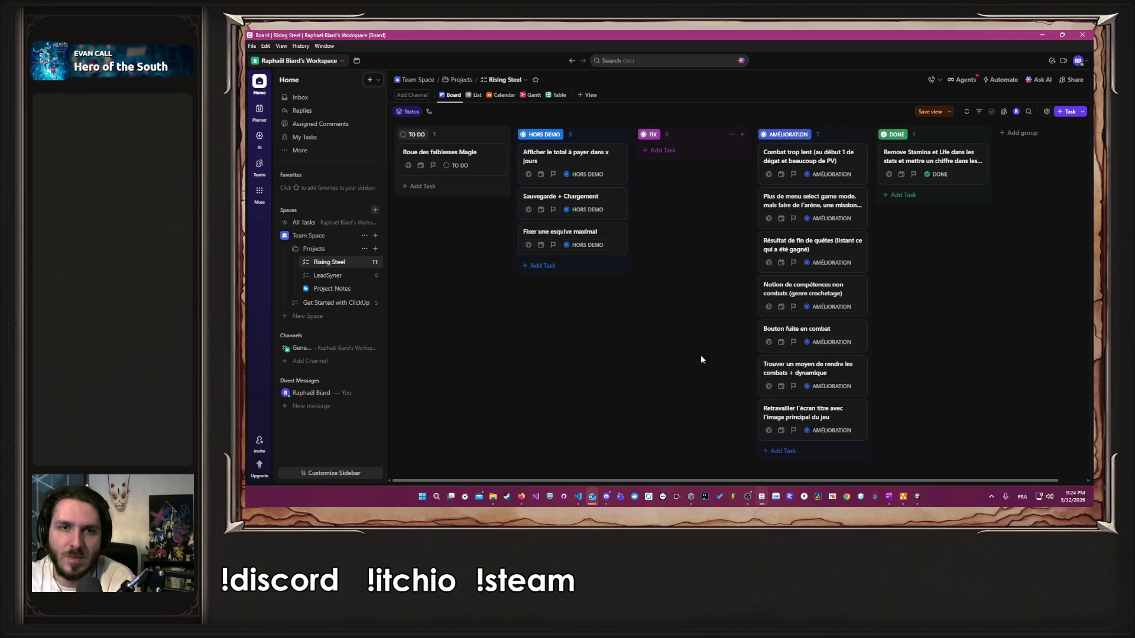
pyautogui.moveTo(455, 155)
pyautogui.mouseDown()
pyautogui.moveTo(739, 193)
pyautogui.moveTo(946, 192)
pyautogui.moveTo(885, 211)
pyautogui.mouseUp()
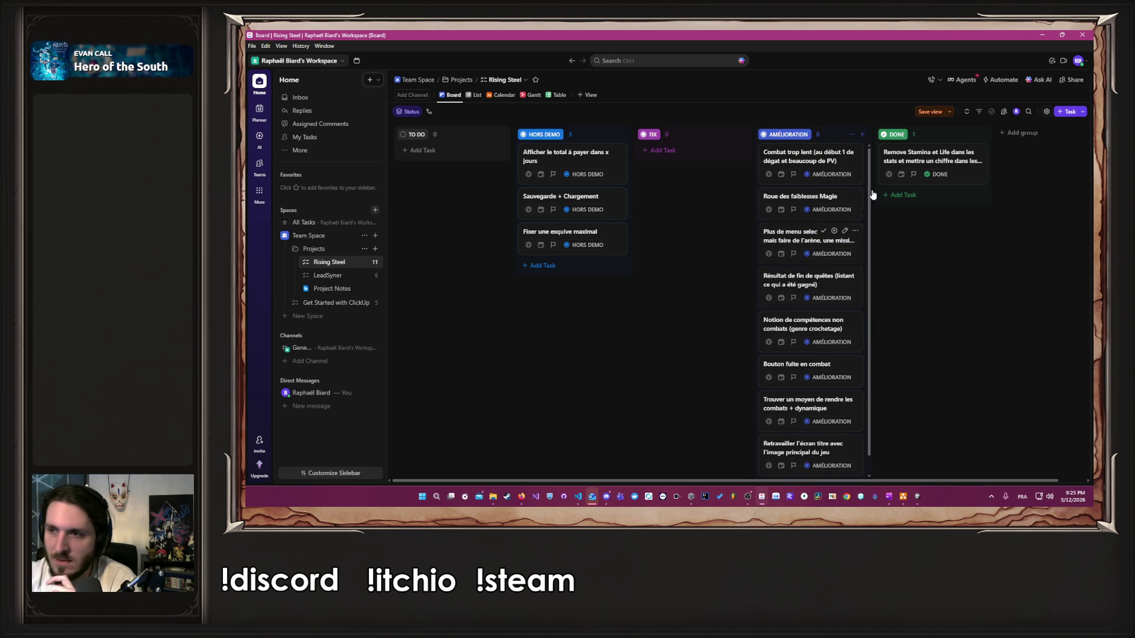
pyautogui.click(1047, 34)
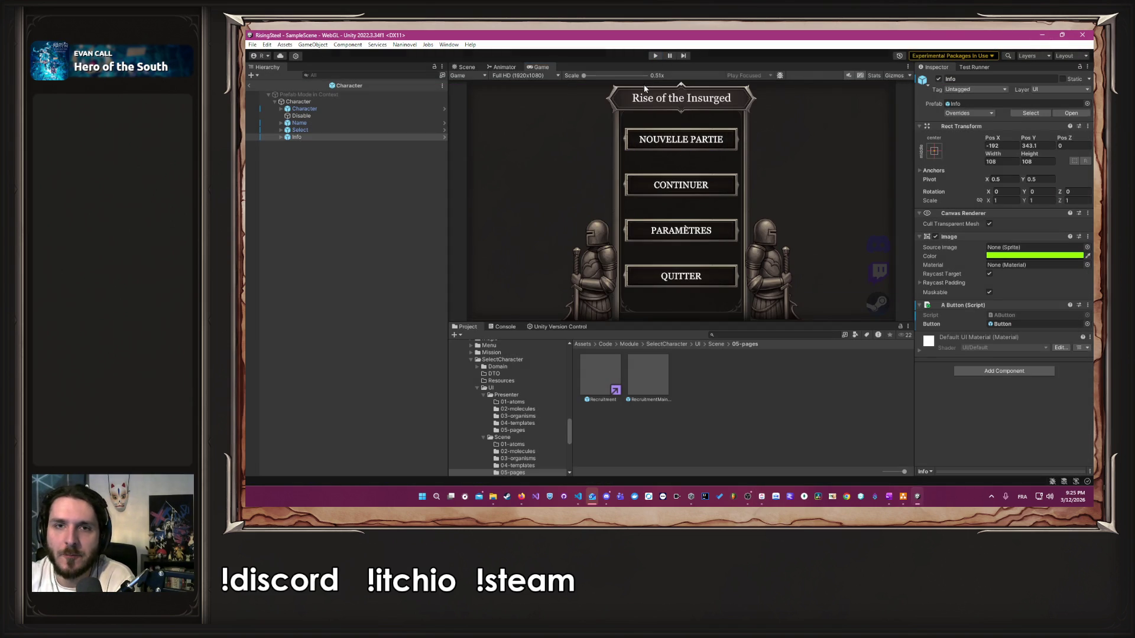
# Step: Open the SelectGameMode prefab from SelectGameMode/UI/Scene/05-pages in the Project window
pyautogui.click(463, 66)
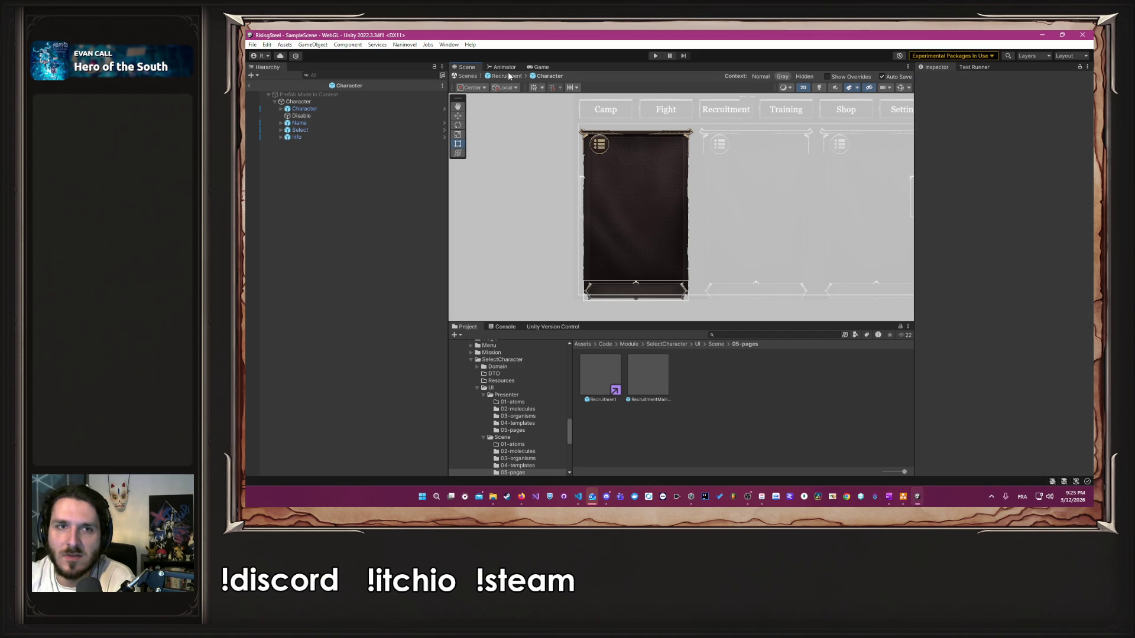
pyautogui.click(507, 75)
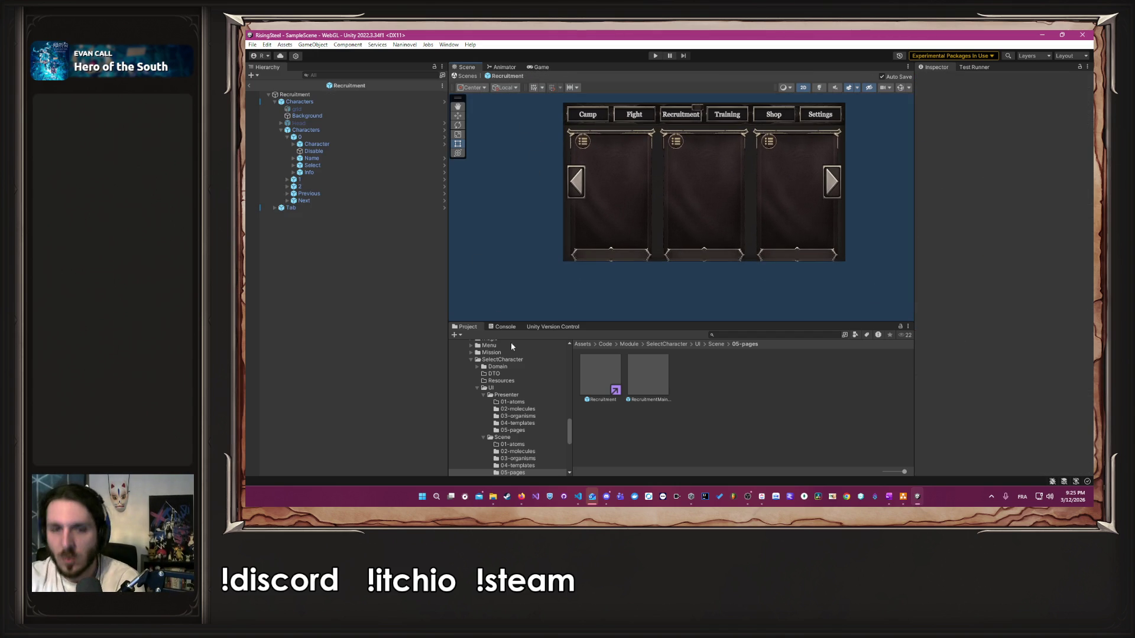
pyautogui.scroll(-3, 548, 384)
pyautogui.scroll(3, 548, 416)
pyautogui.scroll(-3, 536, 406)
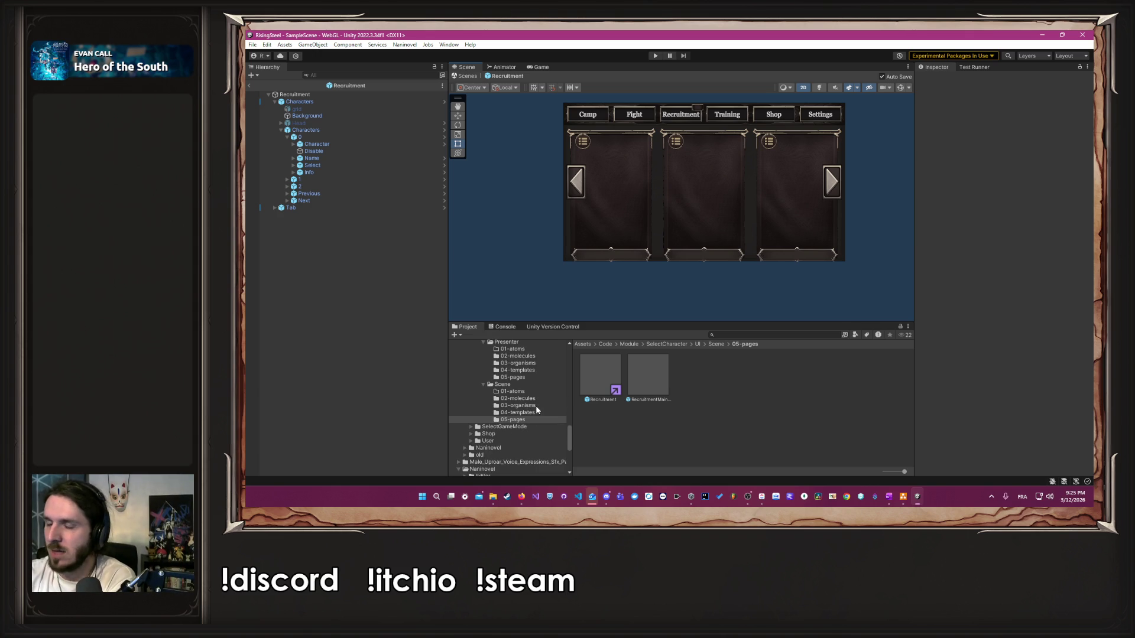
pyautogui.click(547, 427)
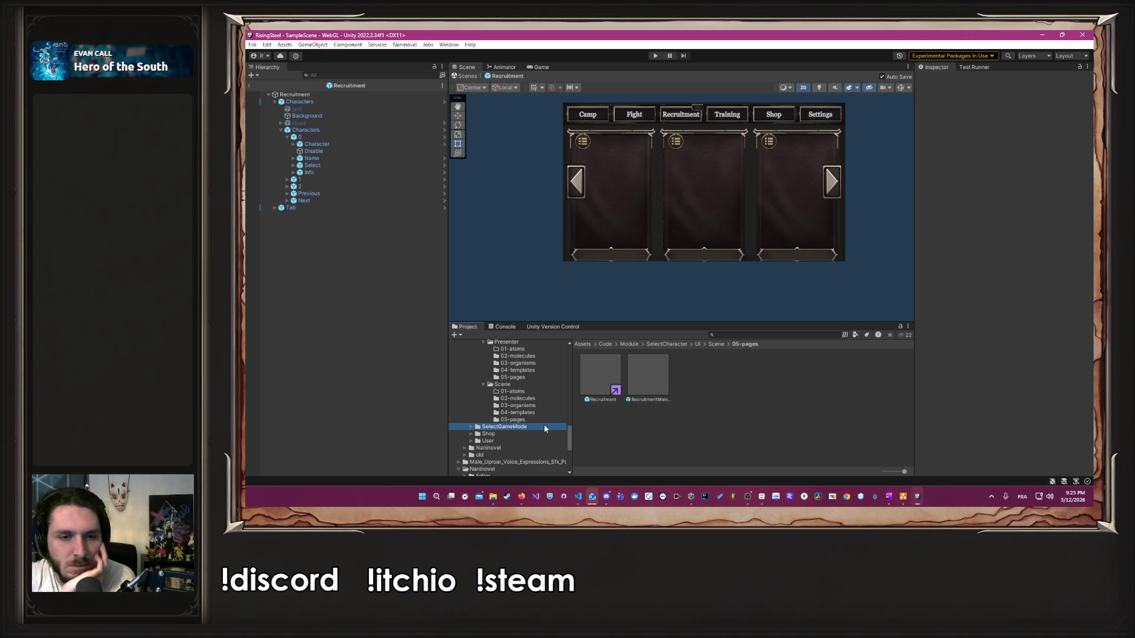
pyautogui.doubleClick(736, 378)
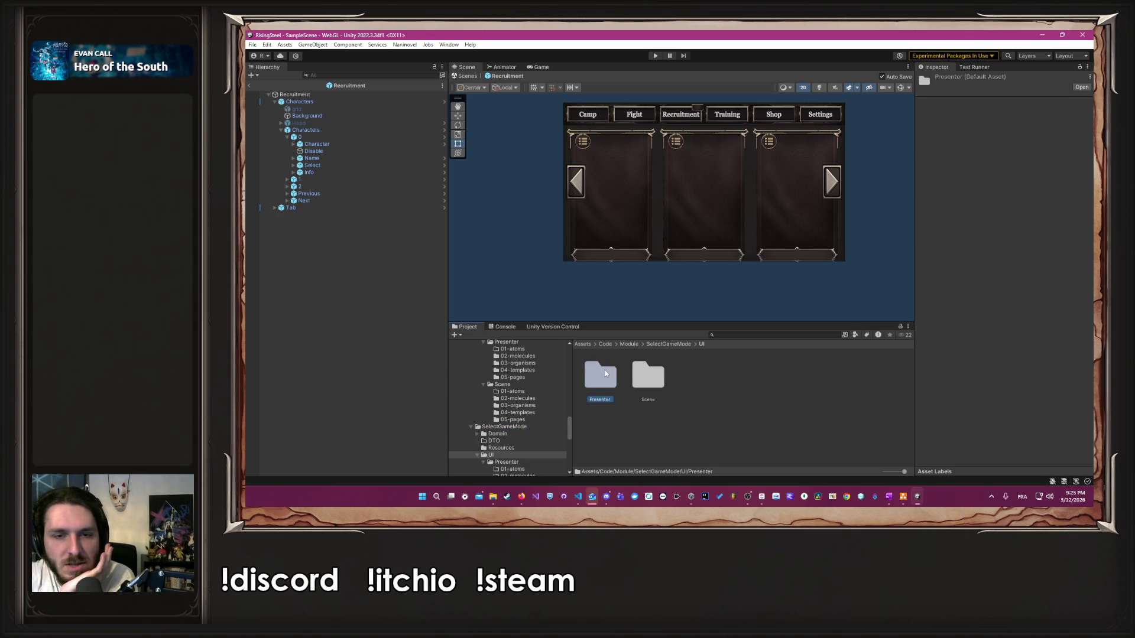
pyautogui.doubleClick(647, 376)
pyautogui.click(811, 376)
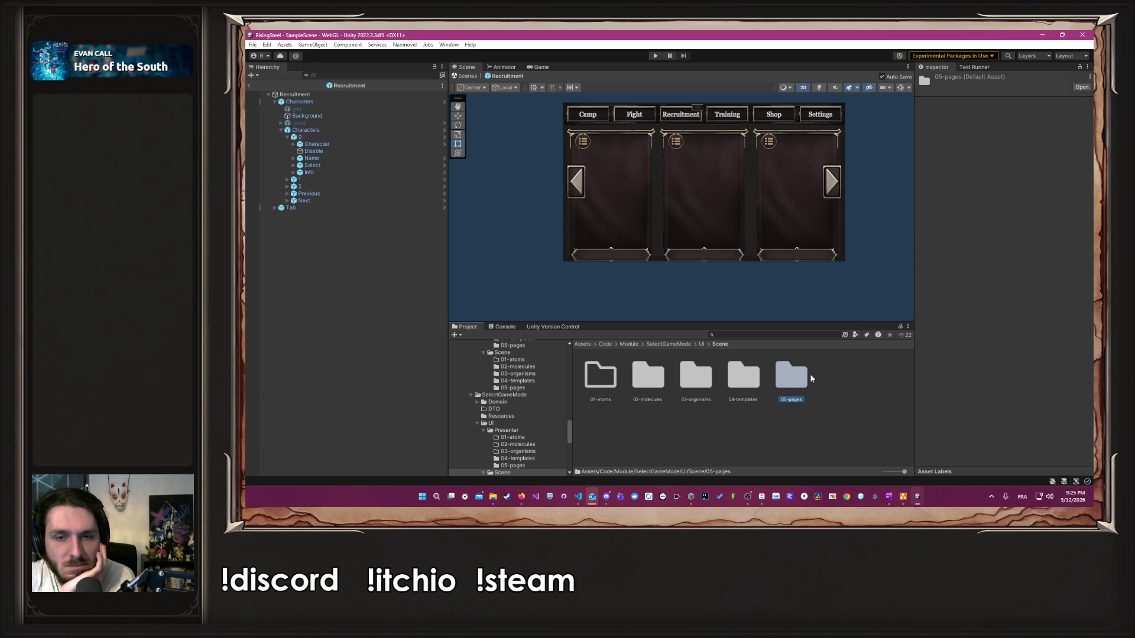
pyautogui.doubleClick(813, 391)
pyautogui.doubleClick(599, 376)
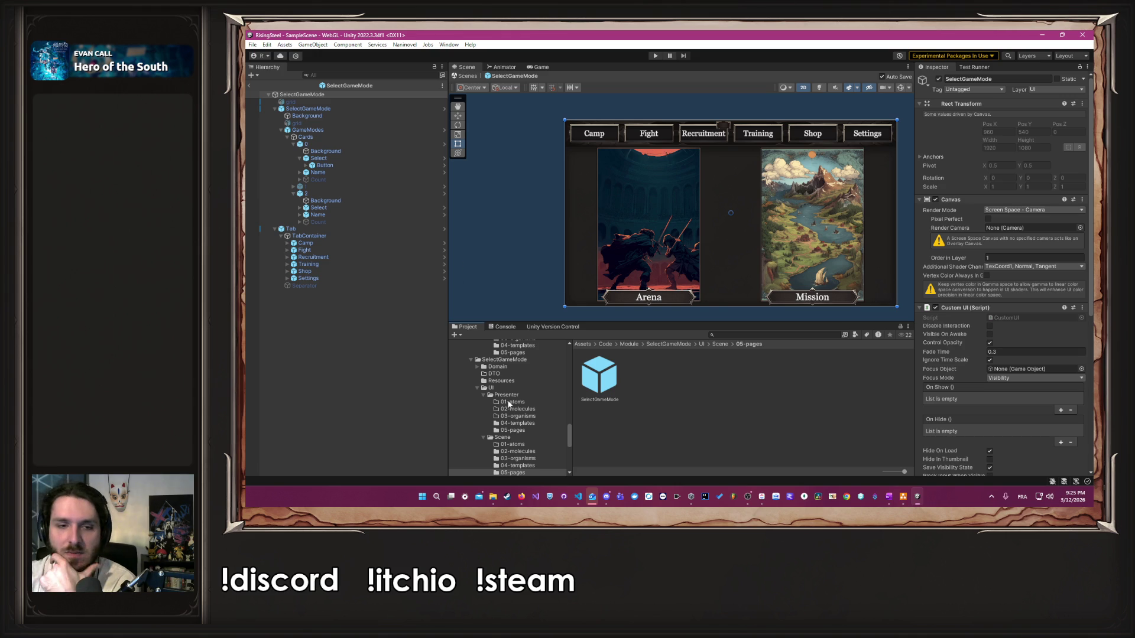
# Step: Select the Tab object and open its source Tab prefab from 02-molecules
pyautogui.scroll(2, 507, 399)
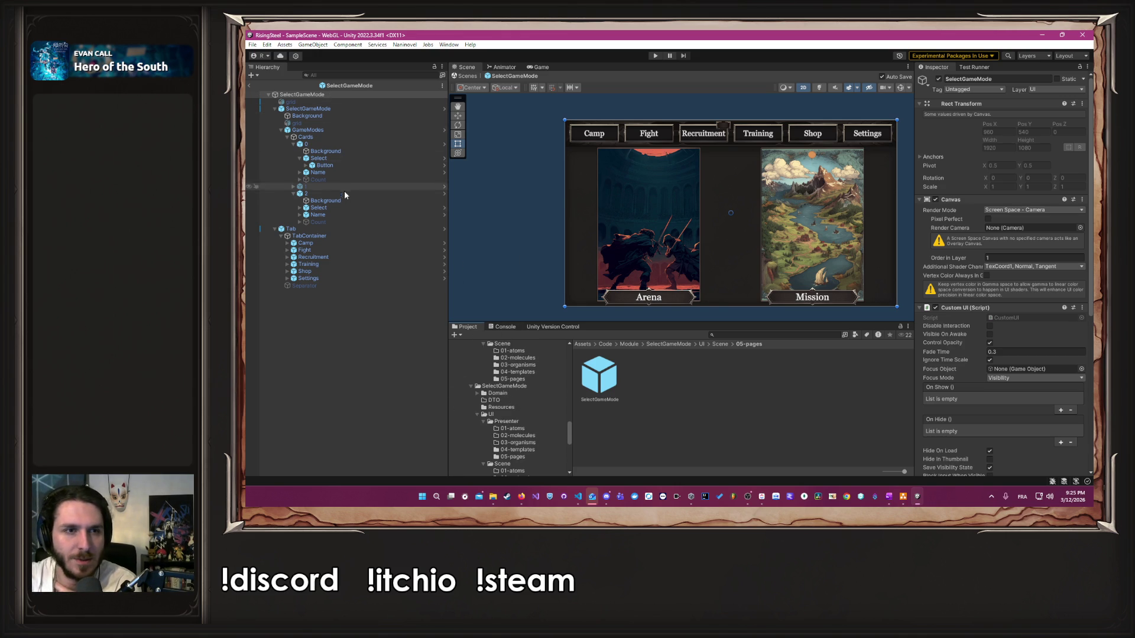
pyautogui.click(336, 229)
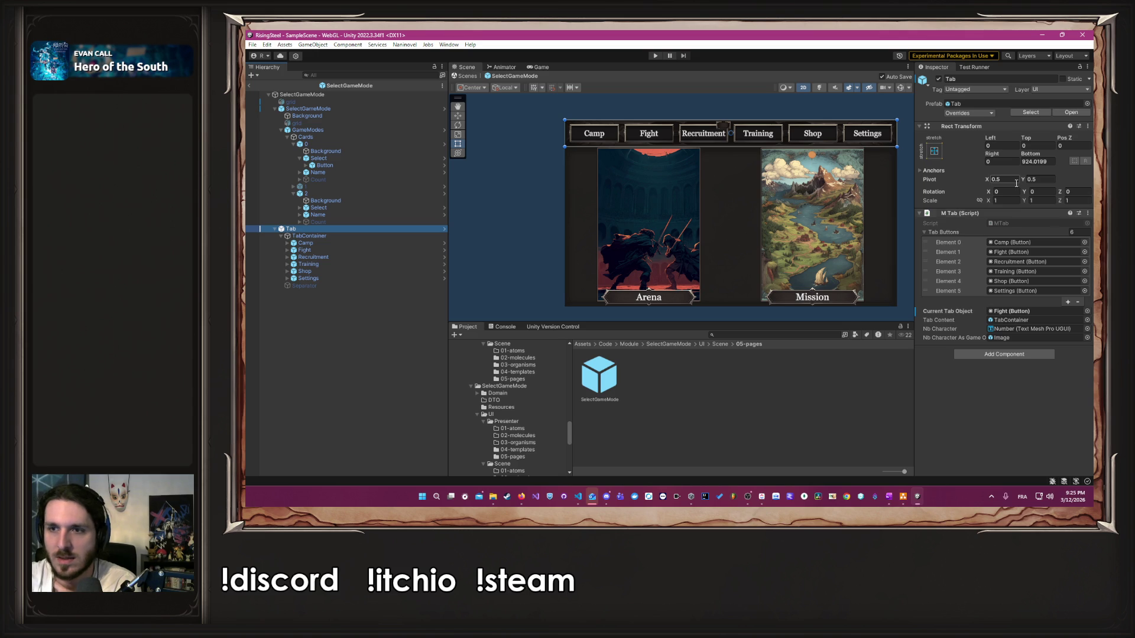
pyautogui.click(984, 103)
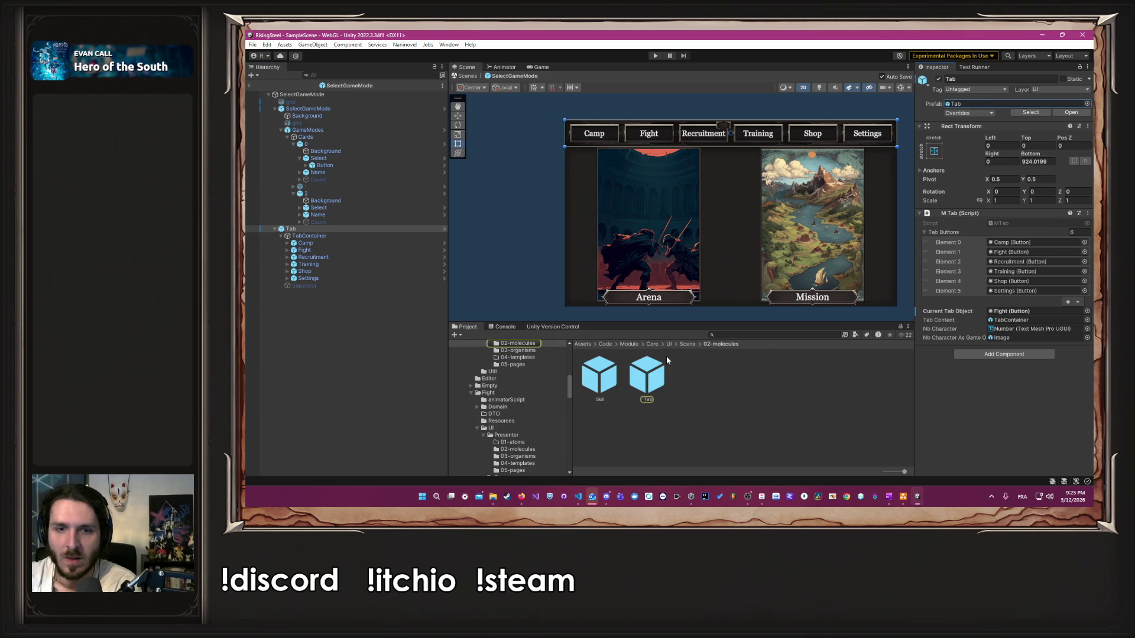
pyautogui.doubleClick(654, 366)
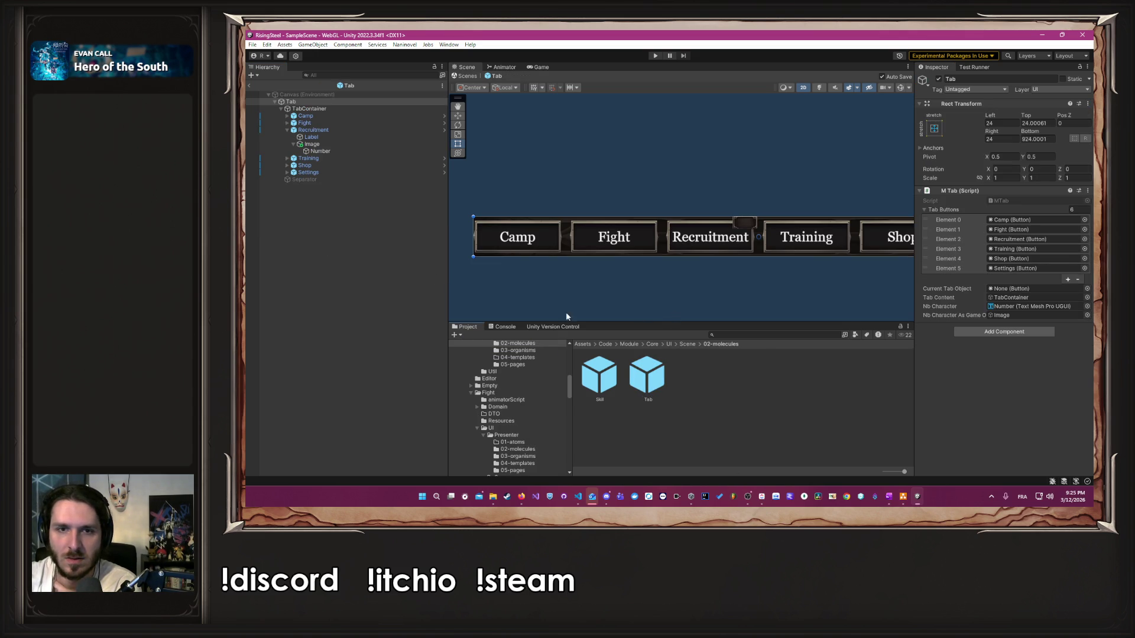
# Step: Change the Fight tab's Label text to 'Mission' in the Tab prefab, then switch to ClickUp
pyautogui.click(298, 123)
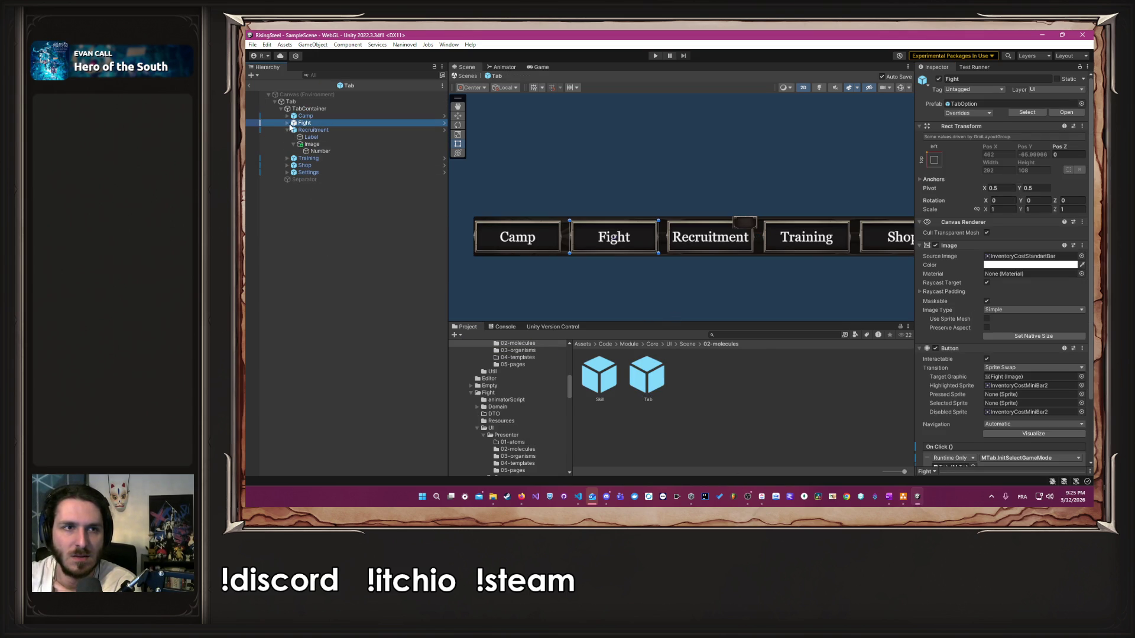
pyautogui.click(288, 123)
pyautogui.click(311, 130)
pyautogui.click(984, 251)
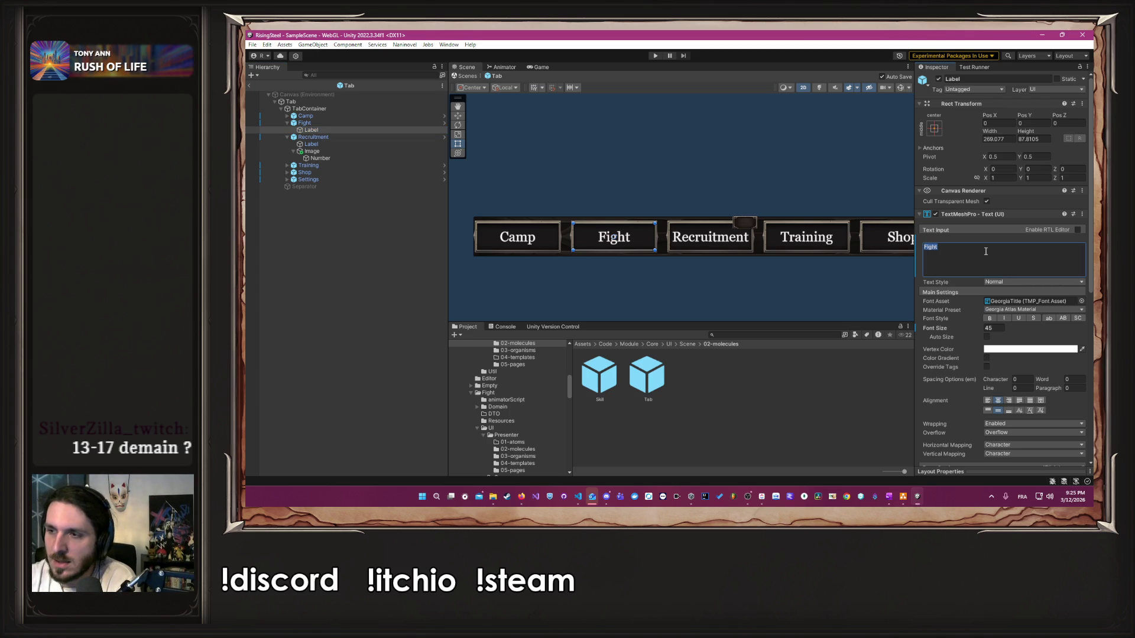
pyautogui.scroll(-10, 986, 251)
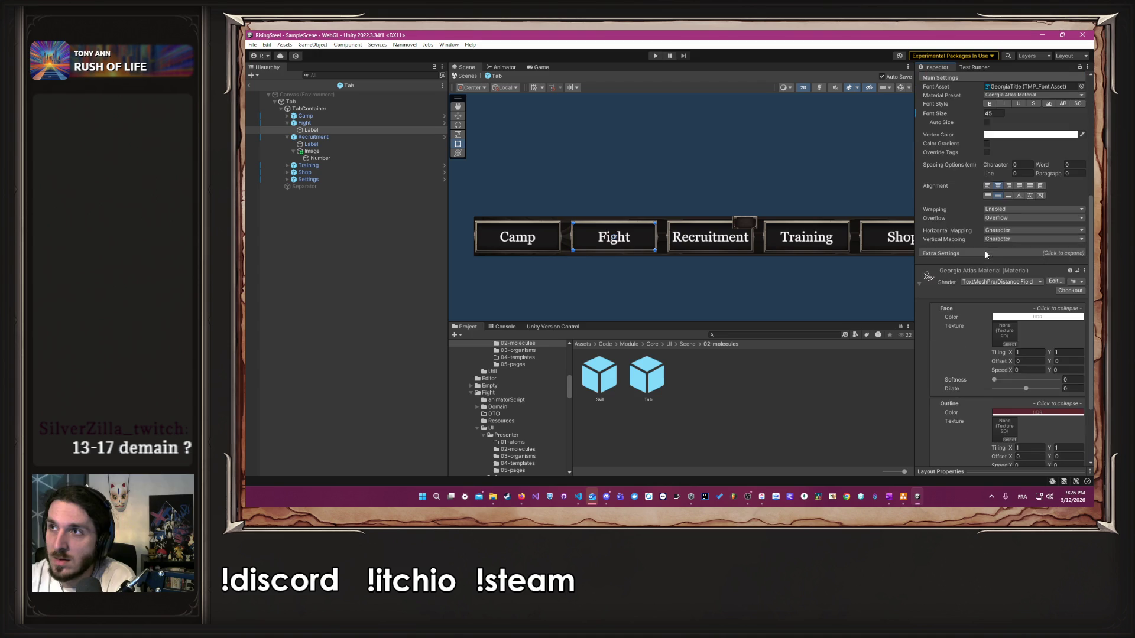
pyautogui.scroll(10, 952, 237)
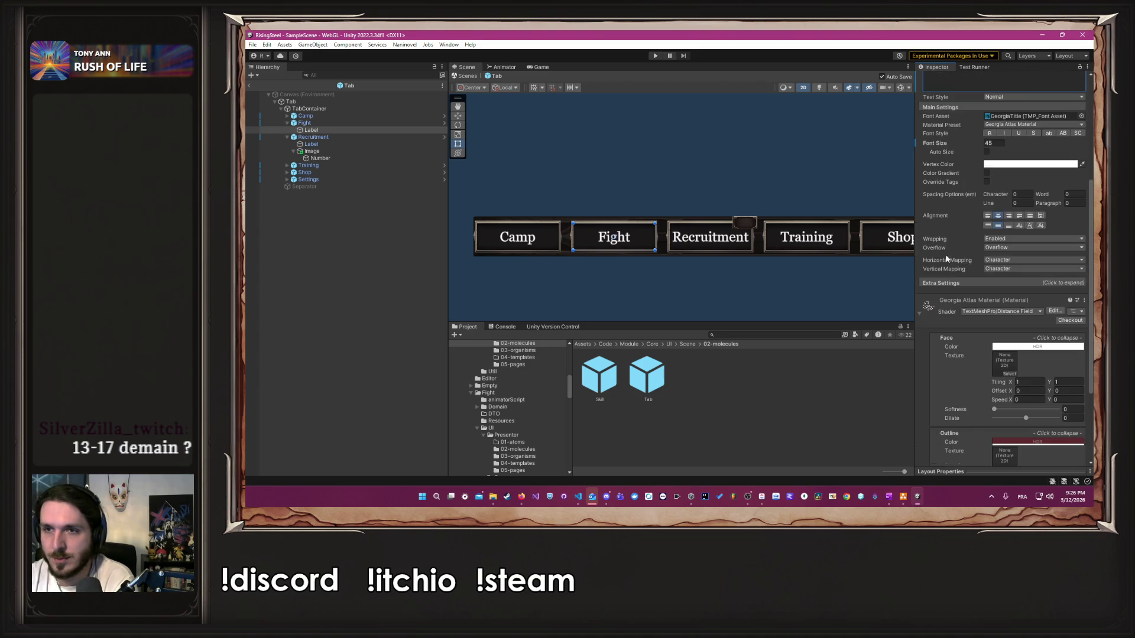
pyautogui.scroll(1, 934, 258)
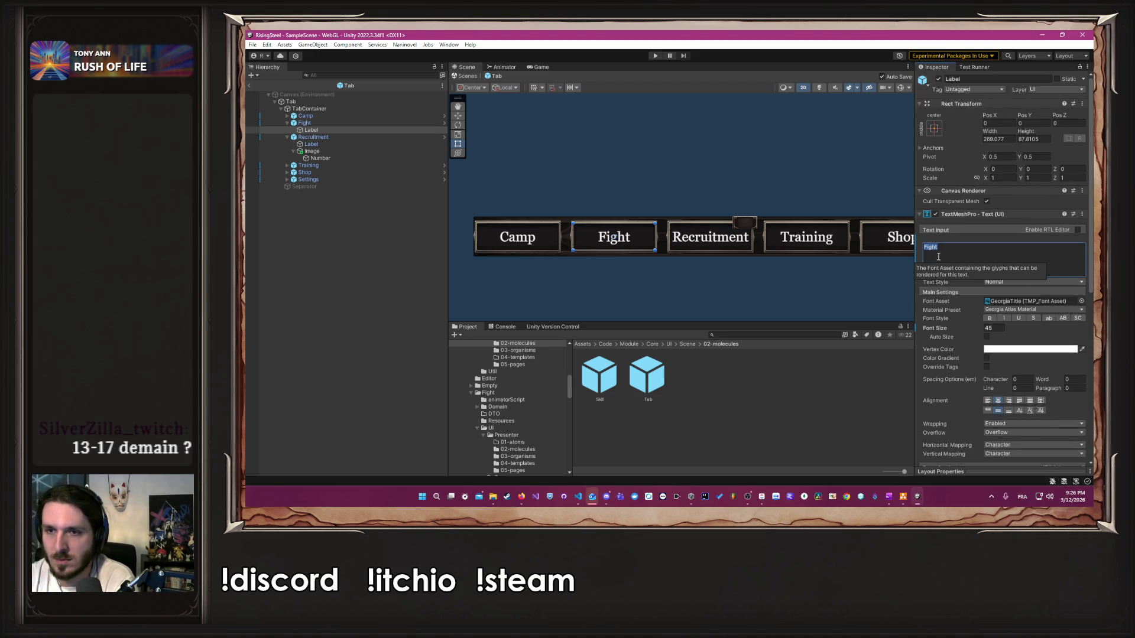
pyautogui.write('Mission')
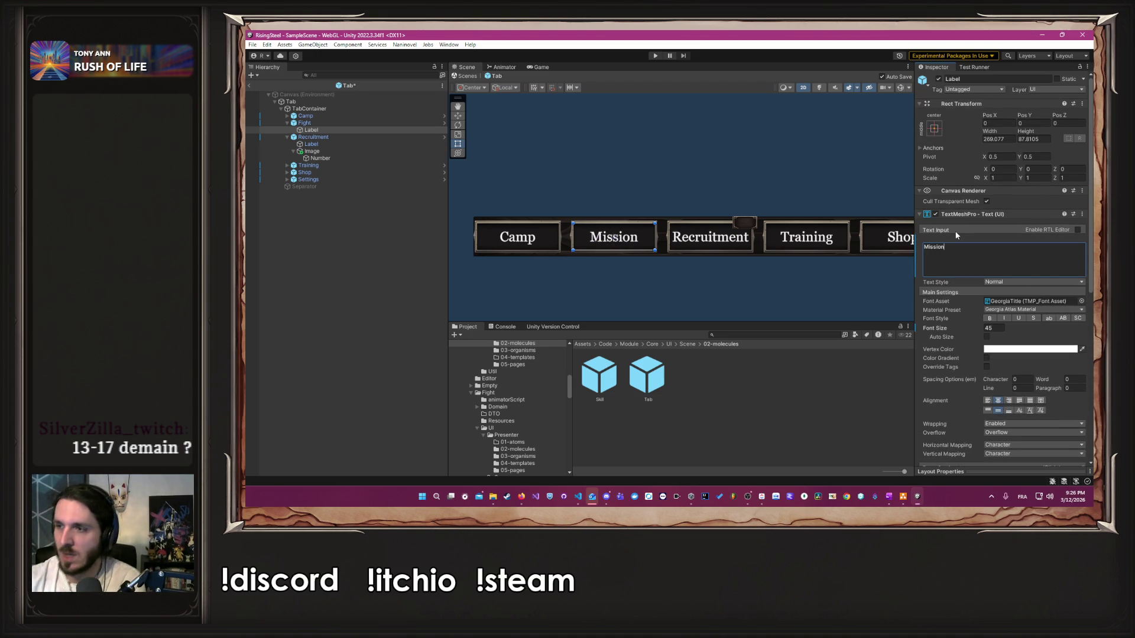
pyautogui.click(830, 267)
pyautogui.scroll(-2, 831, 269)
pyautogui.scroll(2, 727, 269)
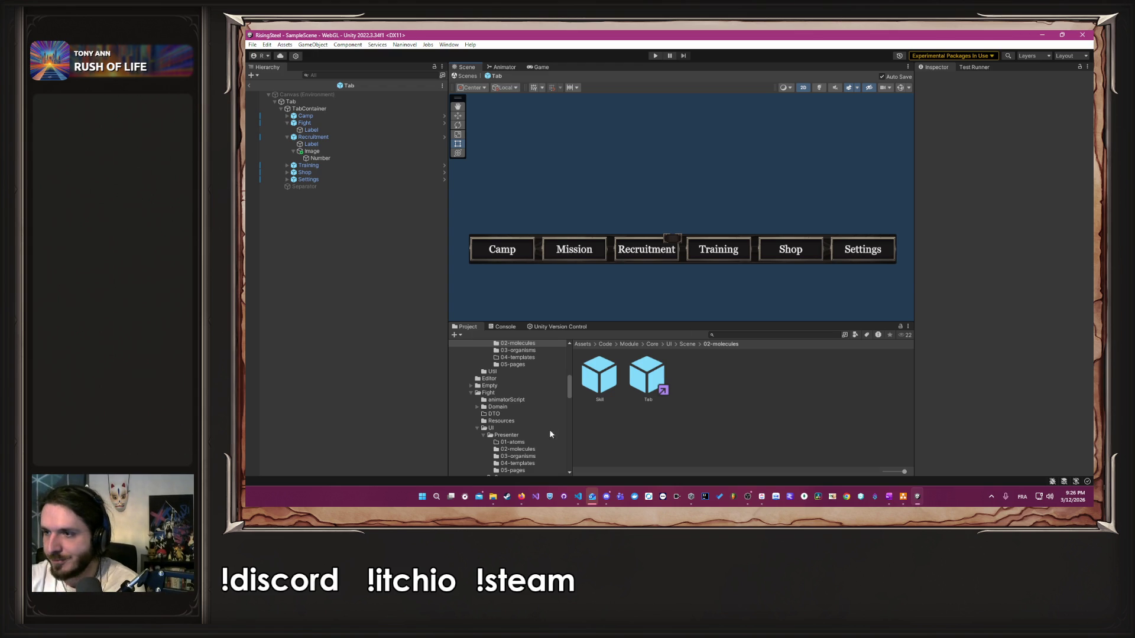
pyautogui.click(762, 499)
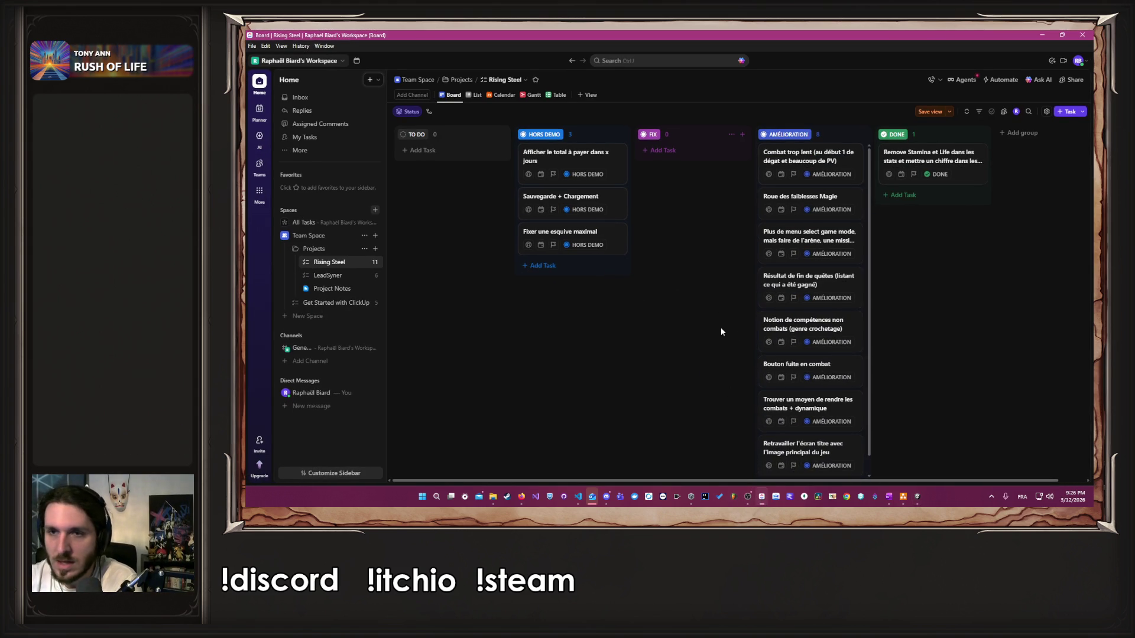